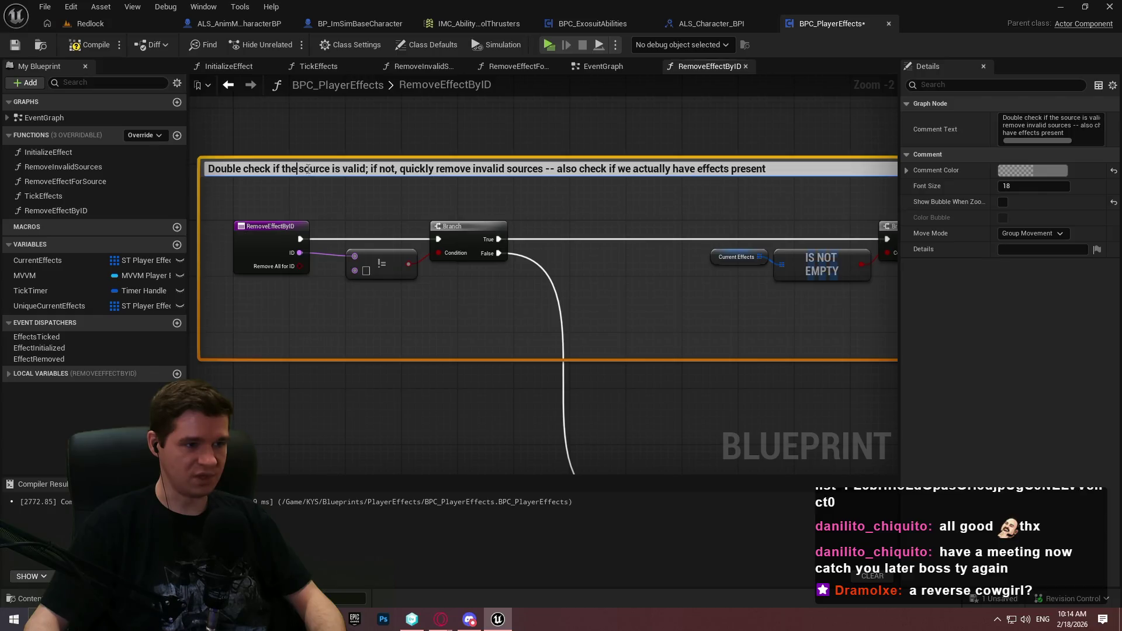
Reword the RemoveEffectByID comment to 'ID is not equal to none; if empty, exit out'
{"action": "left_click_drag", "start_coordinate": [298, 168], "coordinate": [367, 170]}
{"action": "type", "text": "ID "}
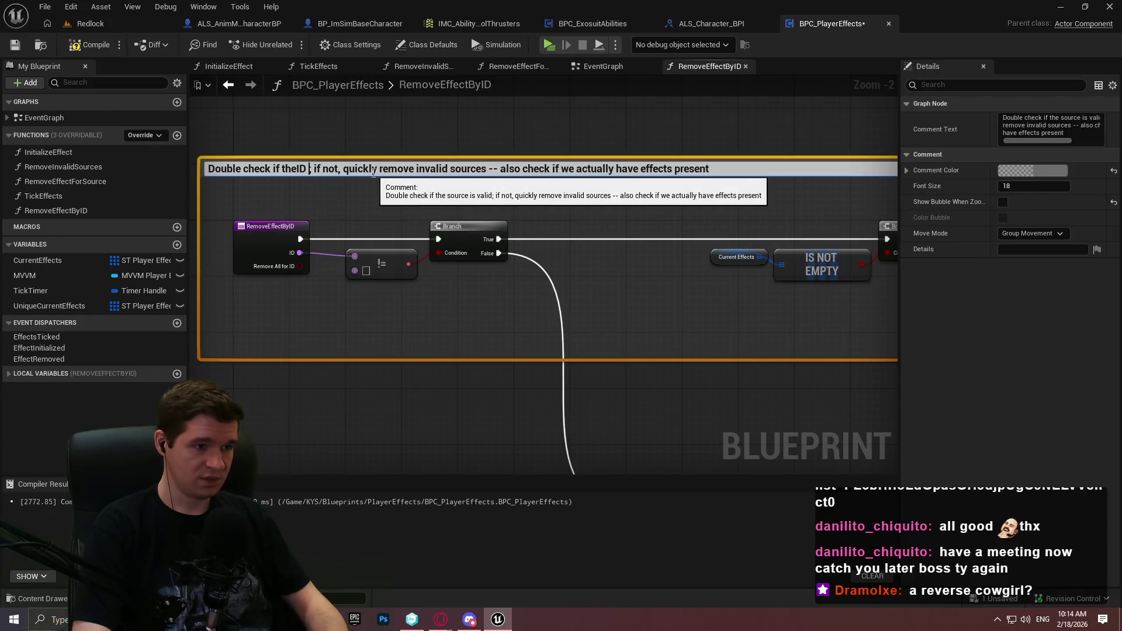
{"action": "type", "text": "is not equal"}
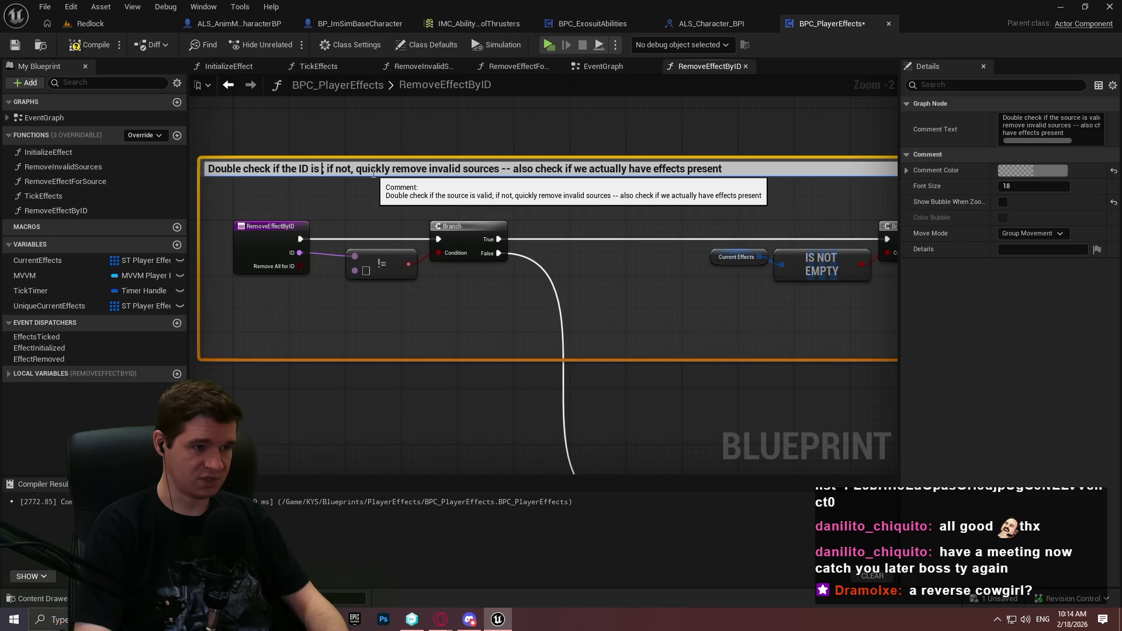
{"action": "type", "text": " to none"}
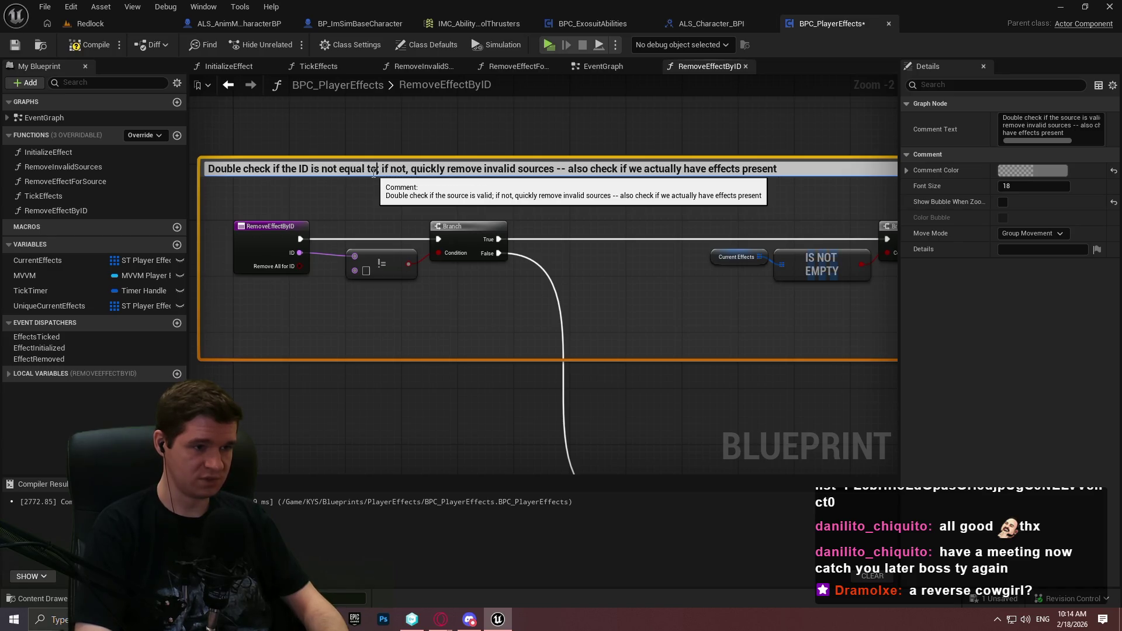
{"action": "double_click", "coordinate": [424, 169]}
{"action": "type", "text": "empty,"}
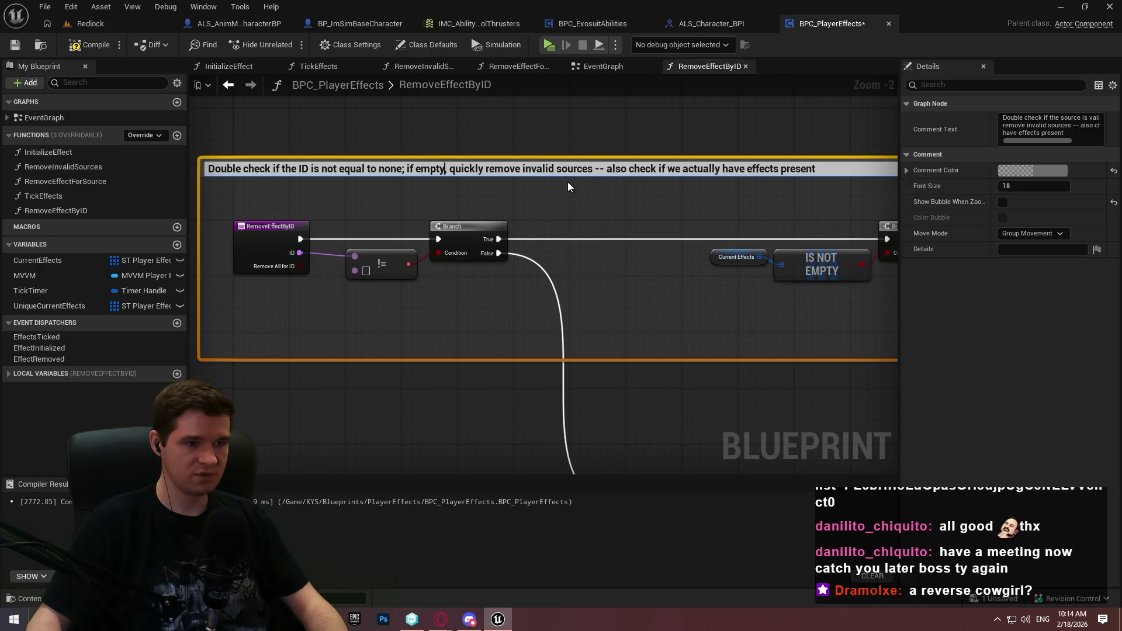
{"action": "mouse_move", "coordinate": [596, 169]}
{"action": "left_mouse_down"}
{"action": "mouse_move", "coordinate": [429, 169]}
{"action": "mouse_move", "coordinate": [594, 169]}
{"action": "left_mouse_up"}
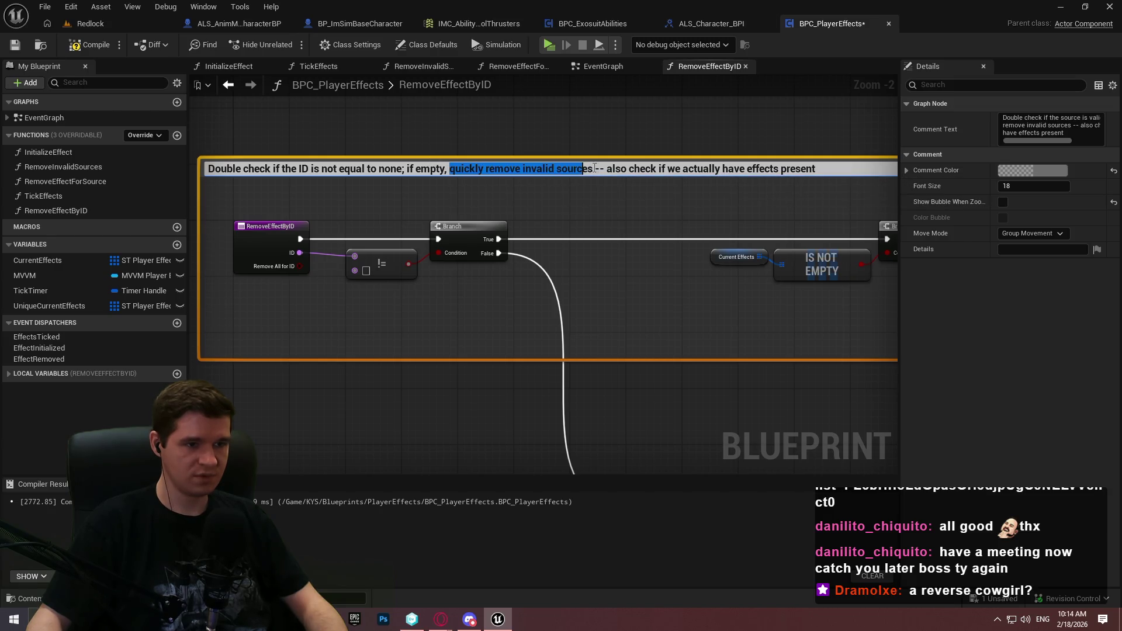
{"action": "key", "text": "BackSpace"}
{"action": "type", "text": "exit out"}
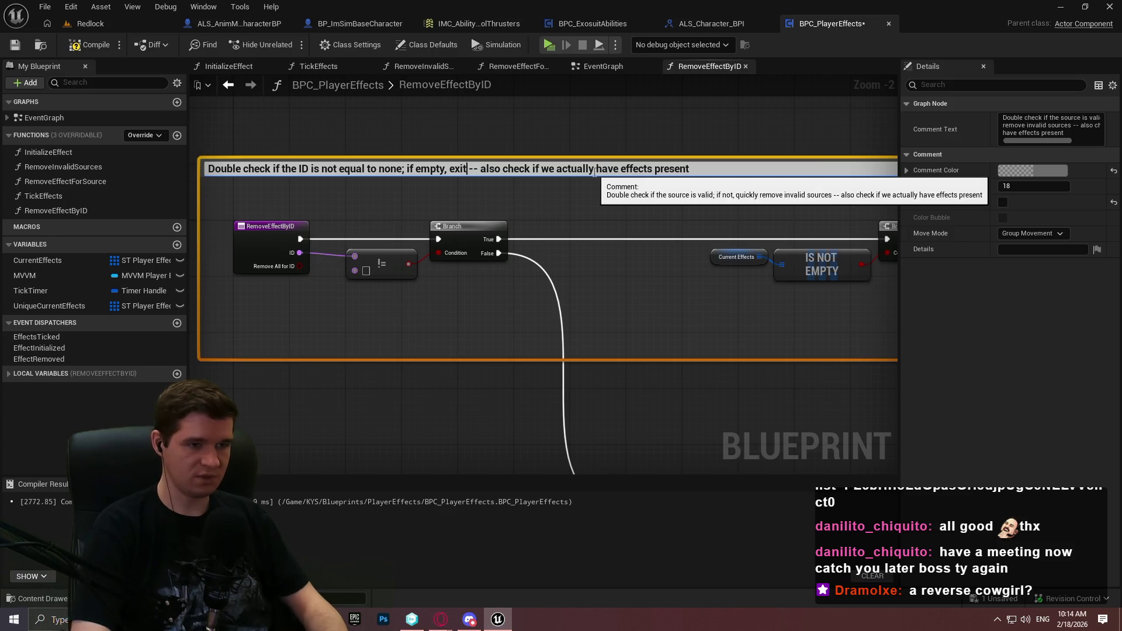
{"action": "left_click_drag", "start_coordinate": [713, 218], "coordinate": [574, 206]}
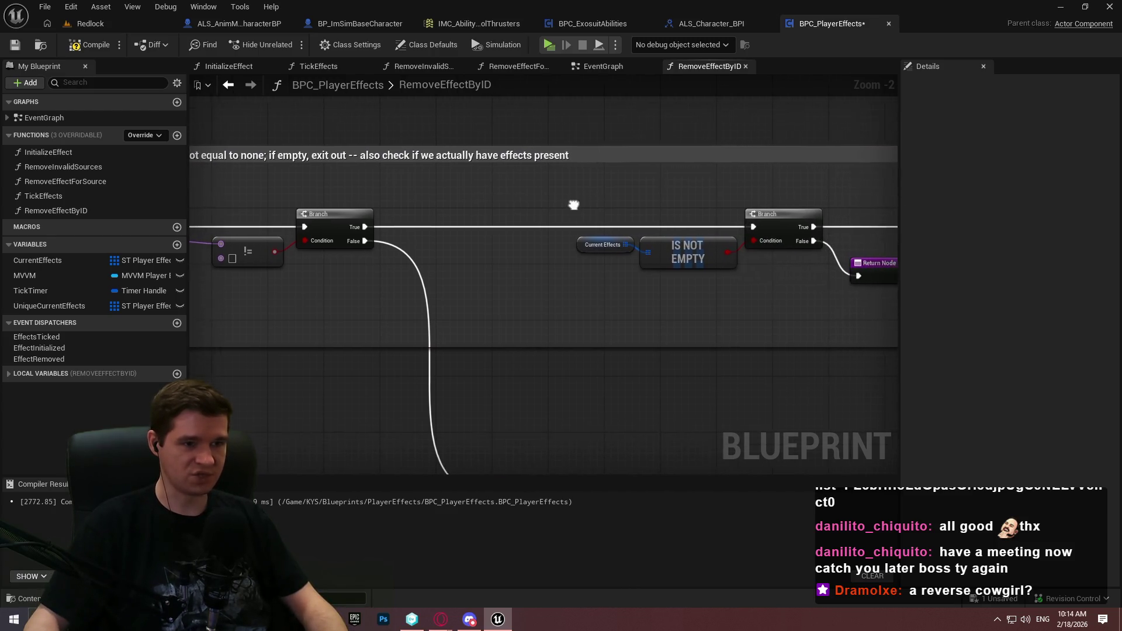
Resize the Double check comment so it encloses the raised early-exit Return Node
{"action": "scroll", "coordinate": [614, 285], "scroll_direction": "down", "scroll_amount": 2}
{"action": "mouse_move", "coordinate": [613, 285]}
{"action": "left_mouse_down"}
{"action": "mouse_move", "coordinate": [570, 263]}
{"action": "mouse_move", "coordinate": [775, 243]}
{"action": "left_mouse_up"}
{"action": "mouse_move", "coordinate": [502, 262]}
{"action": "left_mouse_down"}
{"action": "mouse_move", "coordinate": [502, 381]}
{"action": "mouse_move", "coordinate": [478, 256]}
{"action": "left_mouse_up"}
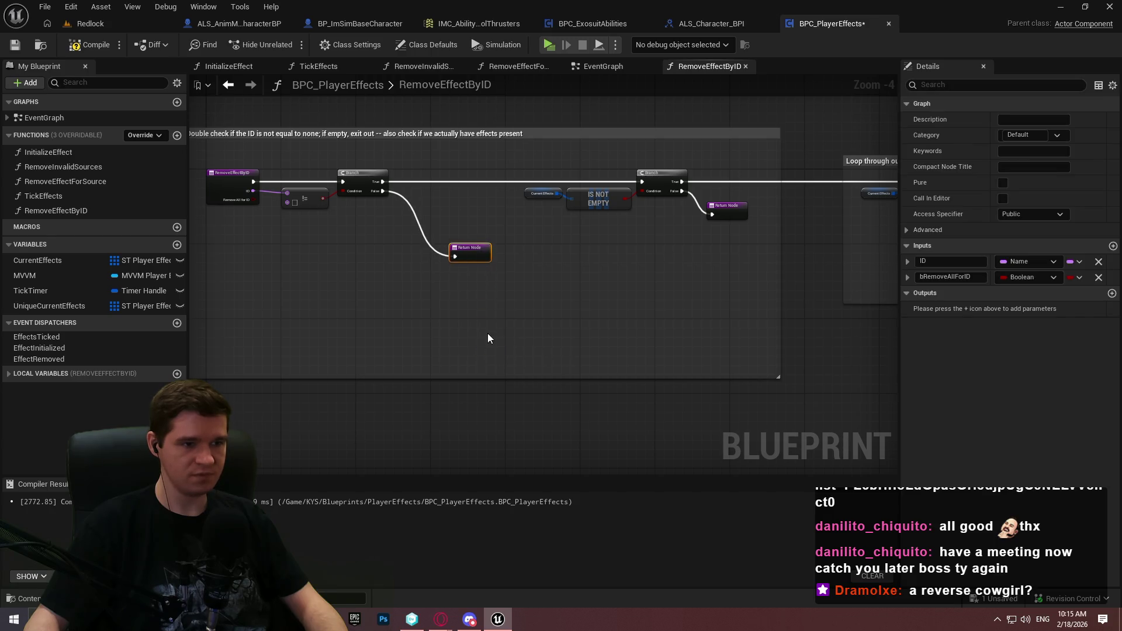
{"action": "mouse_move", "coordinate": [479, 378]}
{"action": "left_mouse_down"}
{"action": "mouse_move", "coordinate": [482, 264]}
{"action": "mouse_move", "coordinate": [476, 284]}
{"action": "left_mouse_up"}
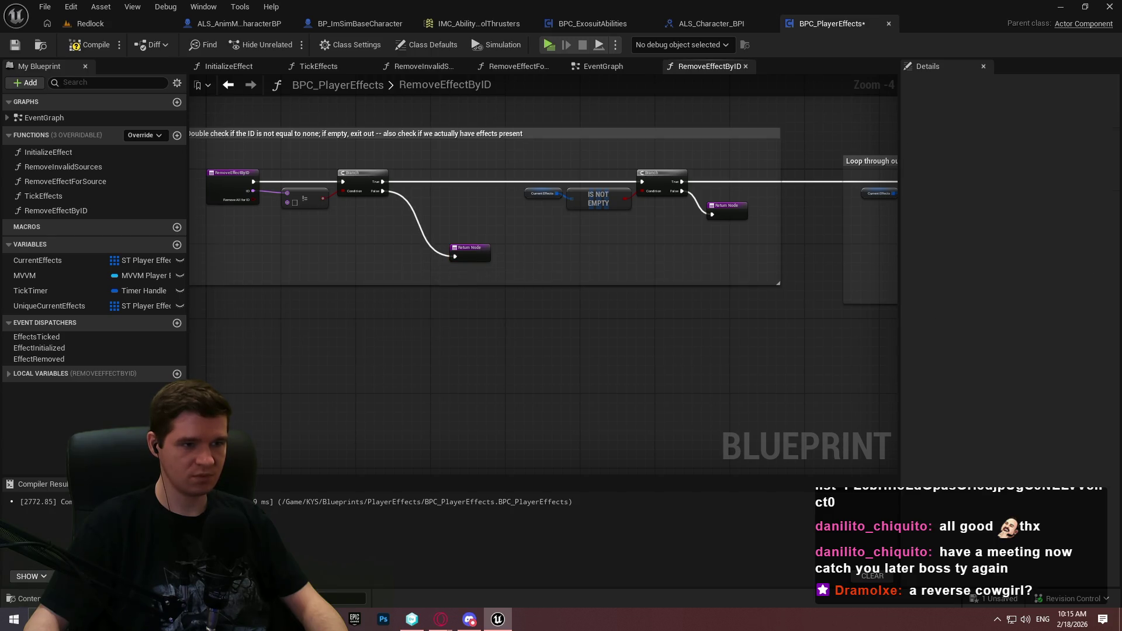
Insert '(s)' after 'one' in the Loop through our effects comment title
{"action": "left_click_drag", "start_coordinate": [874, 250], "coordinate": [429, 247]}
{"action": "scroll", "coordinate": [404, 164], "scroll_direction": "up", "scroll_amount": 2}
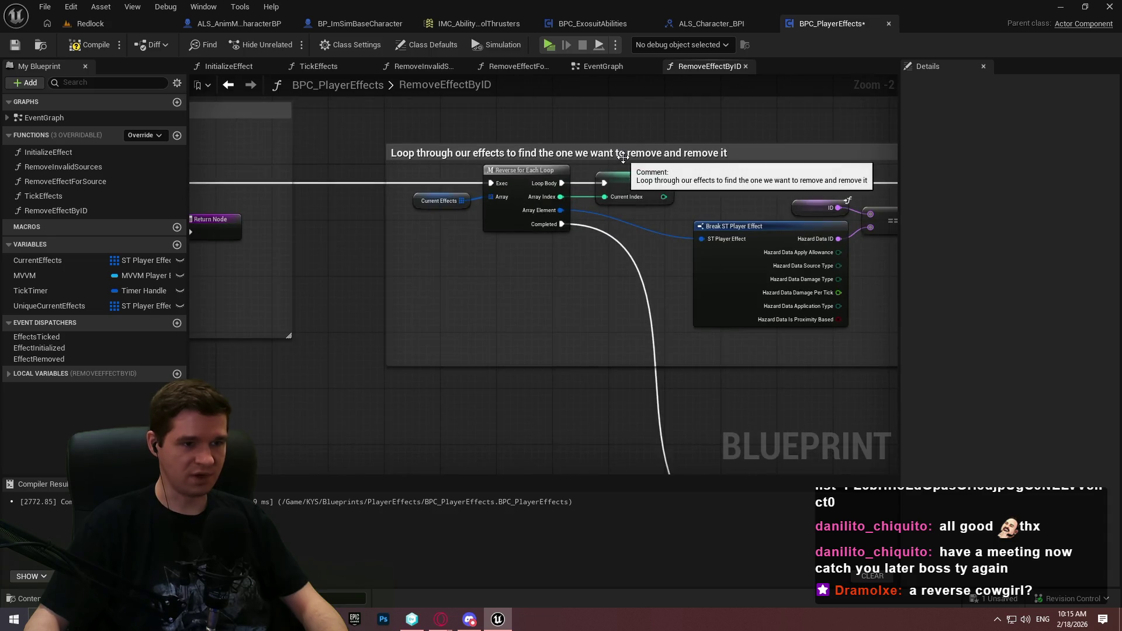
{"action": "double_click", "coordinate": [577, 154]}
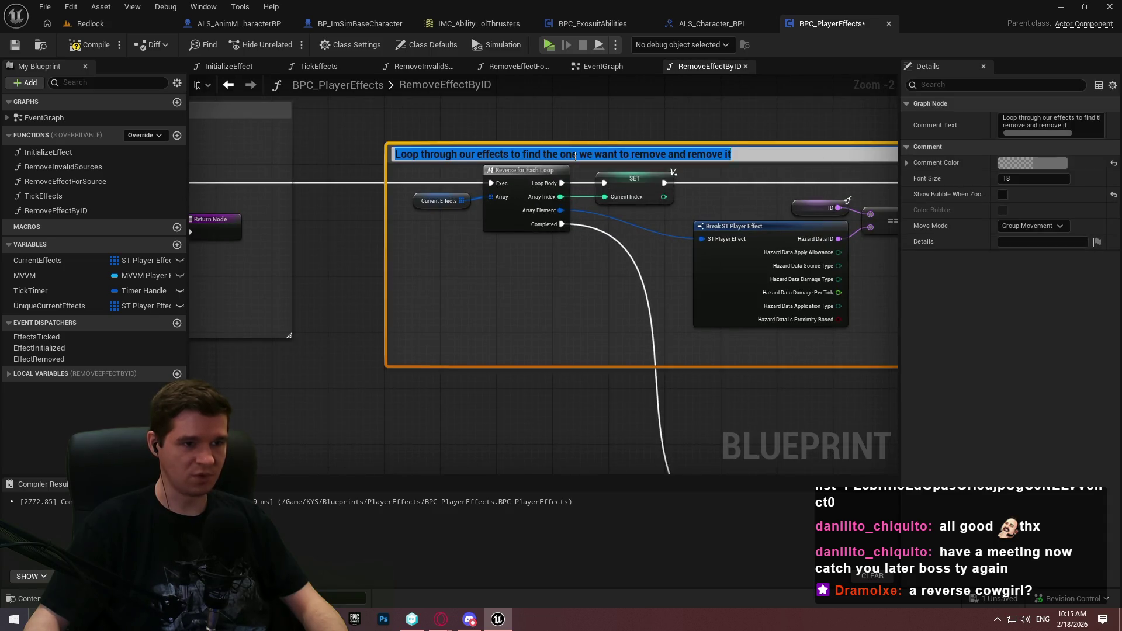
{"action": "left_click", "coordinate": [578, 154]}
{"action": "type", "text": "(s)"}
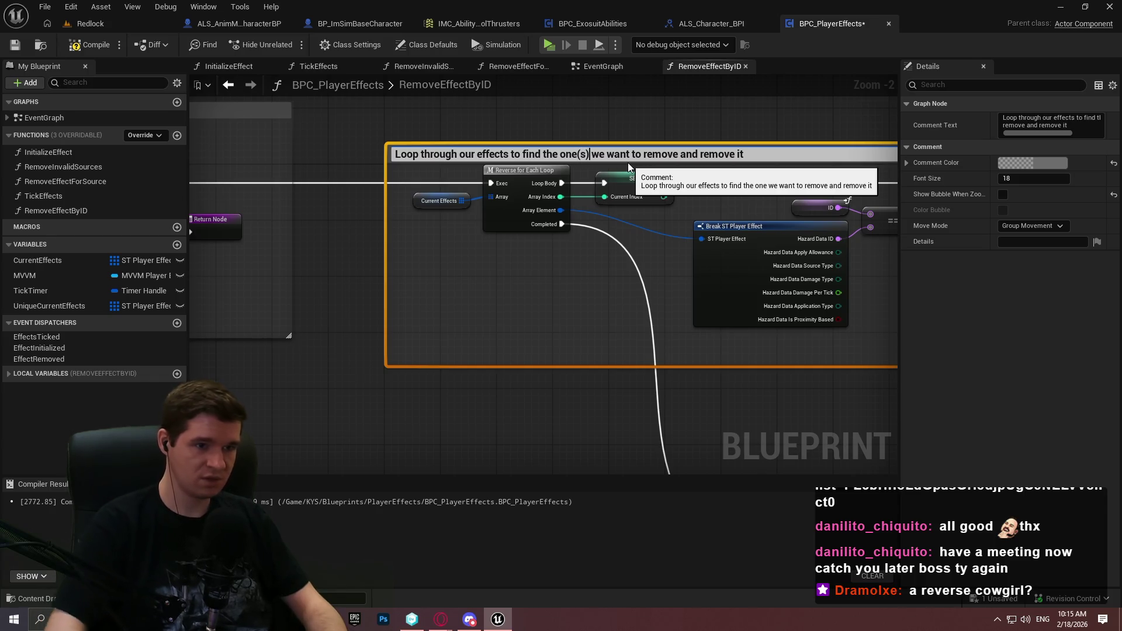
{"action": "left_click_drag", "start_coordinate": [599, 236], "coordinate": [450, 109]}
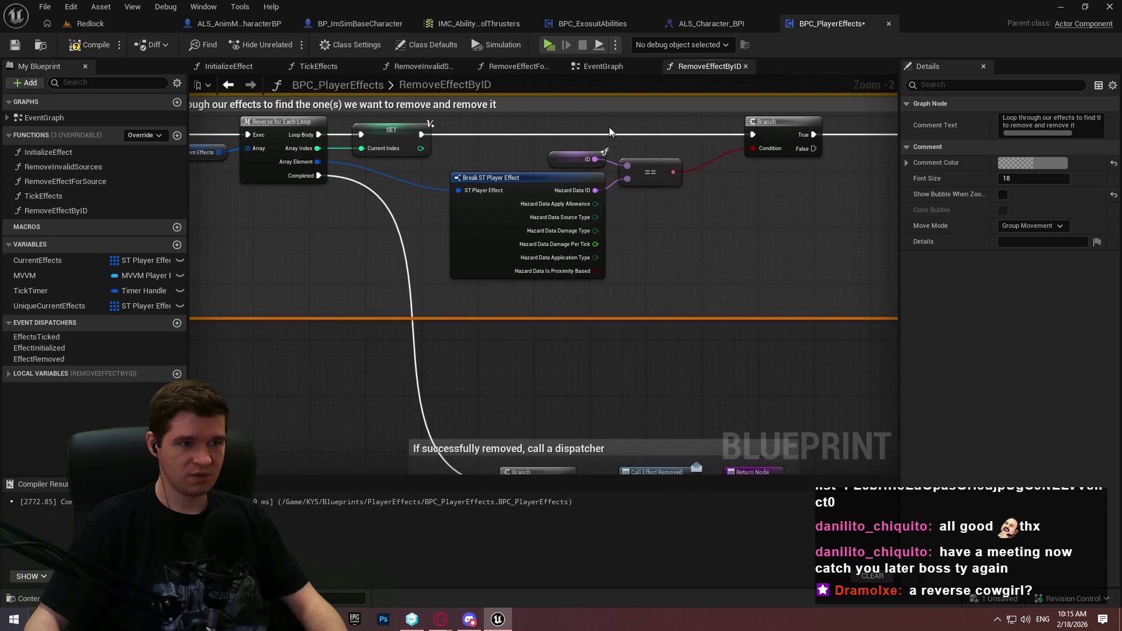
{"action": "mouse_move", "coordinate": [760, 409]}
{"action": "left_mouse_down"}
{"action": "mouse_move", "coordinate": [719, 246]}
{"action": "mouse_move", "coordinate": [349, 253]}
{"action": "mouse_move", "coordinate": [642, 219]}
{"action": "mouse_move", "coordinate": [851, 159]}
{"action": "mouse_move", "coordinate": [633, 215]}
{"action": "left_mouse_up"}
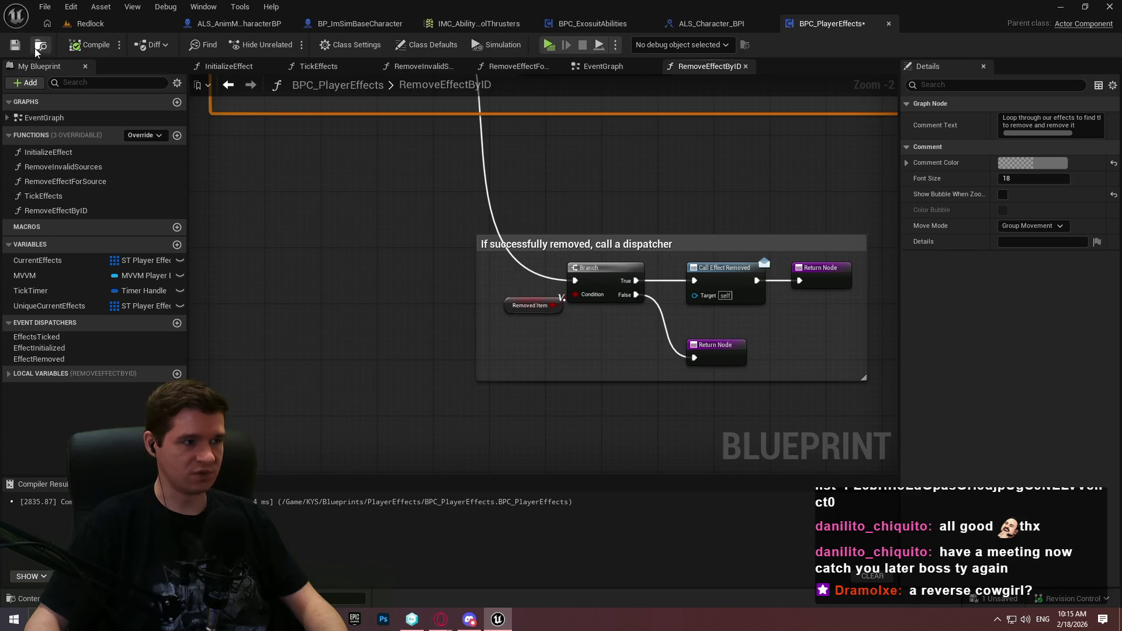
Save BPC_PlayerEffects and center the Double check comment in view
{"action": "left_click", "coordinate": [16, 50]}
{"action": "left_click", "coordinate": [747, 215]}
{"action": "scroll", "coordinate": [746, 215], "scroll_direction": "down", "scroll_amount": 4}
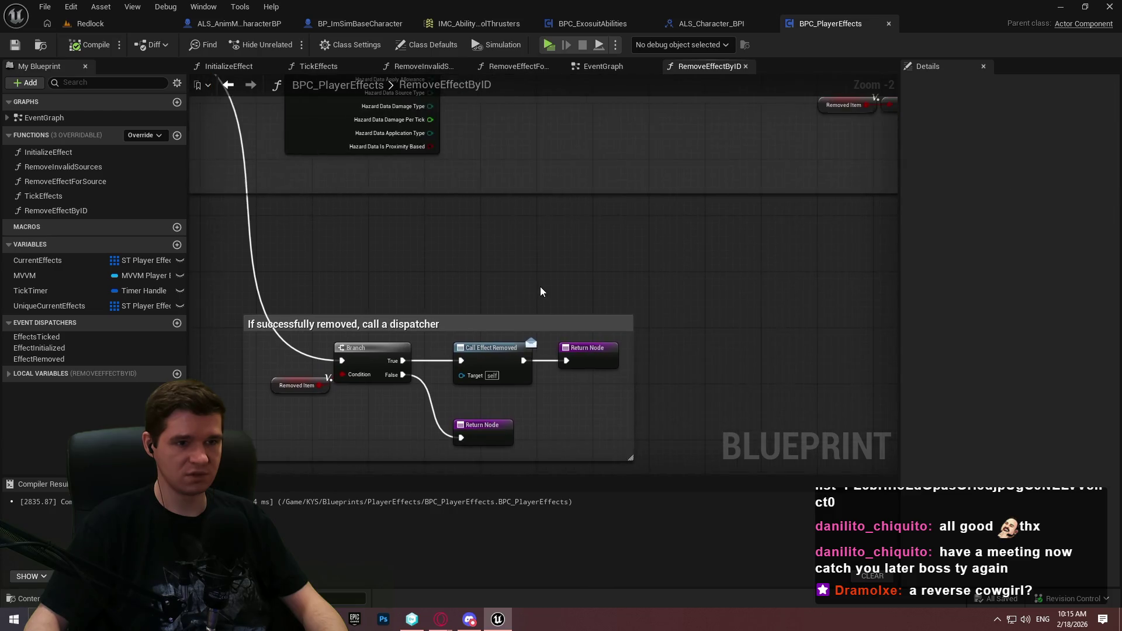
{"action": "mouse_move", "coordinate": [541, 265]}
{"action": "left_mouse_down"}
{"action": "mouse_move", "coordinate": [524, 298]}
{"action": "mouse_move", "coordinate": [754, 335]}
{"action": "left_mouse_up"}
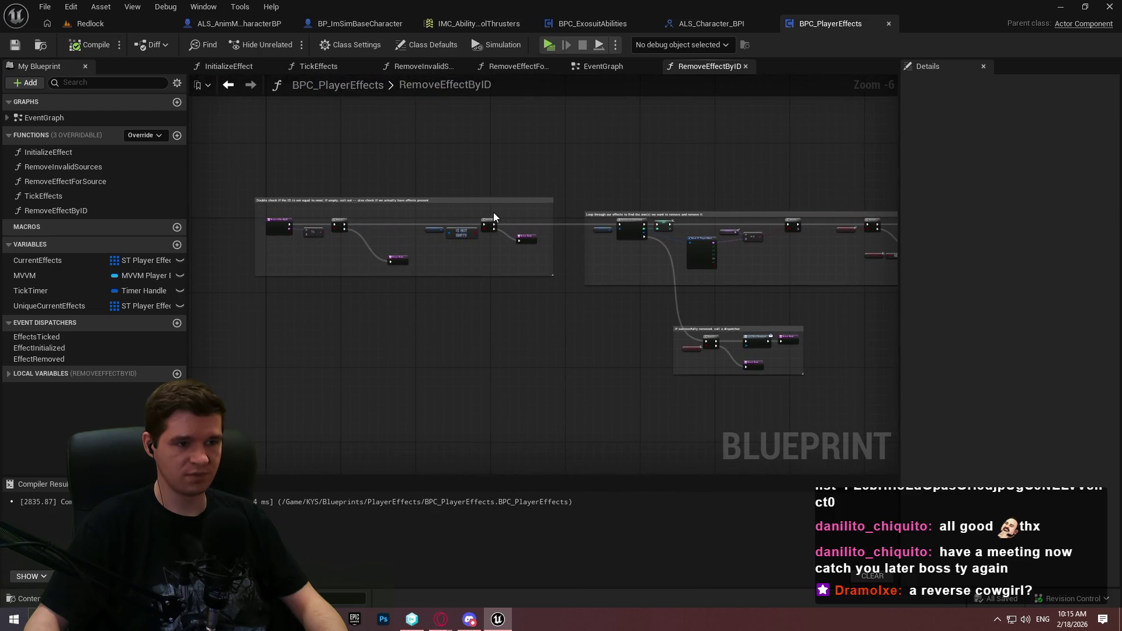
{"action": "scroll", "coordinate": [493, 213], "scroll_direction": "up", "scroll_amount": 3}
{"action": "left_click_drag", "start_coordinate": [485, 205], "coordinate": [744, 168]}
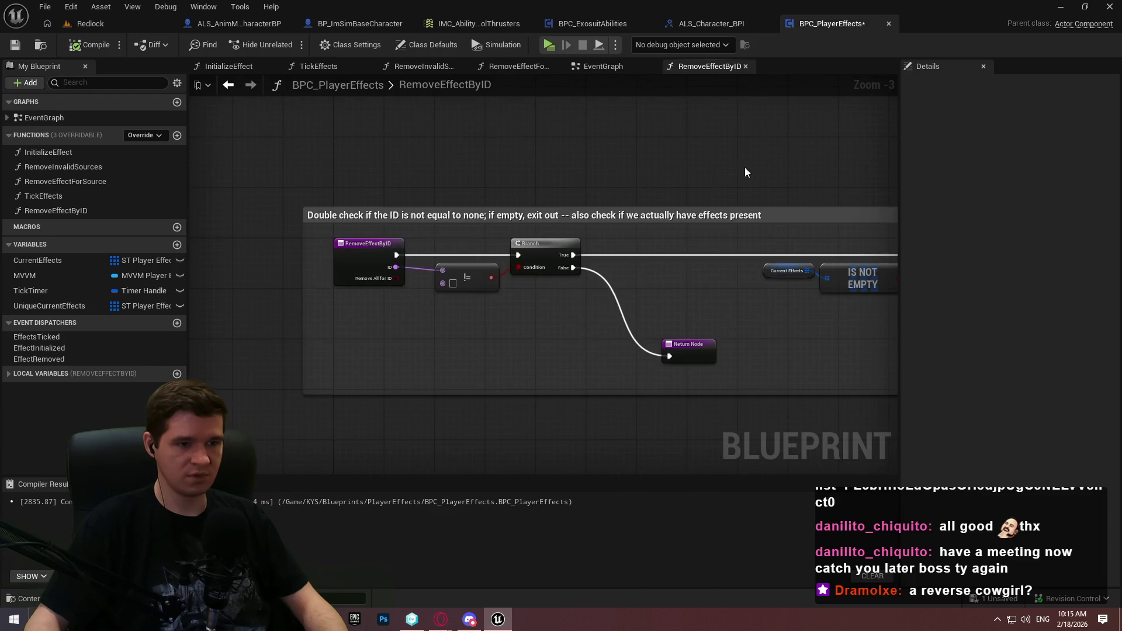
{"action": "left_click", "coordinate": [15, 44]}
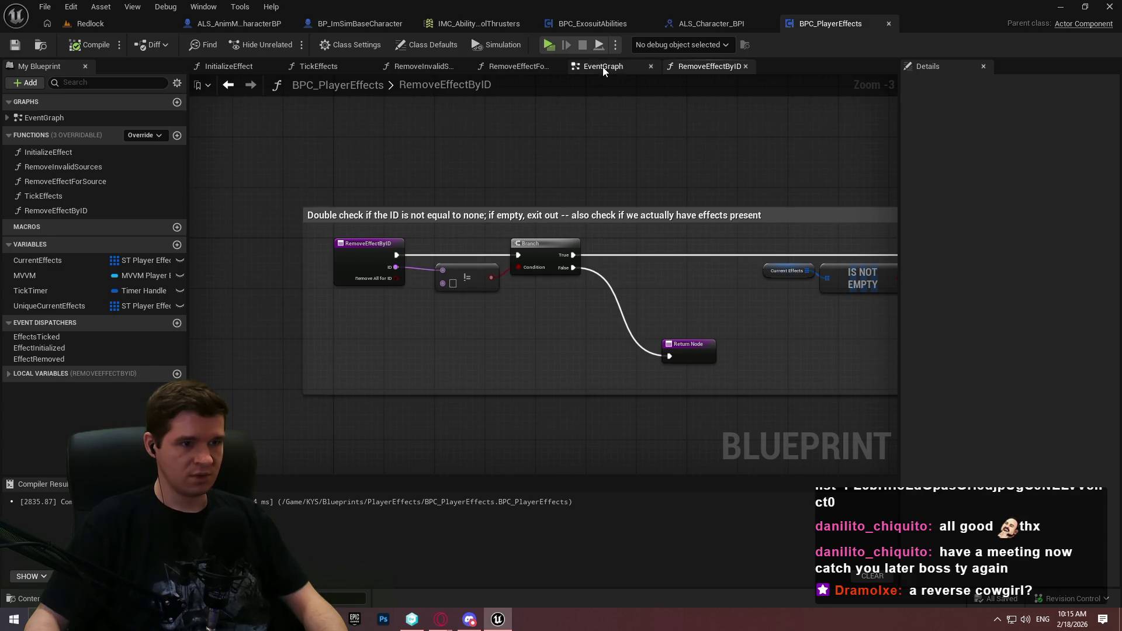
Nudge the RemoveEffectByID entry node right, save again, and switch to BPC_ExosuitAbilities
{"action": "left_click_drag", "start_coordinate": [376, 253], "coordinate": [388, 252]}
{"action": "left_click", "coordinate": [14, 45]}
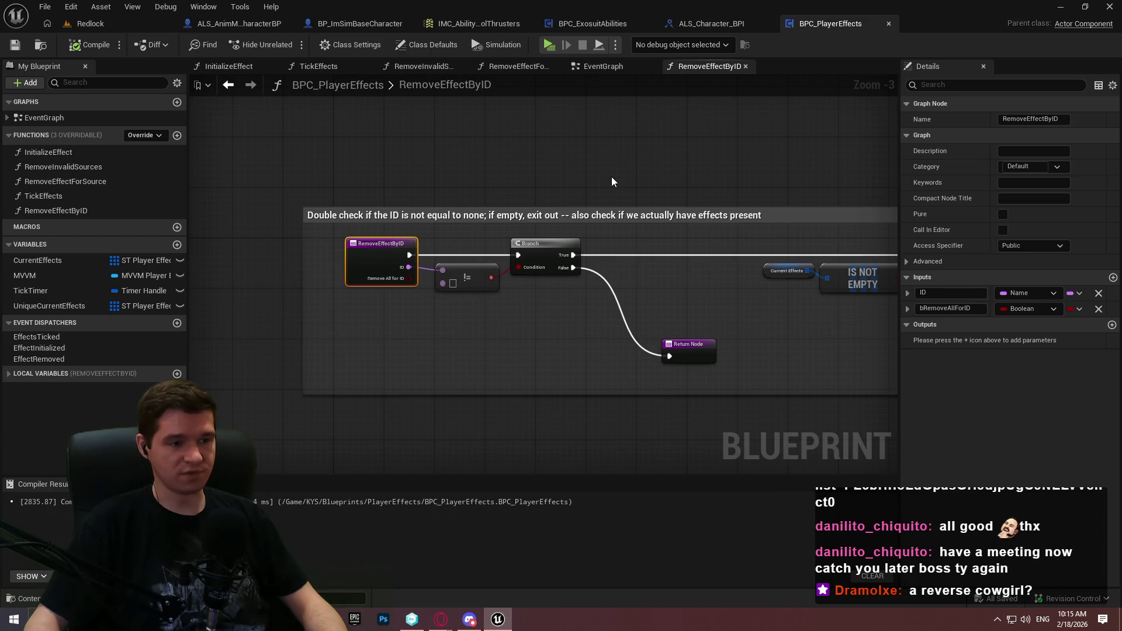
{"action": "mouse_move", "coordinate": [611, 177]}
{"action": "left_mouse_down"}
{"action": "mouse_move", "coordinate": [193, 155]}
{"action": "mouse_move", "coordinate": [930, 192]}
{"action": "mouse_move", "coordinate": [872, 198]}
{"action": "mouse_move", "coordinate": [1116, 215]}
{"action": "left_mouse_up"}
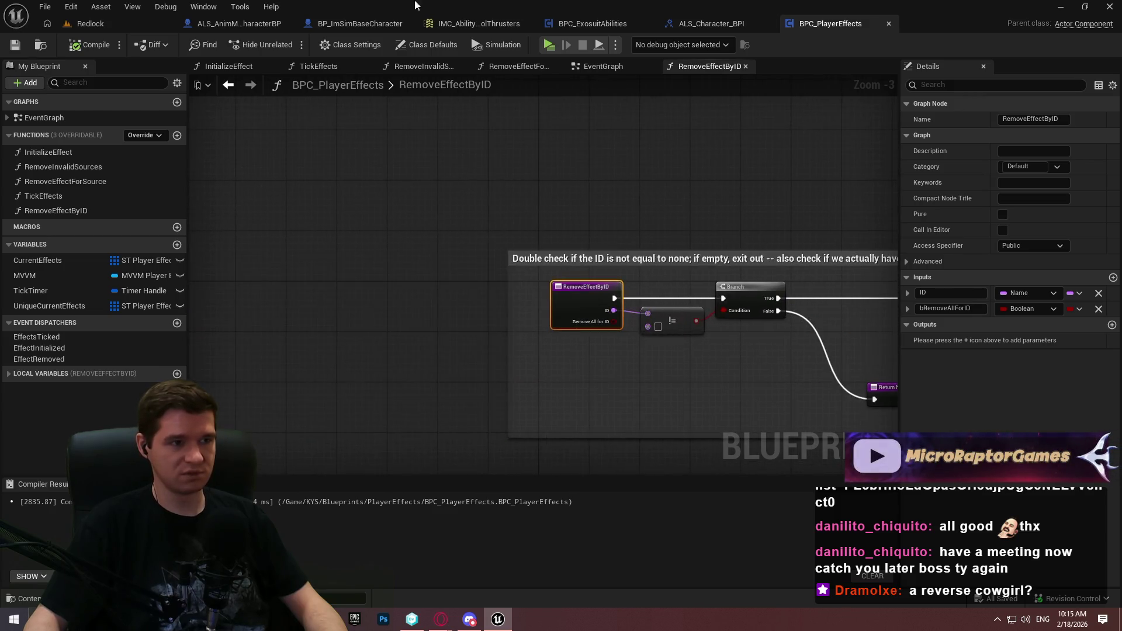
{"action": "left_click", "coordinate": [699, 26]}
{"action": "left_click", "coordinate": [604, 26]}
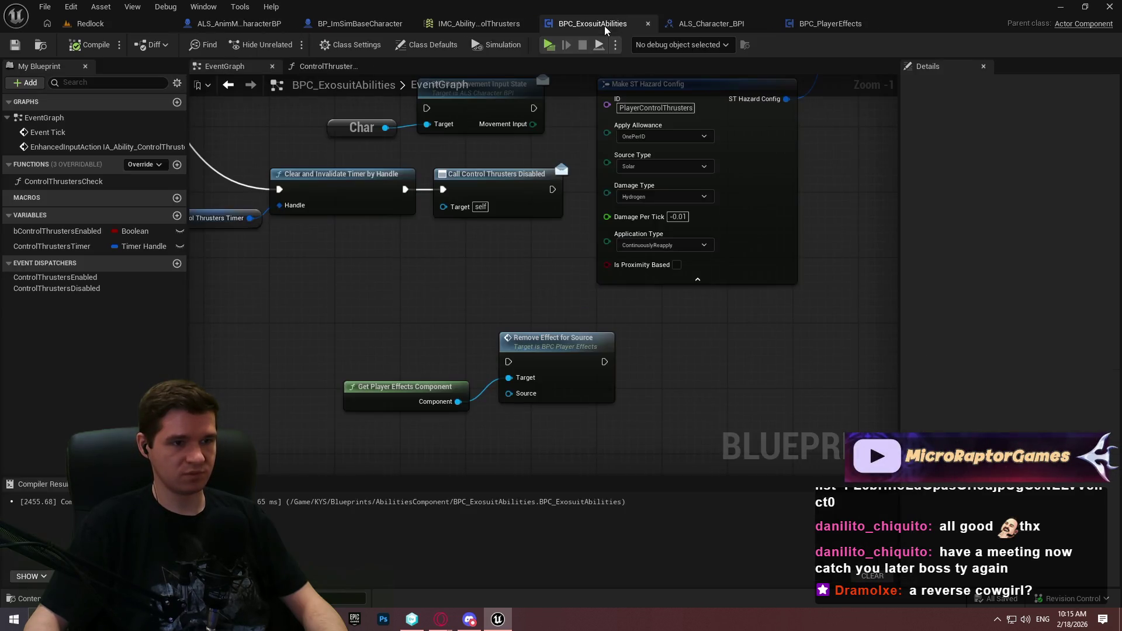
Replace the Remove Effect for Source node with a Remove Effect by ID call on the player effects component
{"action": "left_click_drag", "start_coordinate": [442, 312], "coordinate": [489, 349]}
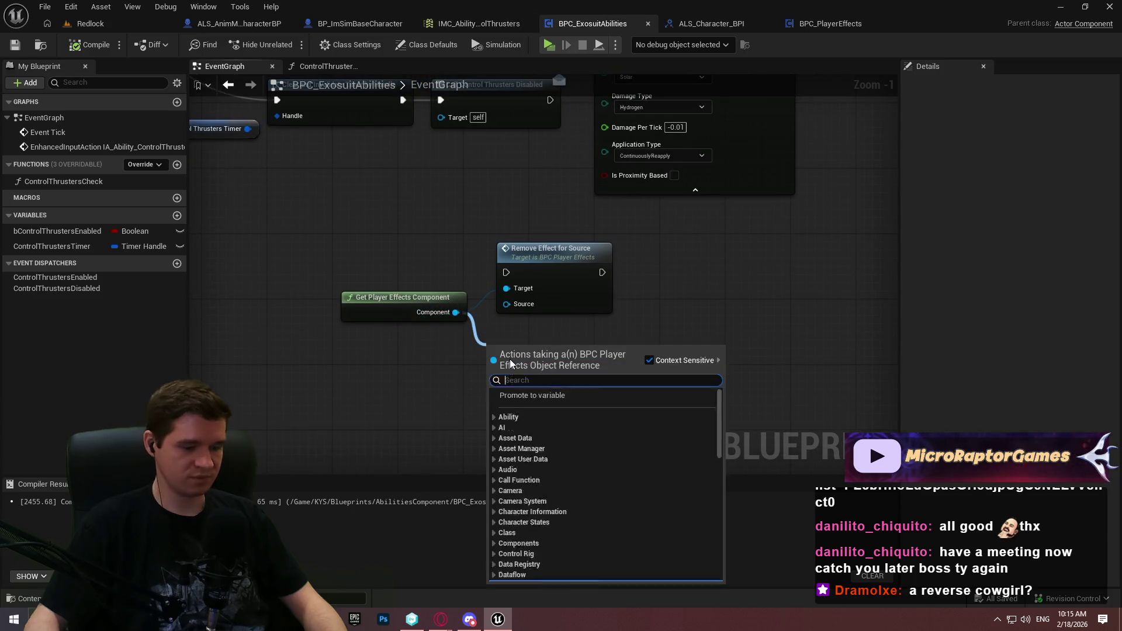
{"action": "type", "text": "remove eeff"}
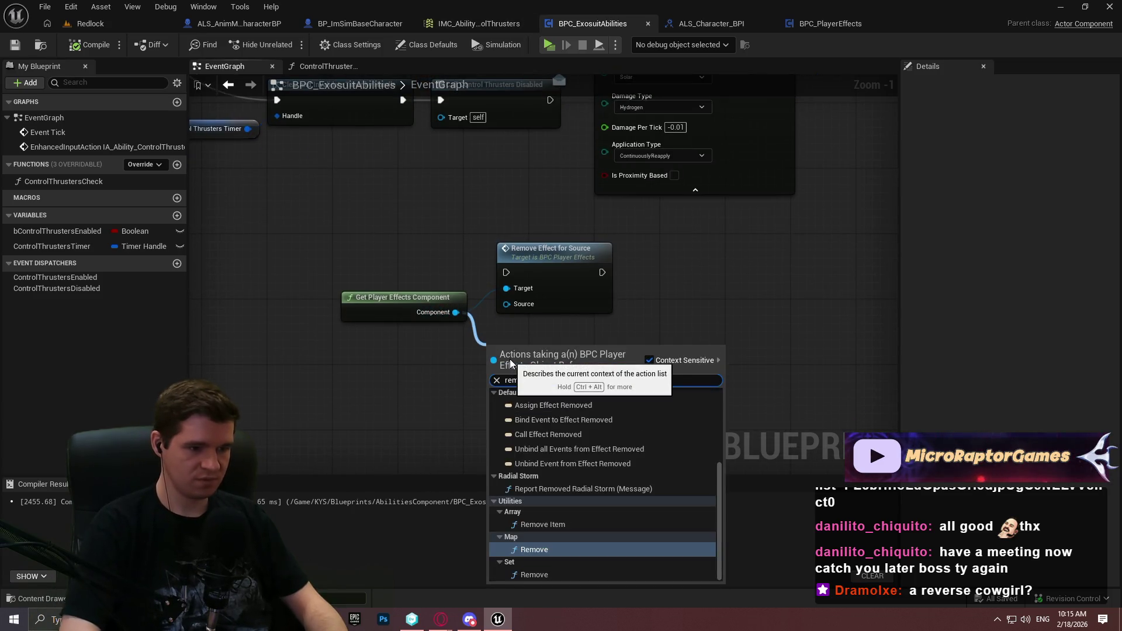
{"action": "left_click", "coordinate": [569, 406]}
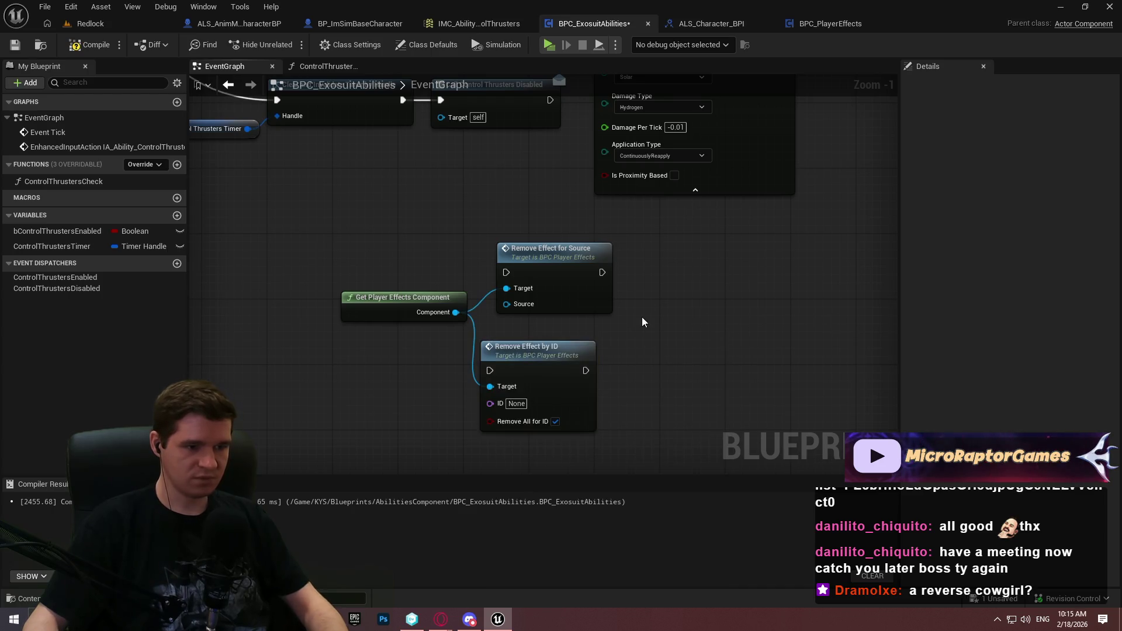
{"action": "left_click", "coordinate": [543, 251]}
{"action": "key", "text": "Delete"}
{"action": "left_click_drag", "start_coordinate": [531, 357], "coordinate": [538, 248]}
{"action": "left_click", "coordinate": [443, 324]}
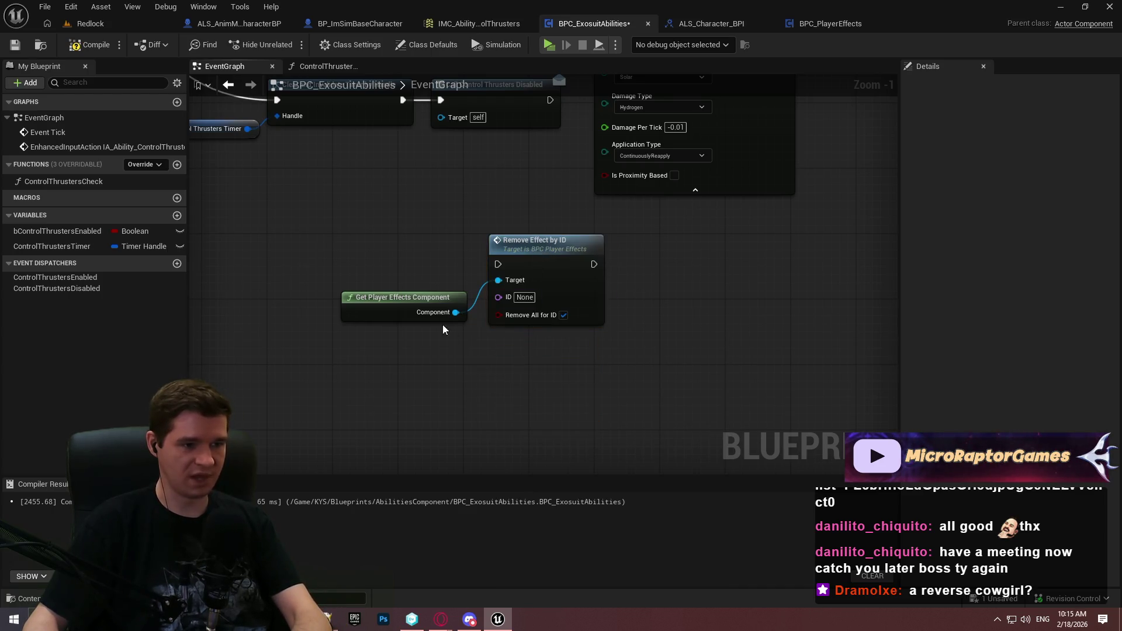
{"action": "left_click", "coordinate": [432, 294]}
{"action": "left_click", "coordinate": [489, 402]}
{"action": "left_click_drag", "start_coordinate": [692, 259], "coordinate": [690, 434]}
{"action": "key", "text": "ctrl+c"}
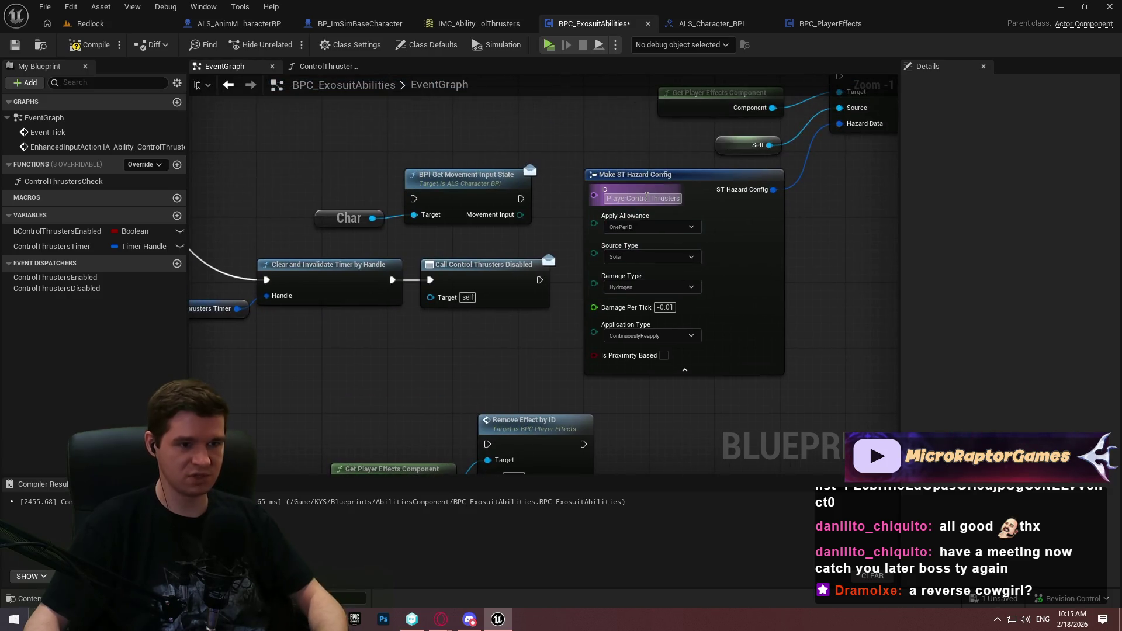
{"action": "left_click_drag", "start_coordinate": [513, 441], "coordinate": [497, 347]}
Paste PlayerControlThrusters as the Remove Effect by ID node's ID value
{"action": "left_click", "coordinate": [507, 378]}
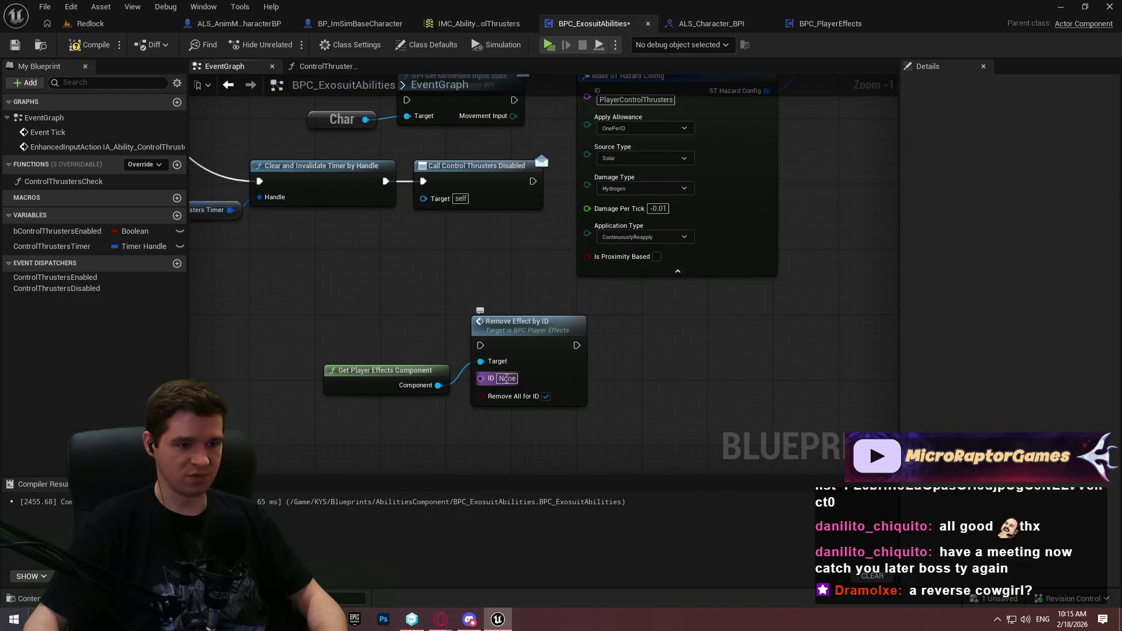
{"action": "key", "text": "ctrl+v"}
{"action": "key", "text": "Return"}
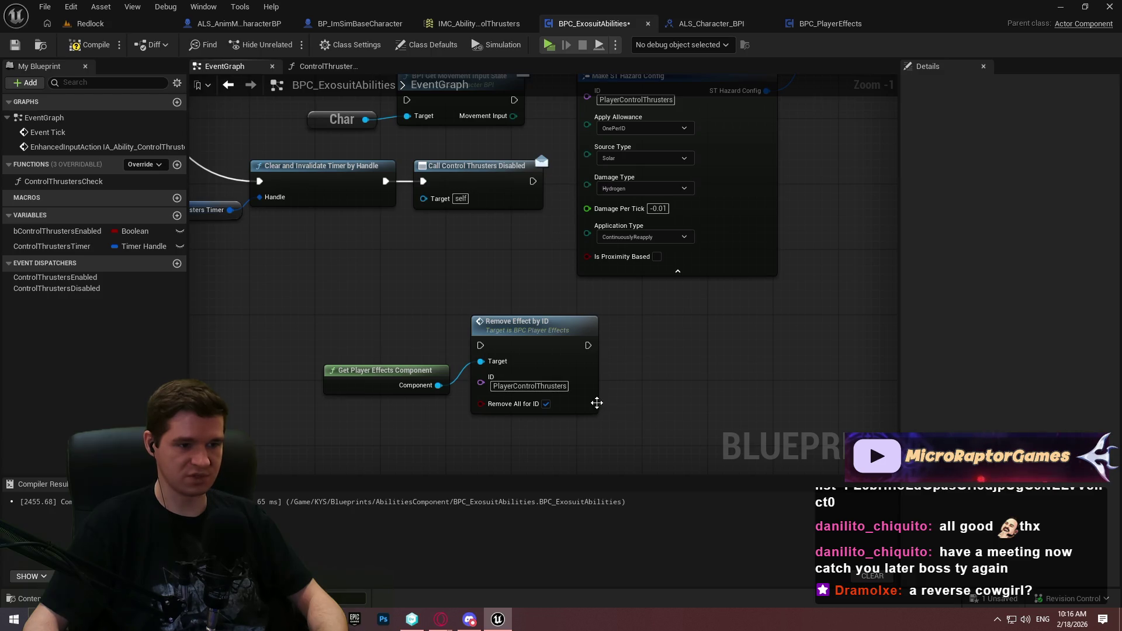
{"action": "left_click", "coordinate": [596, 403]}
{"action": "left_click", "coordinate": [651, 376]}
{"action": "left_click_drag", "start_coordinate": [700, 393], "coordinate": [377, 351]}
{"action": "left_click", "coordinate": [660, 340]}
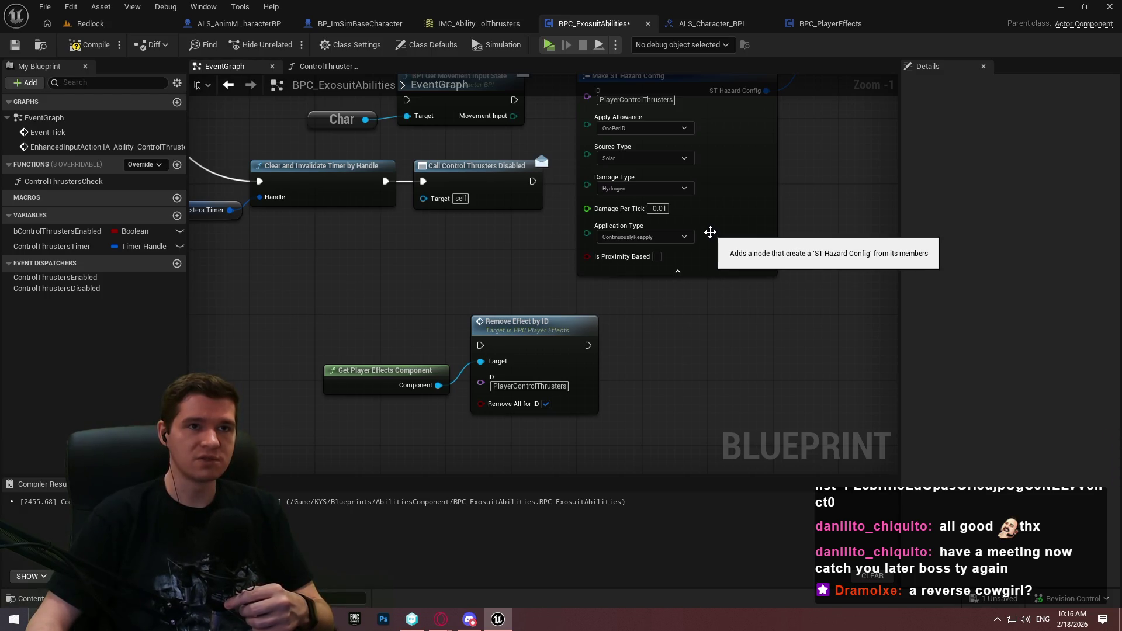
{"action": "mouse_move", "coordinate": [739, 295]}
{"action": "left_mouse_down"}
{"action": "mouse_move", "coordinate": [825, 365]}
{"action": "mouse_move", "coordinate": [894, 468]}
{"action": "left_mouse_up"}
Set the ControlThrustersCheck timer's Time to 0.5, then compile and save BPC_ExosuitAbilities
{"action": "left_click_drag", "start_coordinate": [350, 233], "coordinate": [830, 265]}
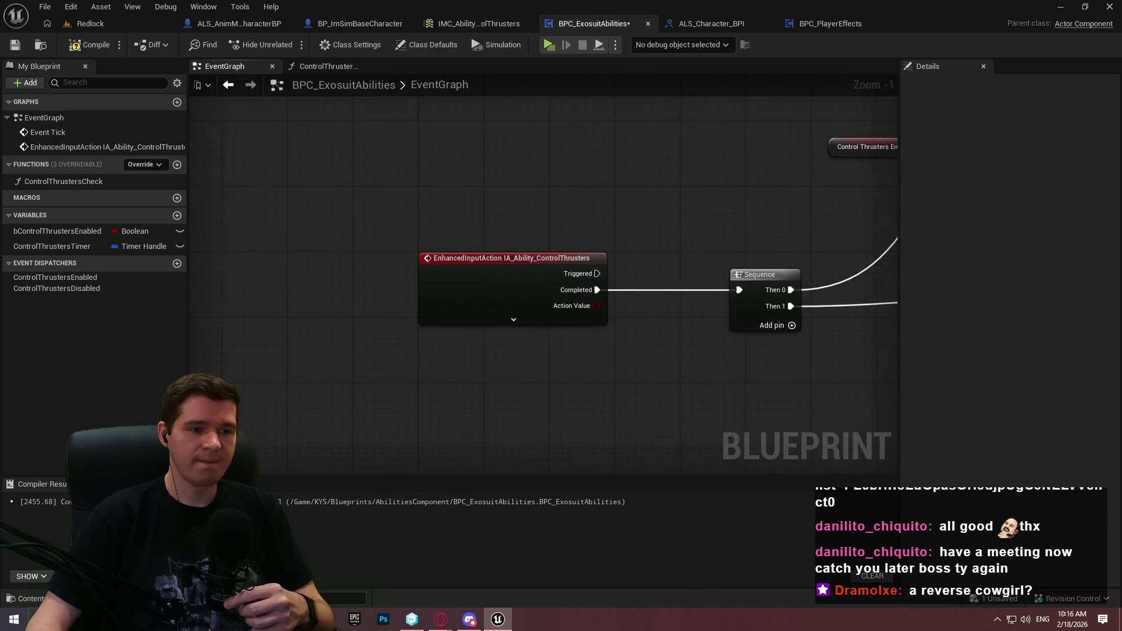
{"action": "mouse_move", "coordinate": [759, 293]}
{"action": "left_mouse_down"}
{"action": "mouse_move", "coordinate": [435, 218]}
{"action": "mouse_move", "coordinate": [506, 422]}
{"action": "mouse_move", "coordinate": [702, 475]}
{"action": "mouse_move", "coordinate": [542, 420]}
{"action": "mouse_move", "coordinate": [467, 350]}
{"action": "mouse_move", "coordinate": [382, 231]}
{"action": "left_mouse_up"}
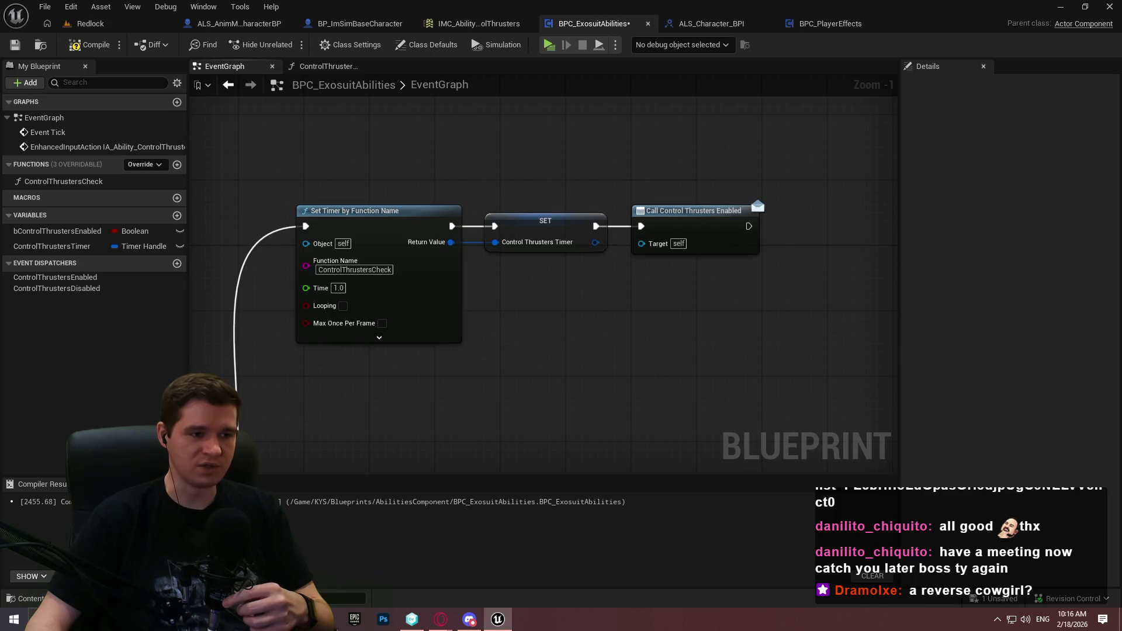
{"action": "left_click_drag", "start_coordinate": [382, 232], "coordinate": [382, 231]}
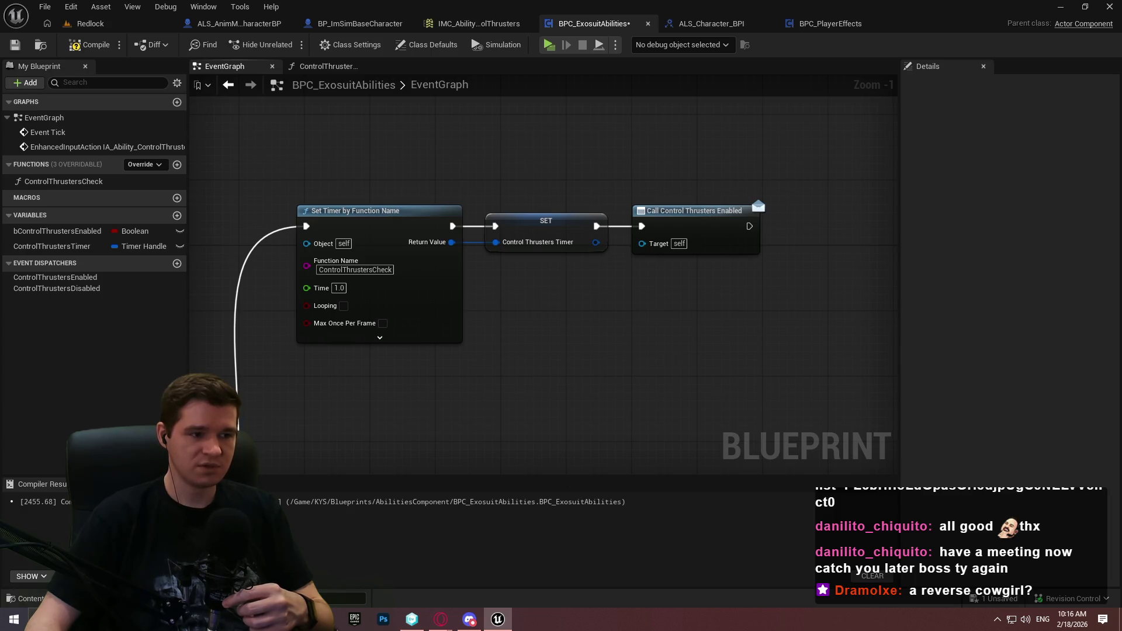
{"action": "left_click_drag", "start_coordinate": [573, 324], "coordinate": [622, 200]}
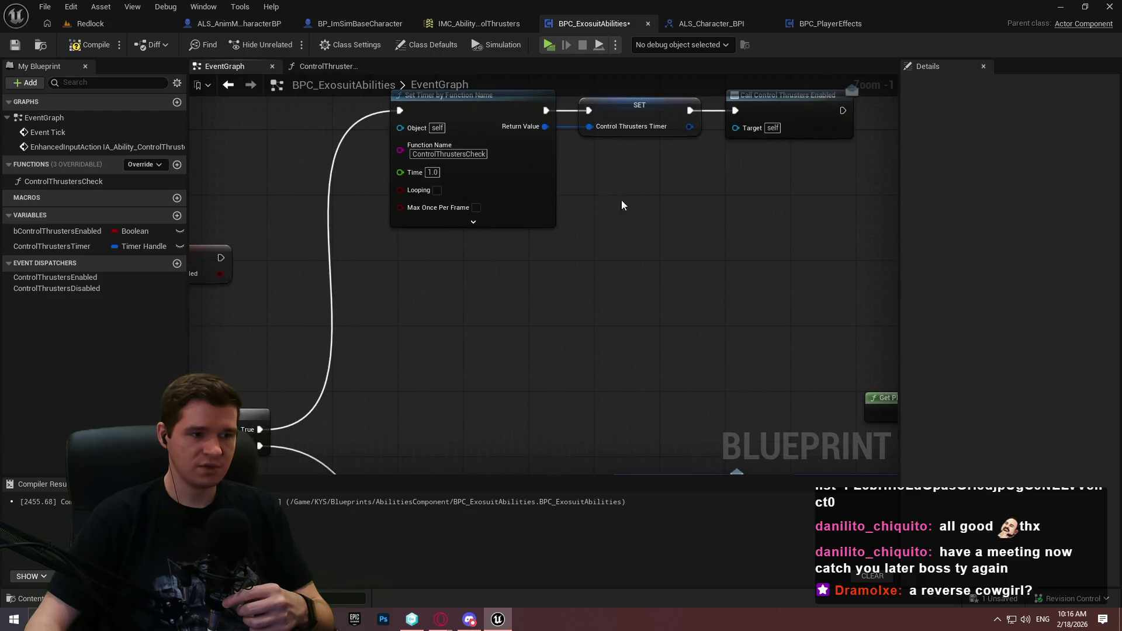
{"action": "left_click", "coordinate": [439, 173]}
{"action": "type", "text": "0.5"}
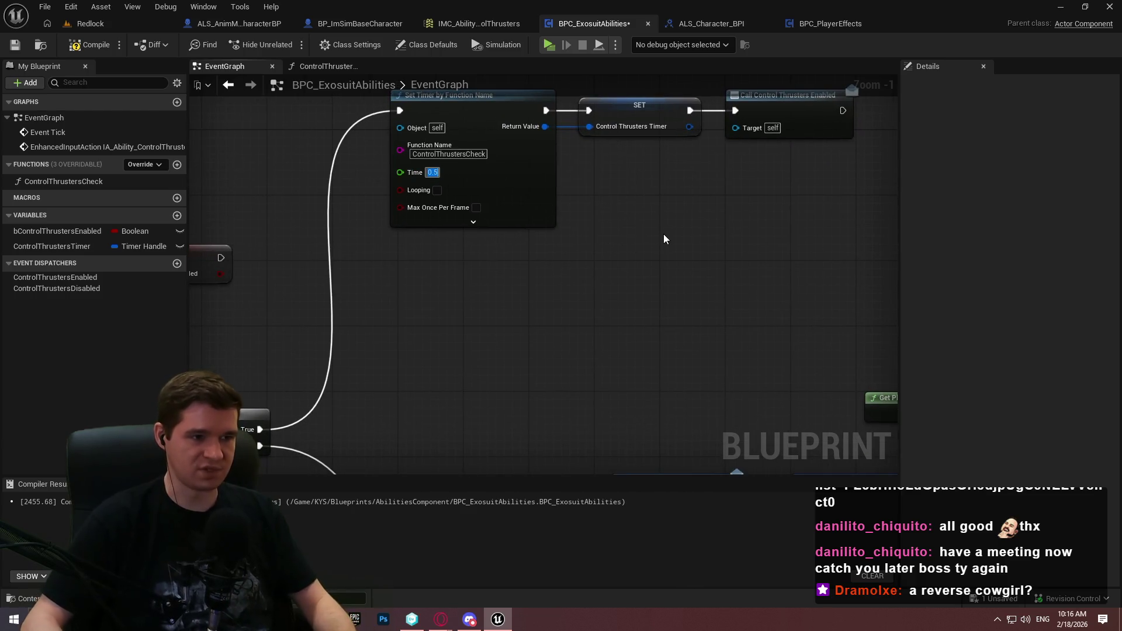
{"action": "left_click", "coordinate": [89, 44]}
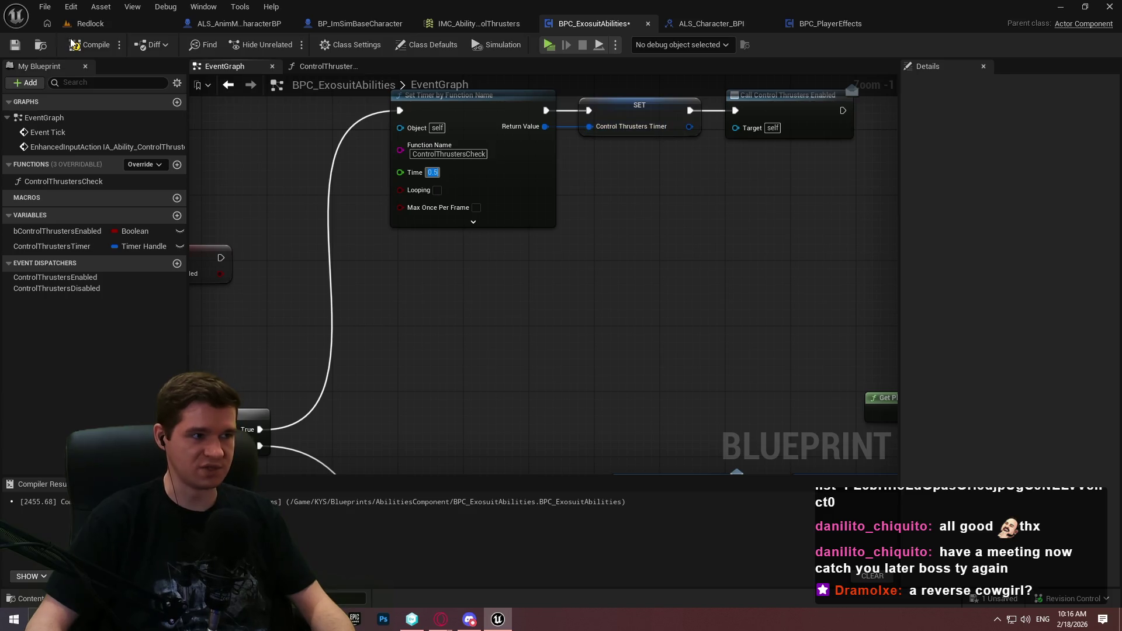
{"action": "left_click", "coordinate": [15, 45]}
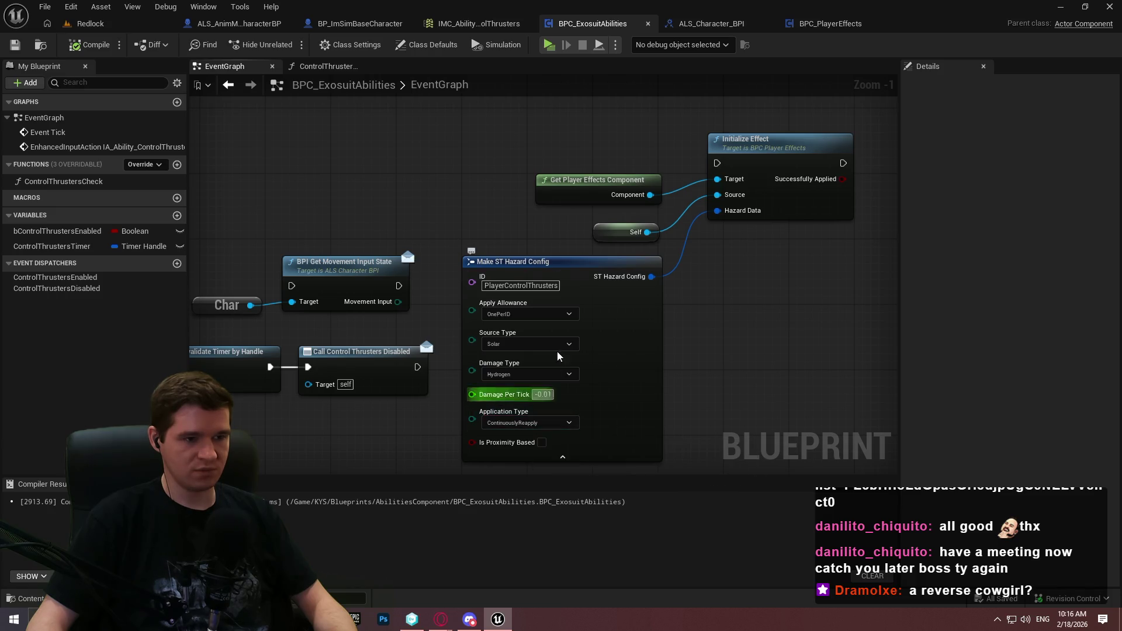
Open the InitializeEffect function of BPC_PlayerEffects from its node
{"action": "mouse_move", "coordinate": [669, 351]}
{"action": "left_mouse_down"}
{"action": "mouse_move", "coordinate": [691, 278]}
{"action": "mouse_move", "coordinate": [694, 295]}
{"action": "left_mouse_up"}
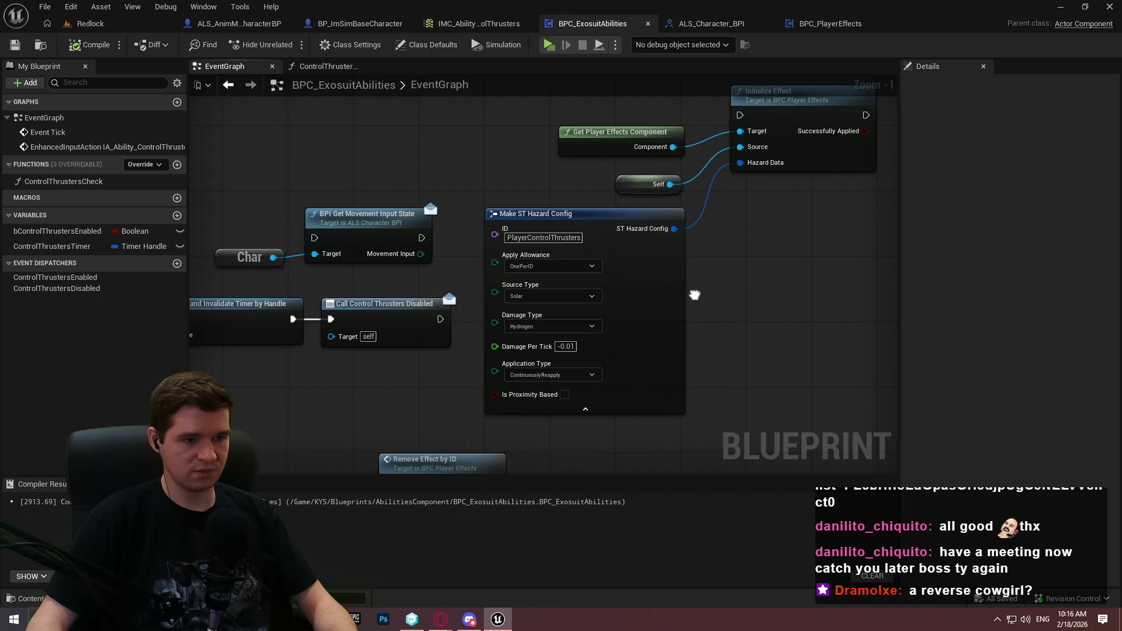
{"action": "left_click_drag", "start_coordinate": [694, 294], "coordinate": [694, 294]}
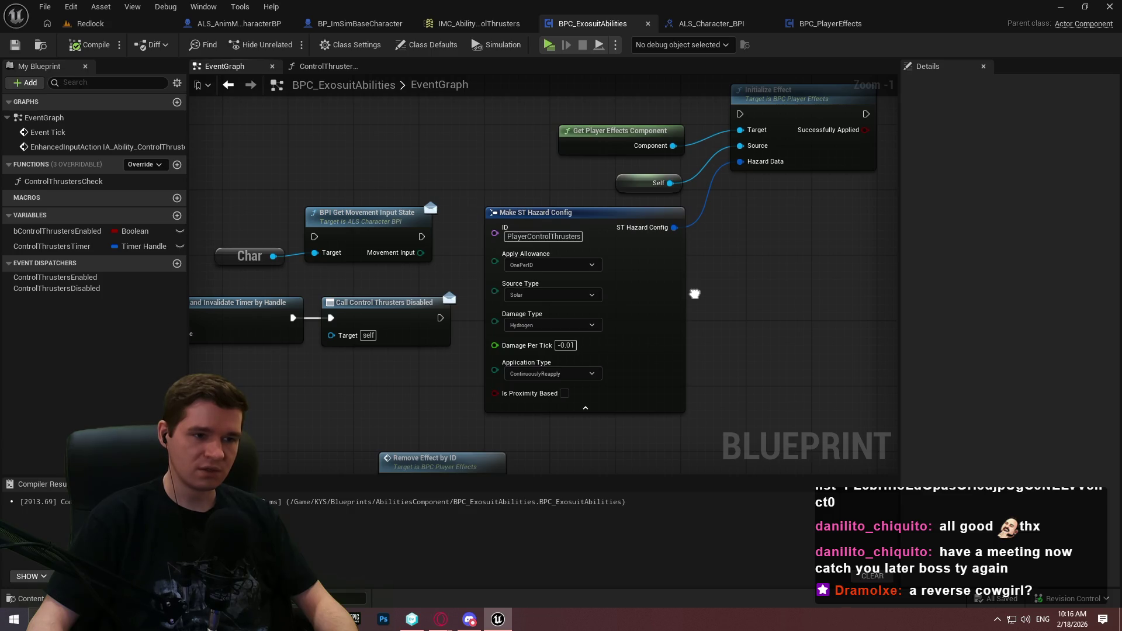
{"action": "double_click", "coordinate": [806, 161]}
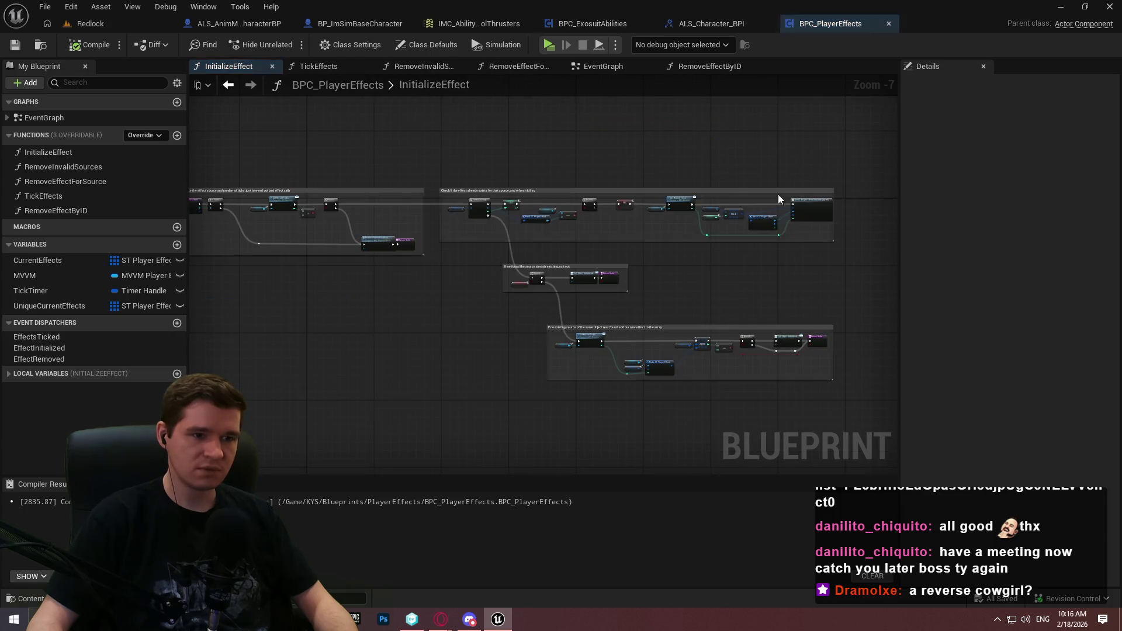
{"action": "scroll", "coordinate": [701, 221], "scroll_direction": "up", "scroll_amount": 4}
{"action": "scroll", "coordinate": [673, 183], "scroll_direction": "up", "scroll_amount": 1}
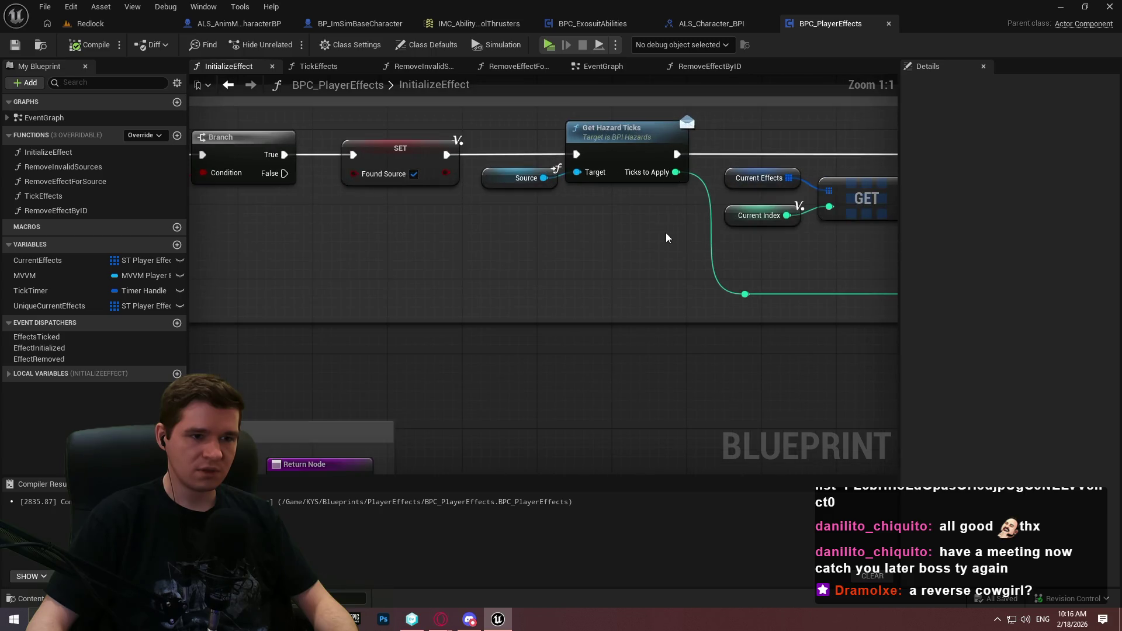
{"action": "mouse_move", "coordinate": [668, 234]}
{"action": "left_mouse_down"}
{"action": "mouse_move", "coordinate": [558, 151]}
{"action": "mouse_move", "coordinate": [529, 154]}
{"action": "mouse_move", "coordinate": [588, 245]}
{"action": "mouse_move", "coordinate": [275, 220]}
{"action": "mouse_move", "coordinate": [689, 321]}
{"action": "mouse_move", "coordinate": [739, 321]}
{"action": "mouse_move", "coordinate": [471, 275]}
{"action": "mouse_move", "coordinate": [383, 181]}
{"action": "mouse_move", "coordinate": [199, 210]}
{"action": "mouse_move", "coordinate": [271, 344]}
{"action": "left_mouse_up"}
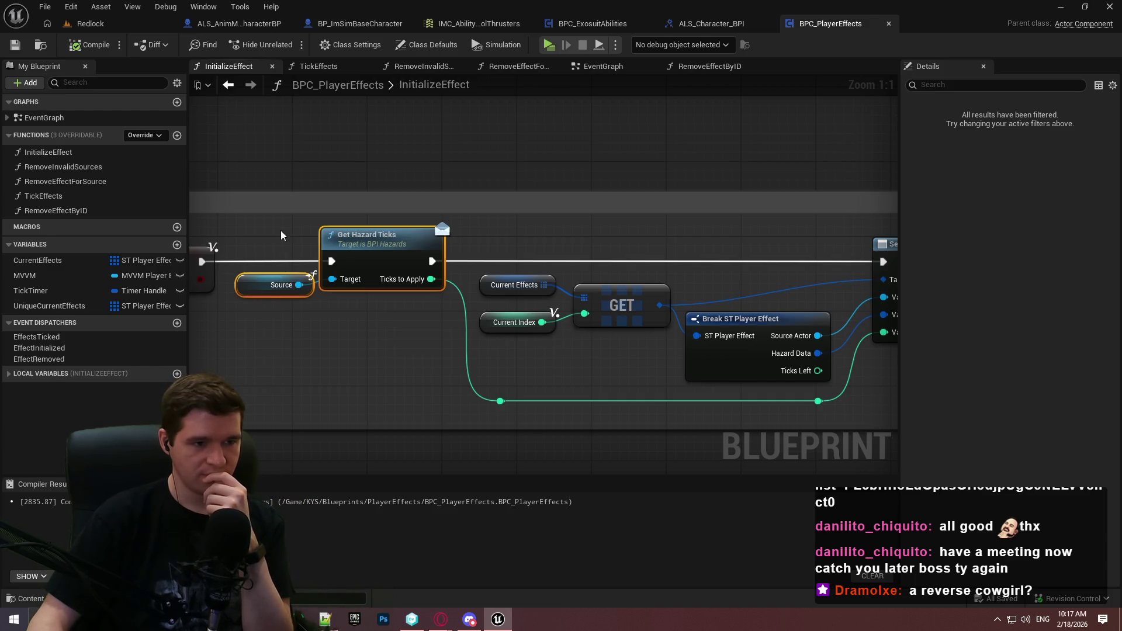
{"action": "mouse_move", "coordinate": [622, 387]}
{"action": "left_mouse_down"}
{"action": "mouse_move", "coordinate": [326, 353]}
{"action": "mouse_move", "coordinate": [1013, 353]}
{"action": "mouse_move", "coordinate": [523, 315]}
{"action": "mouse_move", "coordinate": [713, 325]}
{"action": "mouse_move", "coordinate": [1017, 275]}
{"action": "mouse_move", "coordinate": [1017, 64]}
{"action": "mouse_move", "coordinate": [896, 75]}
{"action": "mouse_move", "coordinate": [791, 191]}
{"action": "mouse_move", "coordinate": [704, 117]}
{"action": "mouse_move", "coordinate": [641, 126]}
{"action": "mouse_move", "coordinate": [521, 270]}
{"action": "mouse_move", "coordinate": [582, 325]}
{"action": "left_mouse_up"}
{"action": "scroll", "coordinate": [896, 75], "scroll_direction": "down", "scroll_amount": 2}
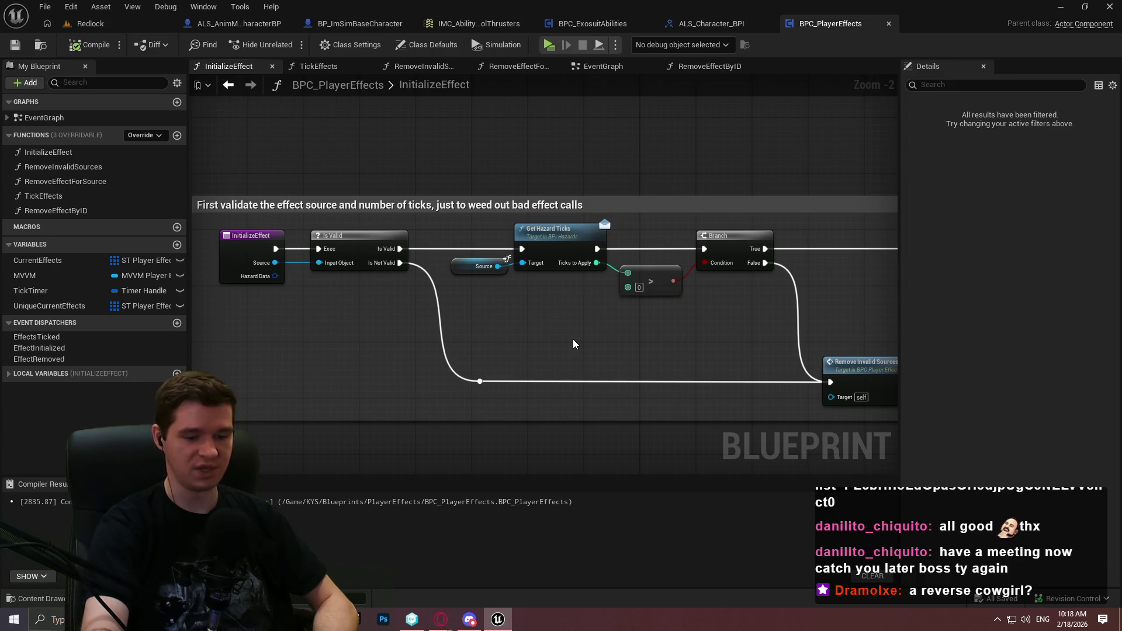
Add an Integer input named TickOverride to the InitializeEffect function
{"action": "left_click", "coordinate": [250, 237]}
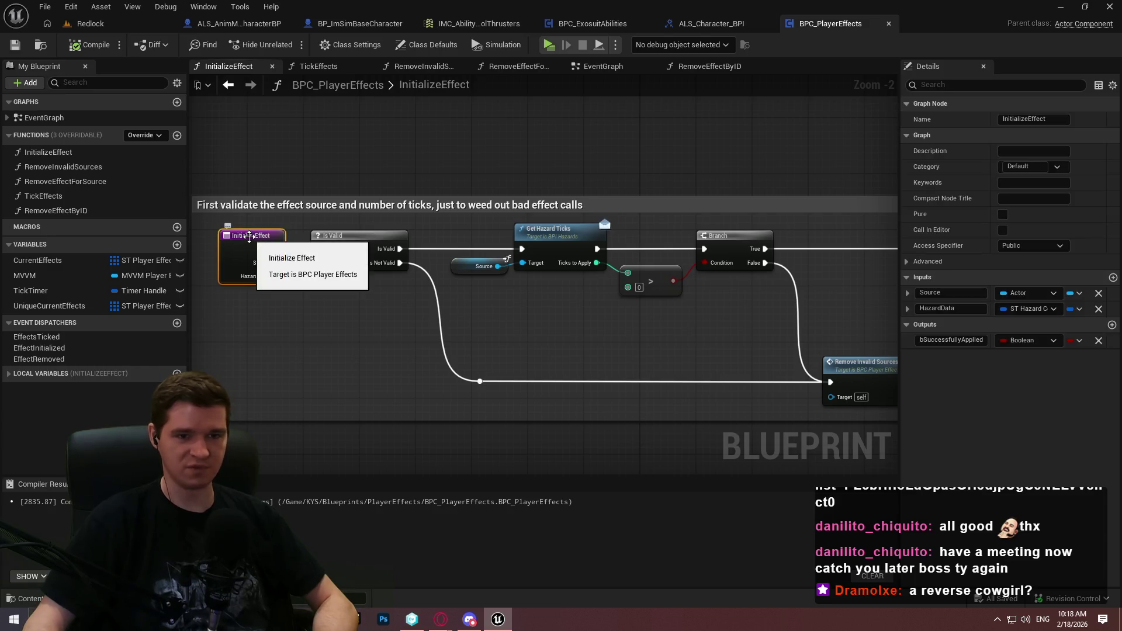
{"action": "left_click", "coordinate": [1113, 277]}
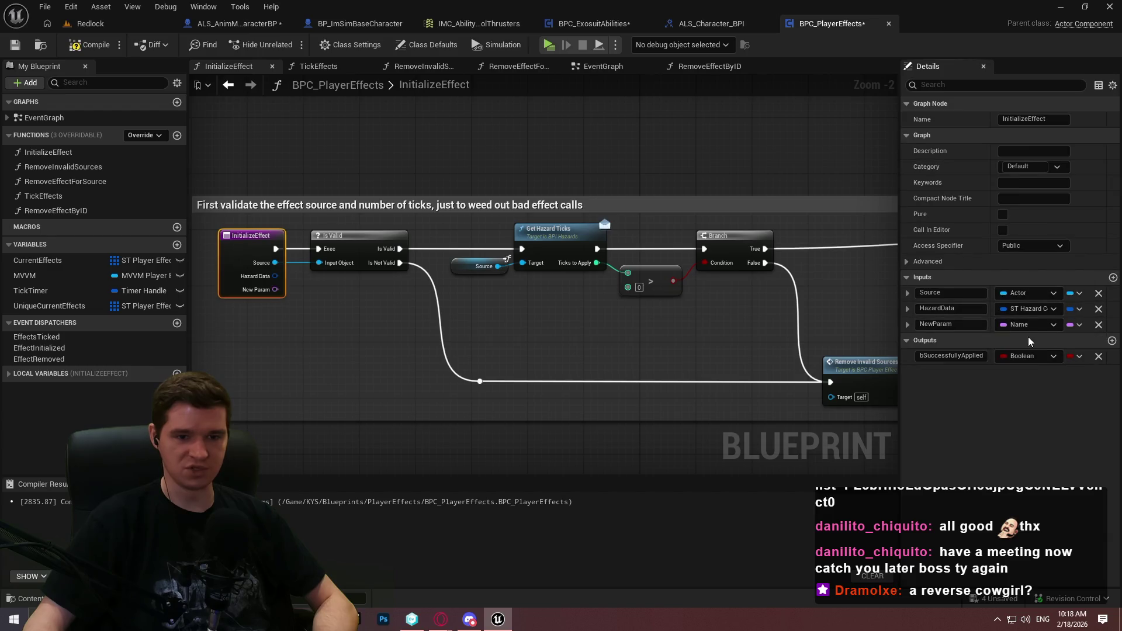
{"action": "left_click", "coordinate": [1028, 324]}
{"action": "left_click", "coordinate": [976, 391]}
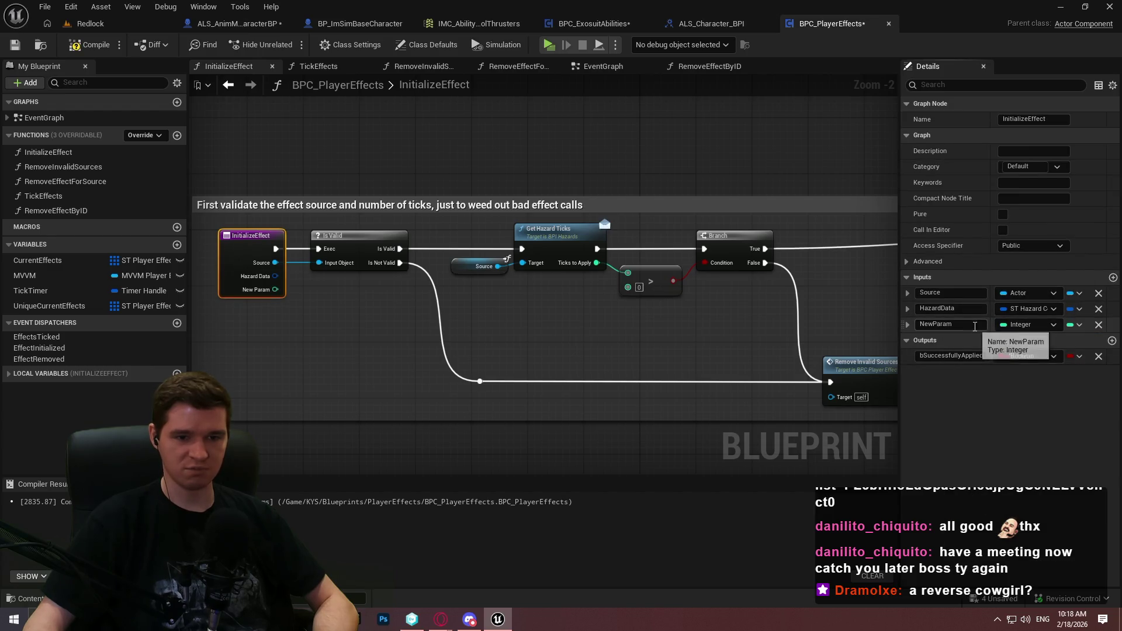
{"action": "left_click", "coordinate": [947, 324]}
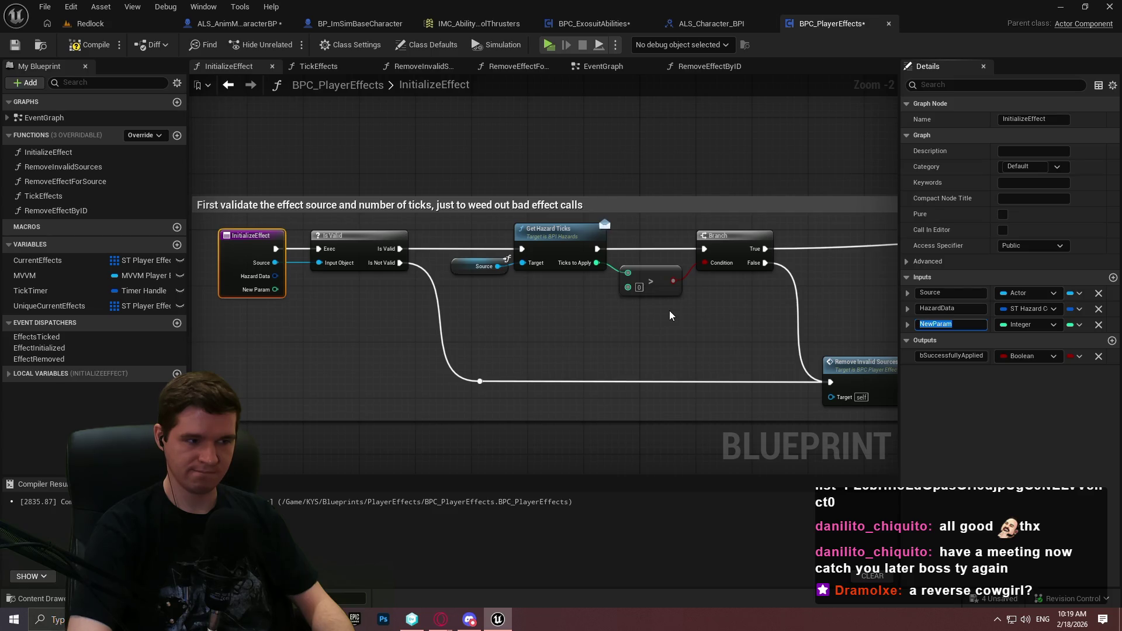
{"action": "type", "text": "TickOverrod"}
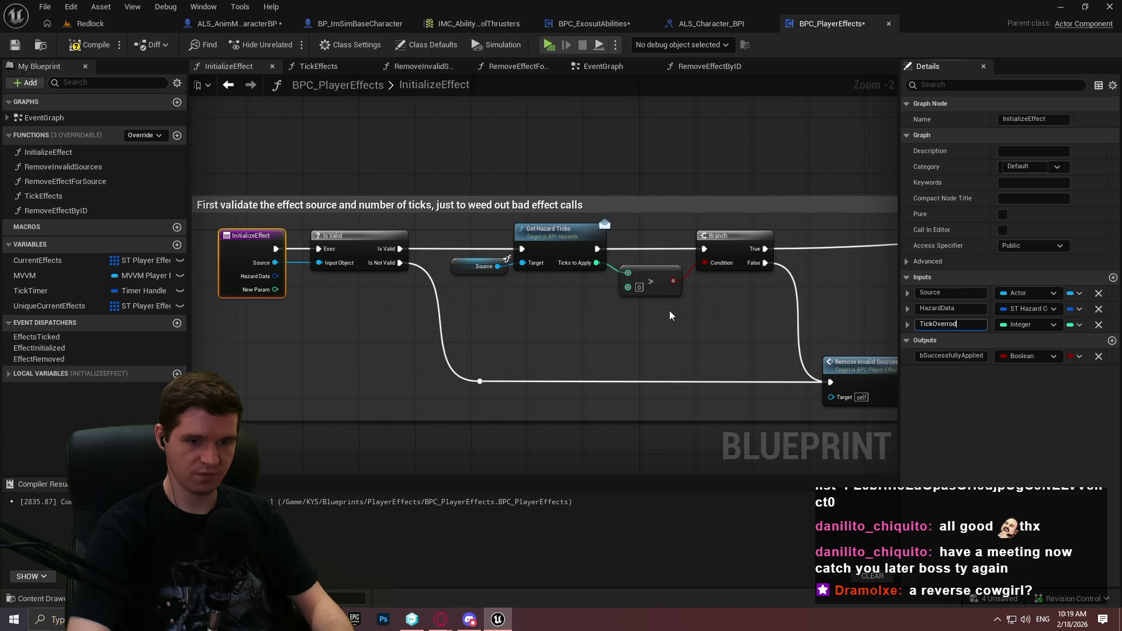
{"action": "type", "text": "e"}
{"action": "key", "text": "Return"}
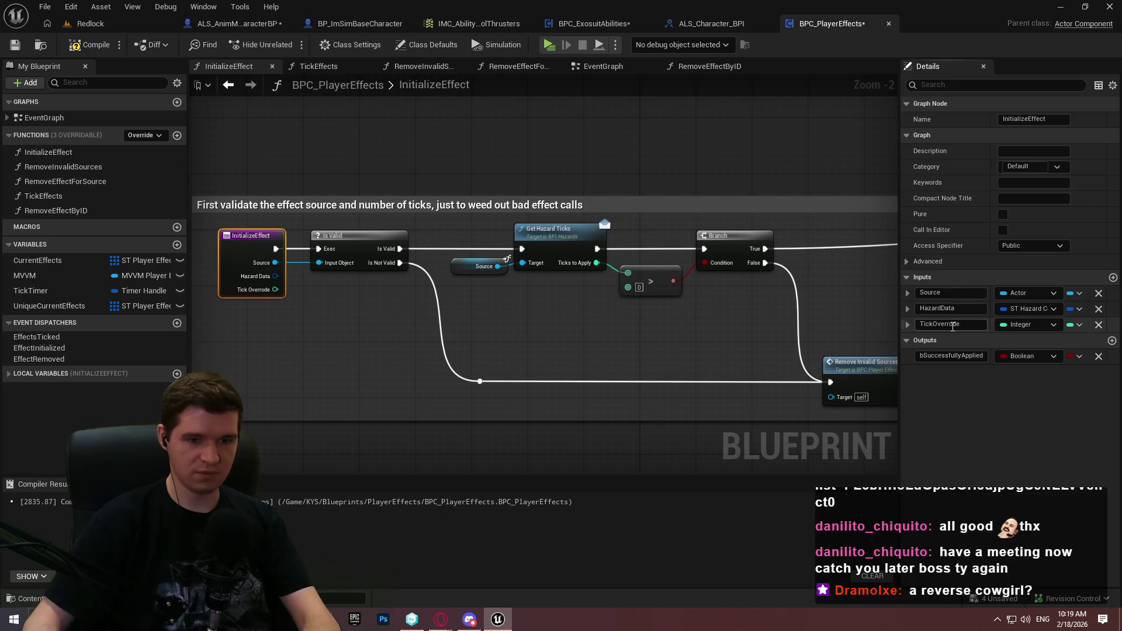
{"action": "key", "text": "Return"}
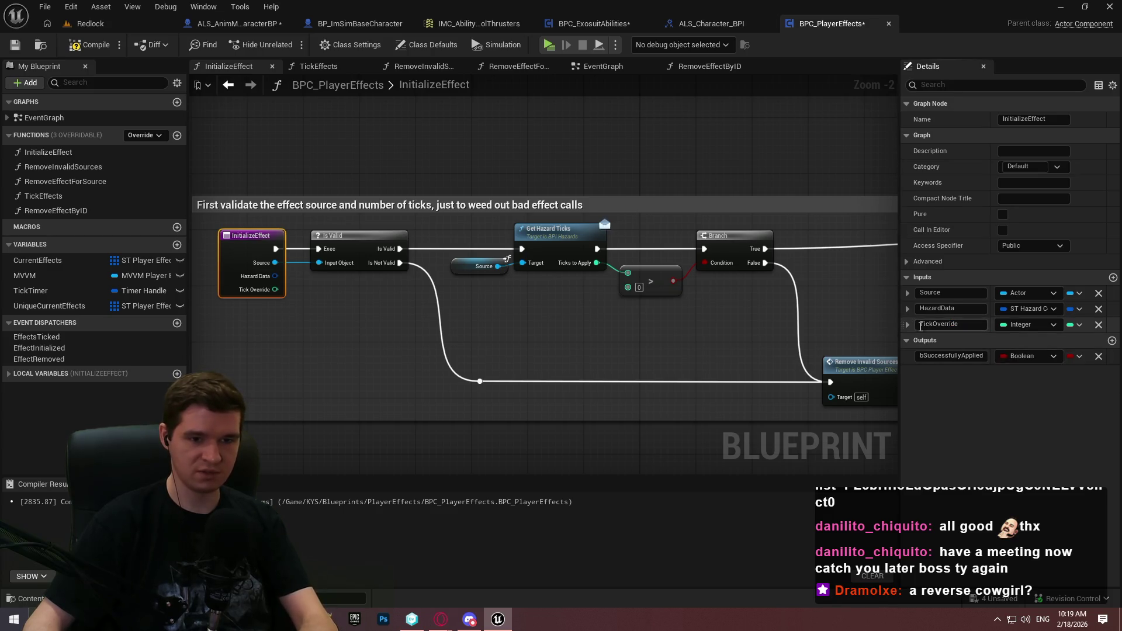
Give TickOverride a default value of -1, then compile and save BPC_PlayerEffects
{"action": "left_click", "coordinate": [928, 325]}
{"action": "left_click", "coordinate": [1029, 340]}
{"action": "type", "text": "-1"}
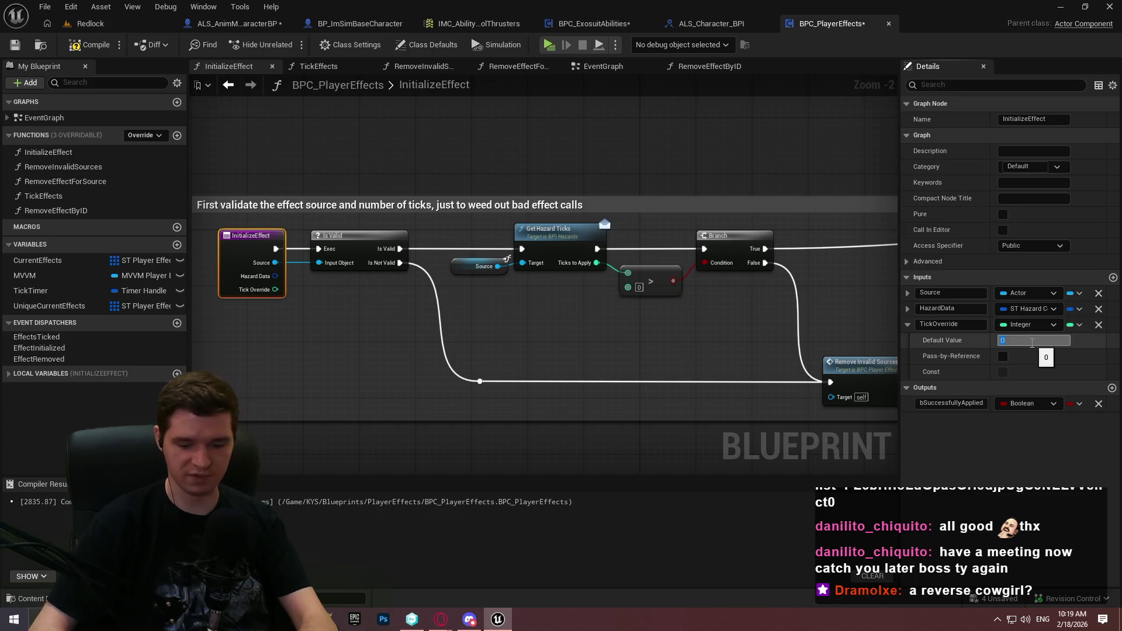
{"action": "key", "text": "Return"}
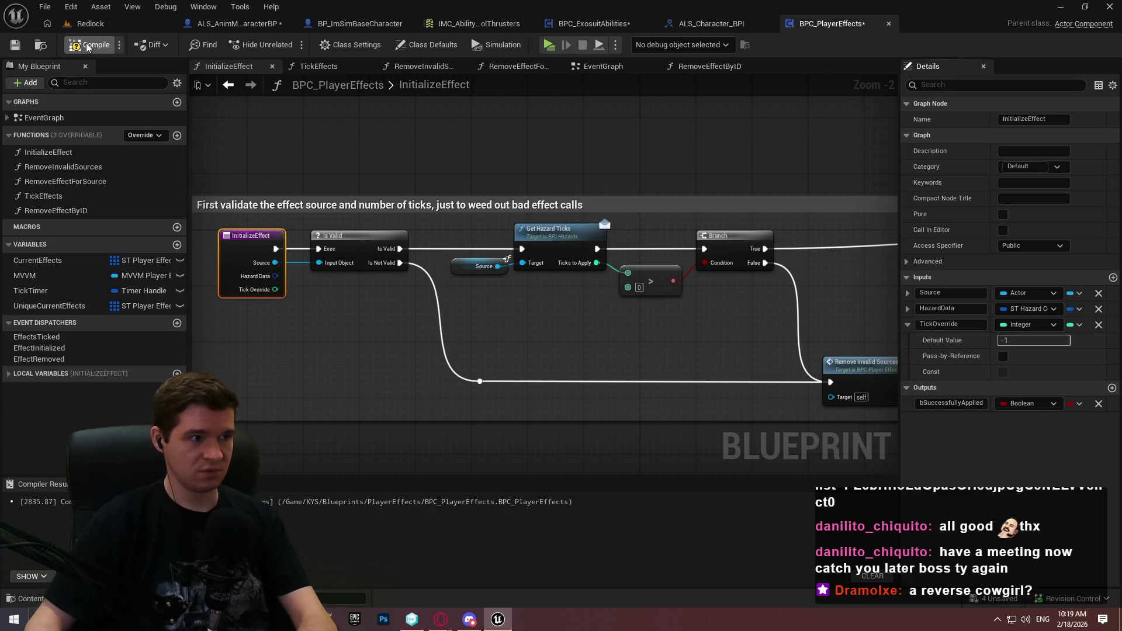
{"action": "left_click", "coordinate": [25, 47]}
{"action": "left_click", "coordinate": [580, 315]}
{"action": "scroll", "coordinate": [524, 307], "scroll_direction": "up", "scroll_amount": 1}
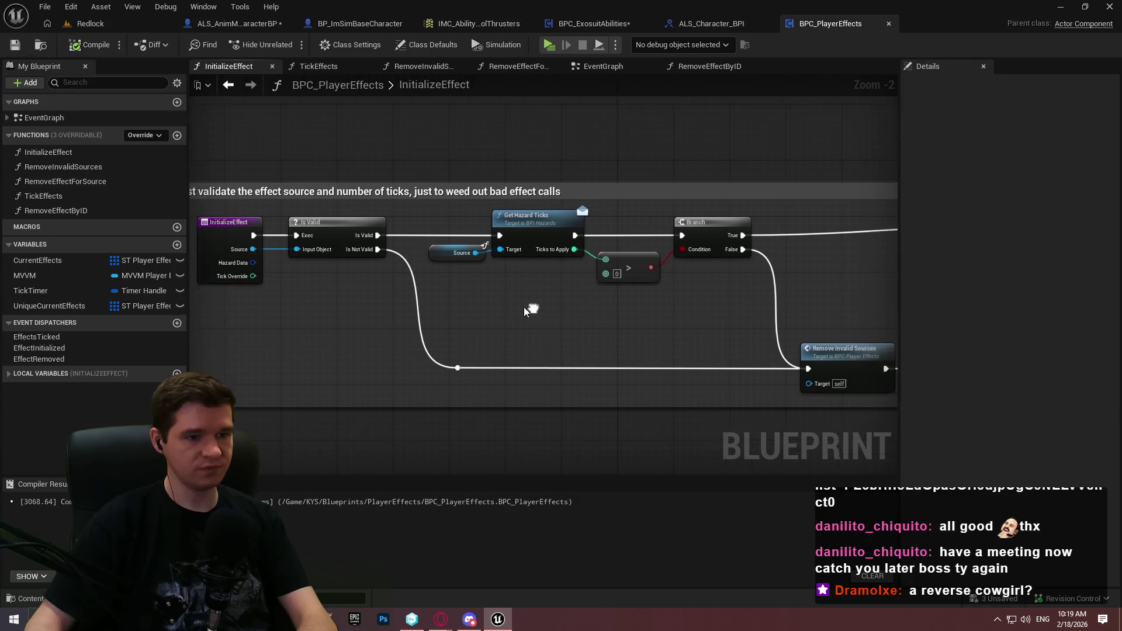
Add an OR node feeding the Branch condition and connect the > result into it
{"action": "left_click_drag", "start_coordinate": [694, 248], "coordinate": [686, 291]}
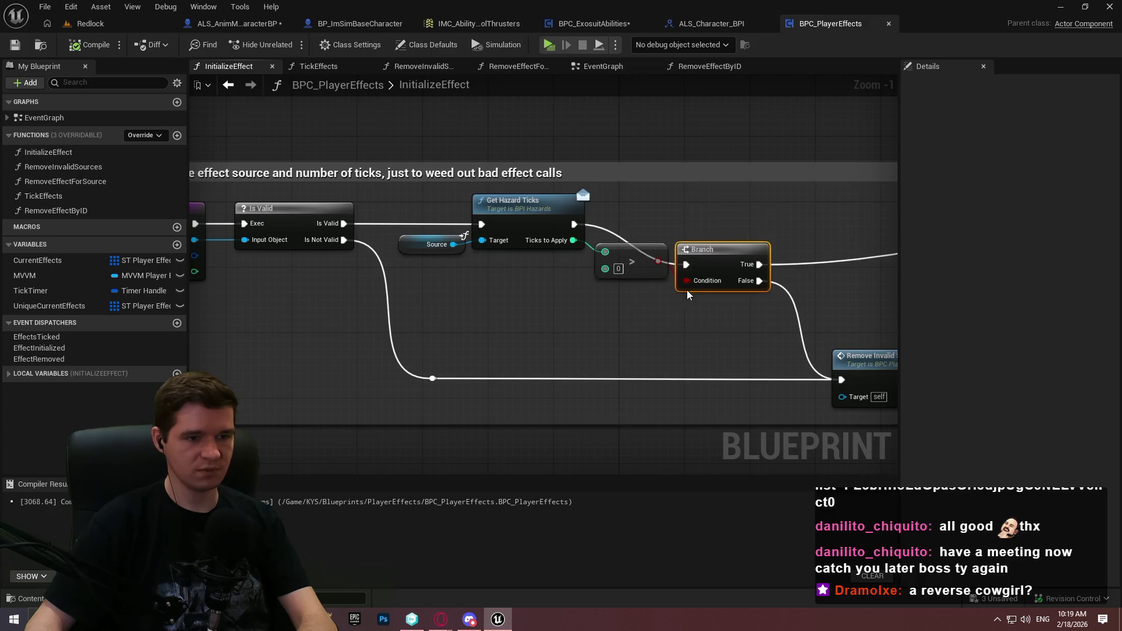
{"action": "key", "text": "ctrl+z"}
{"action": "left_click_drag", "start_coordinate": [694, 239], "coordinate": [693, 327]}
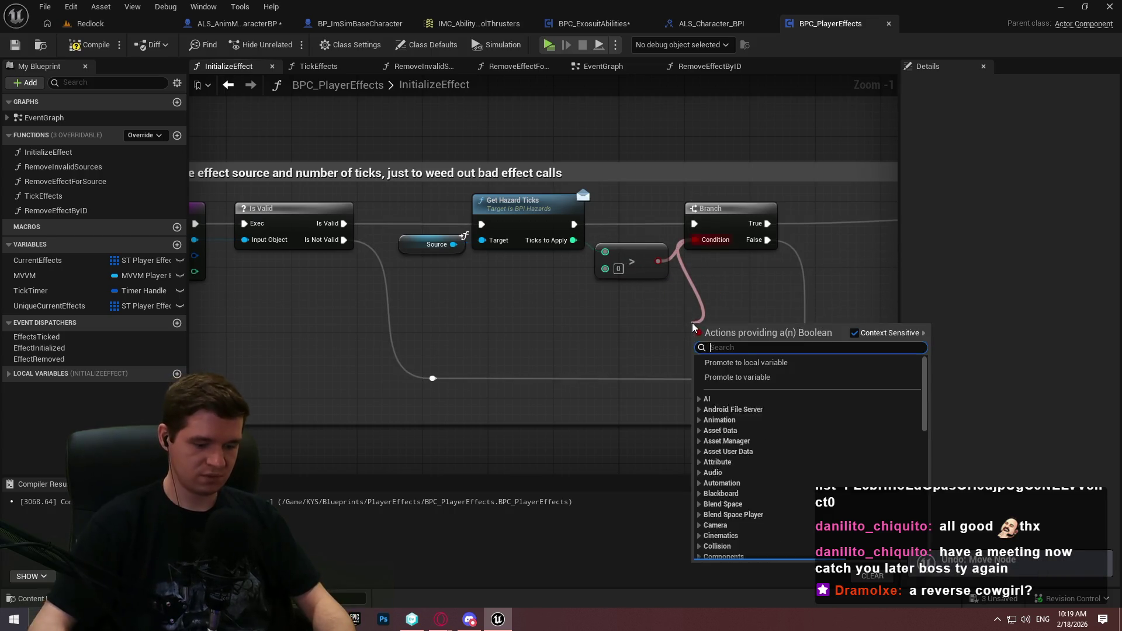
{"action": "type", "text": "or"}
{"action": "key", "text": "Return"}
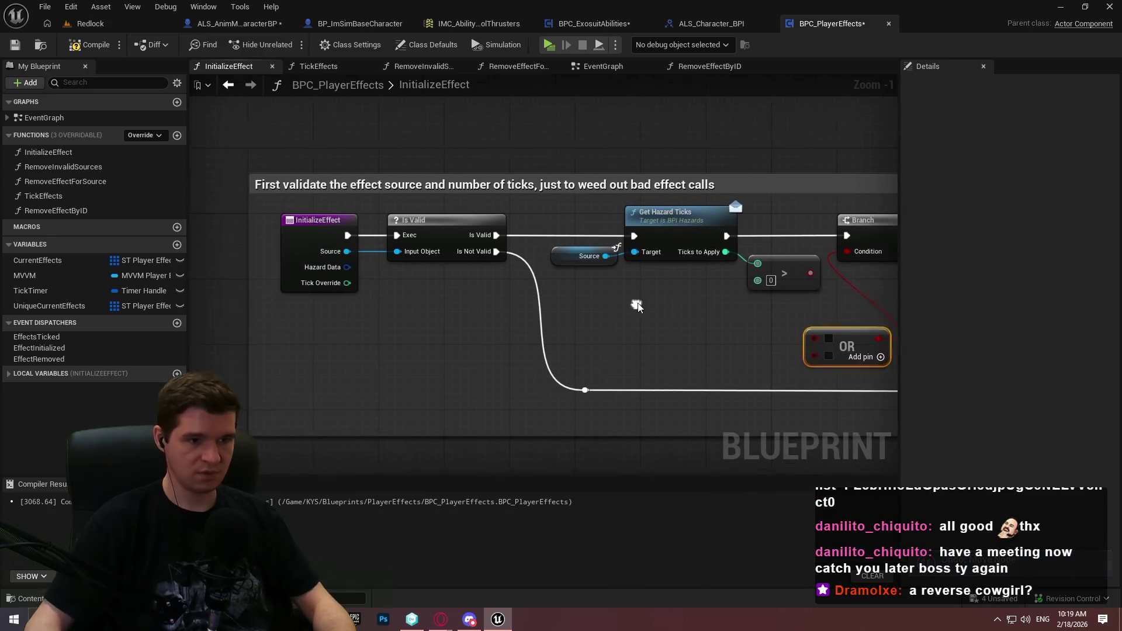
{"action": "left_click_drag", "start_coordinate": [822, 339], "coordinate": [819, 274]}
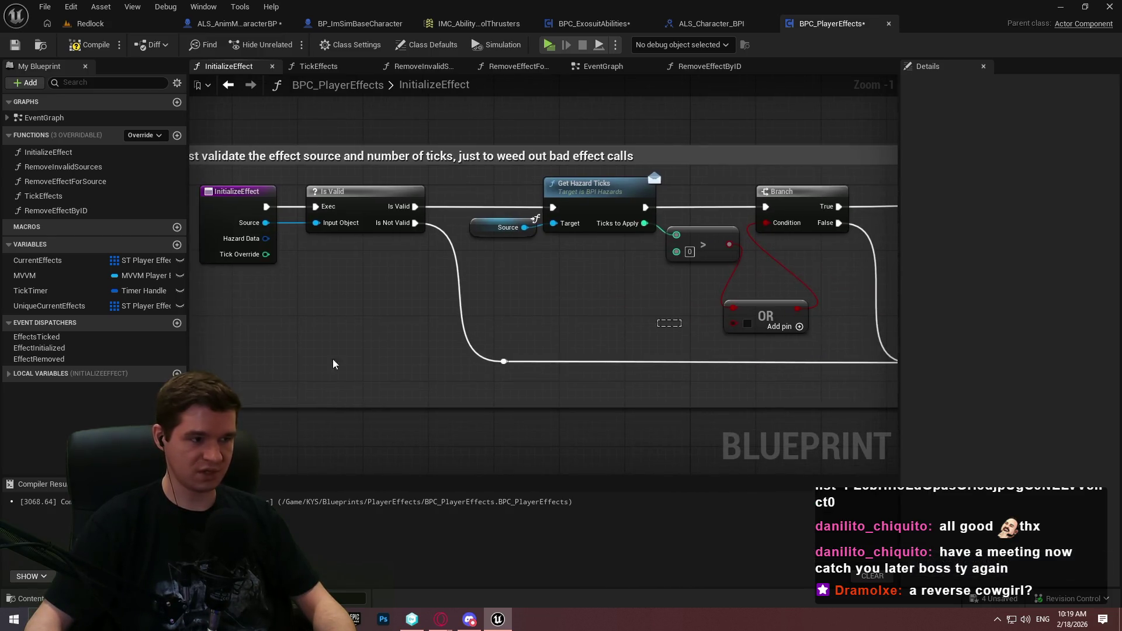
Place a Get Tick Override node near the OR node
{"action": "left_click", "coordinate": [5, 375]}
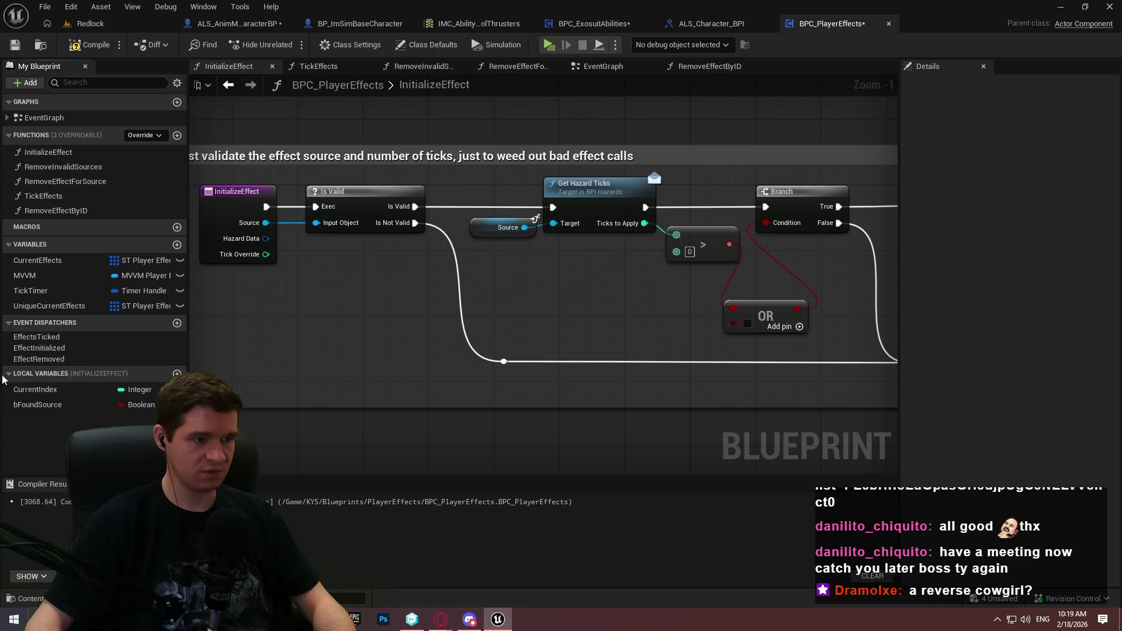
{"action": "right_click", "coordinate": [396, 315]}
{"action": "type", "text": "tick overr"}
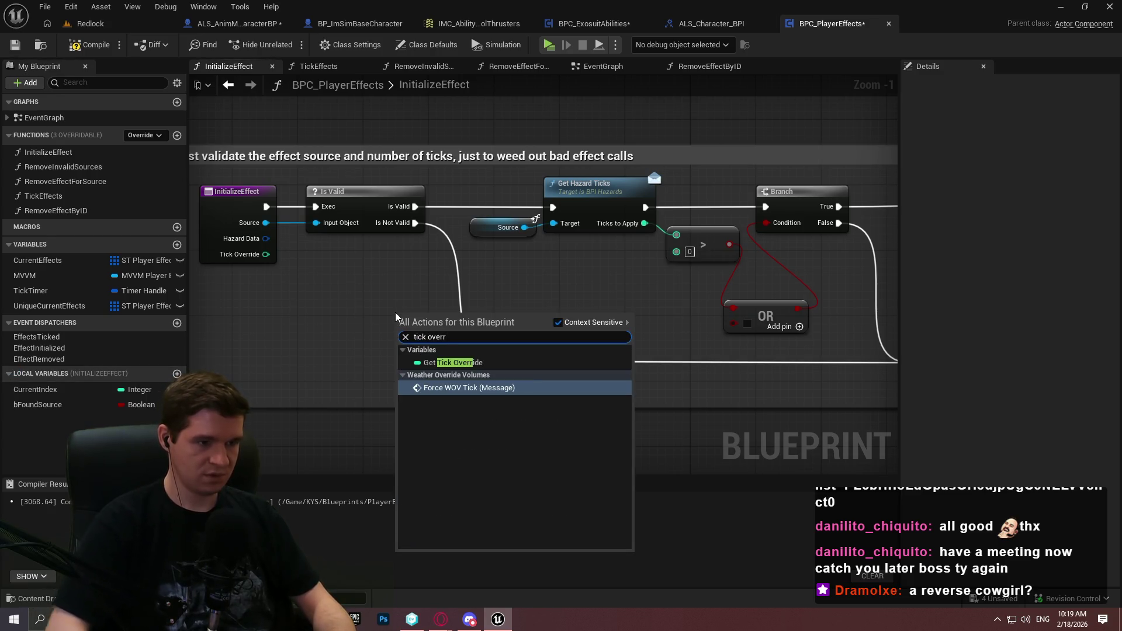
{"action": "key", "text": "Up"}
{"action": "key", "text": "Return"}
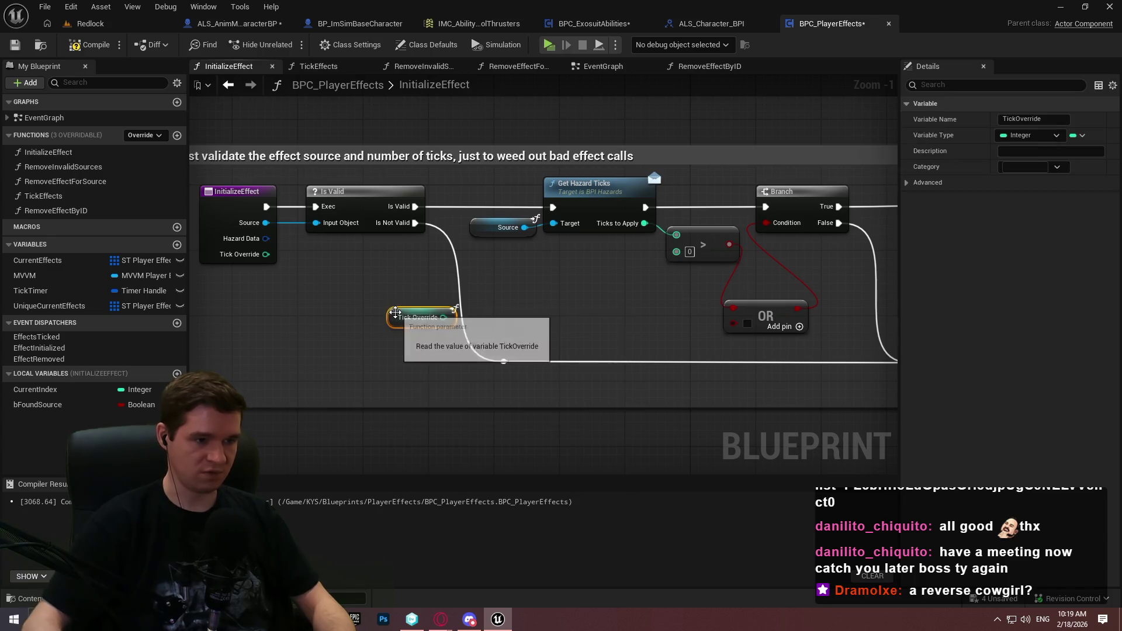
{"action": "mouse_move", "coordinate": [437, 318]}
{"action": "left_mouse_down"}
{"action": "mouse_move", "coordinate": [668, 314]}
{"action": "mouse_move", "coordinate": [606, 322]}
{"action": "left_mouse_up"}
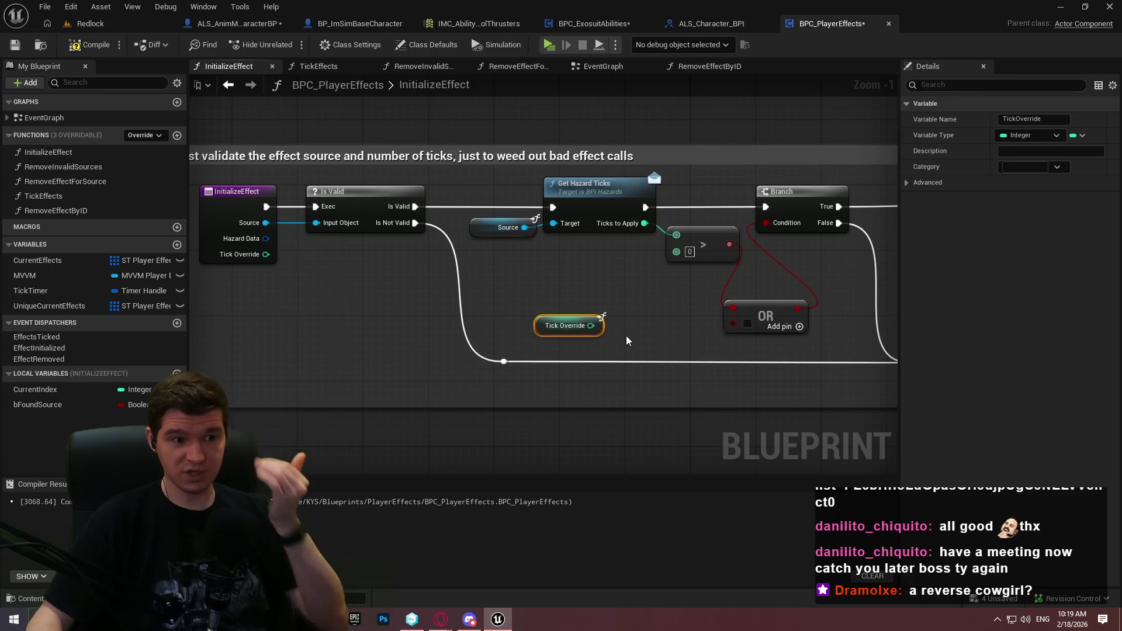
Add a Tick Override > 0 comparison and a new Branch driven by its result
{"action": "left_click_drag", "start_coordinate": [546, 326], "coordinate": [660, 297]}
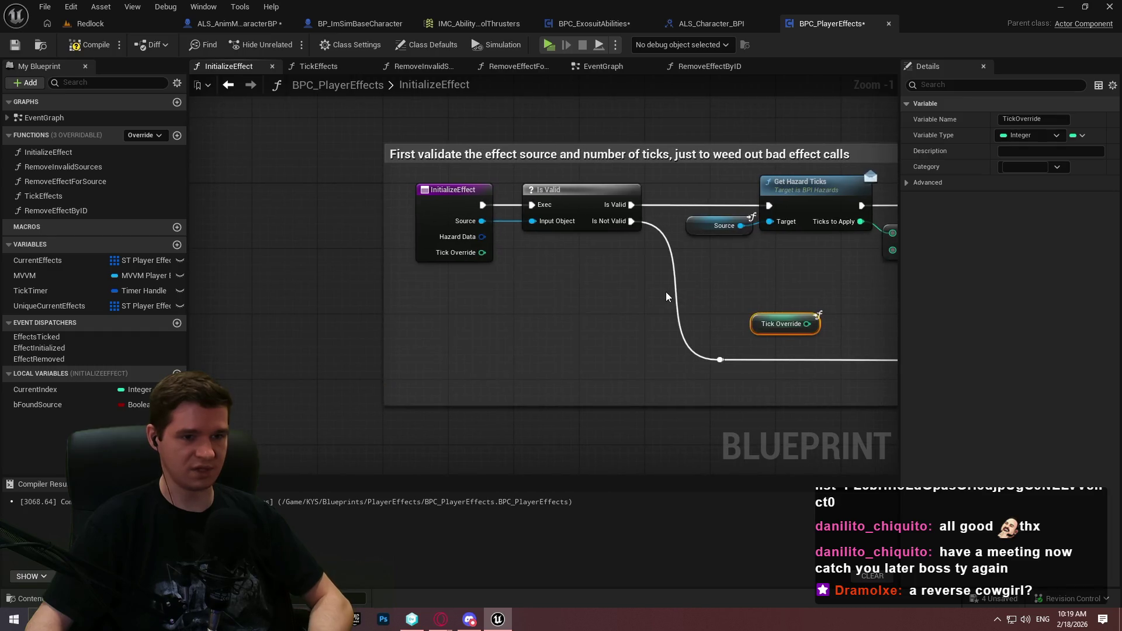
{"action": "mouse_move", "coordinate": [820, 325]}
{"action": "left_mouse_down"}
{"action": "mouse_move", "coordinate": [527, 347]}
{"action": "mouse_move", "coordinate": [568, 290]}
{"action": "mouse_move", "coordinate": [562, 359]}
{"action": "left_mouse_up"}
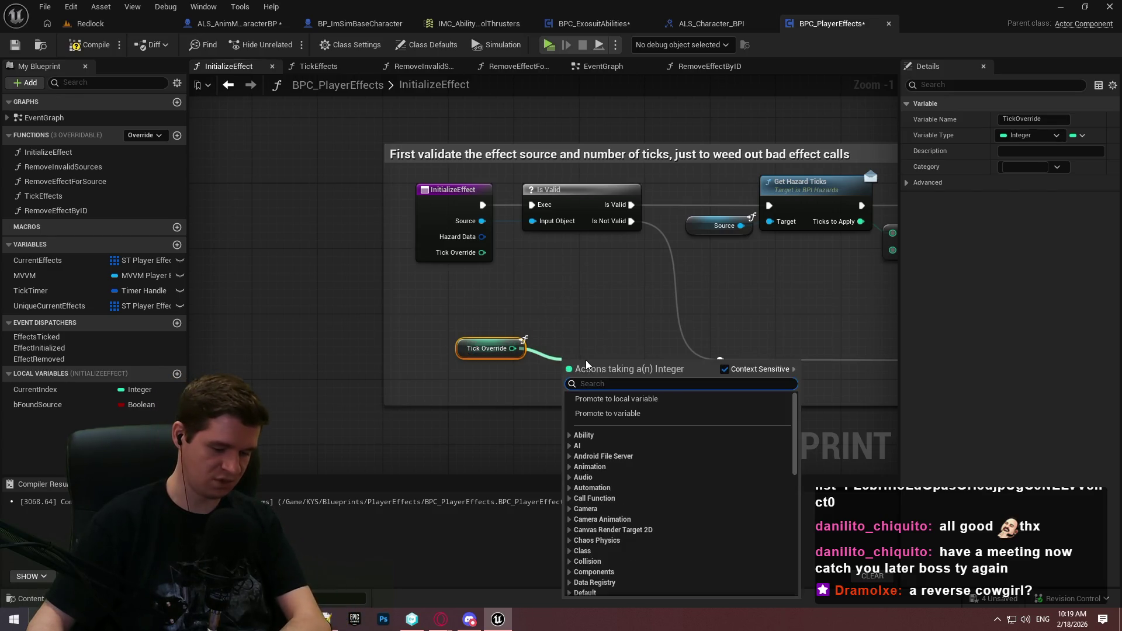
{"action": "type", "text": ">"}
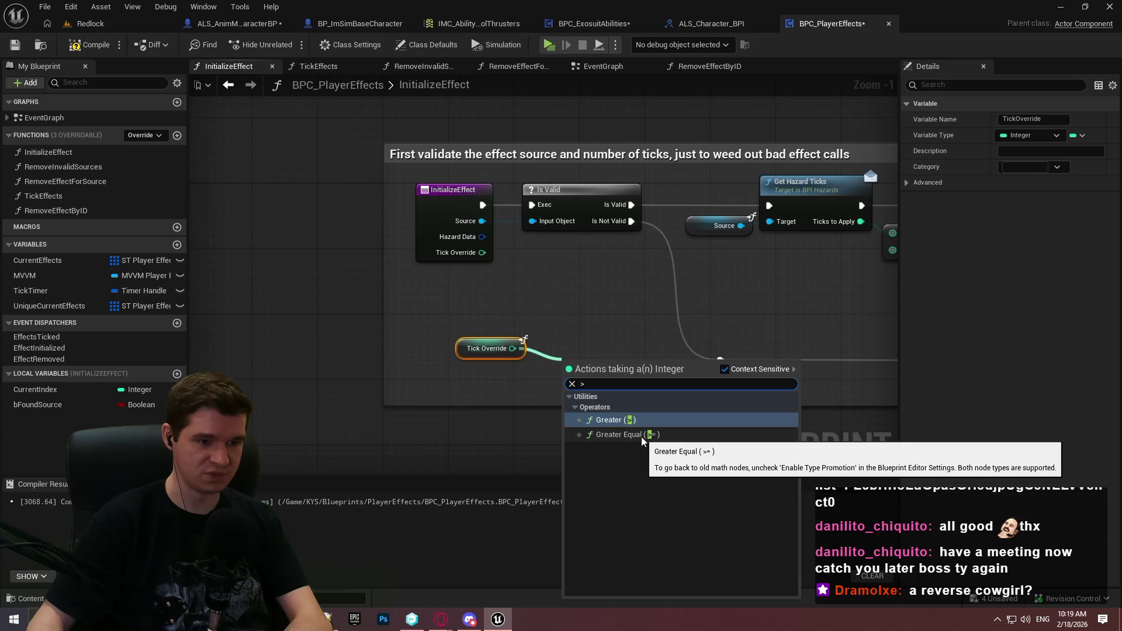
{"action": "left_click", "coordinate": [635, 419]}
{"action": "left_click_drag", "start_coordinate": [564, 343], "coordinate": [567, 359]}
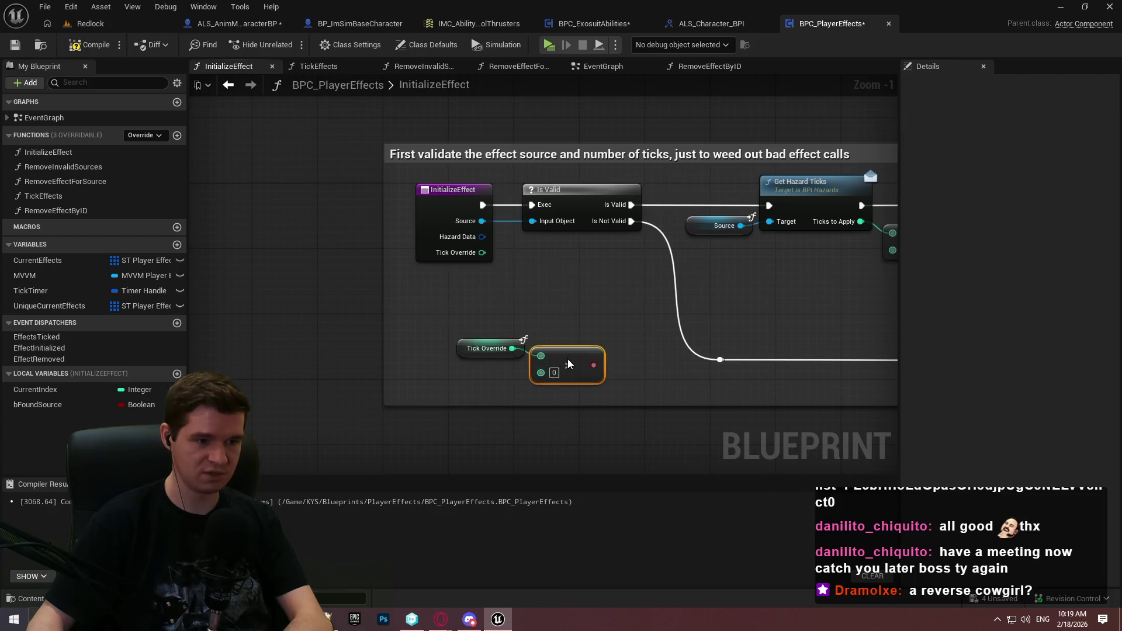
{"action": "left_click", "coordinate": [588, 336]}
{"action": "left_click", "coordinate": [633, 311]}
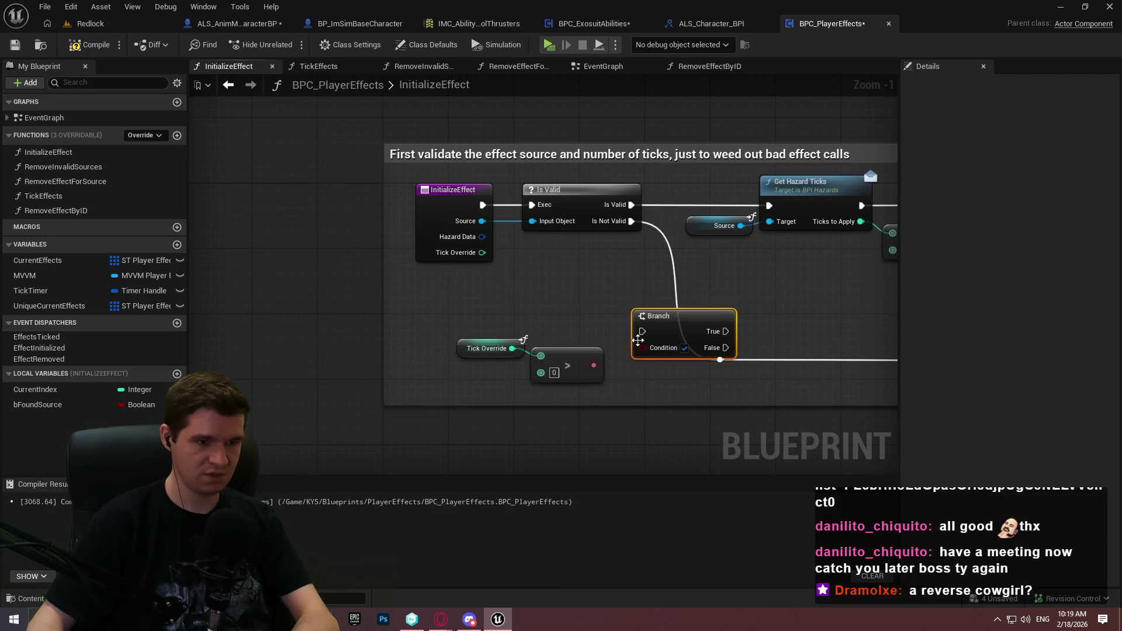
{"action": "mouse_move", "coordinate": [594, 365]}
{"action": "left_mouse_down"}
{"action": "mouse_move", "coordinate": [643, 347]}
{"action": "mouse_move", "coordinate": [421, 323]}
{"action": "left_mouse_up"}
Create a local Boolean variable named bUsingManualTicks
{"action": "left_click", "coordinate": [177, 373]}
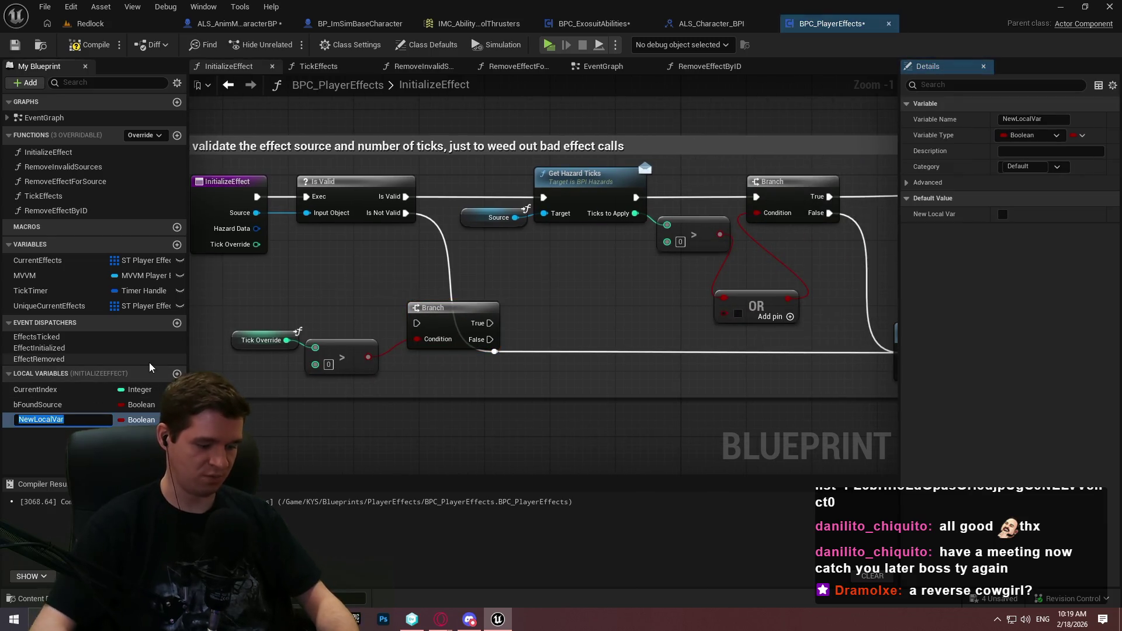
{"action": "type", "text": "bUsing"}
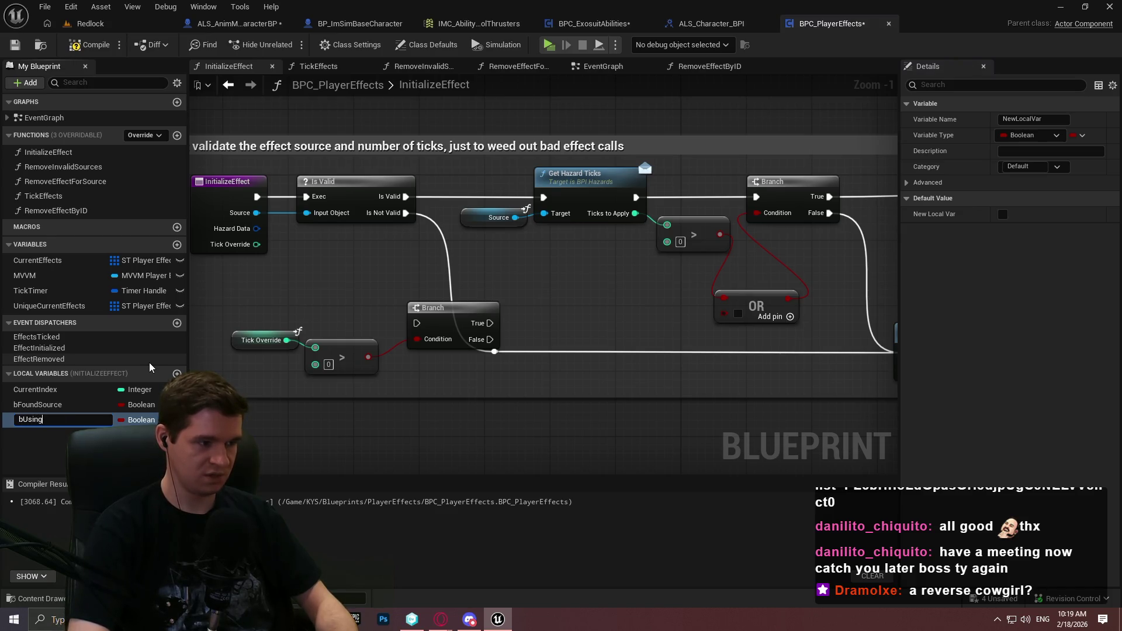
{"action": "type", "text": "ManualTicks"}
{"action": "key", "text": "Return"}
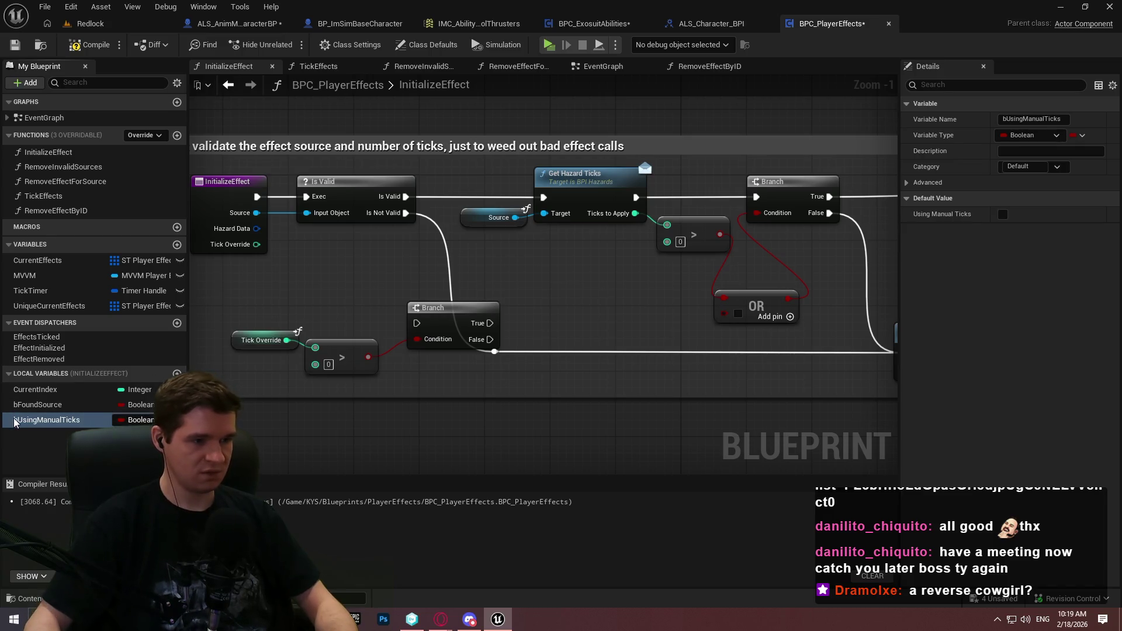
Set bUsingManualTicks from the Tick Override > 0 result after Is Valid, deleting the Branch
{"action": "left_click_drag", "start_coordinate": [46, 419], "coordinate": [533, 290]}
{"action": "left_click", "coordinate": [605, 317]}
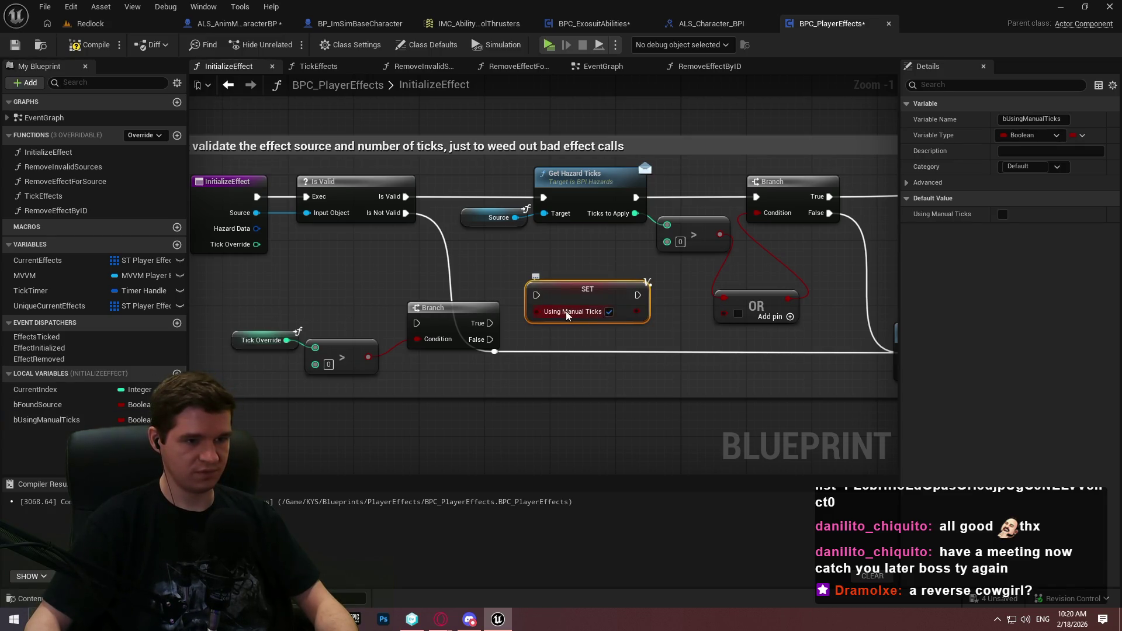
{"action": "mouse_move", "coordinate": [368, 357]}
{"action": "left_mouse_down"}
{"action": "mouse_move", "coordinate": [536, 311]}
{"action": "mouse_move", "coordinate": [432, 289]}
{"action": "left_mouse_up"}
{"action": "left_click", "coordinate": [450, 308]}
{"action": "key", "text": "Delete"}
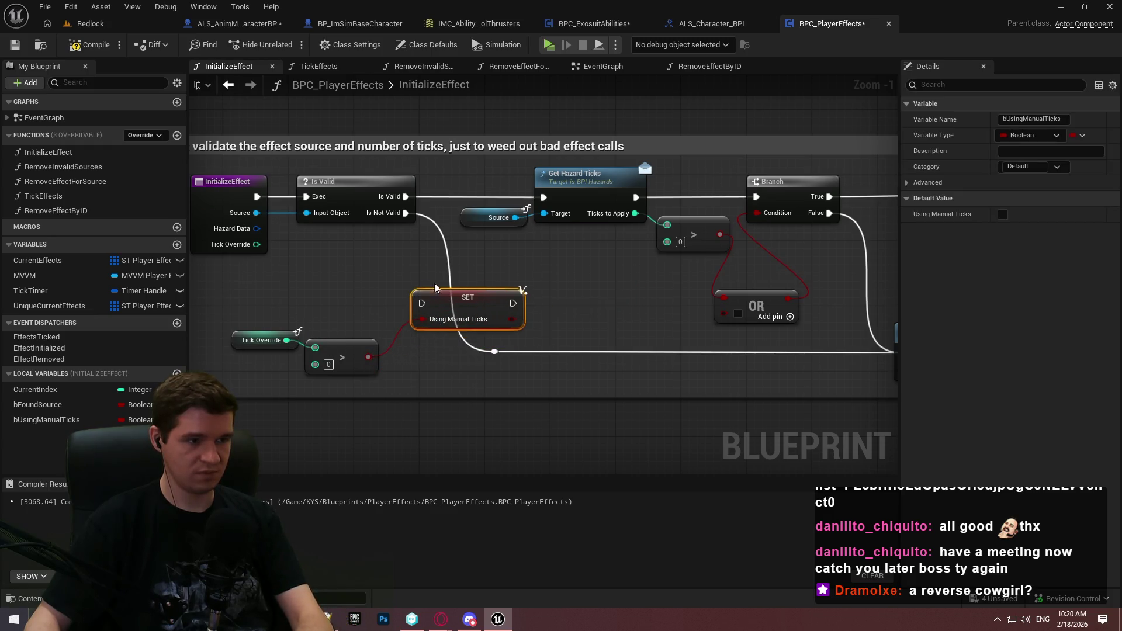
{"action": "left_click_drag", "start_coordinate": [545, 306], "coordinate": [527, 199]}
{"action": "left_click_drag", "start_coordinate": [477, 358], "coordinate": [493, 335]}
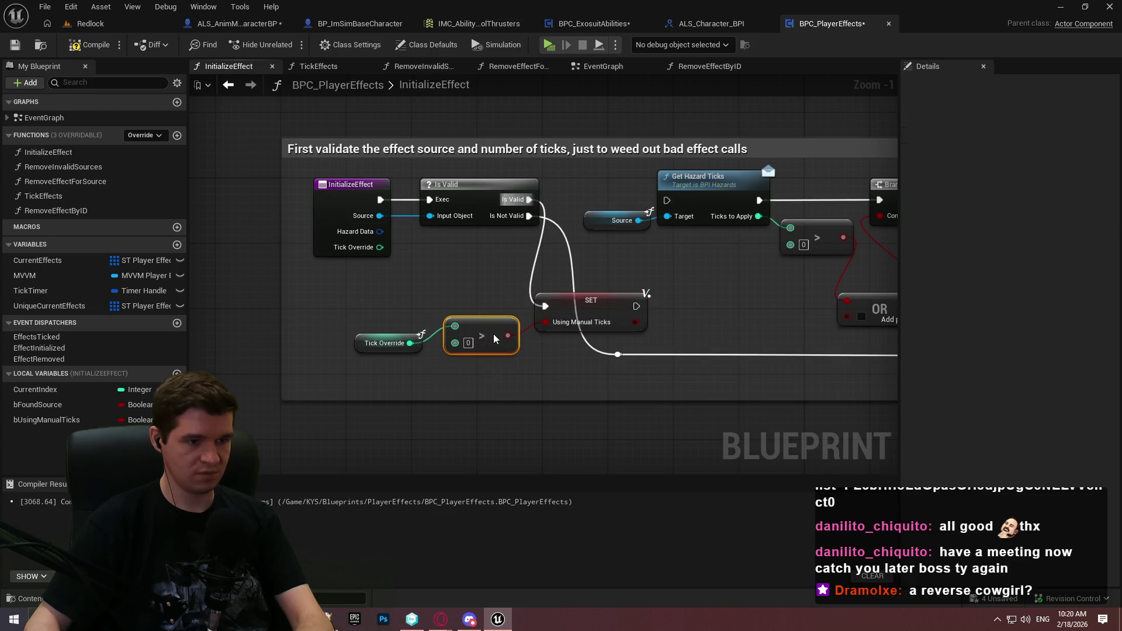
Wire the SET node's exec into Get Hazard Ticks and shift InitializeEffect, Is Valid and SET left
{"action": "left_click_drag", "start_coordinate": [419, 349], "coordinate": [427, 333]}
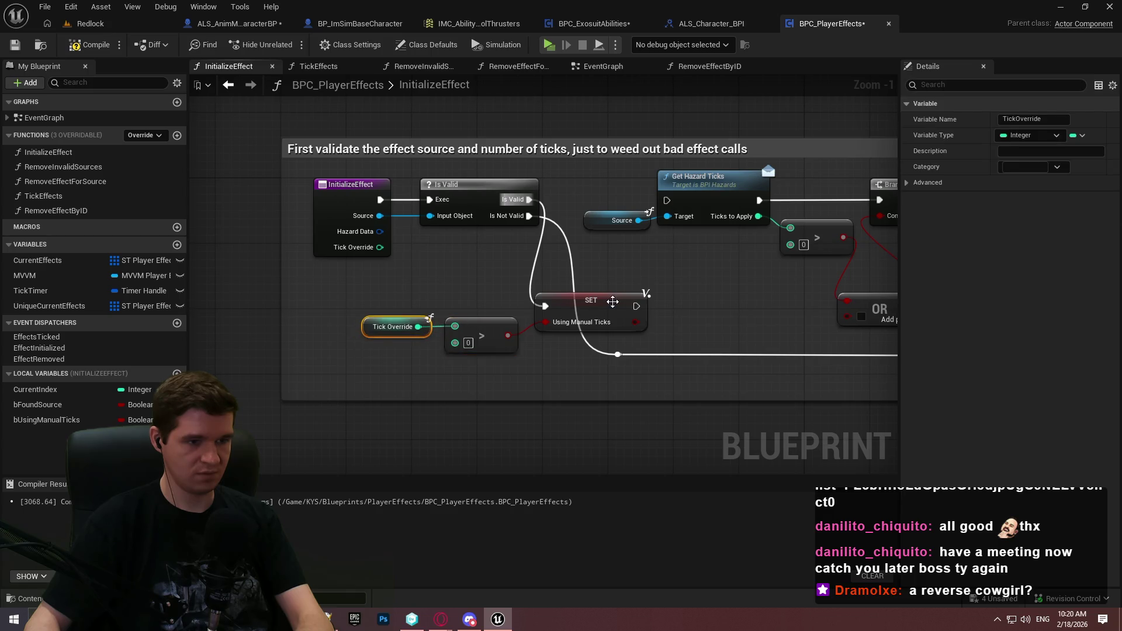
{"action": "left_click_drag", "start_coordinate": [636, 305], "coordinate": [667, 201]}
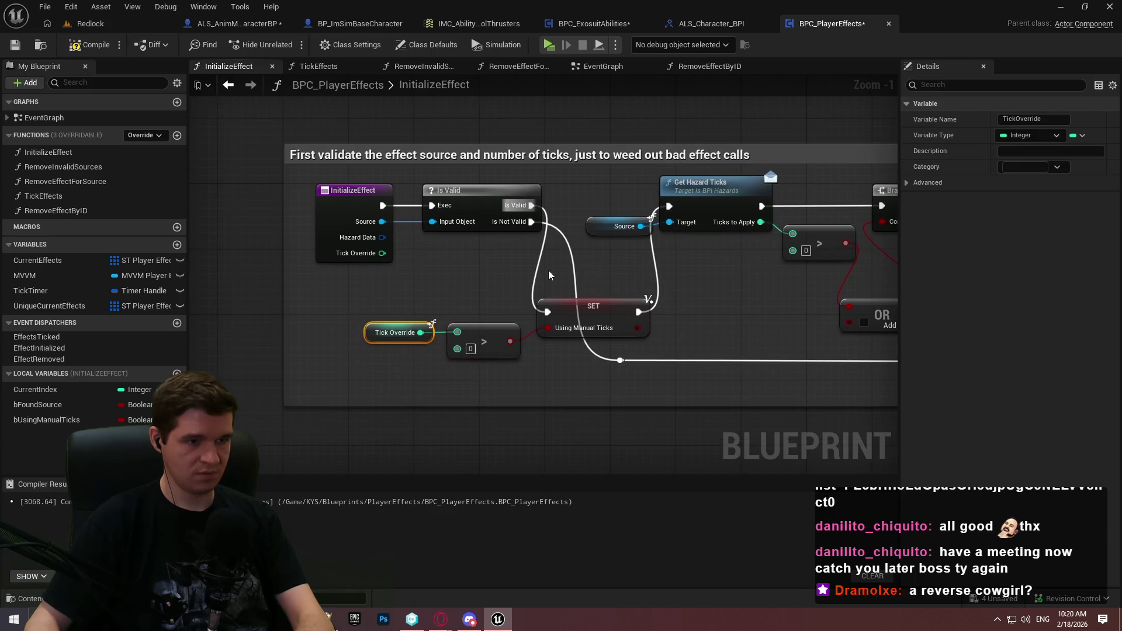
{"action": "left_click_drag", "start_coordinate": [549, 275], "coordinate": [310, 175]}
{"action": "left_click_drag", "start_coordinate": [445, 205], "coordinate": [275, 204]}
{"action": "mouse_move", "coordinate": [584, 305]}
{"action": "left_mouse_down"}
{"action": "mouse_move", "coordinate": [548, 205]}
{"action": "mouse_move", "coordinate": [523, 202]}
{"action": "left_mouse_up"}
{"action": "left_click_drag", "start_coordinate": [611, 234], "coordinate": [551, 255]}
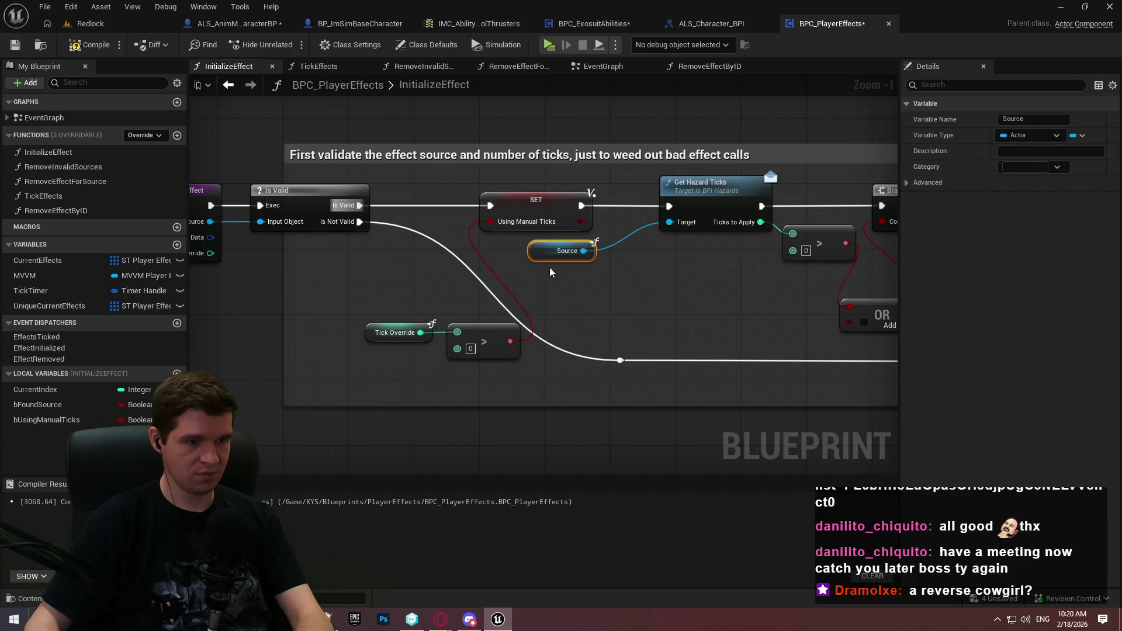
{"action": "left_click_drag", "start_coordinate": [636, 302], "coordinate": [306, 230]}
{"action": "left_click_drag", "start_coordinate": [509, 227], "coordinate": [367, 228]}
Tidy the Tick Override check, reroute point and Source getter, widening the comment around them
{"action": "left_click_drag", "start_coordinate": [708, 394], "coordinate": [637, 351]}
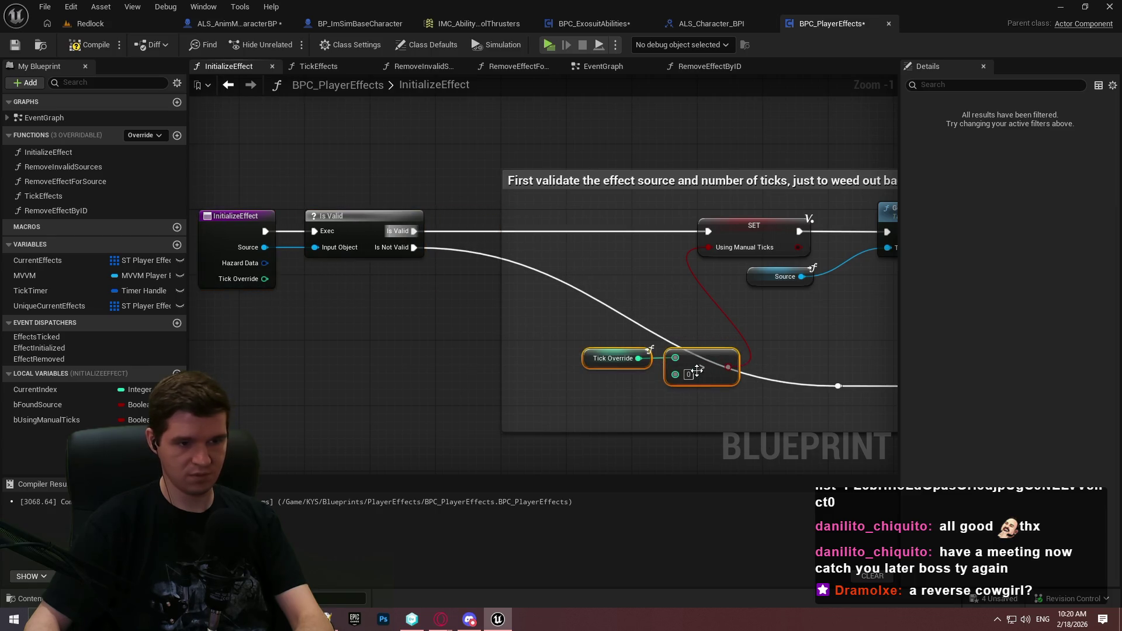
{"action": "mouse_move", "coordinate": [699, 371]}
{"action": "left_mouse_down"}
{"action": "mouse_move", "coordinate": [626, 268]}
{"action": "mouse_move", "coordinate": [636, 264]}
{"action": "left_mouse_up"}
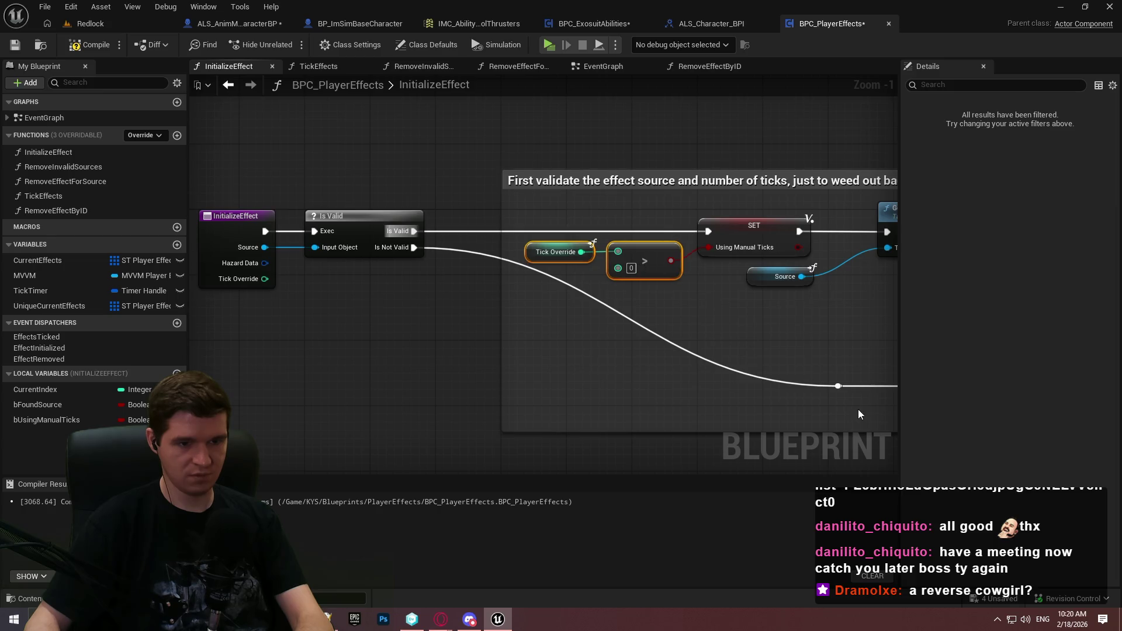
{"action": "left_click", "coordinate": [832, 386]}
{"action": "left_click_drag", "start_coordinate": [821, 388], "coordinate": [520, 385]}
{"action": "left_click", "coordinate": [517, 312]}
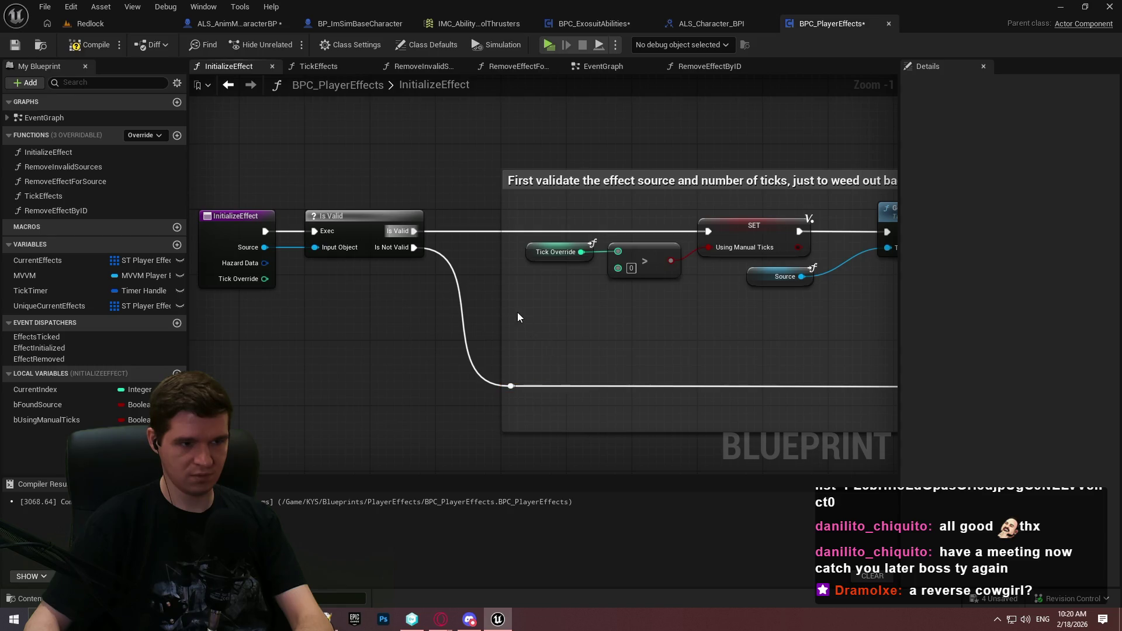
{"action": "left_click_drag", "start_coordinate": [502, 305], "coordinate": [183, 284]}
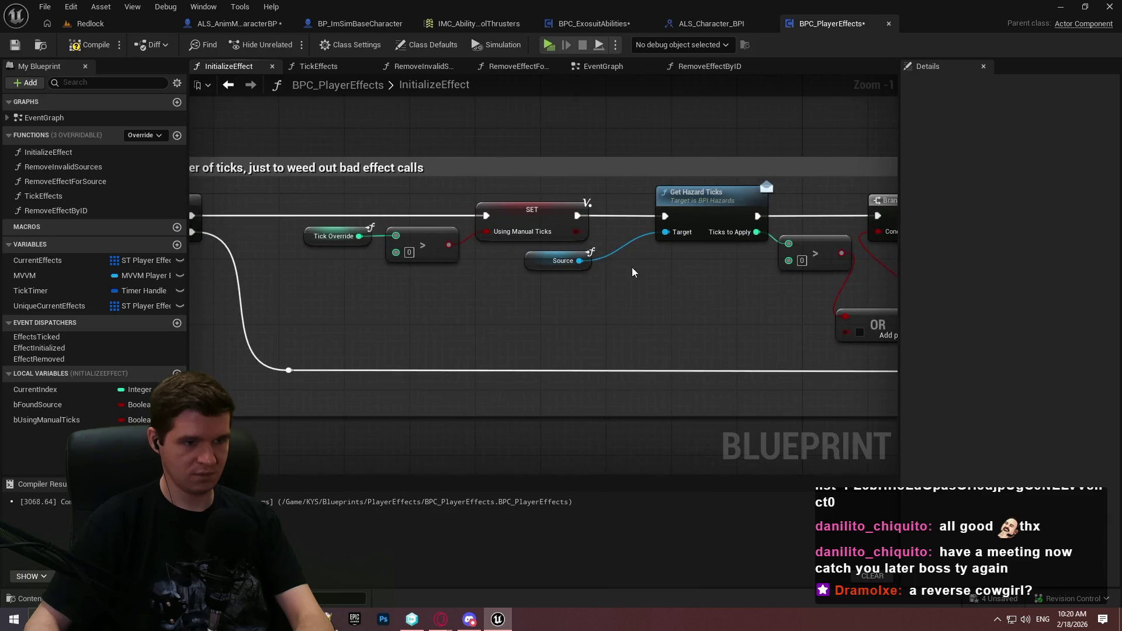
{"action": "mouse_move", "coordinate": [580, 260]}
{"action": "left_mouse_down"}
{"action": "mouse_move", "coordinate": [625, 259]}
{"action": "mouse_move", "coordinate": [665, 232]}
{"action": "mouse_move", "coordinate": [636, 247]}
{"action": "left_mouse_up"}
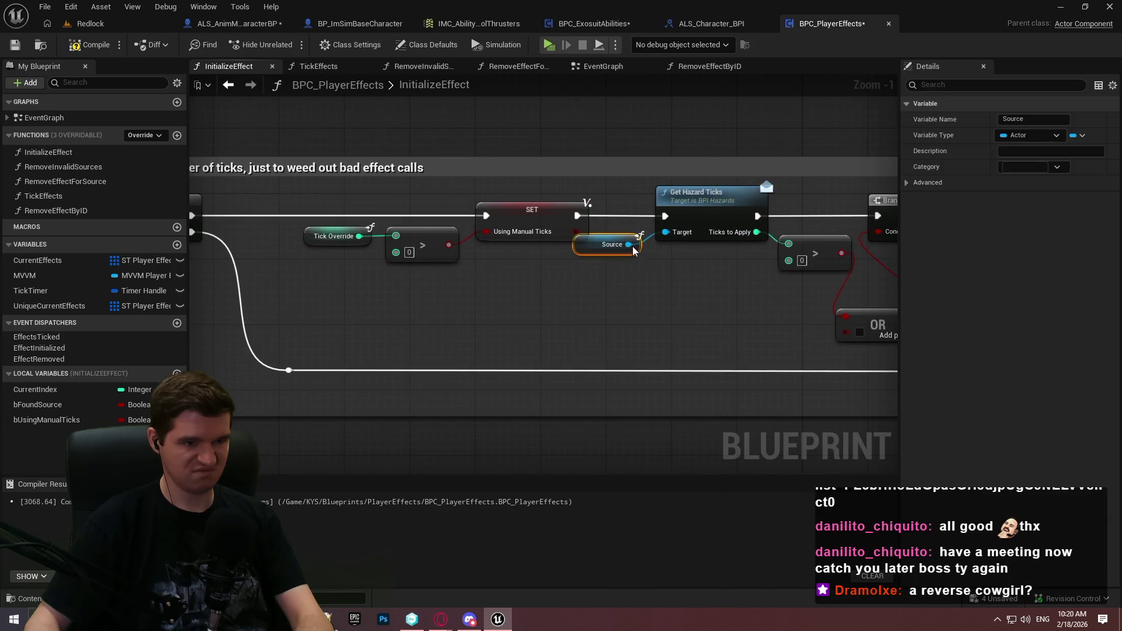
{"action": "left_click_drag", "start_coordinate": [493, 289], "coordinate": [303, 222]}
{"action": "mouse_move", "coordinate": [507, 216]}
{"action": "left_mouse_down"}
{"action": "mouse_move", "coordinate": [436, 210]}
{"action": "mouse_move", "coordinate": [455, 221]}
{"action": "mouse_move", "coordinate": [438, 293]}
{"action": "mouse_move", "coordinate": [636, 290]}
{"action": "left_mouse_up"}
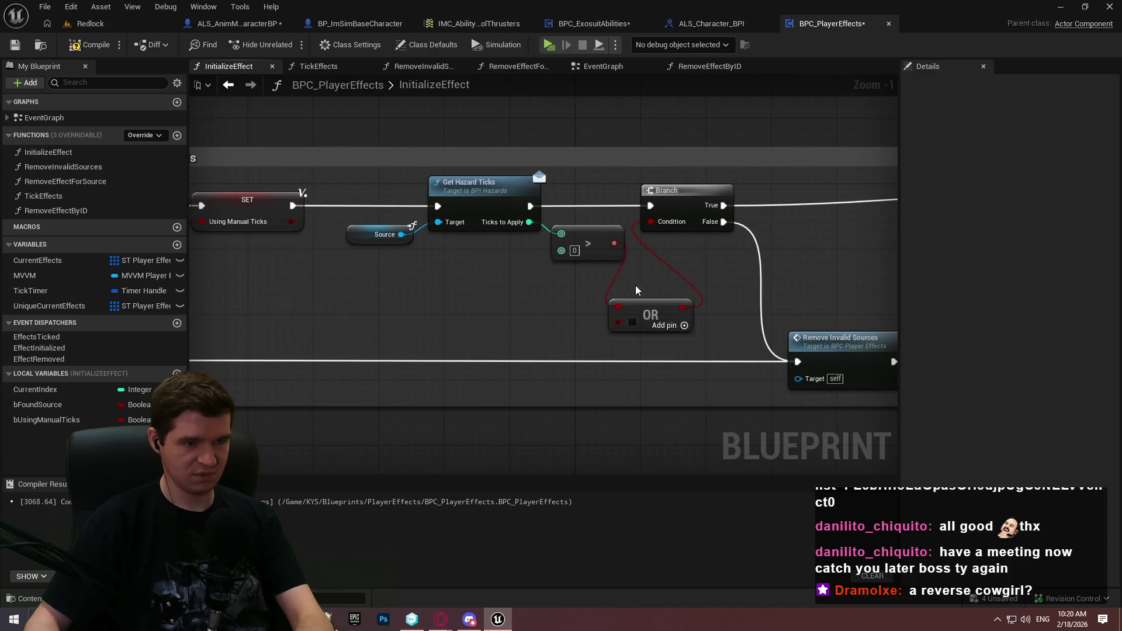
Delete the OR node and connect Ticks to Apply > 0 directly to the Branch Condition
{"action": "left_click", "coordinate": [665, 334]}
{"action": "key", "text": "Delete"}
{"action": "left_click_drag", "start_coordinate": [612, 244], "coordinate": [650, 222]}
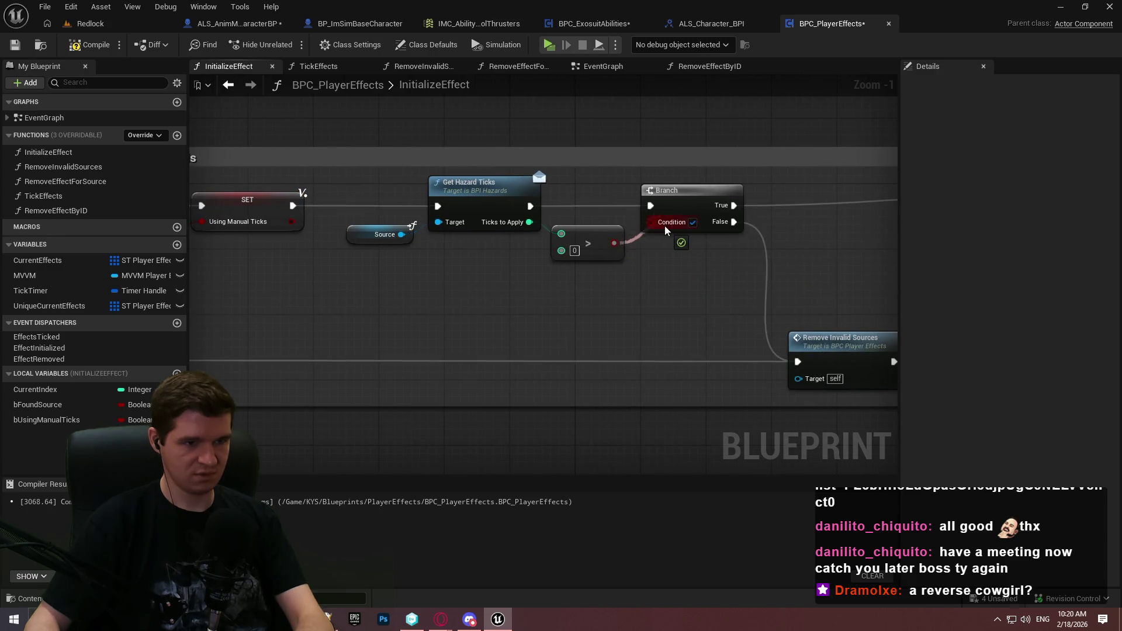
{"action": "left_click_drag", "start_coordinate": [584, 310], "coordinate": [736, 270]}
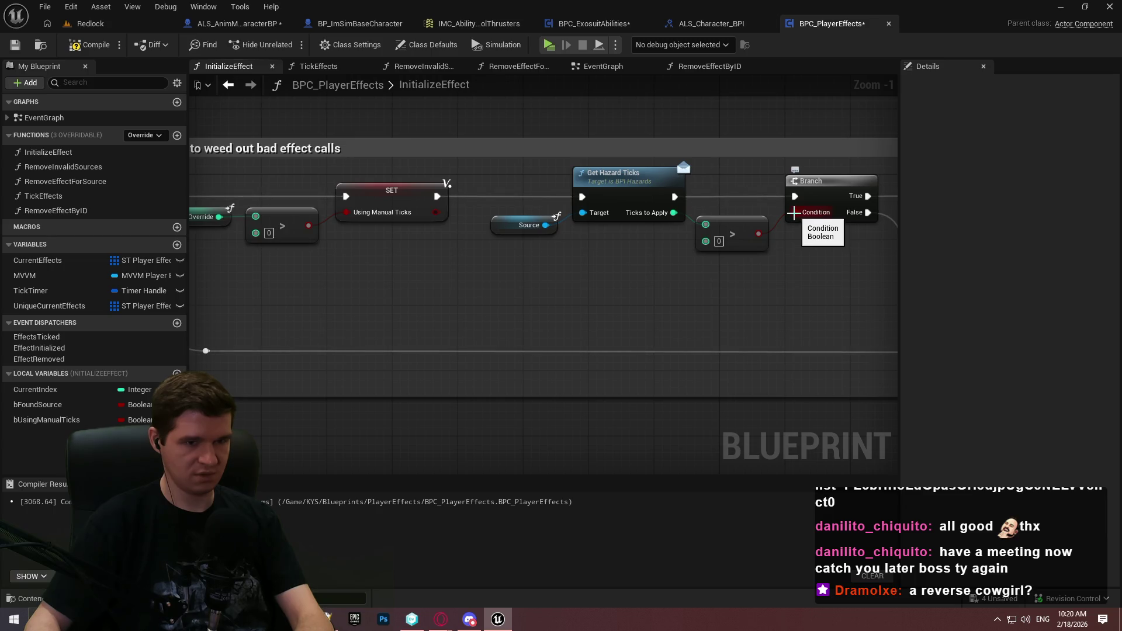
{"action": "left_click_drag", "start_coordinate": [792, 213], "coordinate": [798, 286]}
{"action": "left_click", "coordinate": [620, 285]}
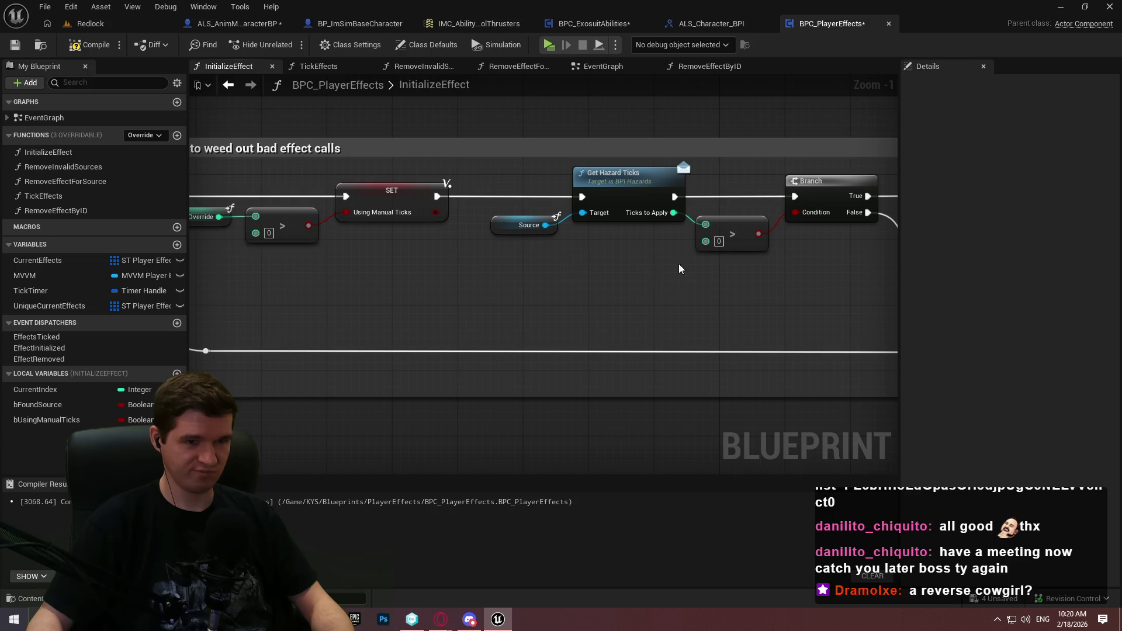
{"action": "mouse_move", "coordinate": [566, 262]}
{"action": "left_mouse_down"}
{"action": "mouse_move", "coordinate": [445, 251]}
{"action": "mouse_move", "coordinate": [559, 241]}
{"action": "mouse_move", "coordinate": [393, 170]}
{"action": "left_mouse_up"}
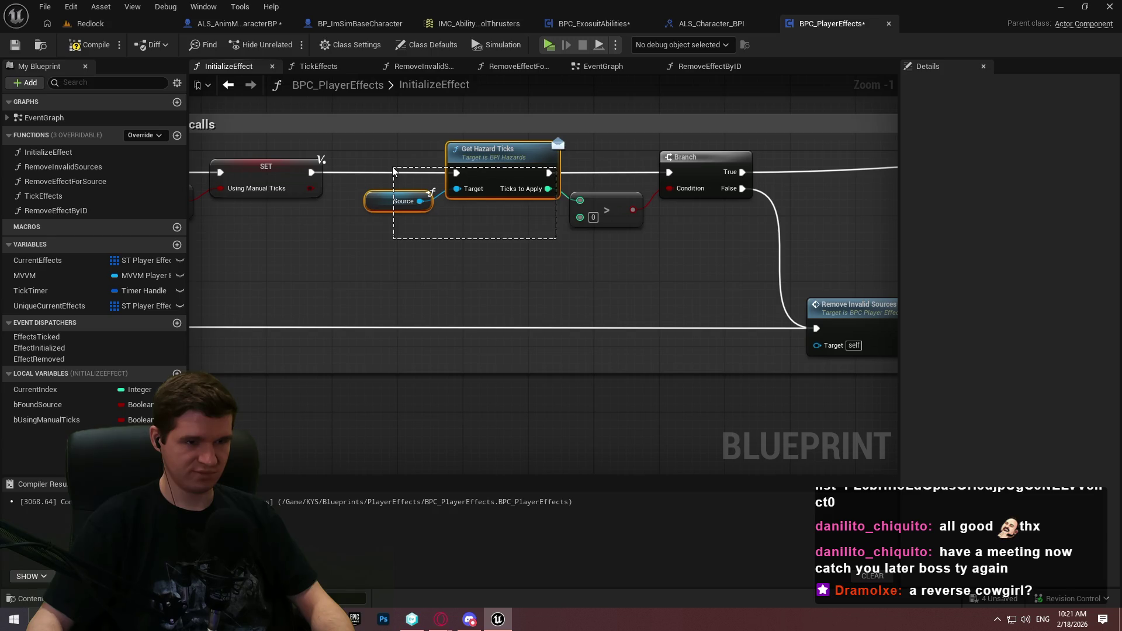
Move the validation and SET nodes together to the left, then deselect them
{"action": "scroll", "coordinate": [393, 170], "scroll_direction": "down", "scroll_amount": 2}
{"action": "mouse_move", "coordinate": [764, 252]}
{"action": "left_mouse_down"}
{"action": "mouse_move", "coordinate": [754, 255]}
{"action": "mouse_move", "coordinate": [825, 323]}
{"action": "left_mouse_up"}
{"action": "left_click_drag", "start_coordinate": [660, 363], "coordinate": [264, 230]}
{"action": "scroll", "coordinate": [682, 234], "scroll_direction": "up", "scroll_amount": 2}
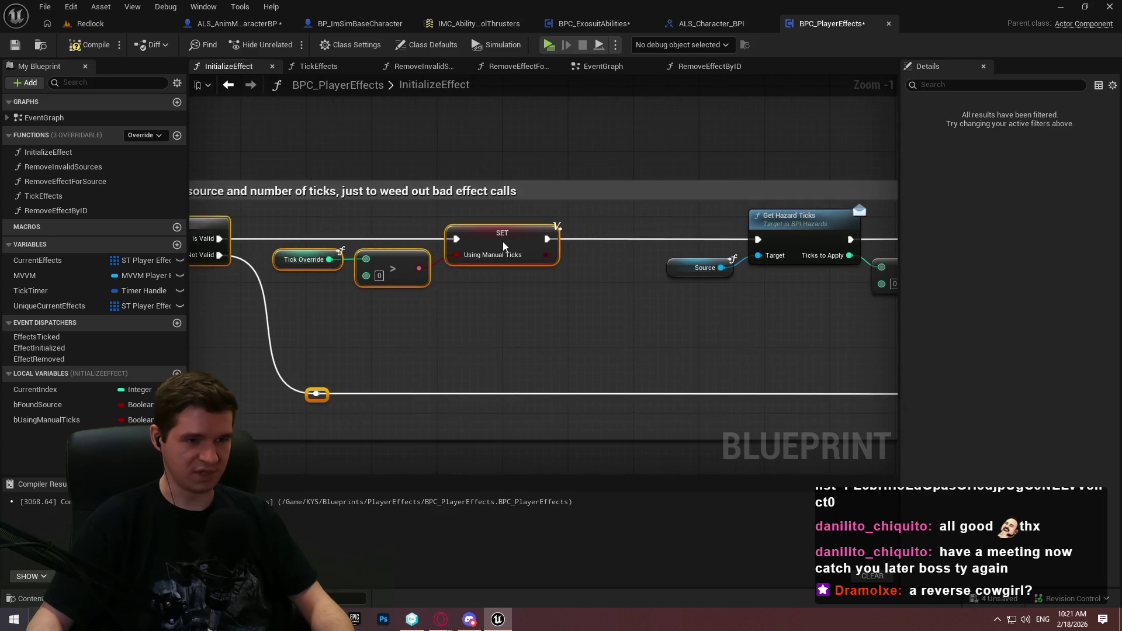
{"action": "mouse_move", "coordinate": [503, 246]}
{"action": "left_mouse_down"}
{"action": "mouse_move", "coordinate": [223, 213]}
{"action": "mouse_move", "coordinate": [269, 213]}
{"action": "left_mouse_up"}
{"action": "key", "text": "Home"}
{"action": "left_click", "coordinate": [672, 229]}
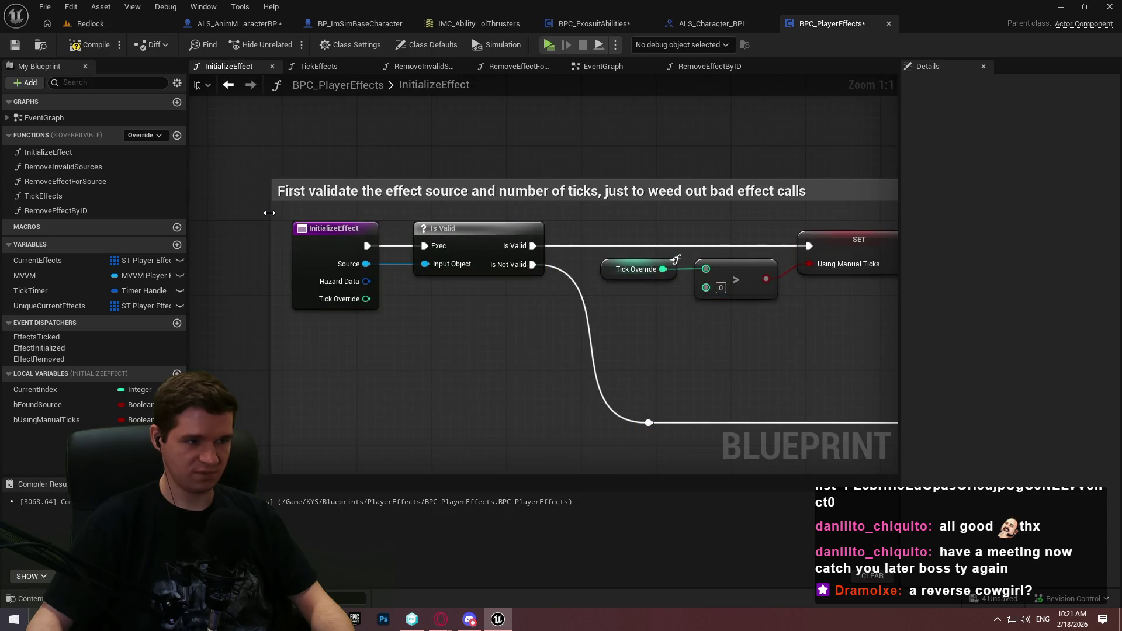
Bring bUsingManualTicks into the graph and compile the player effects blueprint
{"action": "left_click_drag", "start_coordinate": [722, 311], "coordinate": [357, 284]}
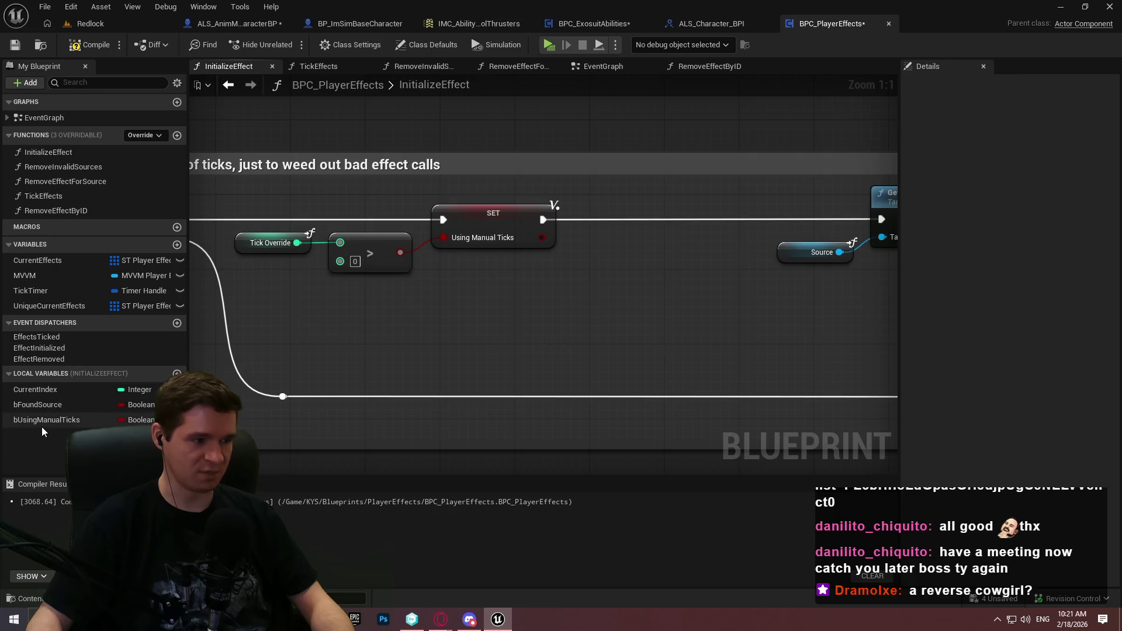
{"action": "mouse_move", "coordinate": [47, 420]}
{"action": "left_mouse_down"}
{"action": "mouse_move", "coordinate": [623, 341]}
{"action": "mouse_move", "coordinate": [617, 350]}
{"action": "left_mouse_up"}
{"action": "left_click", "coordinate": [685, 297]}
{"action": "mouse_move", "coordinate": [703, 281]}
{"action": "left_mouse_down"}
{"action": "mouse_move", "coordinate": [623, 294]}
{"action": "mouse_move", "coordinate": [639, 323]}
{"action": "left_mouse_up"}
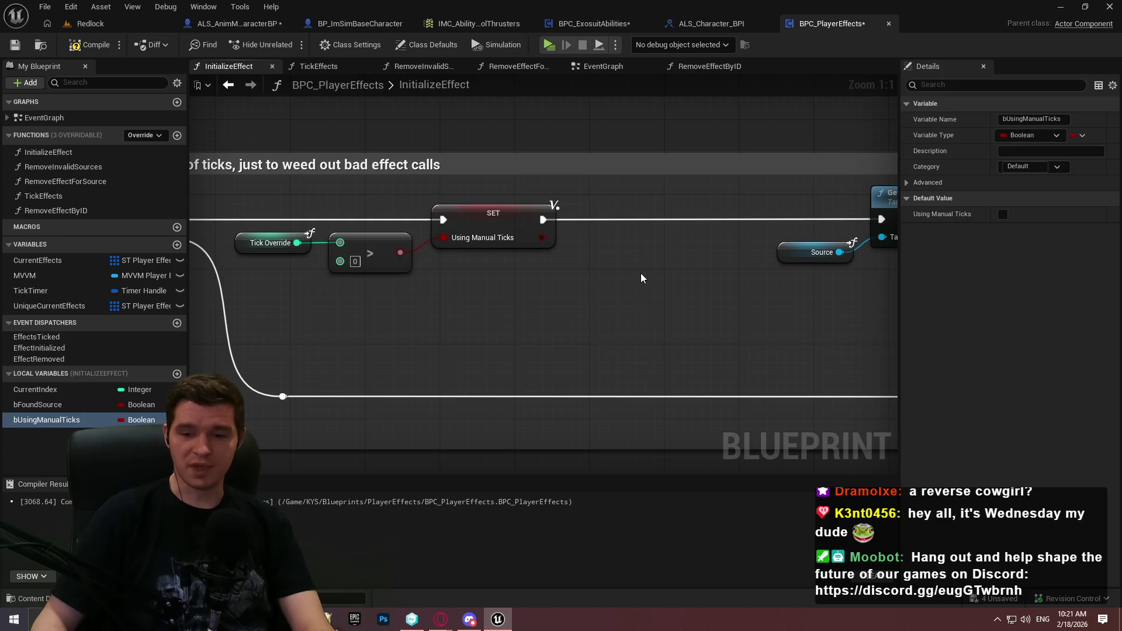
{"action": "mouse_move", "coordinate": [632, 296]}
{"action": "left_mouse_down"}
{"action": "mouse_move", "coordinate": [686, 310]}
{"action": "mouse_move", "coordinate": [425, 261]}
{"action": "left_mouse_up"}
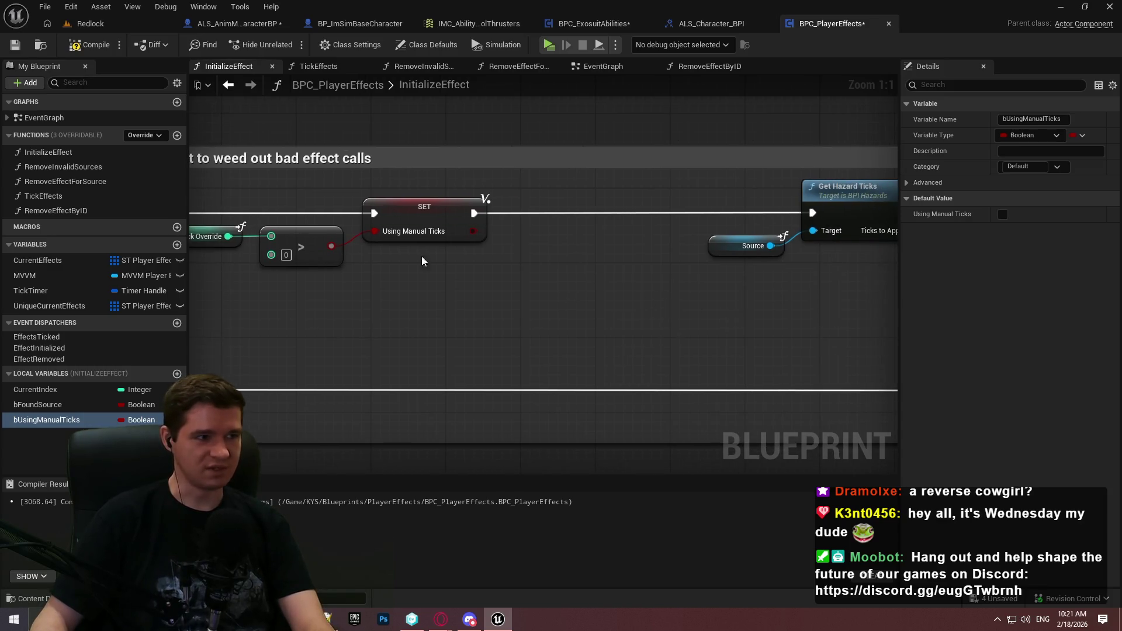
{"action": "left_click", "coordinate": [82, 45]}
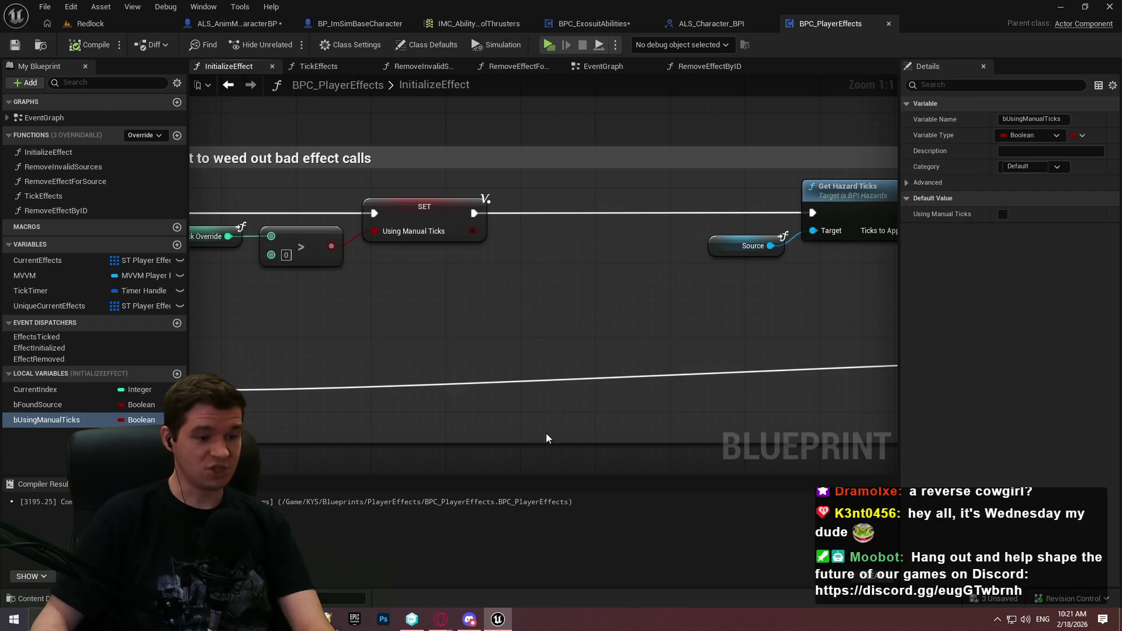
Nudge the Source, Get Hazard Ticks and > nodes right, then drag from Branch Condition
{"action": "left_click_drag", "start_coordinate": [675, 284], "coordinate": [431, 283]}
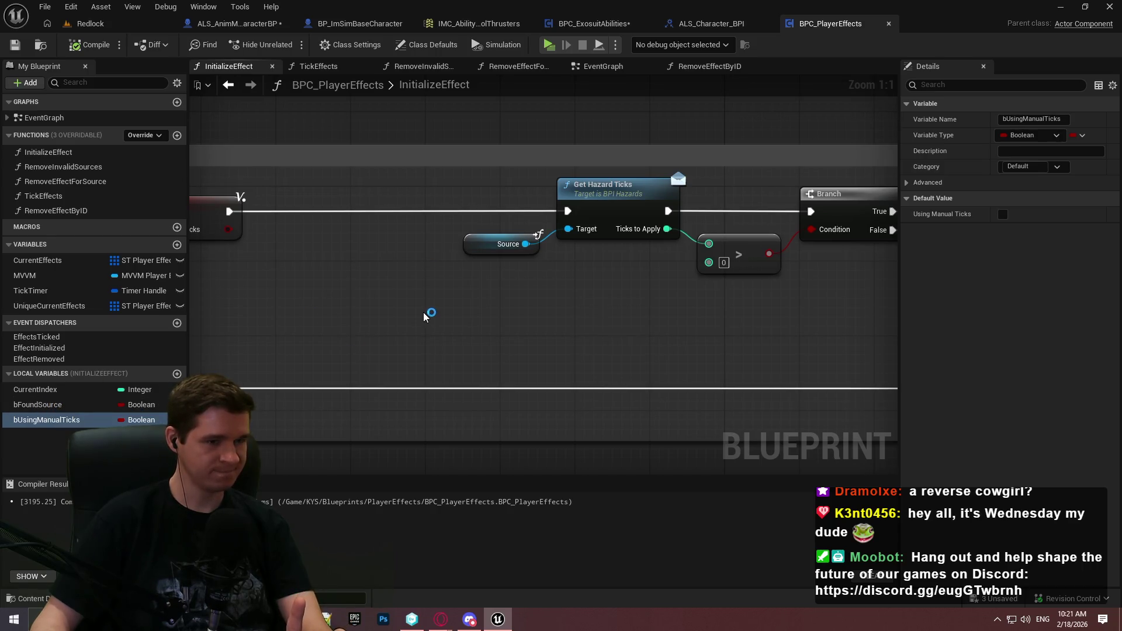
{"action": "mouse_move", "coordinate": [414, 313]}
{"action": "left_mouse_down"}
{"action": "mouse_move", "coordinate": [300, 328]}
{"action": "mouse_move", "coordinate": [887, 338]}
{"action": "mouse_move", "coordinate": [458, 353]}
{"action": "left_mouse_up"}
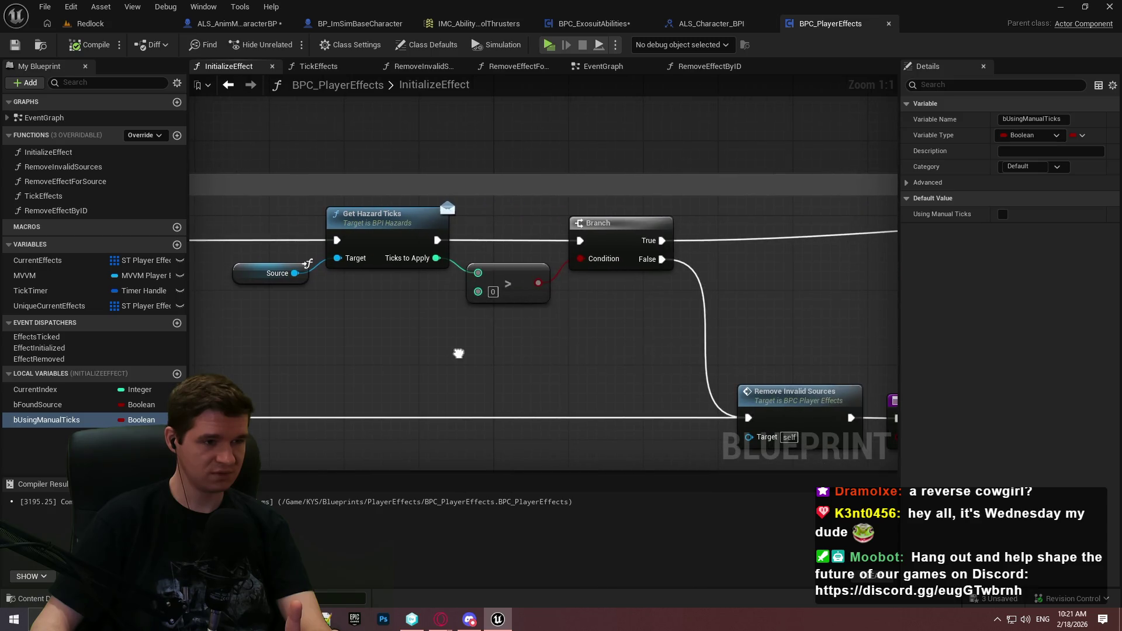
{"action": "left_click_drag", "start_coordinate": [529, 349], "coordinate": [228, 252]}
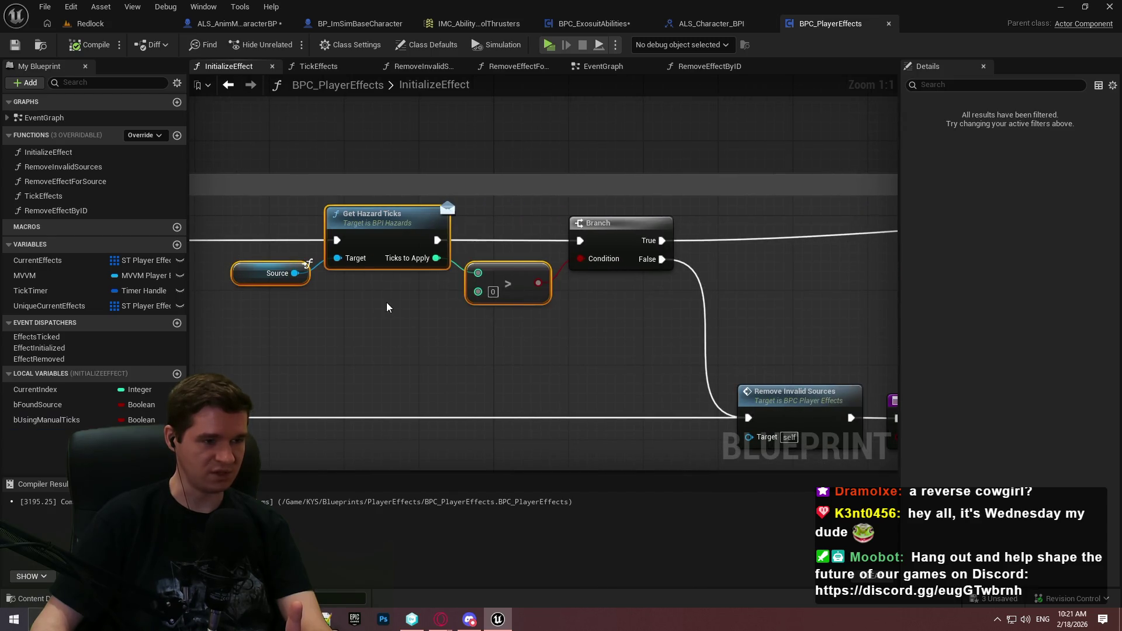
{"action": "mouse_move", "coordinate": [526, 347]}
{"action": "left_mouse_down"}
{"action": "mouse_move", "coordinate": [662, 361]}
{"action": "mouse_move", "coordinate": [349, 261]}
{"action": "left_mouse_up"}
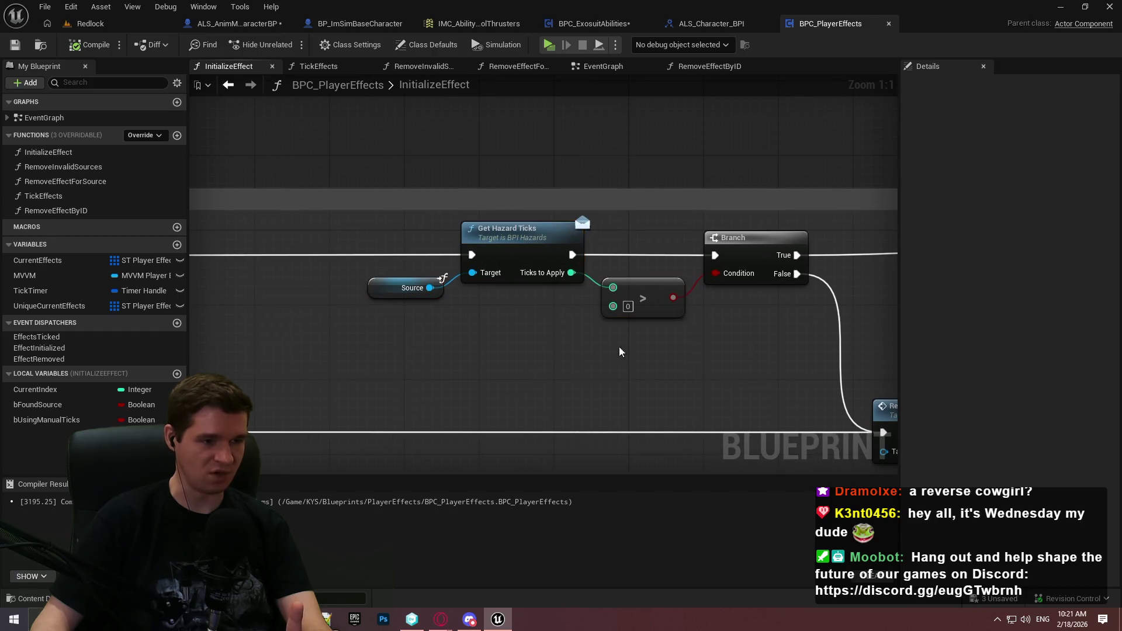
{"action": "left_click_drag", "start_coordinate": [619, 346], "coordinate": [409, 269]}
{"action": "left_click", "coordinate": [676, 343]}
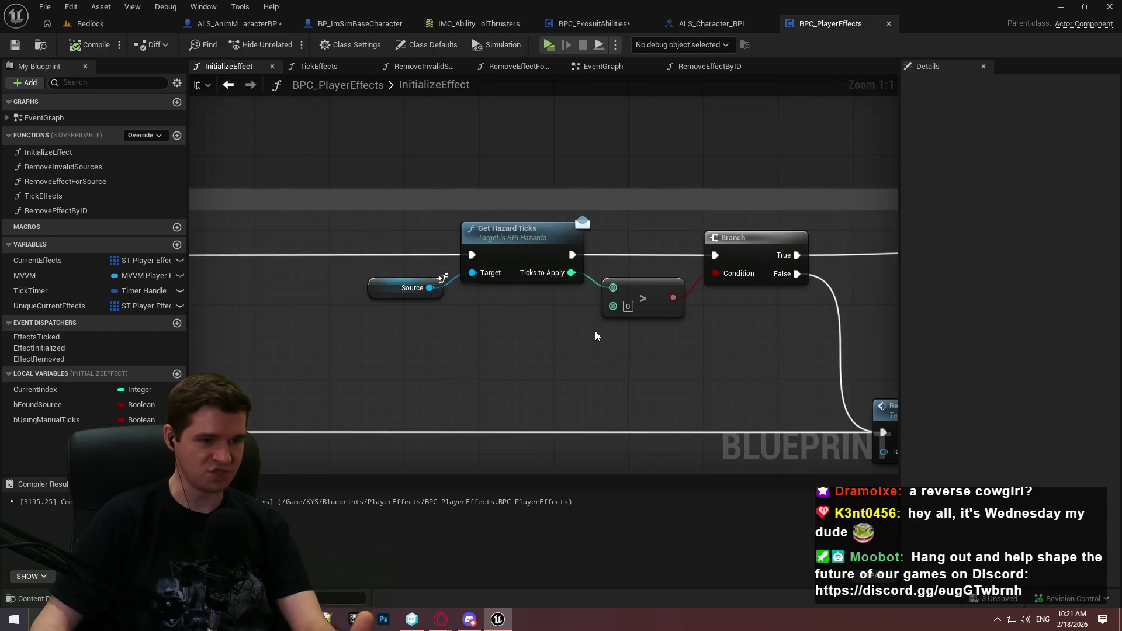
{"action": "mouse_move", "coordinate": [595, 331]}
{"action": "left_mouse_down"}
{"action": "mouse_move", "coordinate": [520, 286]}
{"action": "mouse_move", "coordinate": [409, 269]}
{"action": "left_mouse_up"}
{"action": "left_click", "coordinate": [639, 343]}
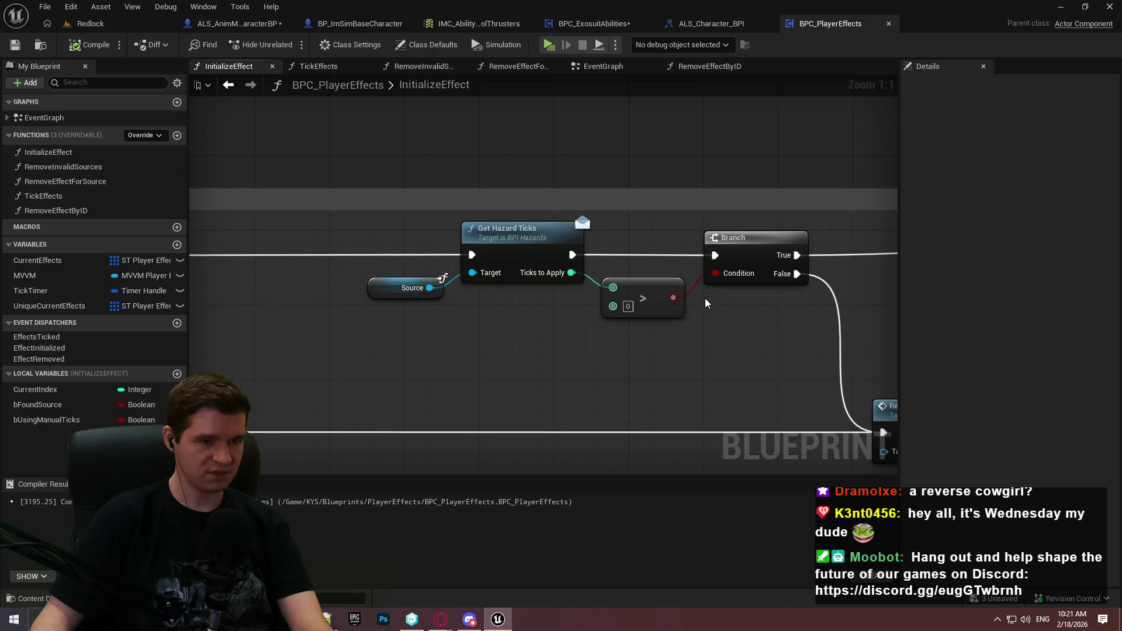
{"action": "left_click_drag", "start_coordinate": [716, 274], "coordinate": [728, 354]}
Add a Select indexed by Using Manual Ticks, and select the Tick Override comparison
{"action": "type", "text": "selec"}
{"action": "key", "text": "Return"}
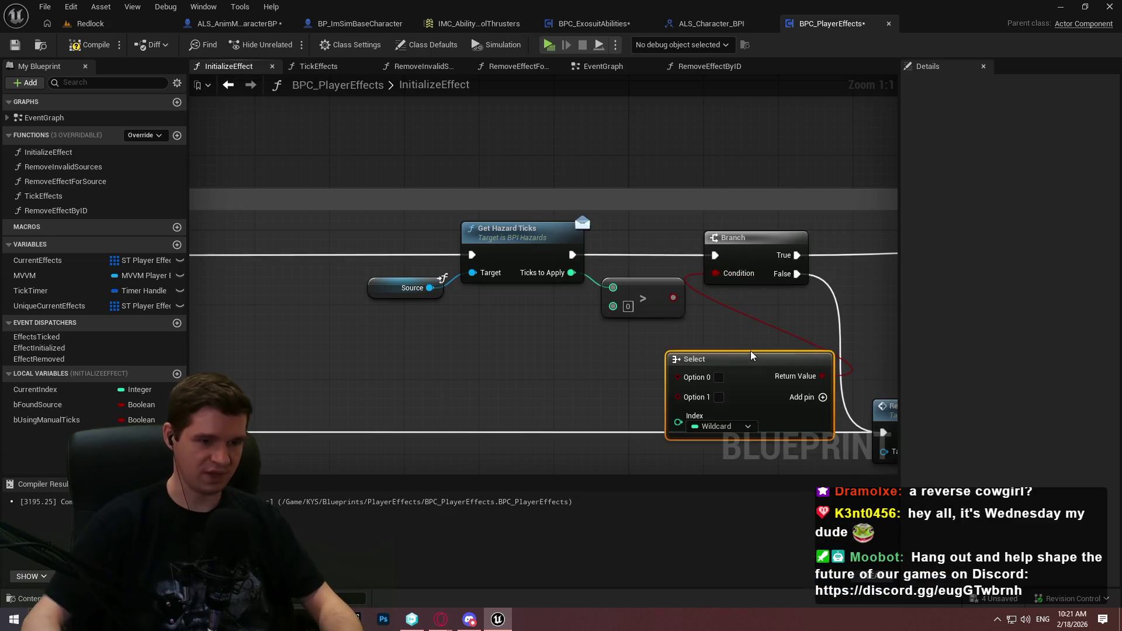
{"action": "mouse_move", "coordinate": [46, 420]}
{"action": "left_mouse_down"}
{"action": "mouse_move", "coordinate": [635, 403]}
{"action": "mouse_move", "coordinate": [681, 427]}
{"action": "left_mouse_up"}
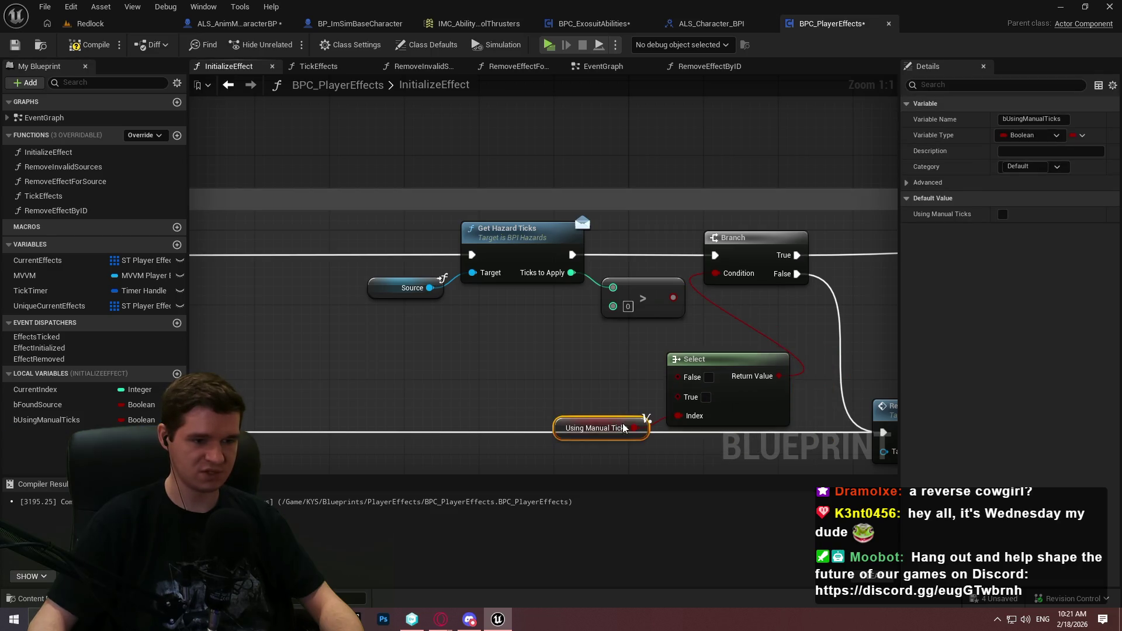
{"action": "left_click_drag", "start_coordinate": [430, 314], "coordinate": [897, 272]}
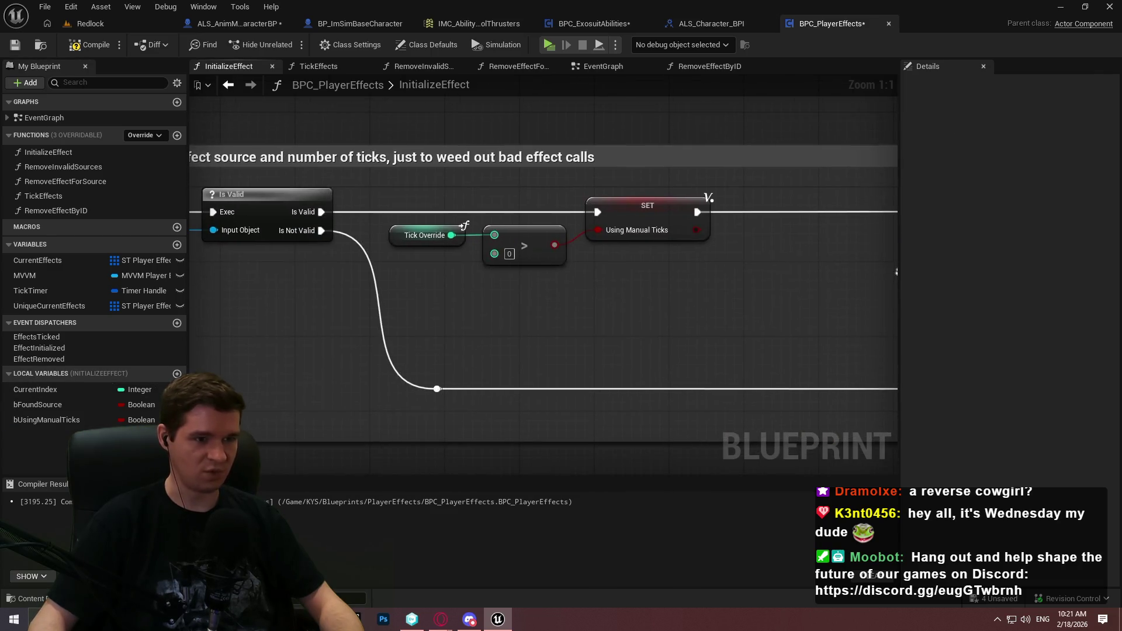
{"action": "left_click", "coordinate": [422, 237]}
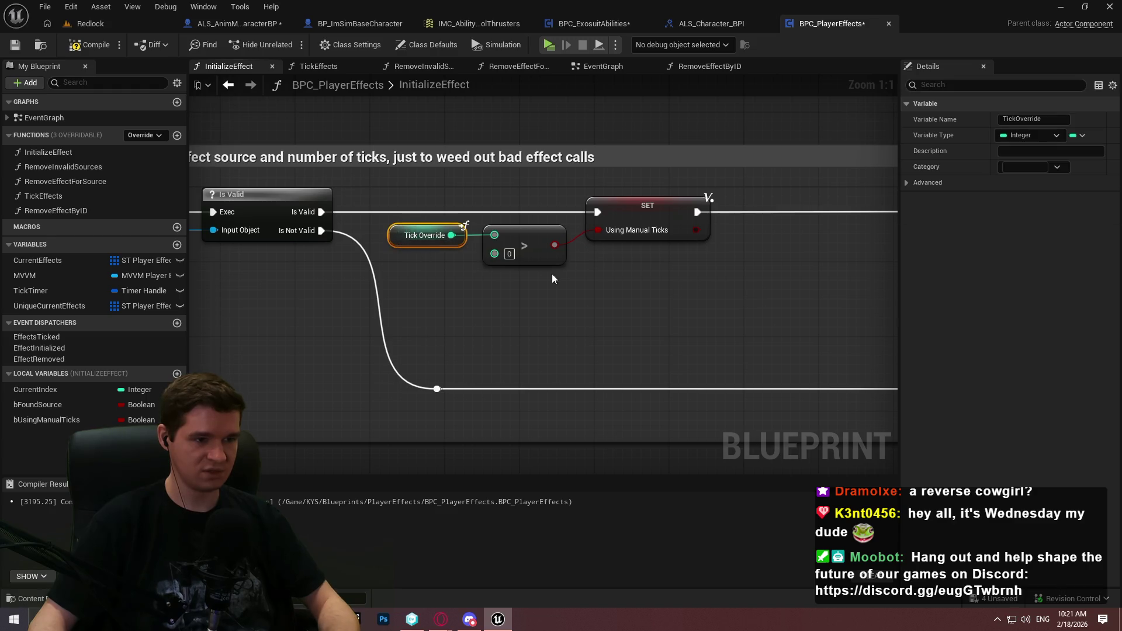
{"action": "left_click_drag", "start_coordinate": [552, 273], "coordinate": [294, 279]}
{"action": "left_click_drag", "start_coordinate": [117, 278], "coordinate": [385, 269]}
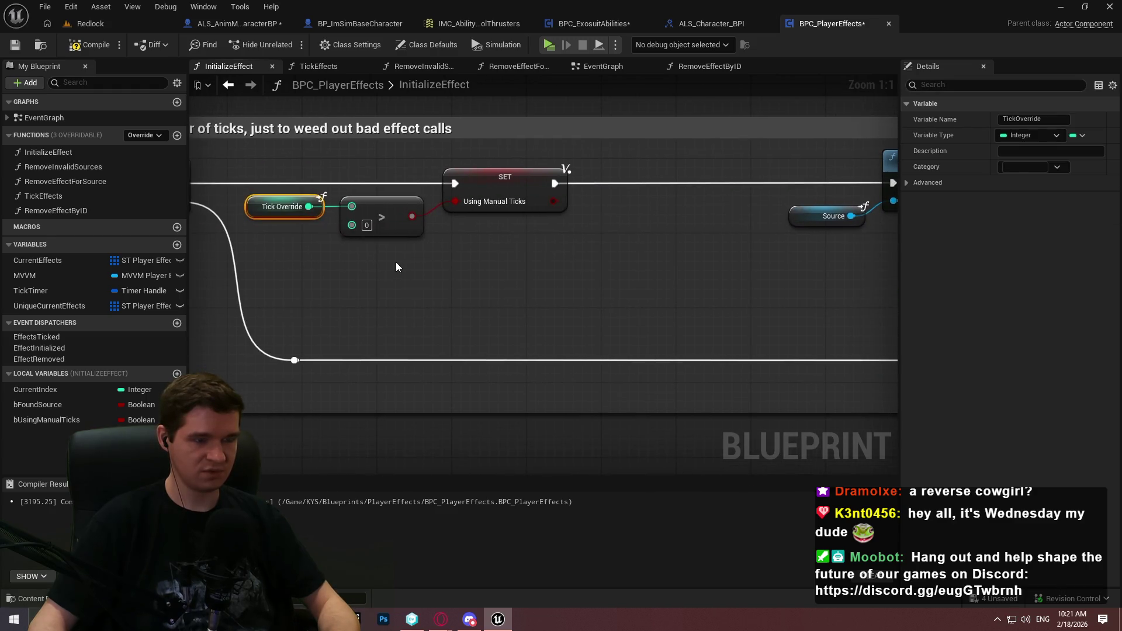
{"action": "left_click", "coordinate": [377, 259]}
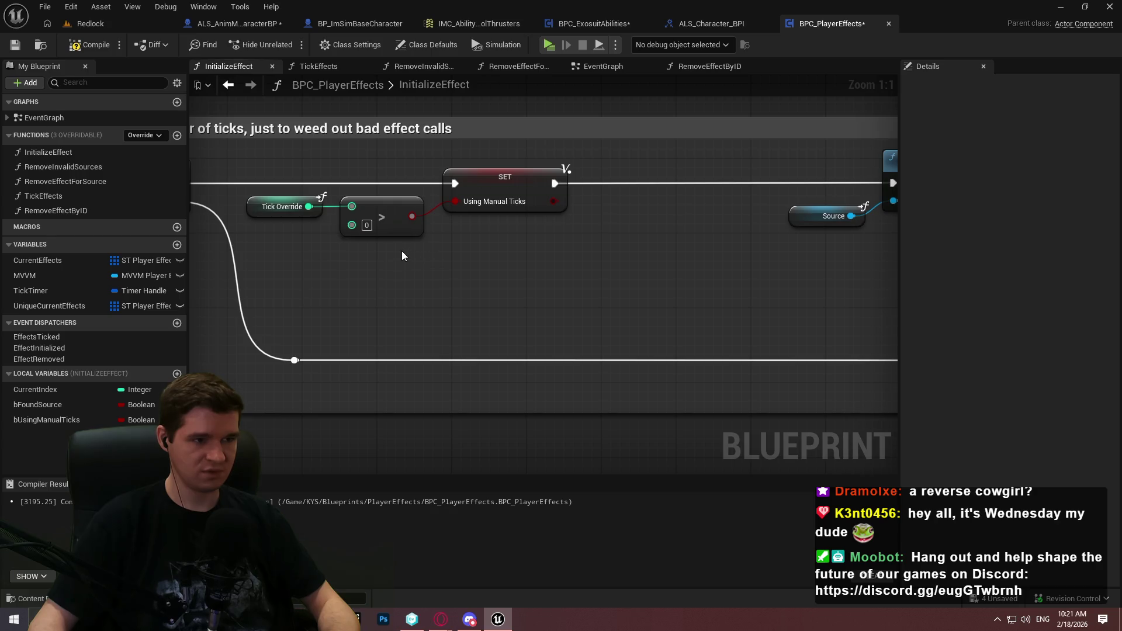
{"action": "left_click_drag", "start_coordinate": [401, 255], "coordinate": [272, 206]}
Paste the Tick Override > 0 comparison beside Select and wire it into the False option
{"action": "mouse_move", "coordinate": [787, 291]}
{"action": "left_mouse_down"}
{"action": "mouse_move", "coordinate": [479, 277]}
{"action": "mouse_move", "coordinate": [681, 272]}
{"action": "left_mouse_up"}
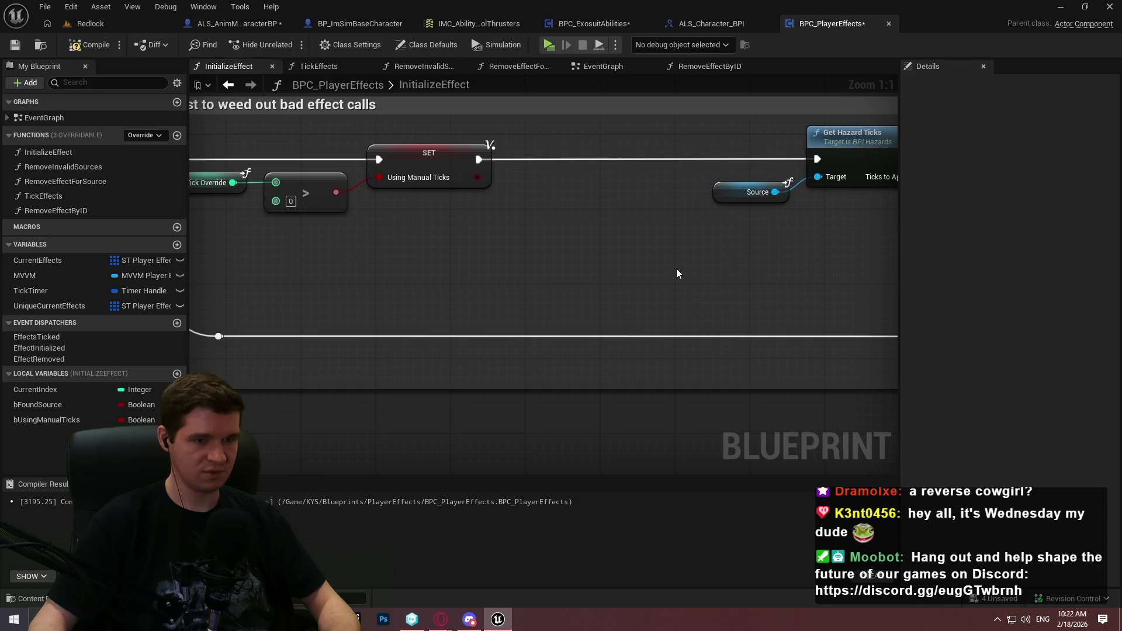
{"action": "left_click_drag", "start_coordinate": [676, 270], "coordinate": [422, 282]}
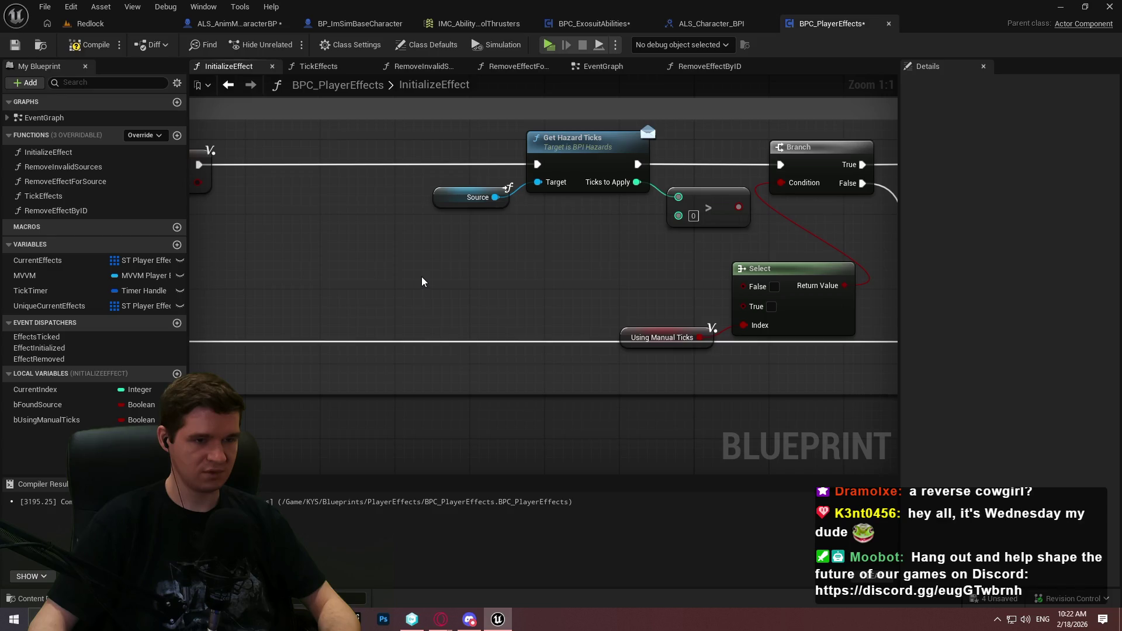
{"action": "key", "text": "ctrl+v"}
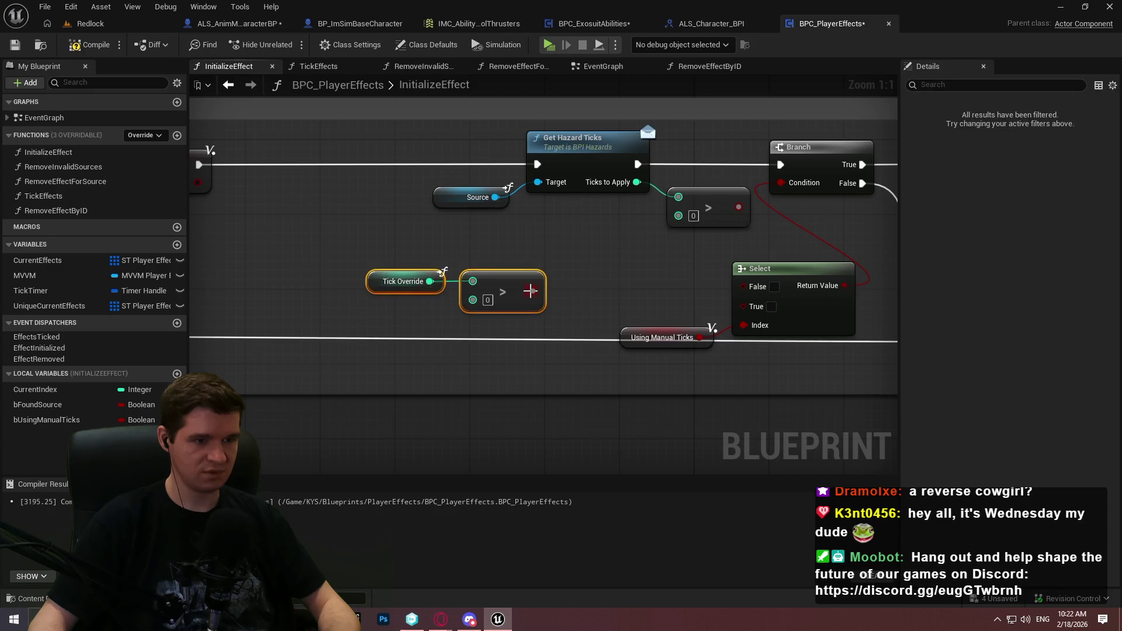
{"action": "left_click_drag", "start_coordinate": [530, 291], "coordinate": [761, 309]}
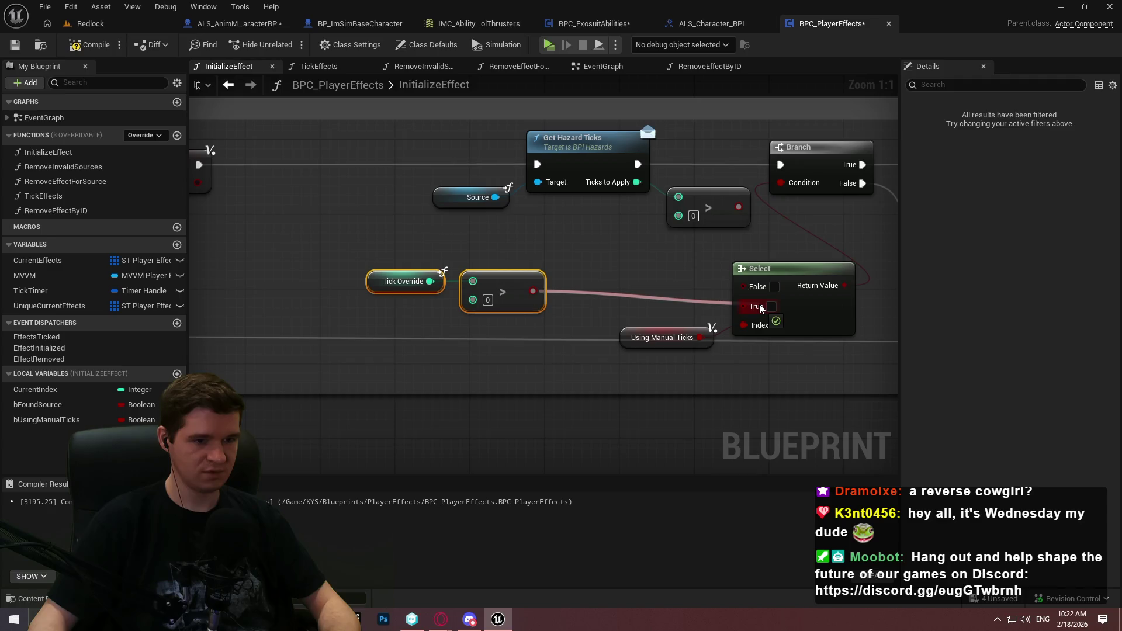
{"action": "left_click_drag", "start_coordinate": [505, 285], "coordinate": [678, 288]}
{"action": "left_click_drag", "start_coordinate": [692, 388], "coordinate": [529, 283]}
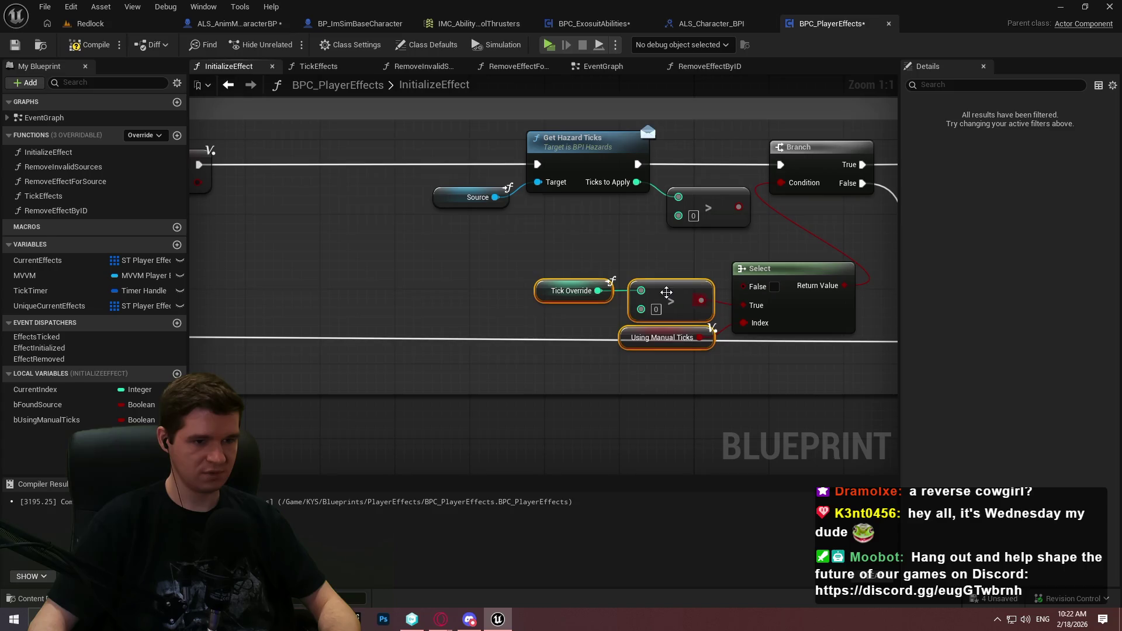
{"action": "left_click_drag", "start_coordinate": [667, 292], "coordinate": [664, 321]}
{"action": "left_click", "coordinate": [635, 264]}
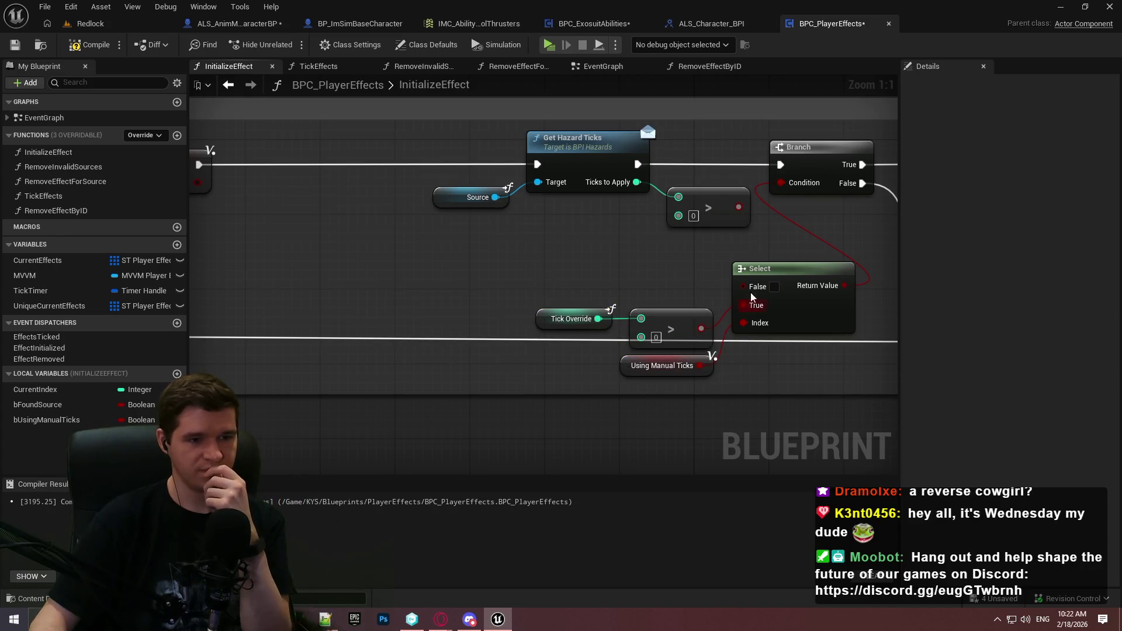
{"action": "left_click_drag", "start_coordinate": [743, 286], "coordinate": [739, 207]}
{"action": "mouse_move", "coordinate": [671, 259]}
{"action": "left_mouse_down"}
{"action": "mouse_move", "coordinate": [660, 245]}
{"action": "mouse_move", "coordinate": [249, 158]}
{"action": "mouse_move", "coordinate": [772, 257]}
{"action": "mouse_move", "coordinate": [331, 127]}
{"action": "mouse_move", "coordinate": [456, 155]}
{"action": "mouse_move", "coordinate": [628, 157]}
{"action": "mouse_move", "coordinate": [519, 159]}
{"action": "mouse_move", "coordinate": [625, 302]}
{"action": "mouse_move", "coordinate": [550, 307]}
{"action": "mouse_move", "coordinate": [803, 337]}
{"action": "mouse_move", "coordinate": [710, 319]}
{"action": "mouse_move", "coordinate": [634, 234]}
{"action": "mouse_move", "coordinate": [649, 230]}
{"action": "mouse_move", "coordinate": [625, 230]}
{"action": "left_mouse_up"}
Box-select the Select and Tick Override check nodes and delete them
{"action": "left_click_drag", "start_coordinate": [830, 264], "coordinate": [735, 233]}
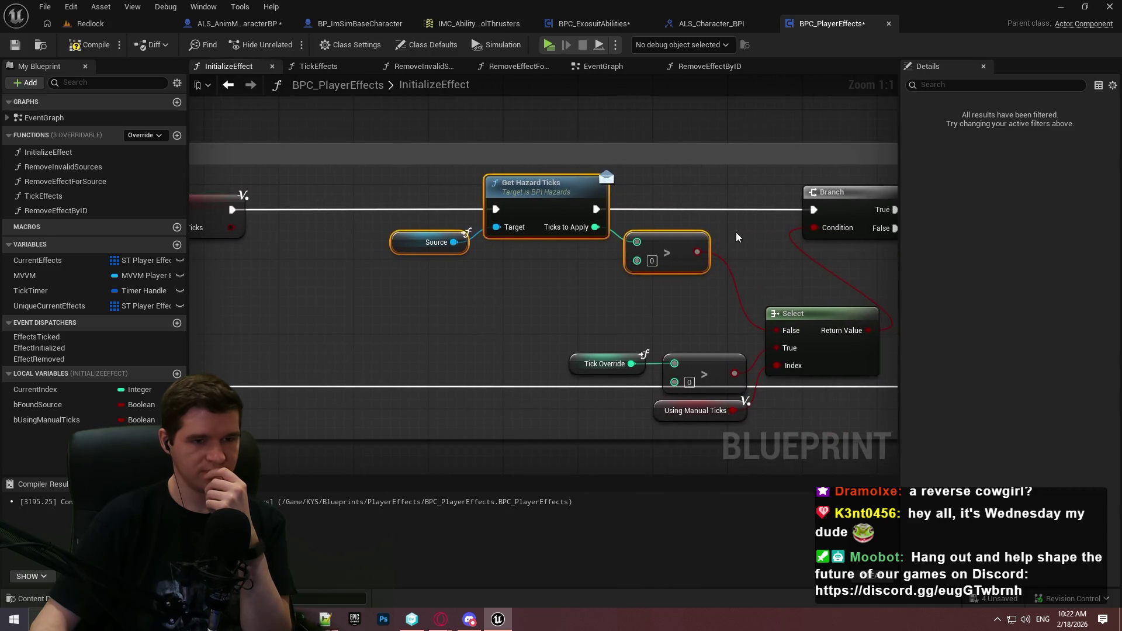
{"action": "mouse_move", "coordinate": [799, 325]}
{"action": "left_mouse_down"}
{"action": "mouse_move", "coordinate": [744, 265]}
{"action": "mouse_move", "coordinate": [771, 270]}
{"action": "left_mouse_up"}
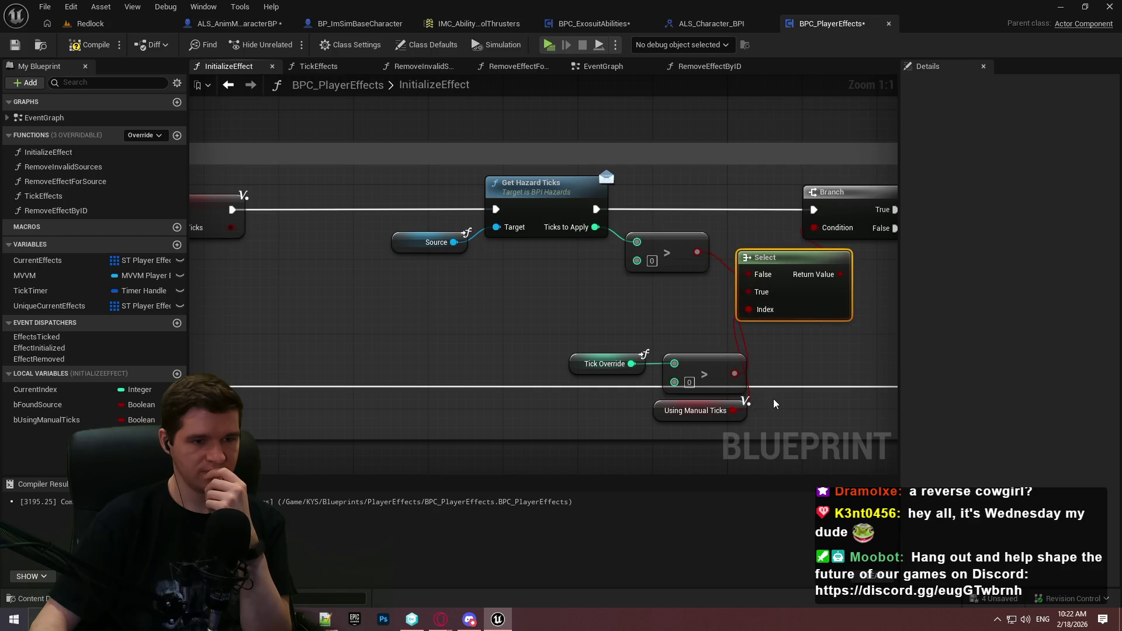
{"action": "left_click_drag", "start_coordinate": [733, 411], "coordinate": [587, 347]}
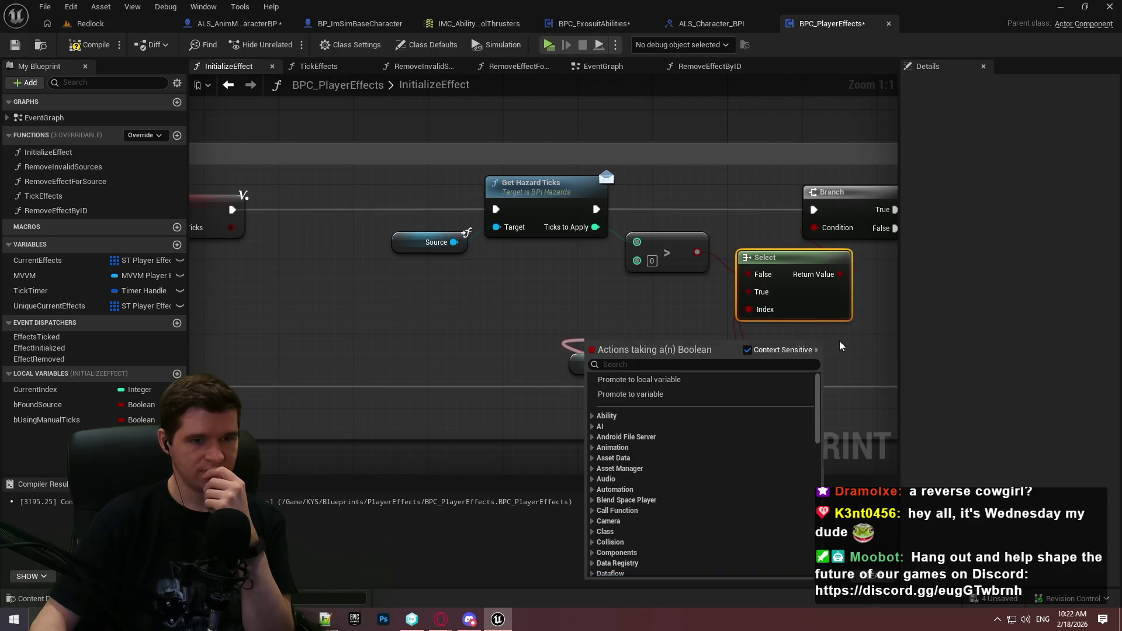
{"action": "mouse_move", "coordinate": [841, 347]}
{"action": "left_mouse_down"}
{"action": "mouse_move", "coordinate": [628, 328]}
{"action": "mouse_move", "coordinate": [1090, 331]}
{"action": "mouse_move", "coordinate": [163, 298]}
{"action": "mouse_move", "coordinate": [867, 383]}
{"action": "mouse_move", "coordinate": [623, 360]}
{"action": "mouse_move", "coordinate": [826, 371]}
{"action": "left_mouse_up"}
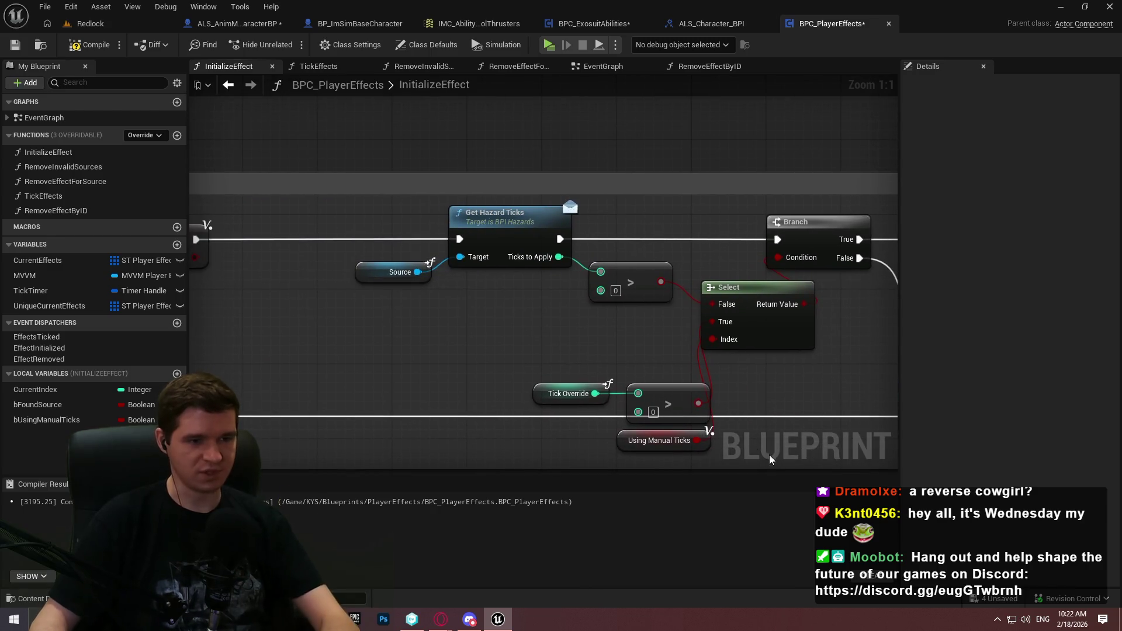
{"action": "left_click_drag", "start_coordinate": [764, 450], "coordinate": [530, 341]}
{"action": "key", "text": "Delete"}
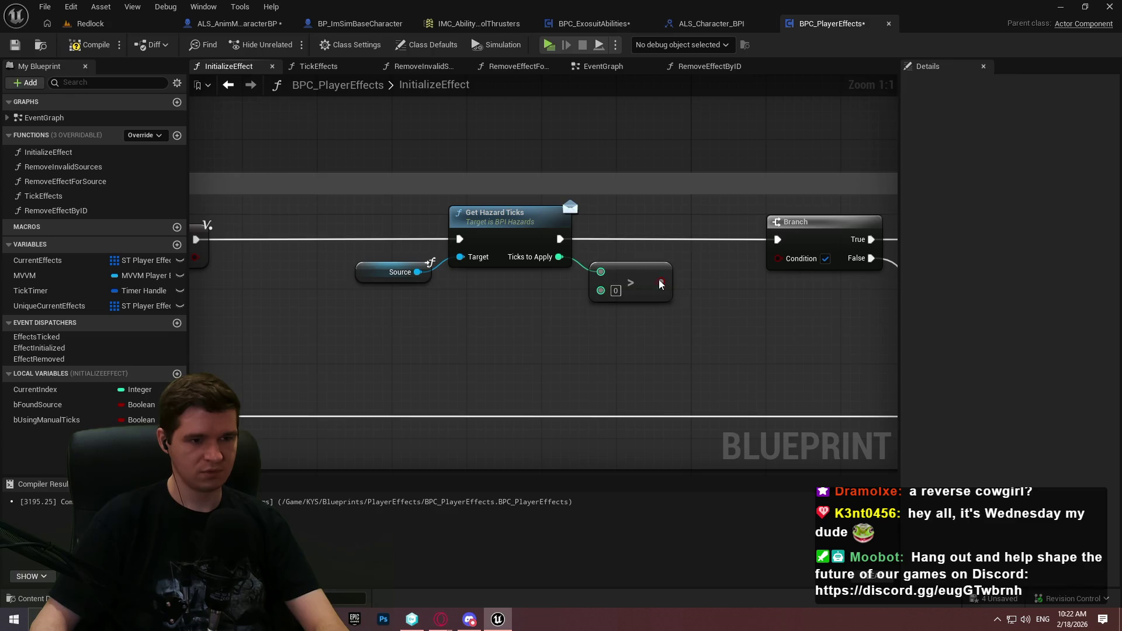
Reconnect the > result to the Branch Condition and shift the check nodes right
{"action": "left_click_drag", "start_coordinate": [660, 284], "coordinate": [778, 258]}
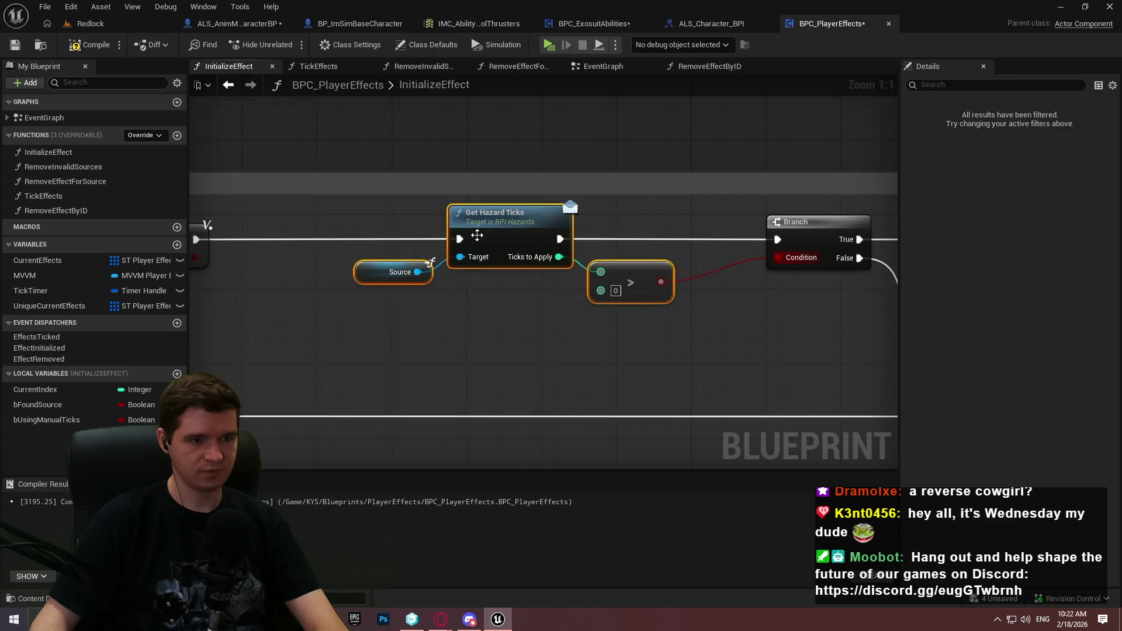
{"action": "mouse_move", "coordinate": [483, 253]}
{"action": "left_mouse_down"}
{"action": "mouse_move", "coordinate": [588, 241]}
{"action": "mouse_move", "coordinate": [570, 240]}
{"action": "left_mouse_up"}
{"action": "left_click", "coordinate": [509, 341]}
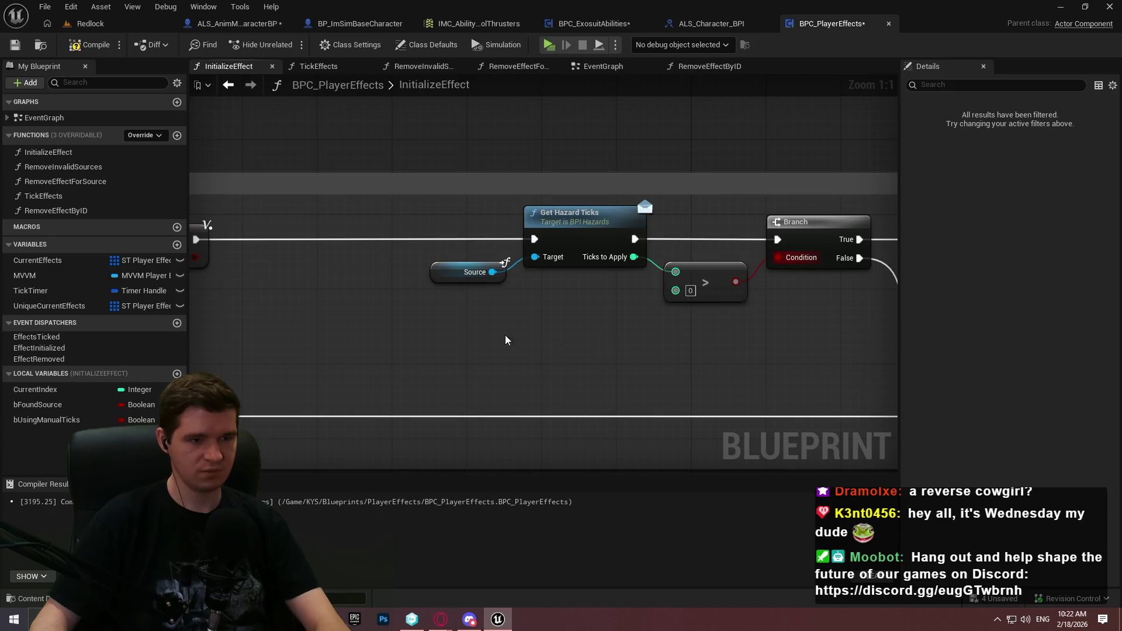
Add a Branch on Using Manual Ticks after its SET, with False running Get Hazard Ticks
{"action": "left_click", "coordinate": [408, 318]}
{"action": "mouse_move", "coordinate": [433, 361]}
{"action": "left_mouse_down"}
{"action": "mouse_move", "coordinate": [349, 285]}
{"action": "mouse_move", "coordinate": [419, 335]}
{"action": "left_mouse_up"}
{"action": "left_click_drag", "start_coordinate": [428, 313], "coordinate": [423, 264]}
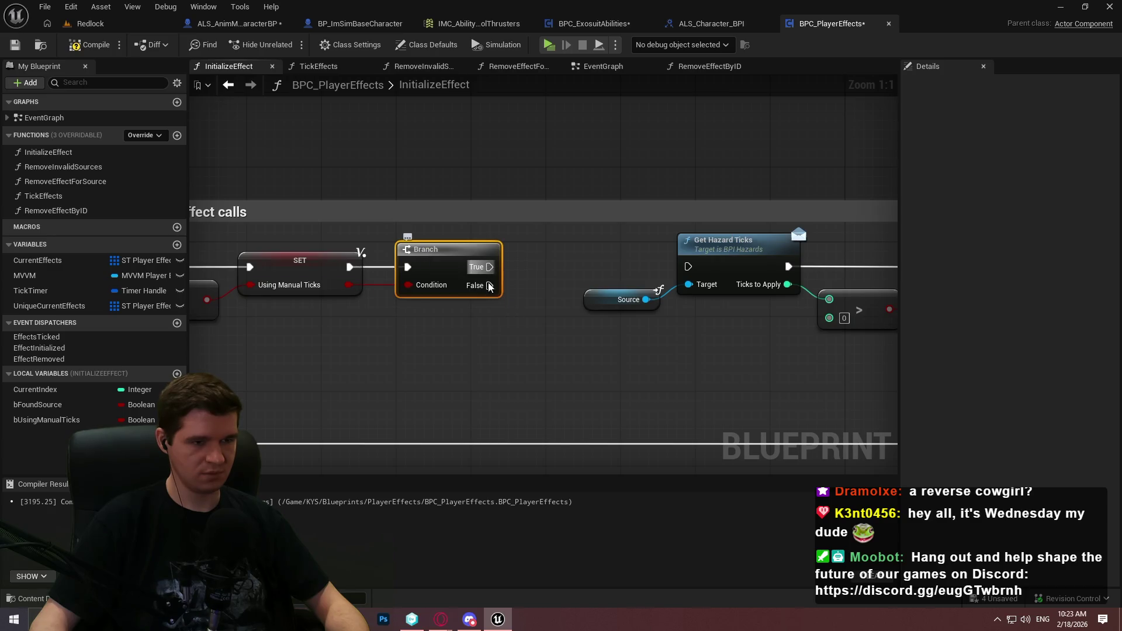
{"action": "mouse_move", "coordinate": [490, 285]}
{"action": "left_mouse_down"}
{"action": "mouse_move", "coordinate": [594, 245]}
{"action": "mouse_move", "coordinate": [689, 267]}
{"action": "left_mouse_up"}
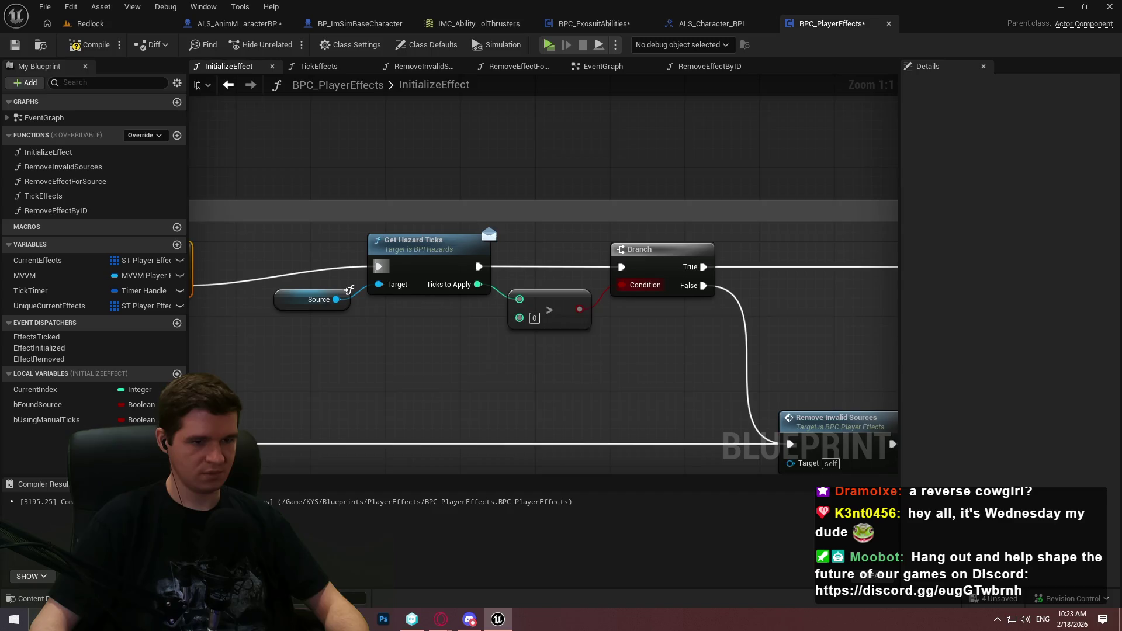
{"action": "mouse_move", "coordinate": [738, 351]}
{"action": "left_mouse_down"}
{"action": "mouse_move", "coordinate": [571, 244]}
{"action": "mouse_move", "coordinate": [333, 199]}
{"action": "left_mouse_up"}
{"action": "mouse_move", "coordinate": [501, 221]}
{"action": "left_mouse_down"}
{"action": "mouse_move", "coordinate": [413, 276]}
{"action": "mouse_move", "coordinate": [435, 320]}
{"action": "left_mouse_up"}
Route the Branch's True wire through a reroute point along the top wire
{"action": "mouse_move", "coordinate": [671, 240]}
{"action": "left_mouse_down"}
{"action": "mouse_move", "coordinate": [732, 224]}
{"action": "mouse_move", "coordinate": [942, 220]}
{"action": "mouse_move", "coordinate": [619, 225]}
{"action": "mouse_move", "coordinate": [761, 222]}
{"action": "mouse_move", "coordinate": [510, 278]}
{"action": "mouse_move", "coordinate": [495, 216]}
{"action": "mouse_move", "coordinate": [344, 200]}
{"action": "left_mouse_up"}
{"action": "double_click", "coordinate": [529, 286]}
{"action": "left_click_drag", "start_coordinate": [870, 284], "coordinate": [888, 201]}
{"action": "left_click_drag", "start_coordinate": [785, 357], "coordinate": [345, 257]}
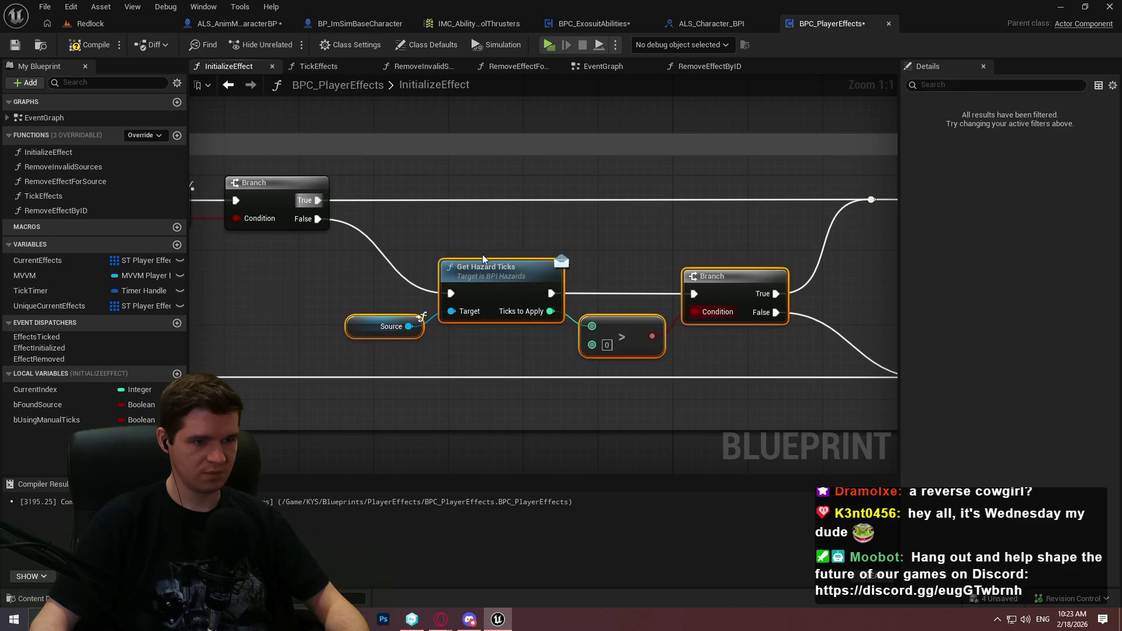
{"action": "mouse_move", "coordinate": [481, 264]}
{"action": "left_mouse_down"}
{"action": "mouse_move", "coordinate": [482, 242]}
{"action": "mouse_move", "coordinate": [490, 261]}
{"action": "left_mouse_up"}
{"action": "left_click", "coordinate": [654, 235]}
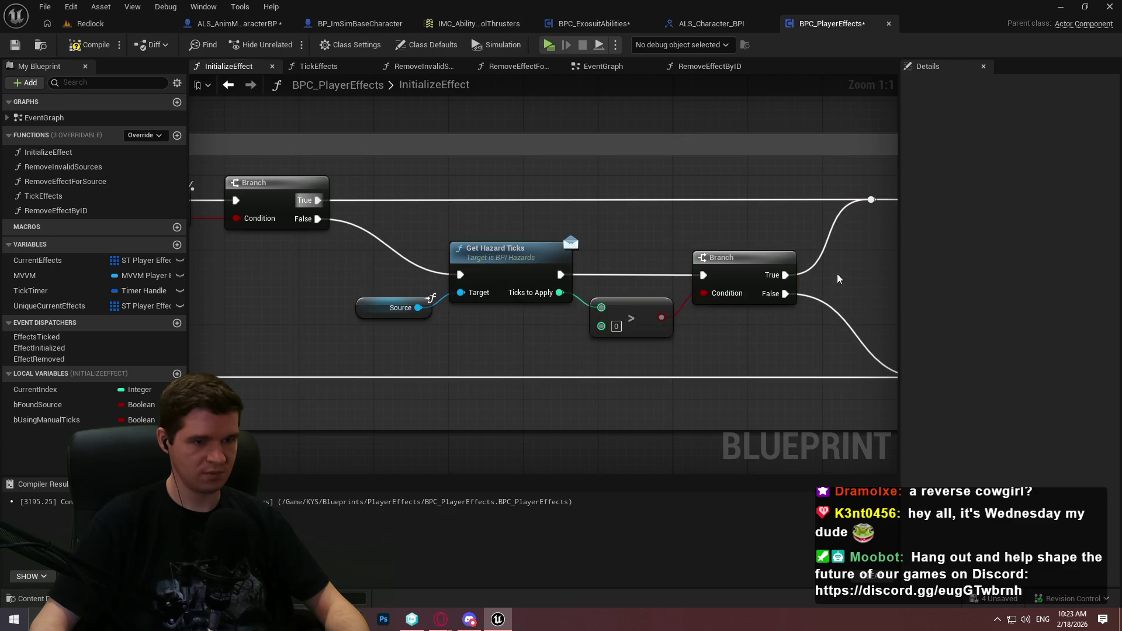
Review the later Is Valid, Branch and Remove nodes, then add a new local variable
{"action": "left_click_drag", "start_coordinate": [875, 207], "coordinate": [669, 187]}
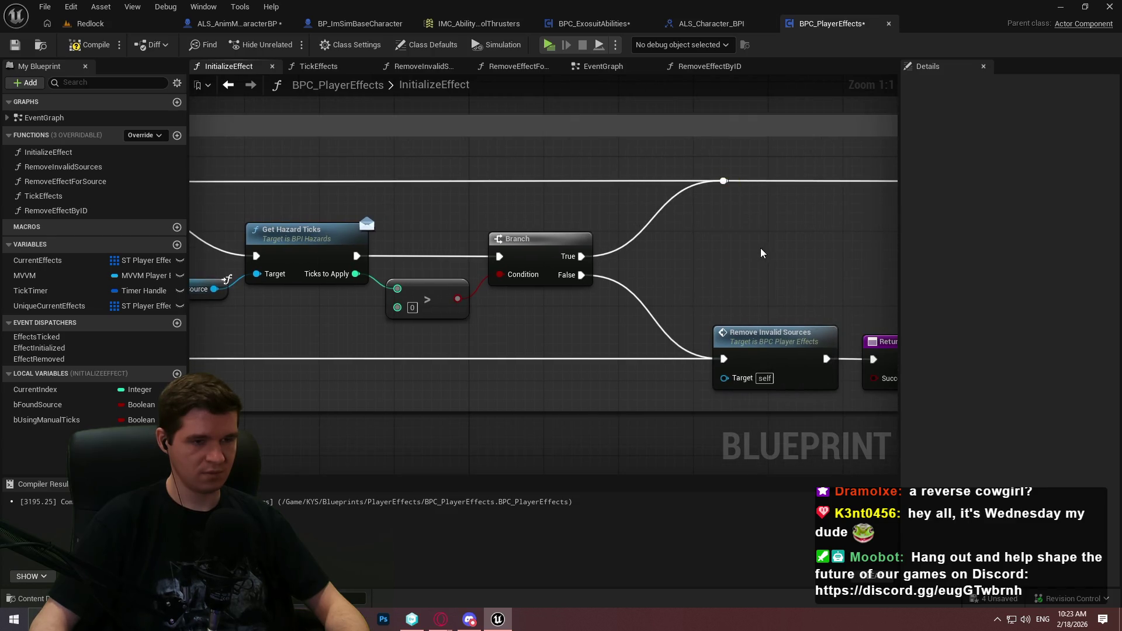
{"action": "scroll", "coordinate": [734, 234], "scroll_direction": "down", "scroll_amount": 4}
{"action": "scroll", "coordinate": [581, 234], "scroll_direction": "up", "scroll_amount": 1}
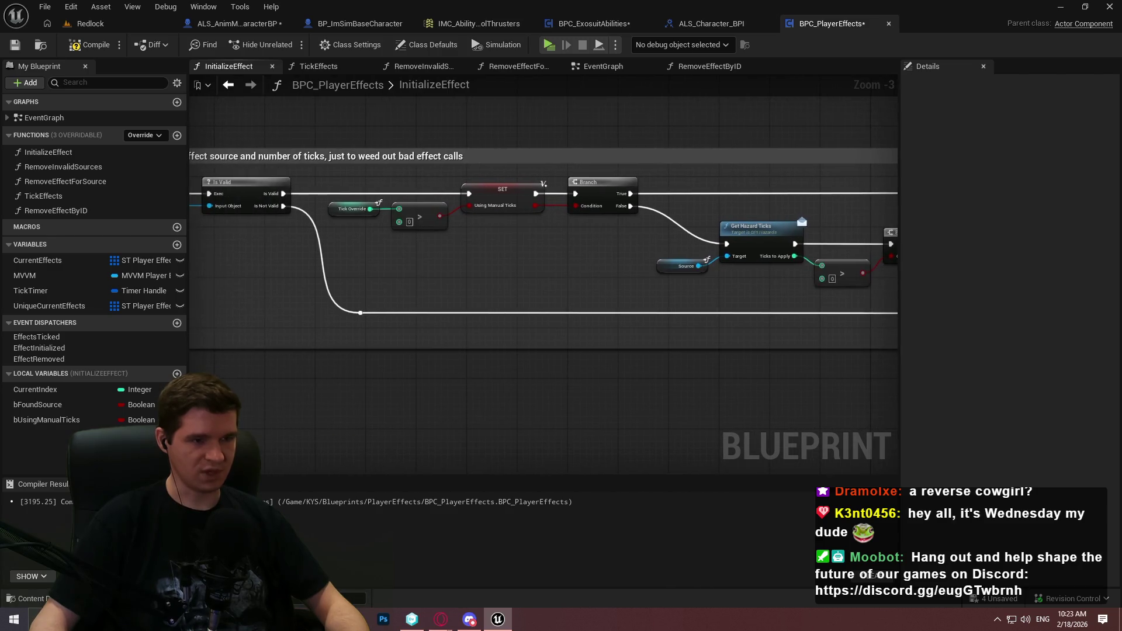
{"action": "scroll", "coordinate": [499, 237], "scroll_direction": "up", "scroll_amount": 3}
{"action": "left_click_drag", "start_coordinate": [432, 255], "coordinate": [566, 257]}
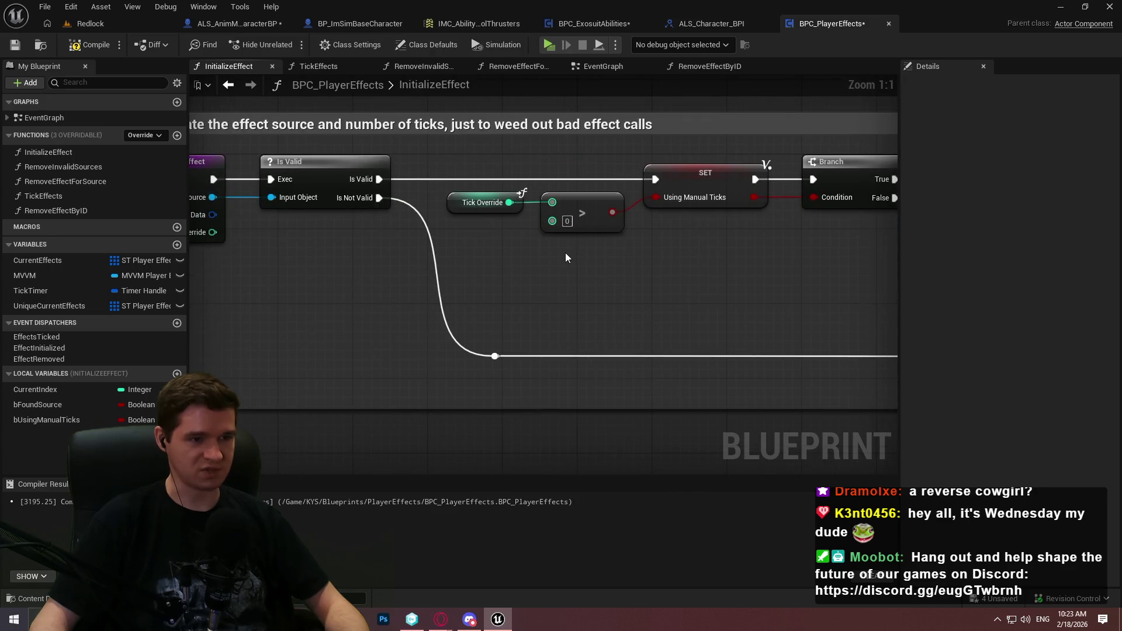
{"action": "mouse_move", "coordinate": [766, 165]}
{"action": "left_mouse_down"}
{"action": "mouse_move", "coordinate": [415, 234]}
{"action": "mouse_move", "coordinate": [639, 197]}
{"action": "left_mouse_up"}
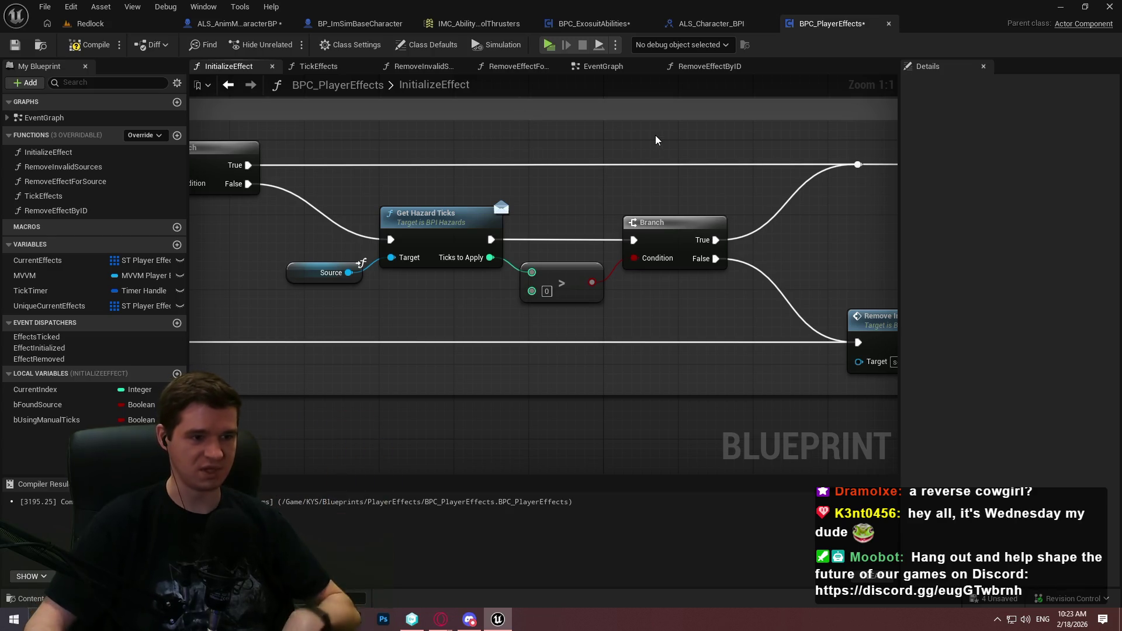
{"action": "mouse_move", "coordinate": [389, 192]}
{"action": "left_mouse_down"}
{"action": "mouse_move", "coordinate": [602, 222]}
{"action": "mouse_move", "coordinate": [824, 218]}
{"action": "mouse_move", "coordinate": [505, 216]}
{"action": "mouse_move", "coordinate": [733, 200]}
{"action": "mouse_move", "coordinate": [228, 246]}
{"action": "left_mouse_up"}
{"action": "mouse_move", "coordinate": [725, 222]}
{"action": "left_mouse_down"}
{"action": "mouse_move", "coordinate": [190, 268]}
{"action": "mouse_move", "coordinate": [467, 237]}
{"action": "mouse_move", "coordinate": [839, 255]}
{"action": "mouse_move", "coordinate": [664, 319]}
{"action": "mouse_move", "coordinate": [607, 211]}
{"action": "mouse_move", "coordinate": [58, 228]}
{"action": "mouse_move", "coordinate": [115, 248]}
{"action": "left_mouse_up"}
{"action": "left_click", "coordinate": [178, 374]}
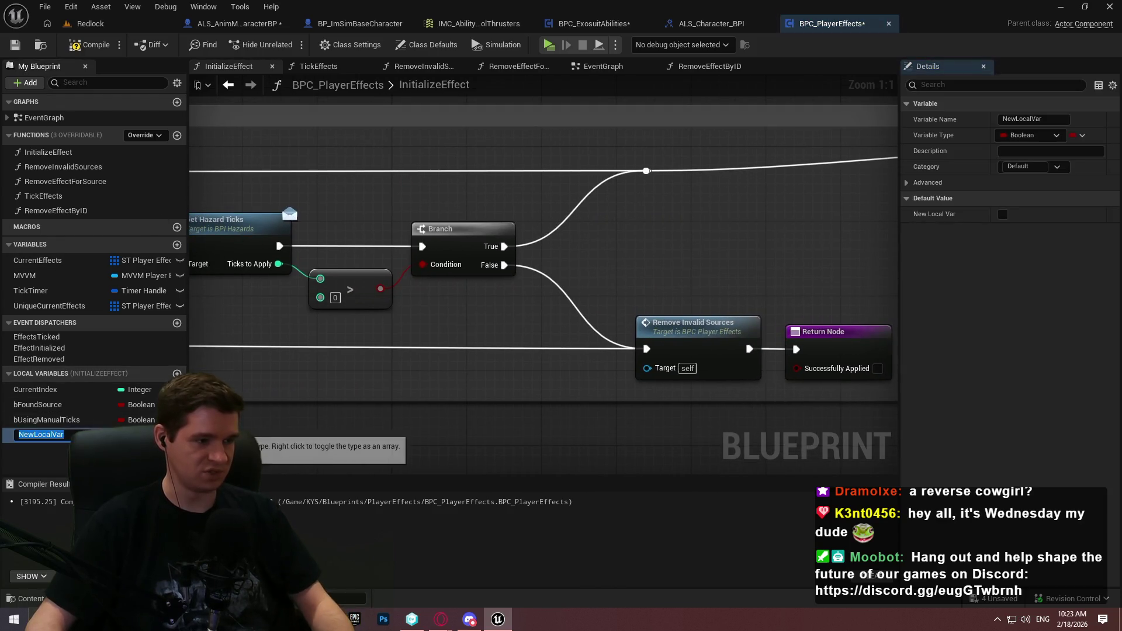
Make the new local variable an Integer named TicksToInitialize
{"action": "left_click", "coordinate": [123, 435]}
{"action": "left_click", "coordinate": [179, 239]}
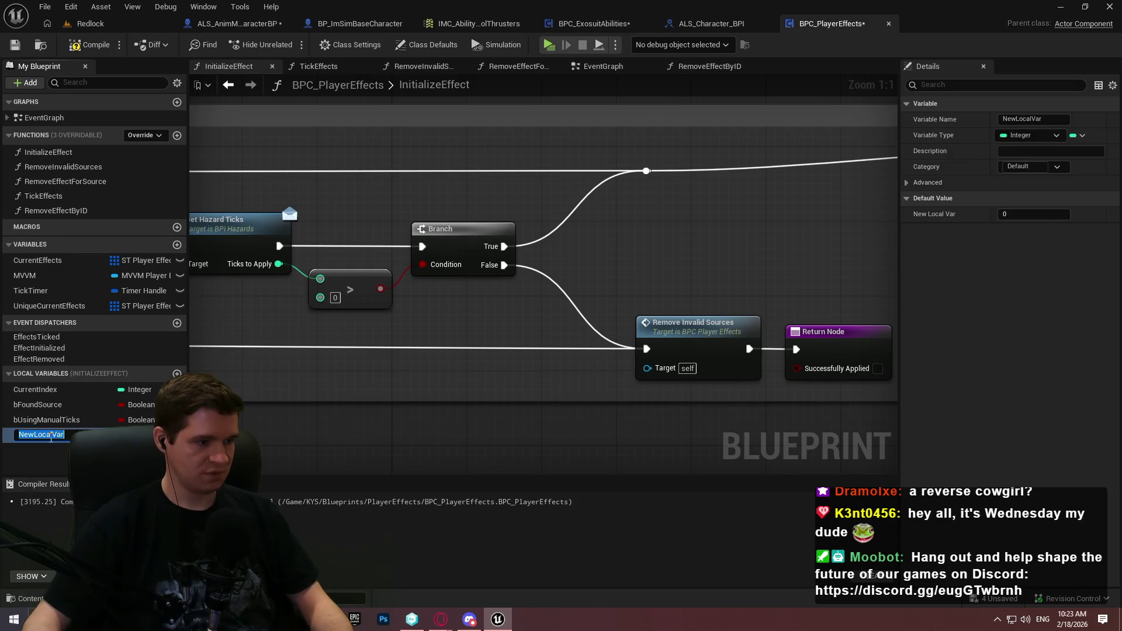
{"action": "type", "text": "TicksToInitialize"}
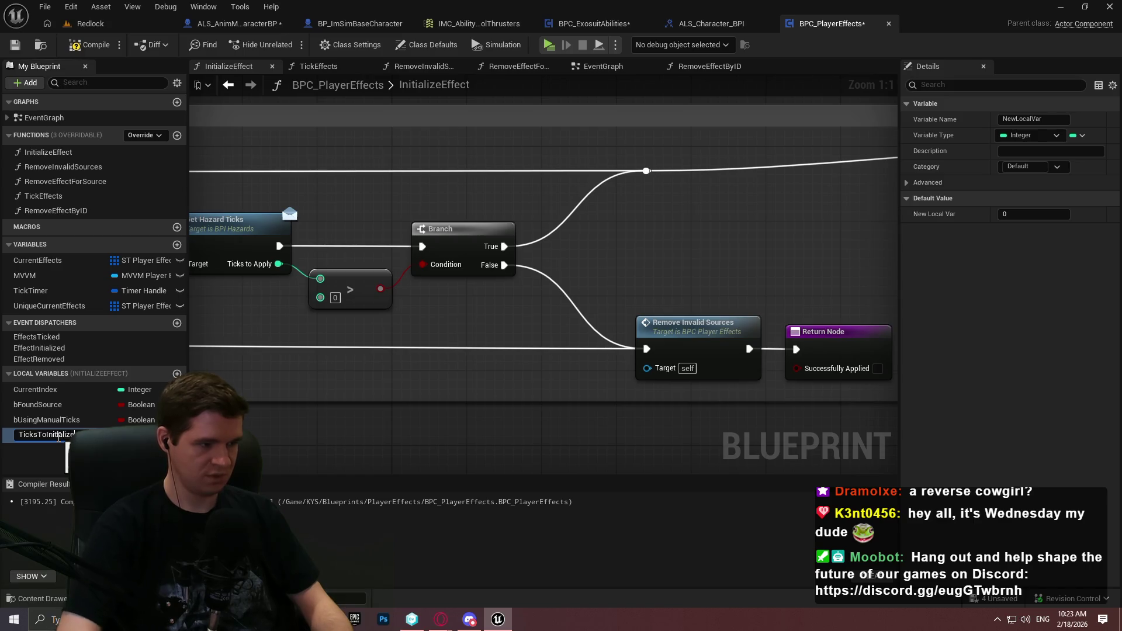
{"action": "key", "text": "Return"}
Add a TicksToInitialize SET fed by Ticks to Apply, and connect its output to the comparison
{"action": "mouse_move", "coordinate": [41, 436]}
{"action": "left_mouse_down"}
{"action": "mouse_move", "coordinate": [182, 408]}
{"action": "mouse_move", "coordinate": [552, 288]}
{"action": "mouse_move", "coordinate": [380, 345]}
{"action": "mouse_move", "coordinate": [604, 217]}
{"action": "mouse_move", "coordinate": [913, 231]}
{"action": "mouse_move", "coordinate": [814, 233]}
{"action": "left_mouse_up"}
{"action": "left_click", "coordinate": [427, 378]}
{"action": "key", "text": "ctrl+x"}
{"action": "key", "text": "ctrl+v"}
{"action": "left_click_drag", "start_coordinate": [504, 394], "coordinate": [497, 270]}
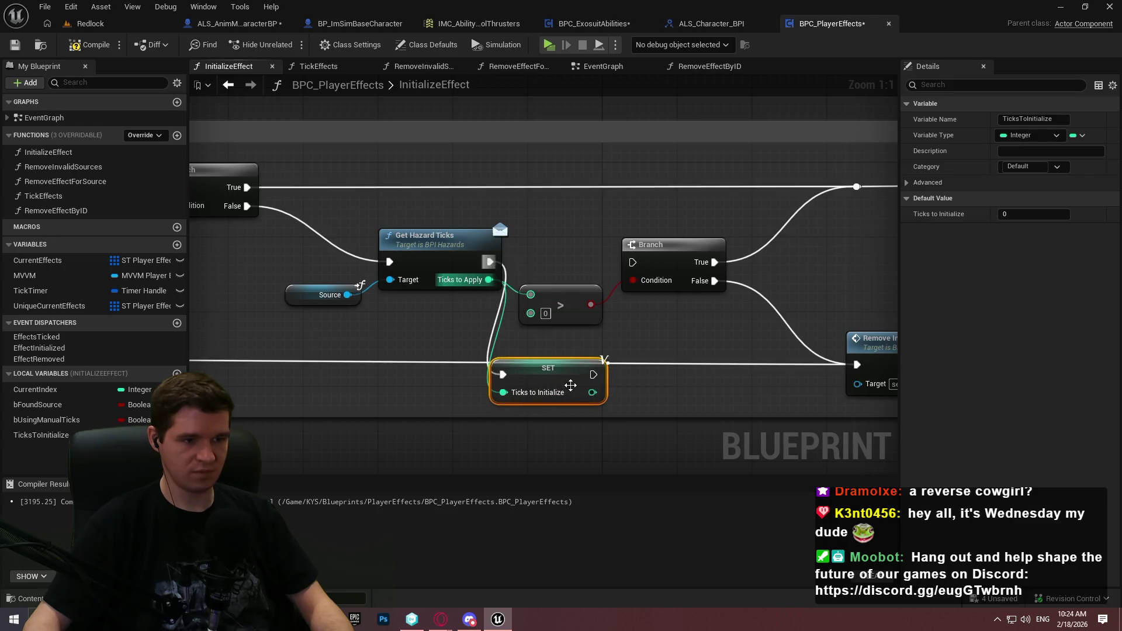
{"action": "mouse_move", "coordinate": [592, 392]}
{"action": "left_mouse_down"}
{"action": "mouse_move", "coordinate": [526, 297]}
{"action": "mouse_move", "coordinate": [515, 298]}
{"action": "mouse_move", "coordinate": [601, 365]}
{"action": "mouse_move", "coordinate": [592, 392]}
{"action": "mouse_move", "coordinate": [632, 262]}
{"action": "left_mouse_up"}
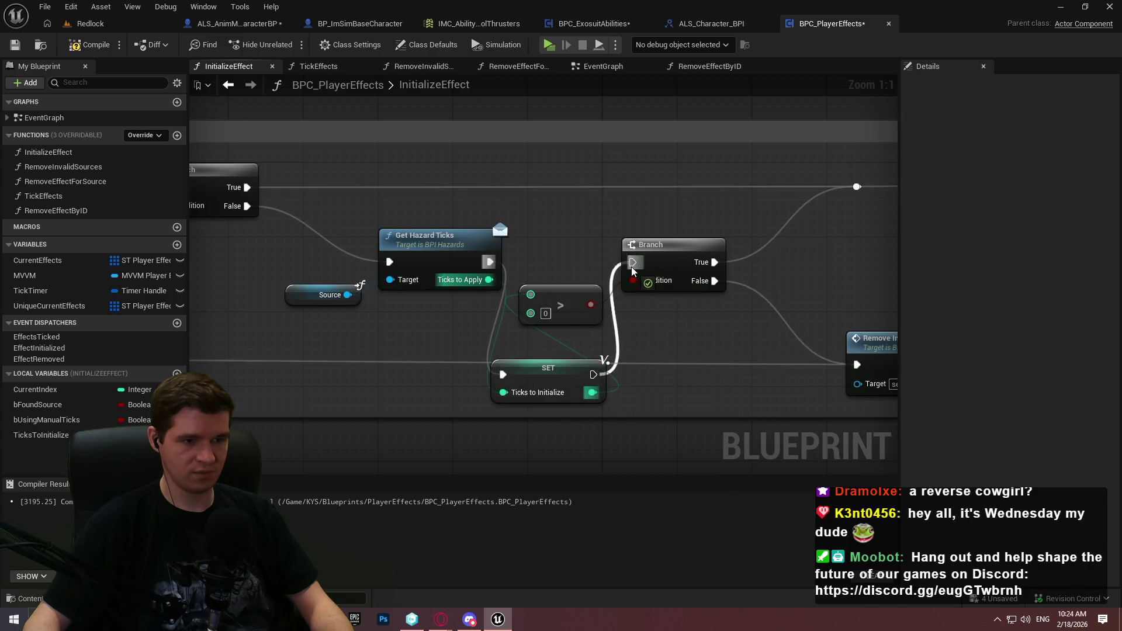
{"action": "mouse_move", "coordinate": [573, 372]}
{"action": "left_mouse_down"}
{"action": "mouse_move", "coordinate": [545, 201]}
{"action": "mouse_move", "coordinate": [584, 211]}
{"action": "left_mouse_up"}
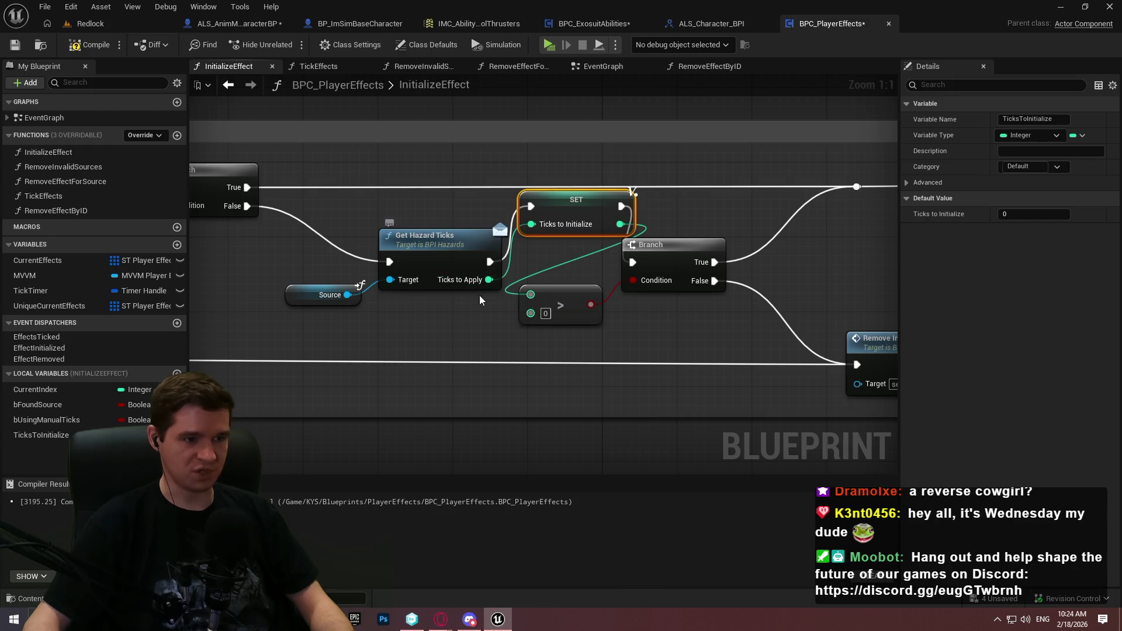
Arrange Get Hazard Ticks, the SET, > and Branch in a row from left to right
{"action": "left_click_drag", "start_coordinate": [585, 316], "coordinate": [409, 286]}
{"action": "left_click_drag", "start_coordinate": [522, 255], "coordinate": [417, 260]}
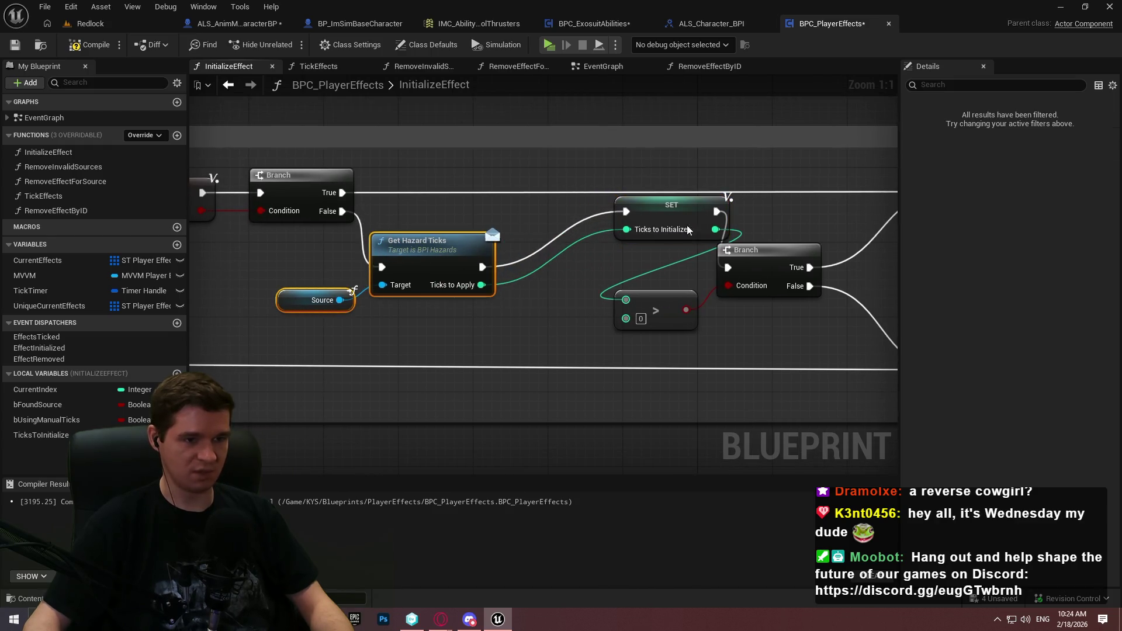
{"action": "mouse_move", "coordinate": [687, 229]}
{"action": "left_mouse_down"}
{"action": "mouse_move", "coordinate": [637, 245]}
{"action": "mouse_move", "coordinate": [585, 285]}
{"action": "left_mouse_up"}
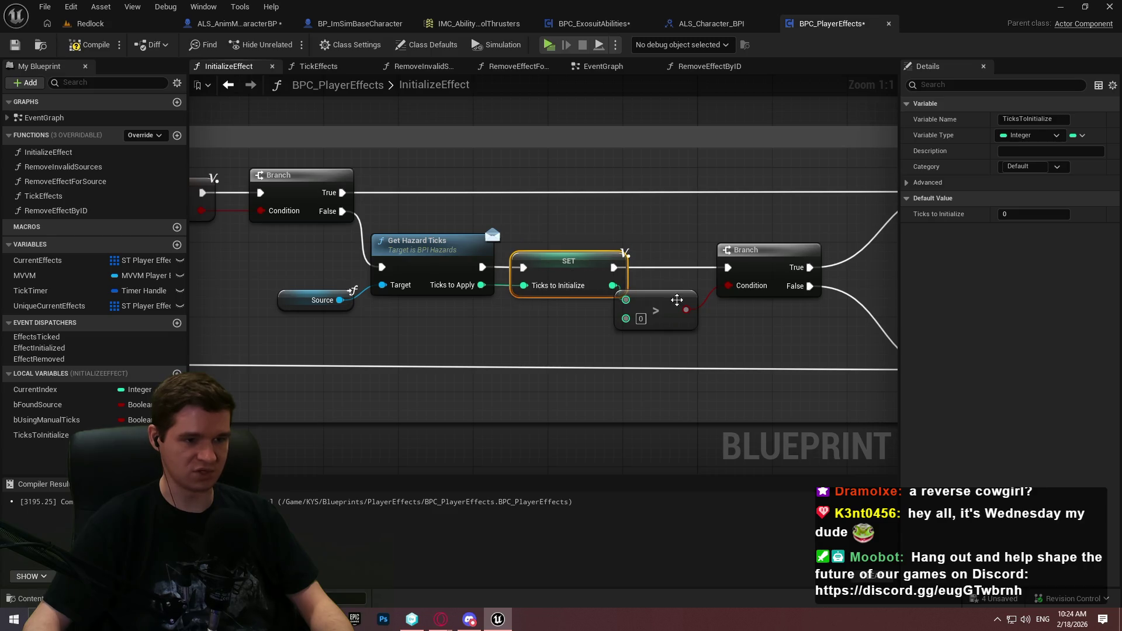
{"action": "left_click_drag", "start_coordinate": [677, 300], "coordinate": [699, 302]}
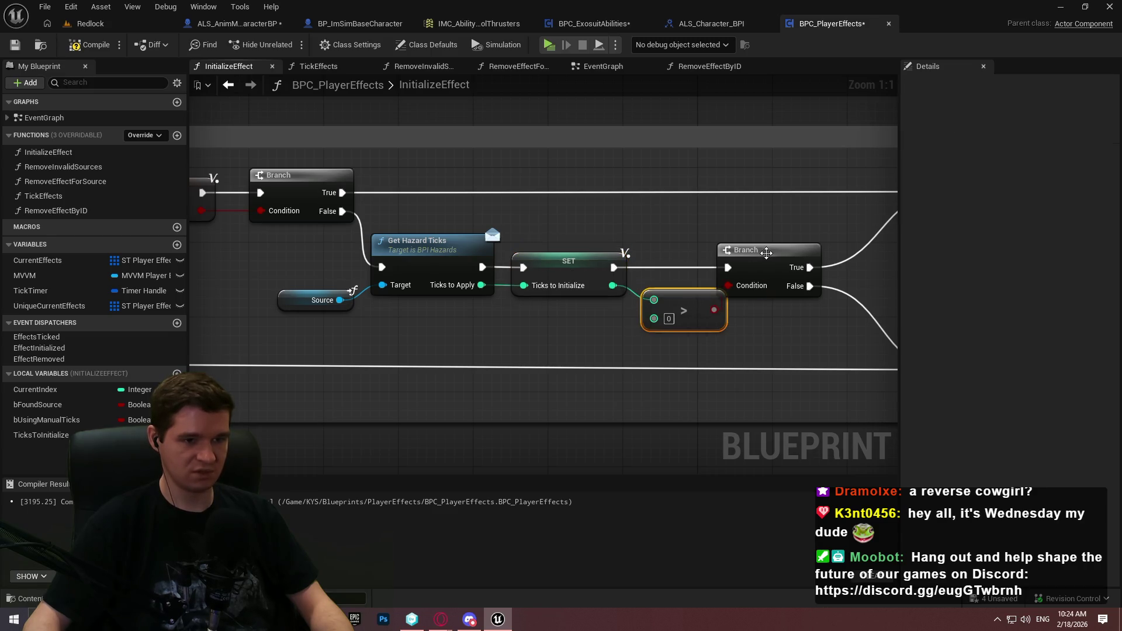
{"action": "left_click_drag", "start_coordinate": [766, 253], "coordinate": [795, 263]}
{"action": "left_click_drag", "start_coordinate": [704, 310], "coordinate": [327, 295]}
{"action": "left_click_drag", "start_coordinate": [806, 287], "coordinate": [866, 287]}
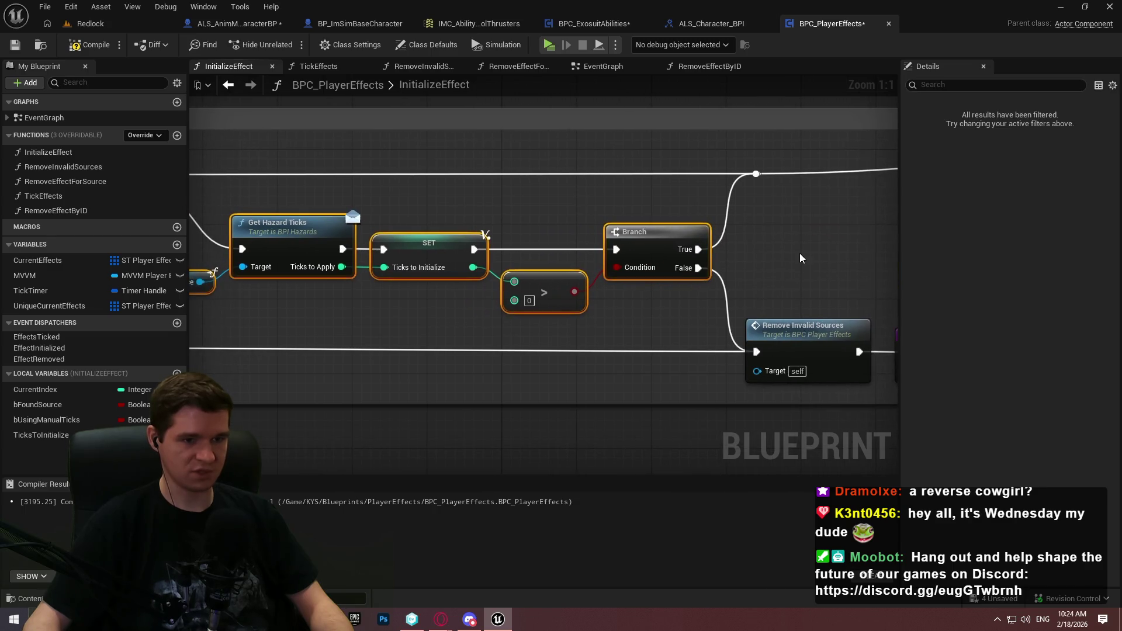
Shift the InitializeEffect-to-Branch nodes and tick-check group left within the validation block
{"action": "mouse_move", "coordinate": [668, 268]}
{"action": "left_mouse_down"}
{"action": "mouse_move", "coordinate": [551, 258]}
{"action": "mouse_move", "coordinate": [752, 321]}
{"action": "left_mouse_up"}
{"action": "scroll", "coordinate": [752, 320], "scroll_direction": "down", "scroll_amount": 2}
{"action": "mouse_move", "coordinate": [327, 246]}
{"action": "left_mouse_down"}
{"action": "mouse_move", "coordinate": [570, 241]}
{"action": "mouse_move", "coordinate": [756, 277]}
{"action": "left_mouse_up"}
{"action": "mouse_move", "coordinate": [787, 349]}
{"action": "left_mouse_down"}
{"action": "mouse_move", "coordinate": [233, 184]}
{"action": "mouse_move", "coordinate": [199, 191]}
{"action": "mouse_move", "coordinate": [213, 196]}
{"action": "left_mouse_up"}
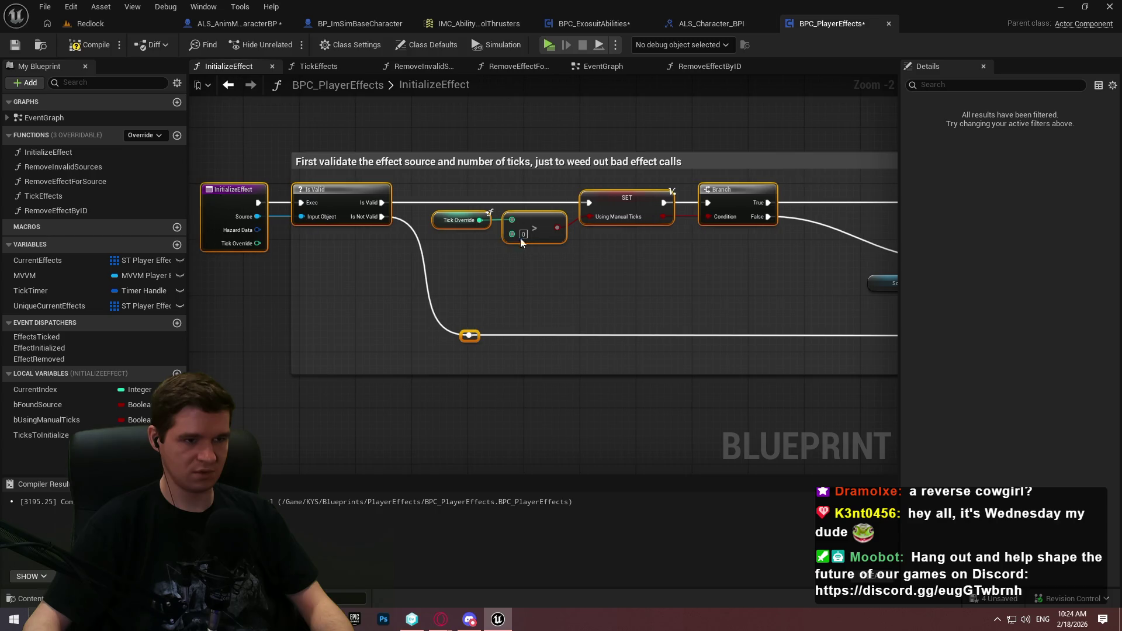
{"action": "left_click_drag", "start_coordinate": [520, 237], "coordinate": [640, 285]}
{"action": "left_click_drag", "start_coordinate": [749, 298], "coordinate": [380, 228]}
{"action": "left_click_drag", "start_coordinate": [514, 241], "coordinate": [457, 241]}
{"action": "left_click_drag", "start_coordinate": [548, 324], "coordinate": [555, 345]}
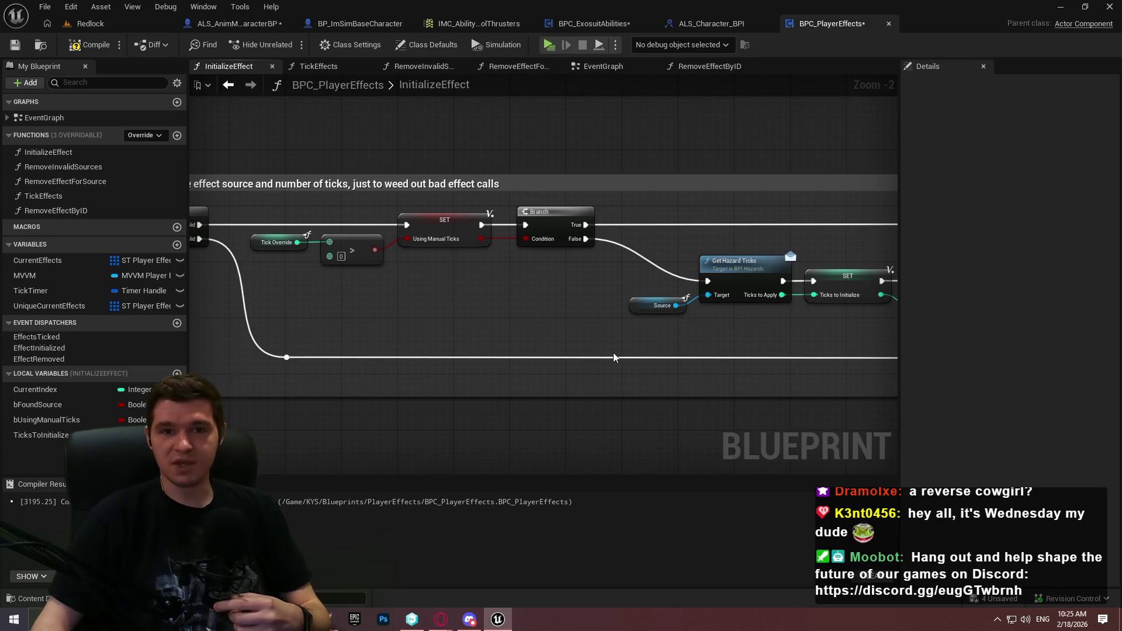
Extend the validation comment's left edge around the InitializeEffect entry node
{"action": "key", "text": "Home"}
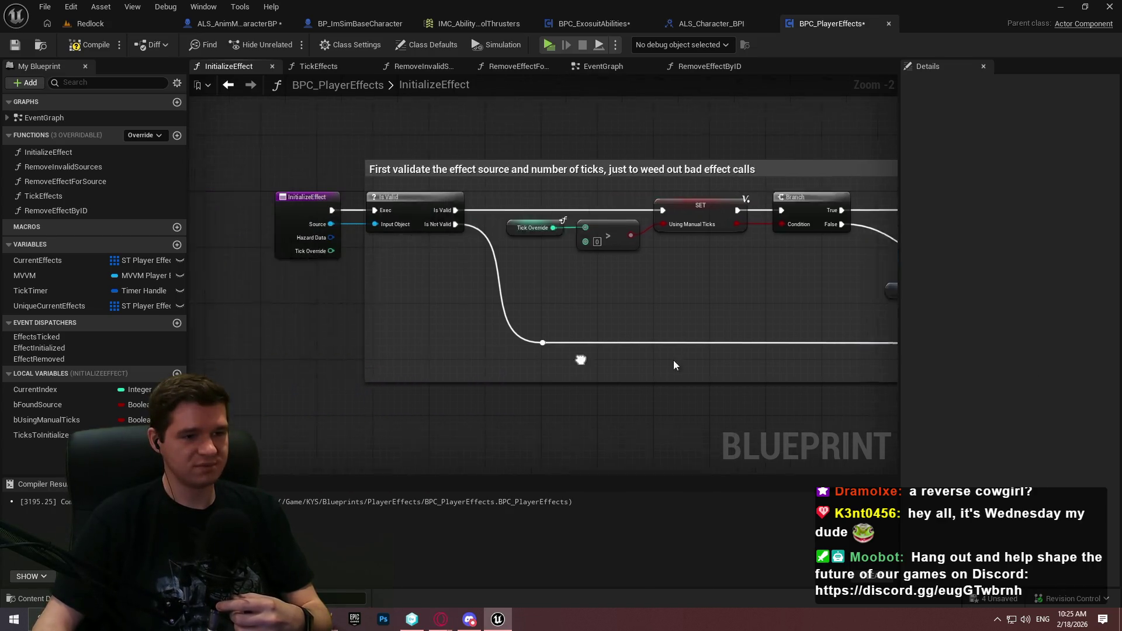
{"action": "left_click_drag", "start_coordinate": [358, 263], "coordinate": [353, 265]}
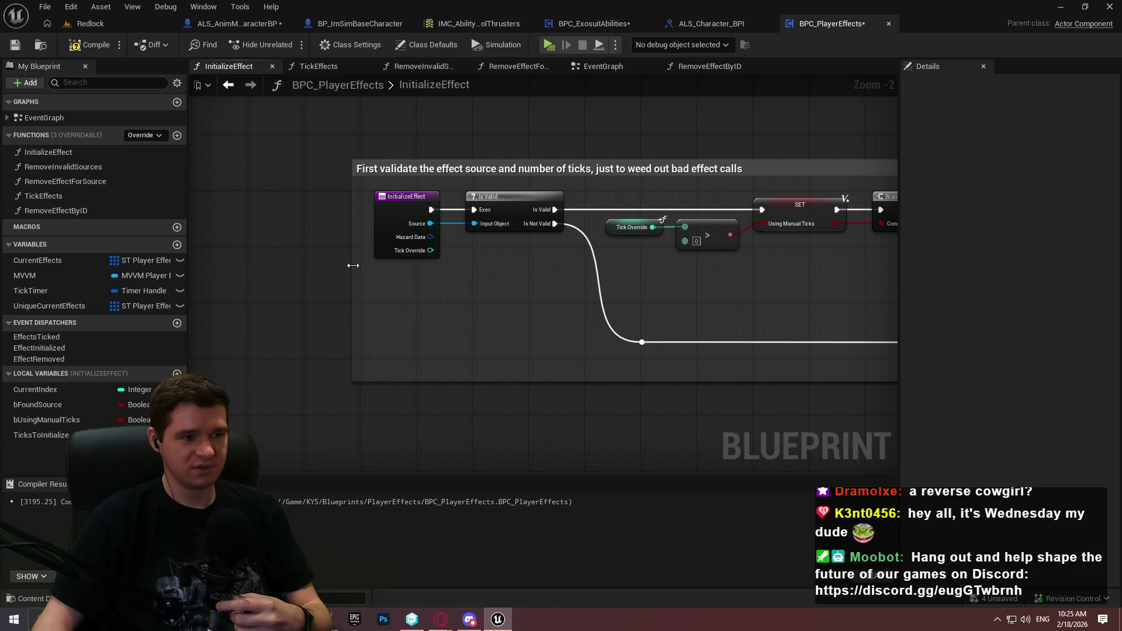
{"action": "mouse_move", "coordinate": [619, 293]}
{"action": "left_mouse_down"}
{"action": "mouse_move", "coordinate": [655, 302]}
{"action": "mouse_move", "coordinate": [455, 303]}
{"action": "left_mouse_up"}
{"action": "left_click_drag", "start_coordinate": [584, 250], "coordinate": [1010, 215]}
Place a second TicksToInitialize SET by the manual-ticks Branch's True output, above Get Hazard Ticks
{"action": "left_click_drag", "start_coordinate": [584, 251], "coordinate": [890, 277]}
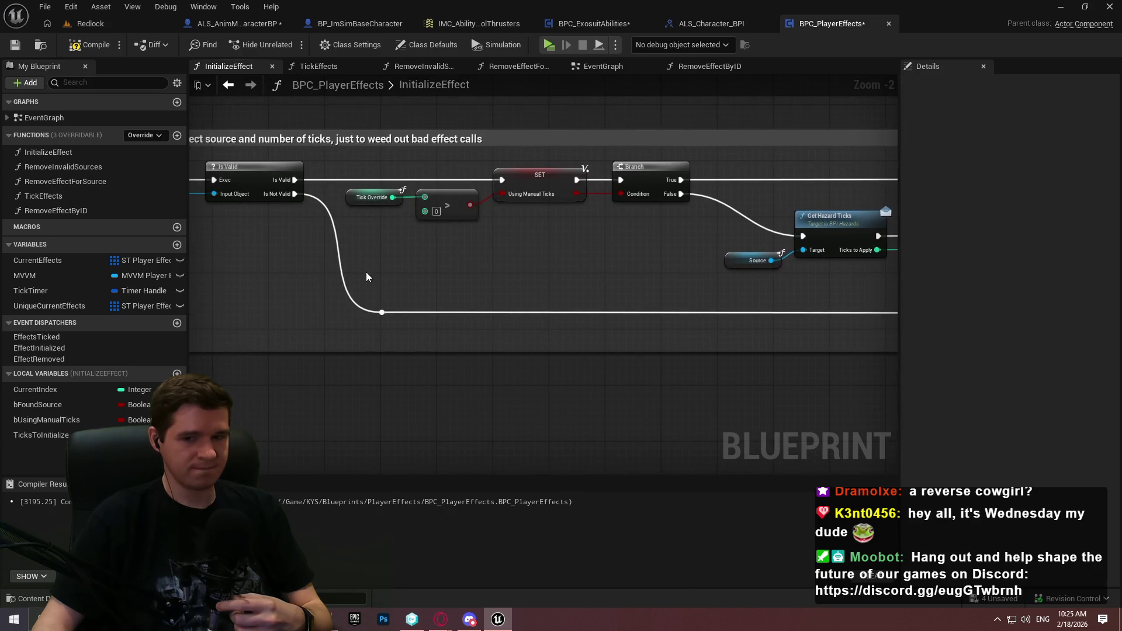
{"action": "left_click_drag", "start_coordinate": [366, 271], "coordinate": [261, 287]}
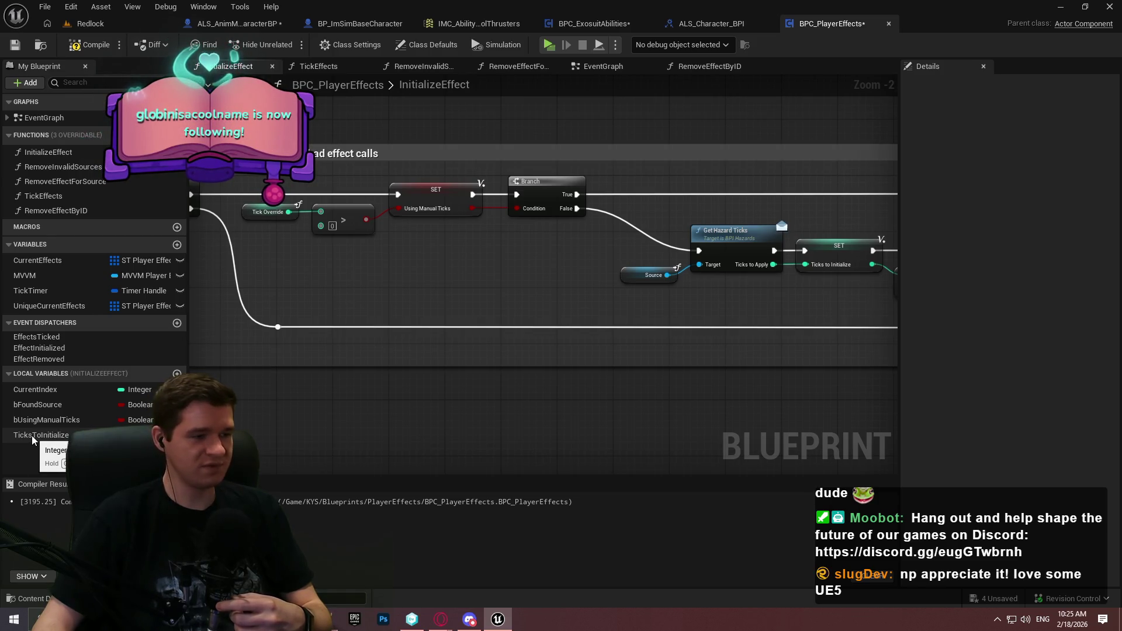
{"action": "mouse_move", "coordinate": [32, 436]}
{"action": "left_mouse_down"}
{"action": "mouse_move", "coordinate": [396, 258]}
{"action": "mouse_move", "coordinate": [420, 292]}
{"action": "left_mouse_up"}
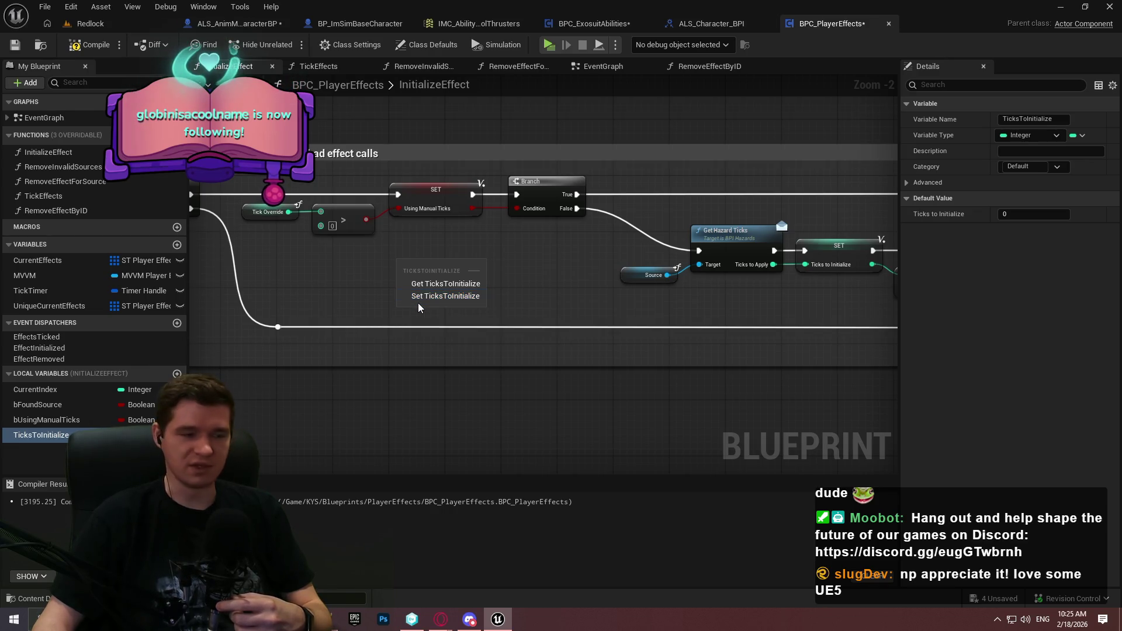
{"action": "left_click", "coordinate": [425, 297]}
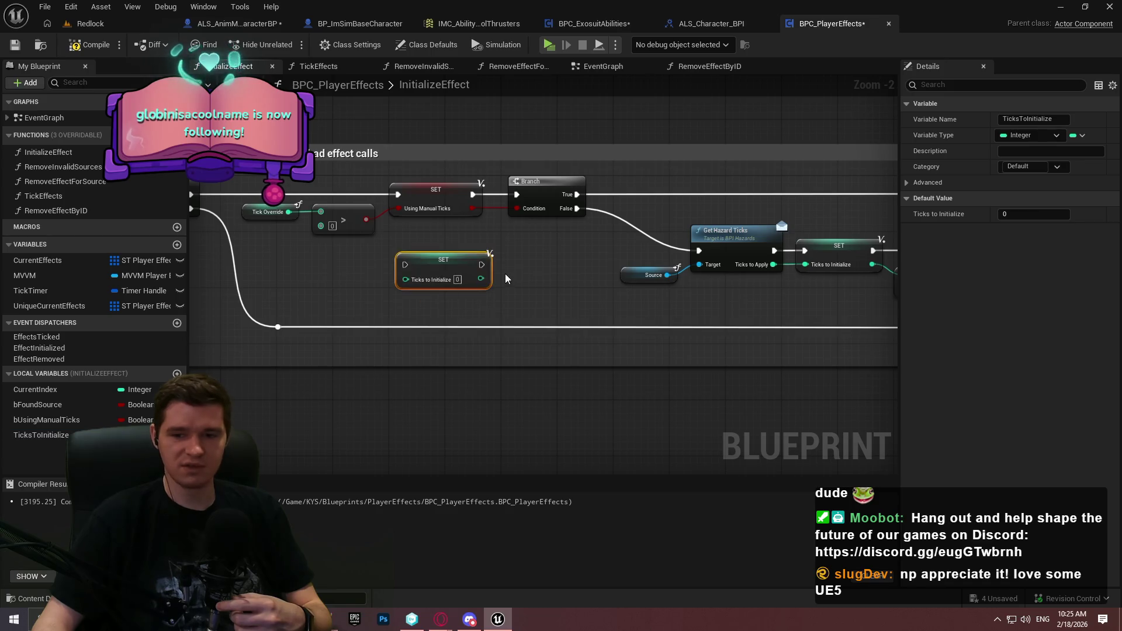
{"action": "mouse_move", "coordinate": [437, 270]}
{"action": "left_mouse_down"}
{"action": "mouse_move", "coordinate": [631, 189]}
{"action": "mouse_move", "coordinate": [726, 200]}
{"action": "left_mouse_up"}
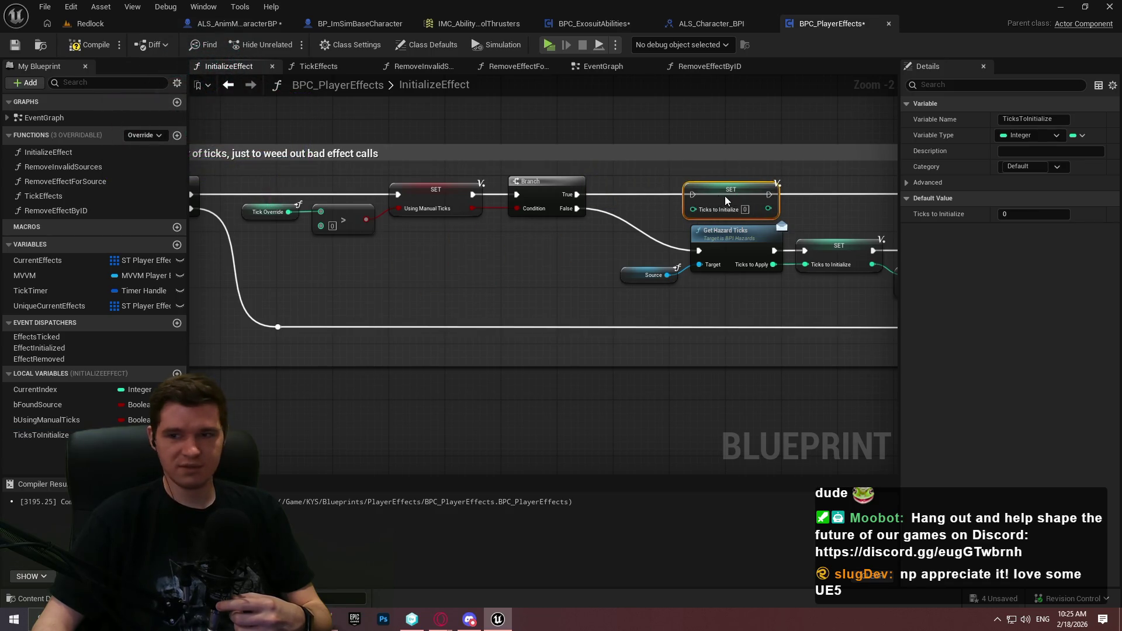
{"action": "left_click_drag", "start_coordinate": [405, 257], "coordinate": [527, 250]}
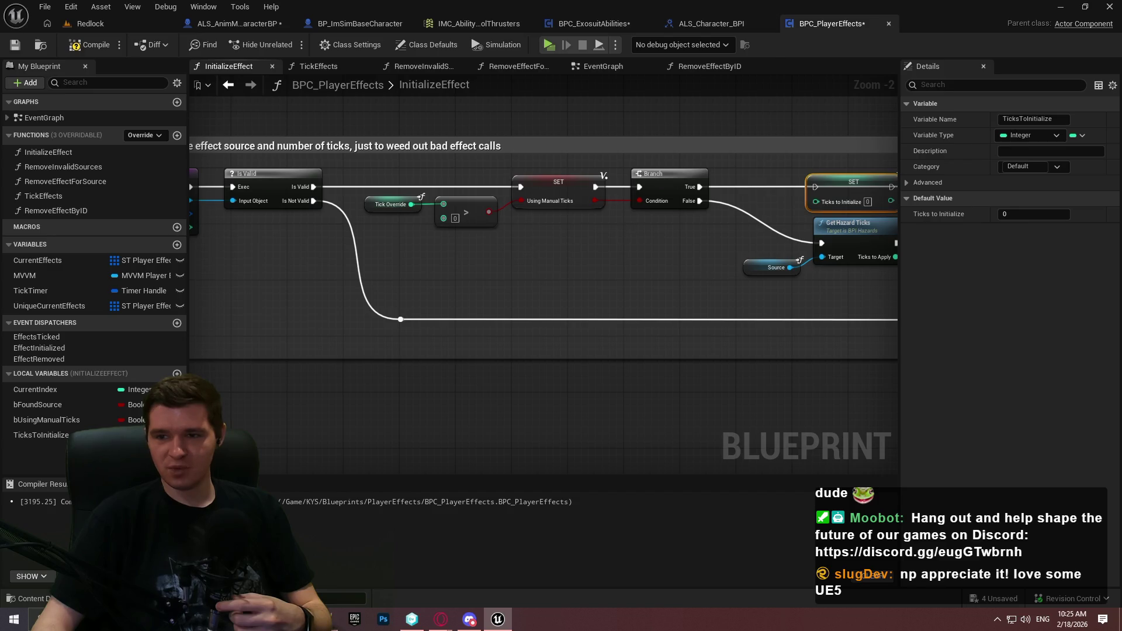
{"action": "left_click_drag", "start_coordinate": [716, 224], "coordinate": [568, 234]}
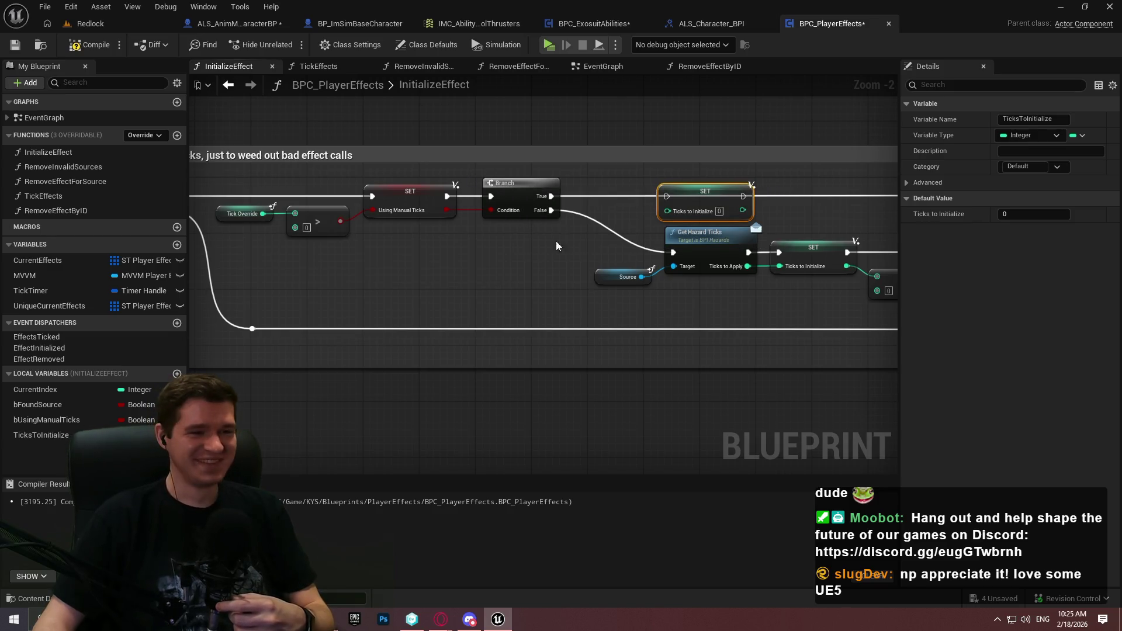
{"action": "scroll", "coordinate": [561, 242], "scroll_direction": "up", "scroll_amount": 2}
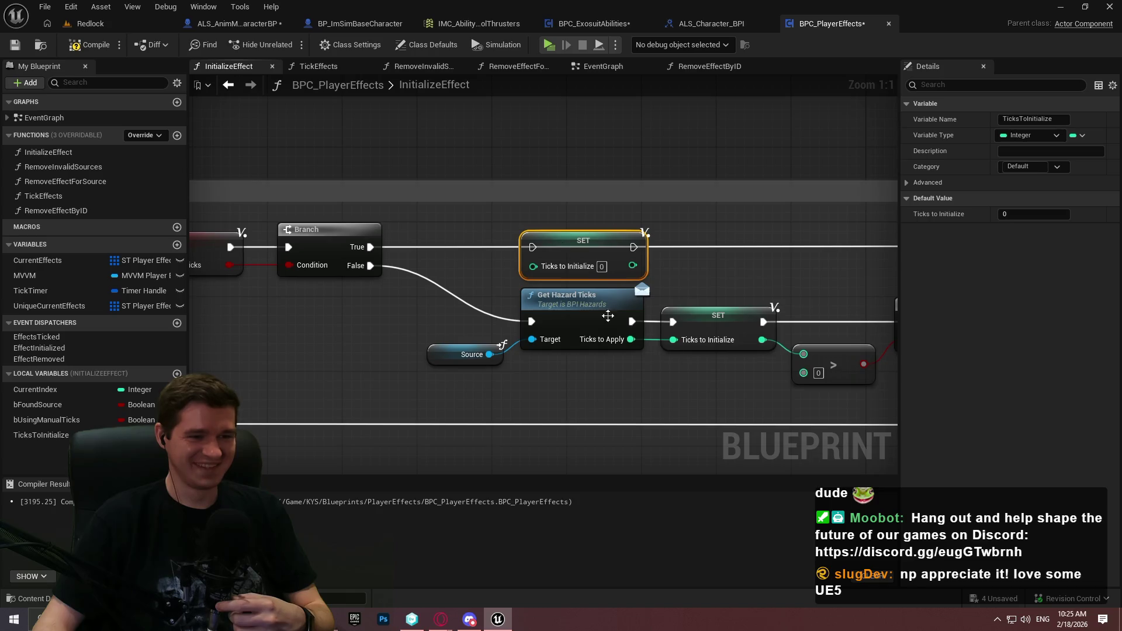
{"action": "mouse_move", "coordinate": [760, 366]}
{"action": "left_mouse_down"}
{"action": "mouse_move", "coordinate": [321, 276]}
{"action": "mouse_move", "coordinate": [491, 245]}
{"action": "mouse_move", "coordinate": [707, 231]}
{"action": "mouse_move", "coordinate": [450, 250]}
{"action": "left_mouse_up"}
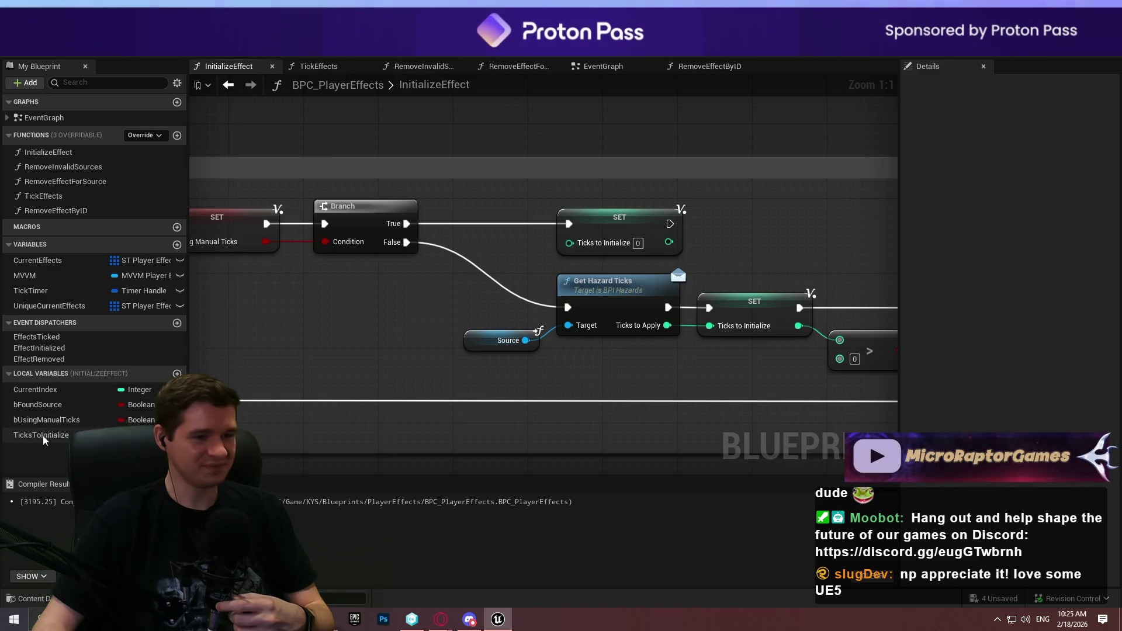
Feed a TicksToInitialize getter into the upper setter and lower the tick-check nodes slightly
{"action": "mouse_move", "coordinate": [40, 435]}
{"action": "left_mouse_down"}
{"action": "mouse_move", "coordinate": [574, 246]}
{"action": "mouse_move", "coordinate": [439, 202]}
{"action": "left_mouse_up"}
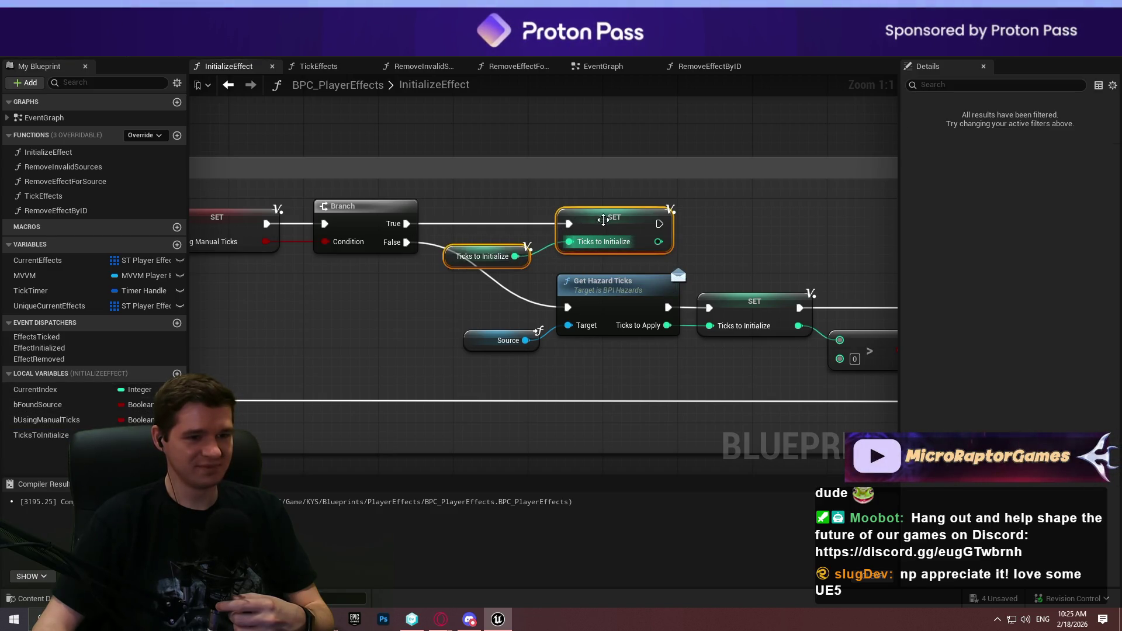
{"action": "mouse_move", "coordinate": [603, 227]}
{"action": "left_mouse_down"}
{"action": "mouse_move", "coordinate": [752, 227]}
{"action": "mouse_move", "coordinate": [743, 222]}
{"action": "left_mouse_up"}
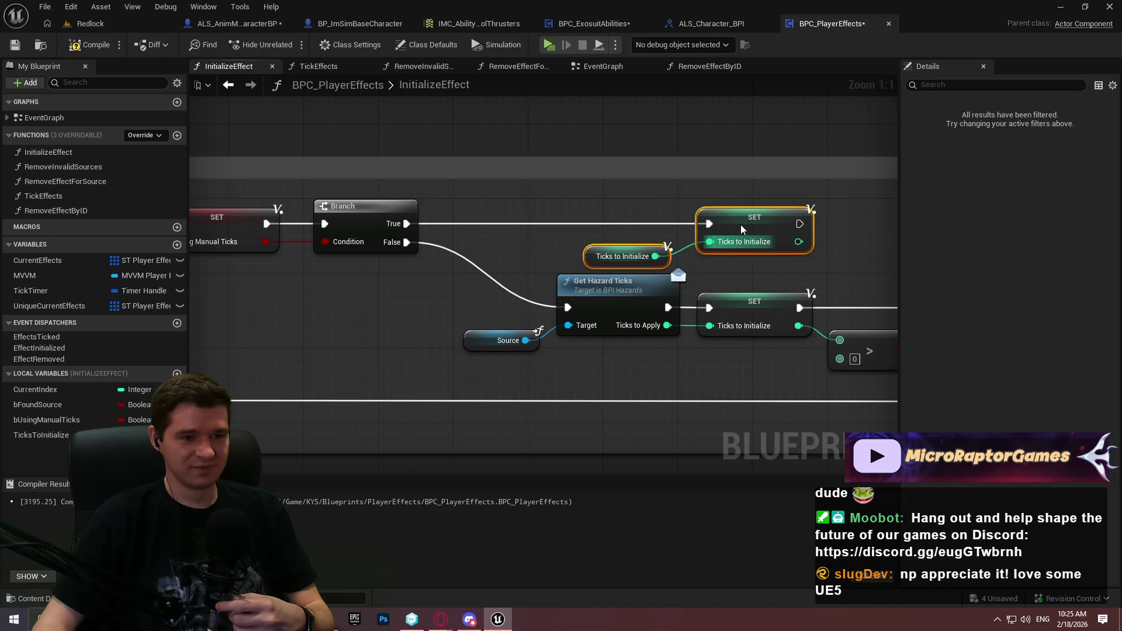
{"action": "mouse_move", "coordinate": [671, 254]}
{"action": "left_mouse_down"}
{"action": "mouse_move", "coordinate": [339, 200]}
{"action": "mouse_move", "coordinate": [774, 286]}
{"action": "left_mouse_up"}
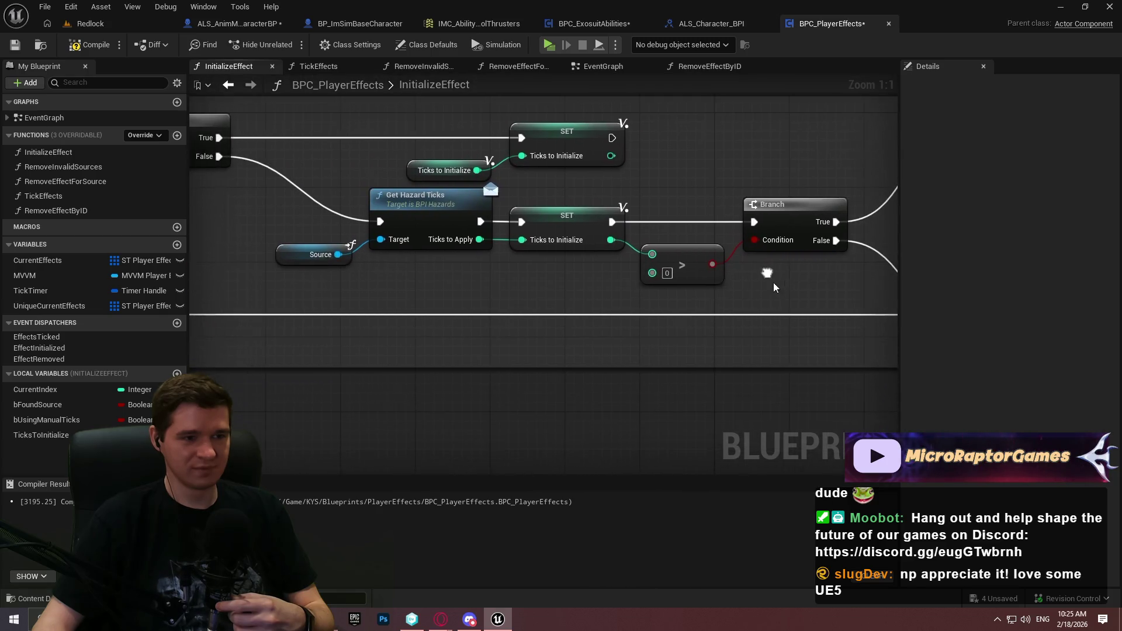
{"action": "left_click_drag", "start_coordinate": [398, 205], "coordinate": [400, 224]}
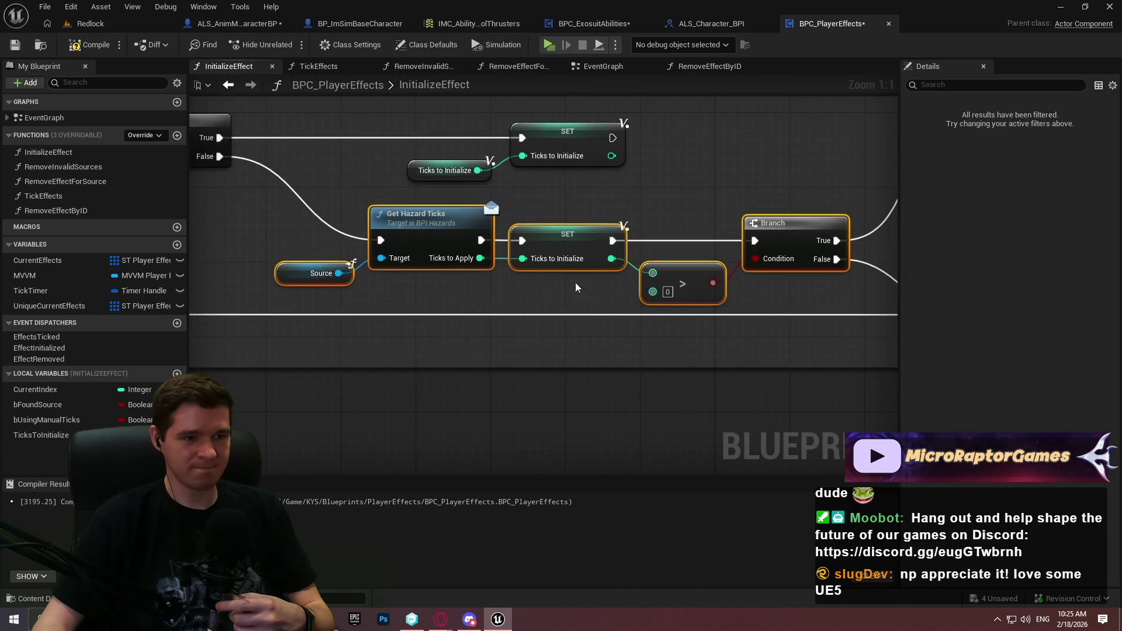
{"action": "scroll", "coordinate": [576, 286], "scroll_direction": "down", "scroll_amount": 6}
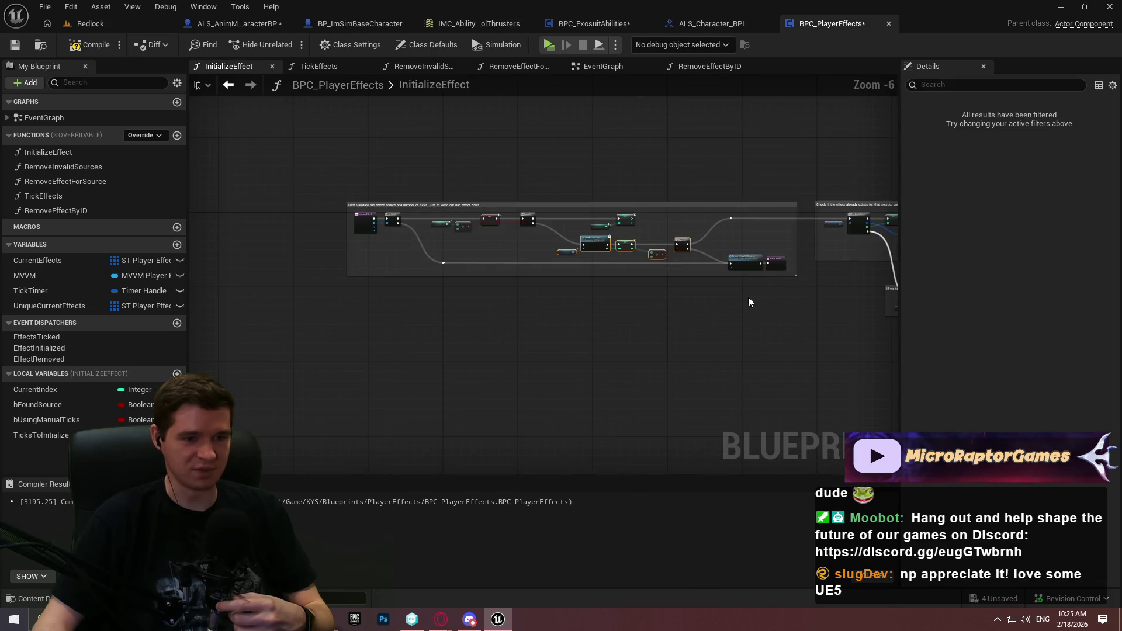
Move the reroute point on the lower wire down
{"action": "left_click", "coordinate": [444, 262]}
{"action": "scroll", "coordinate": [447, 263], "scroll_direction": "up", "scroll_amount": 6}
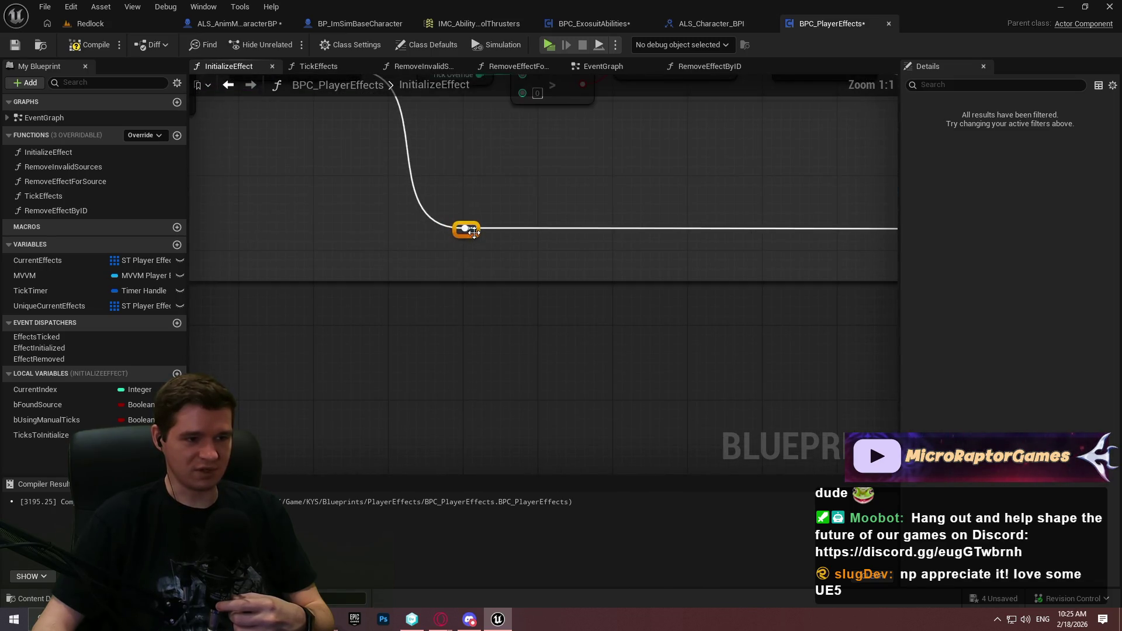
{"action": "left_click_drag", "start_coordinate": [474, 233], "coordinate": [474, 268]}
{"action": "scroll", "coordinate": [474, 267], "scroll_direction": "down", "scroll_amount": 3}
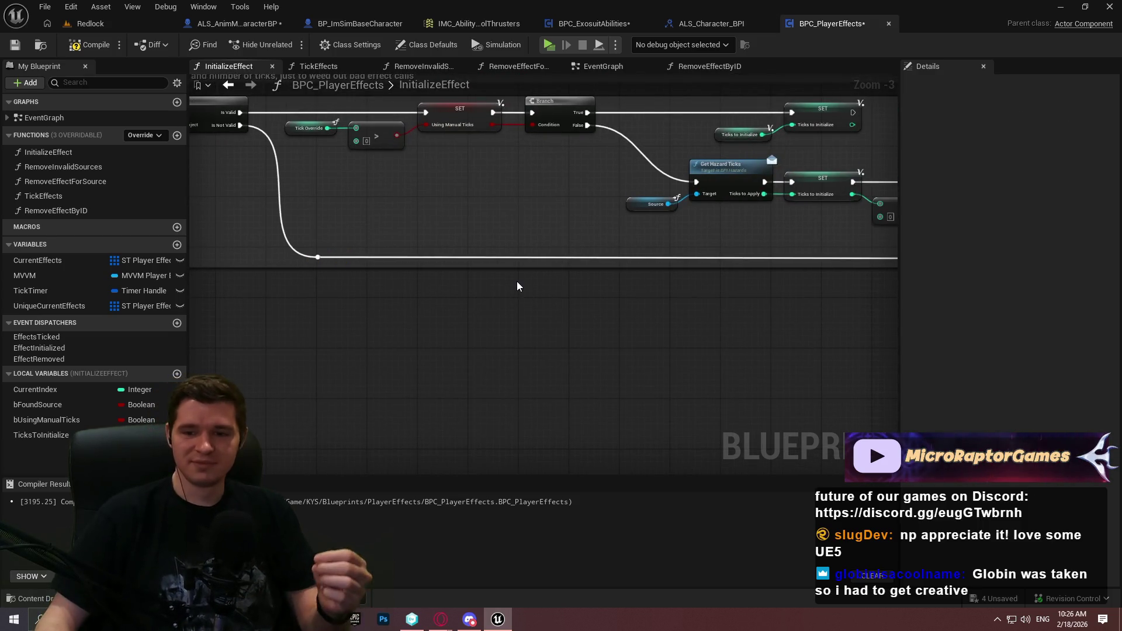
{"action": "mouse_move", "coordinate": [833, 288]}
{"action": "left_mouse_down"}
{"action": "mouse_move", "coordinate": [525, 291]}
{"action": "mouse_move", "coordinate": [565, 296]}
{"action": "left_mouse_up"}
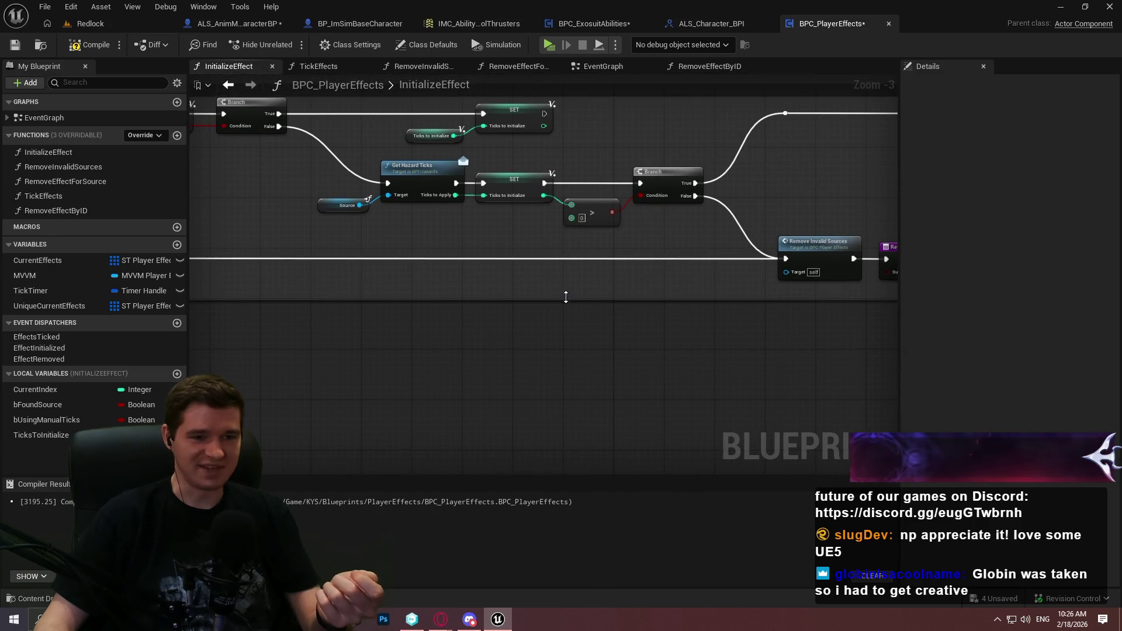
Wire the upper SET's execution to the existing-effect For Each Loop check and nudge the hazard-ticks nodes lower
{"action": "left_click_drag", "start_coordinate": [623, 109], "coordinate": [366, 205]}
{"action": "mouse_move", "coordinate": [287, 209]}
{"action": "left_mouse_down"}
{"action": "mouse_move", "coordinate": [528, 209]}
{"action": "mouse_move", "coordinate": [746, 237]}
{"action": "mouse_move", "coordinate": [677, 198]}
{"action": "left_mouse_up"}
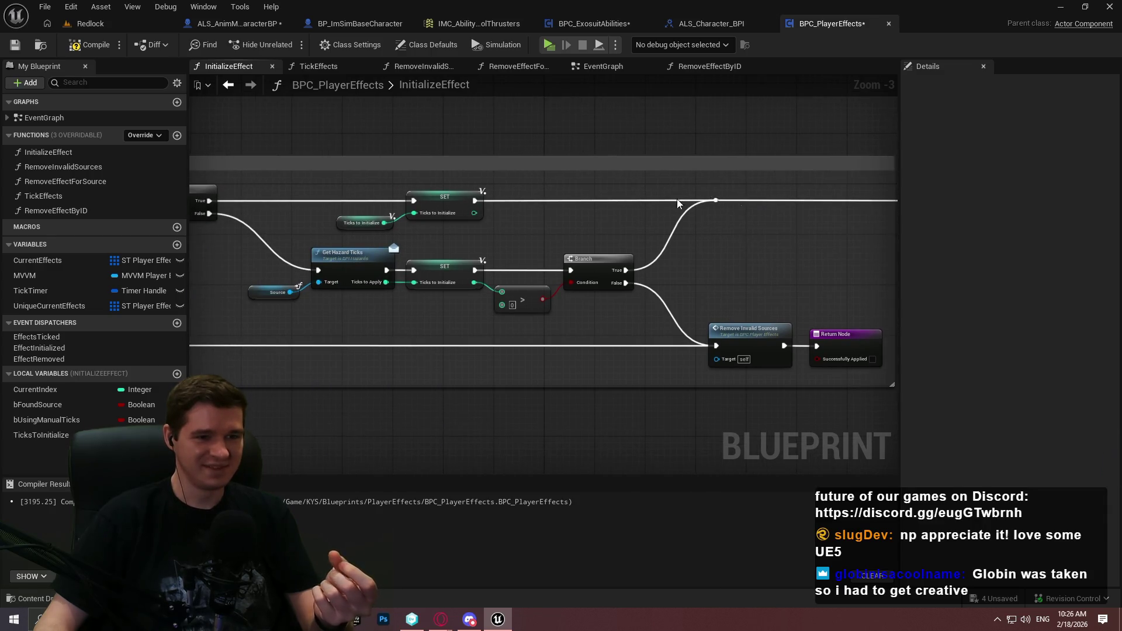
{"action": "mouse_move", "coordinate": [598, 238]}
{"action": "left_mouse_down"}
{"action": "mouse_move", "coordinate": [725, 237]}
{"action": "mouse_move", "coordinate": [368, 310]}
{"action": "left_mouse_up"}
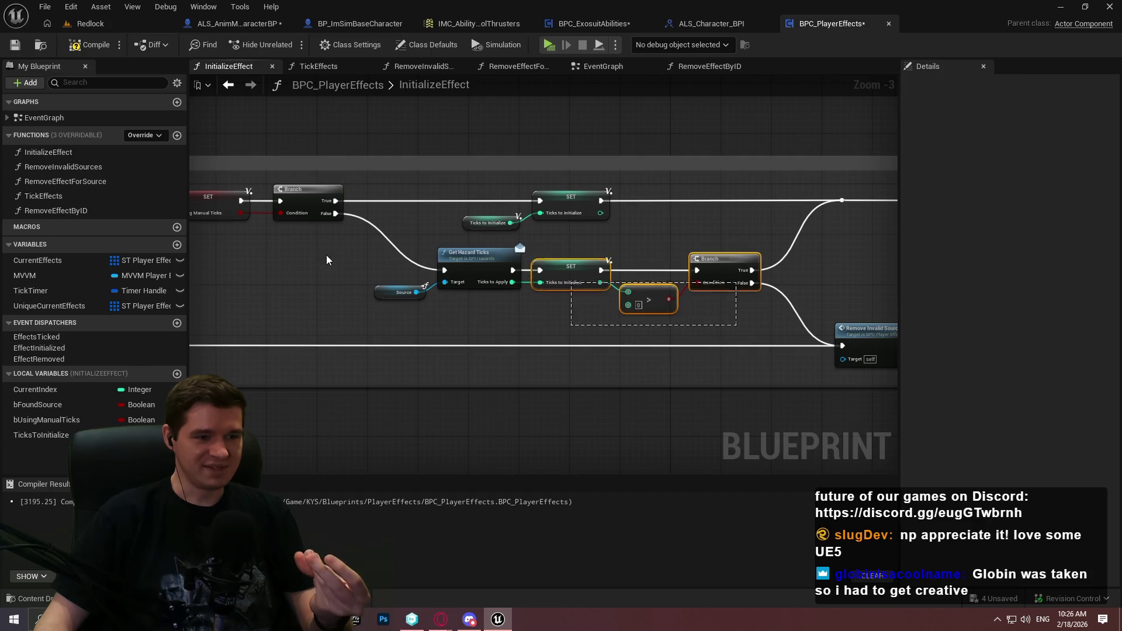
{"action": "left_click_drag", "start_coordinate": [461, 250], "coordinate": [460, 257]}
{"action": "left_click", "coordinate": [765, 239]}
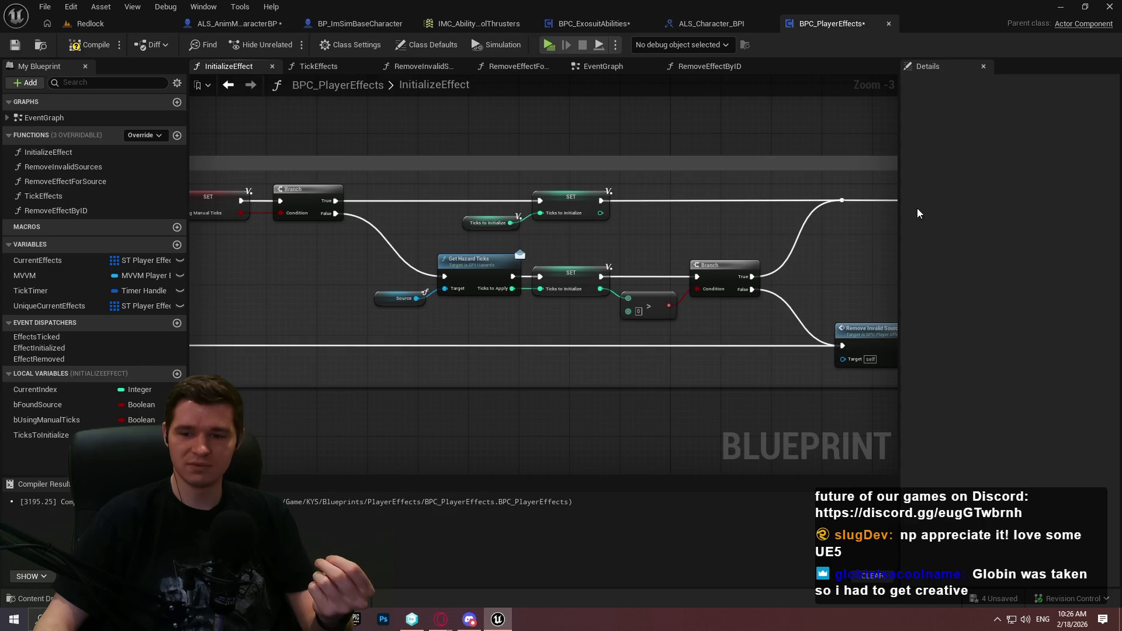
{"action": "left_click_drag", "start_coordinate": [447, 215], "coordinate": [677, 221]}
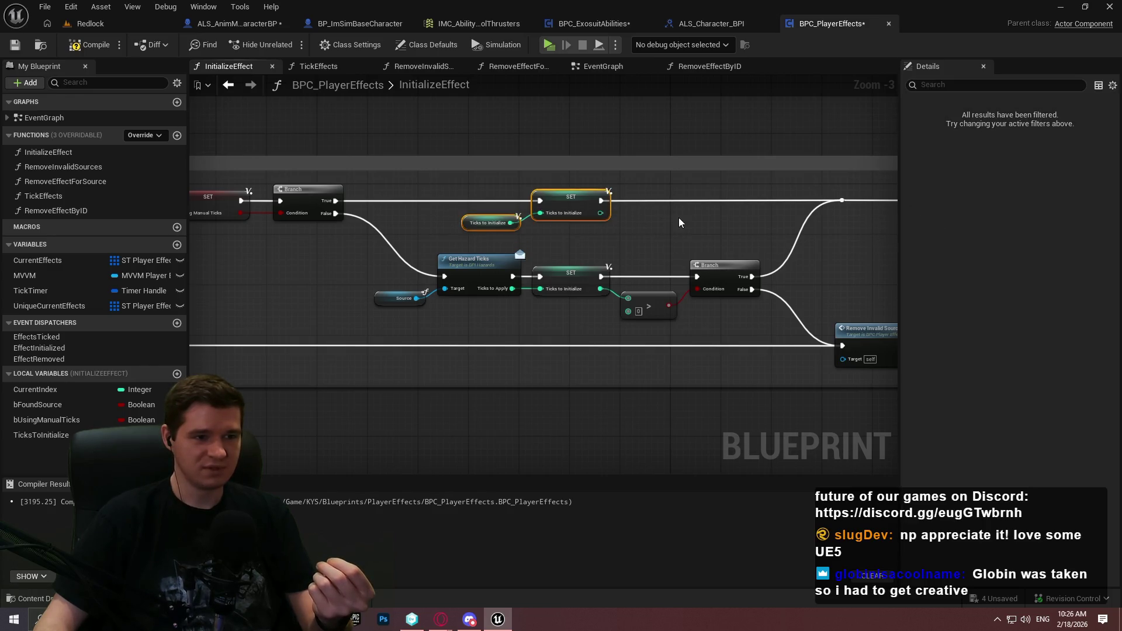
{"action": "mouse_move", "coordinate": [890, 209]}
{"action": "left_mouse_down"}
{"action": "mouse_move", "coordinate": [596, 246]}
{"action": "mouse_move", "coordinate": [307, 244]}
{"action": "left_mouse_up"}
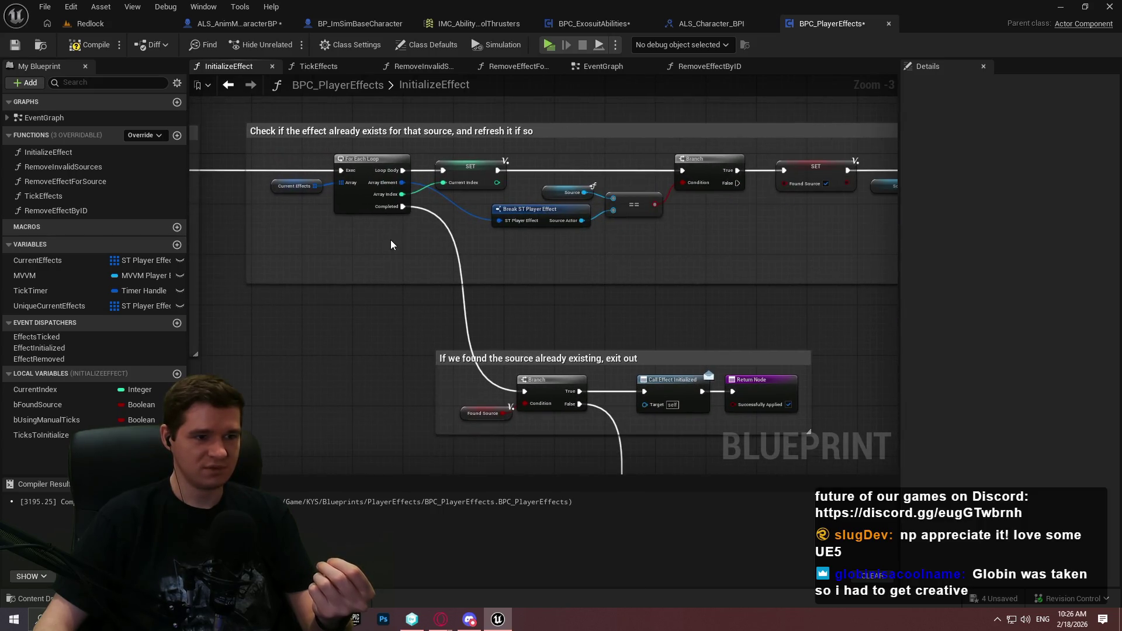
Replace Source and Get Hazard Ticks with a TicksToInitialize getter feeding Value Ticks Left
{"action": "left_click_drag", "start_coordinate": [390, 240], "coordinate": [273, 250]}
{"action": "scroll", "coordinate": [377, 228], "scroll_direction": "up", "scroll_amount": 3}
{"action": "left_click_drag", "start_coordinate": [377, 228], "coordinate": [199, 117]}
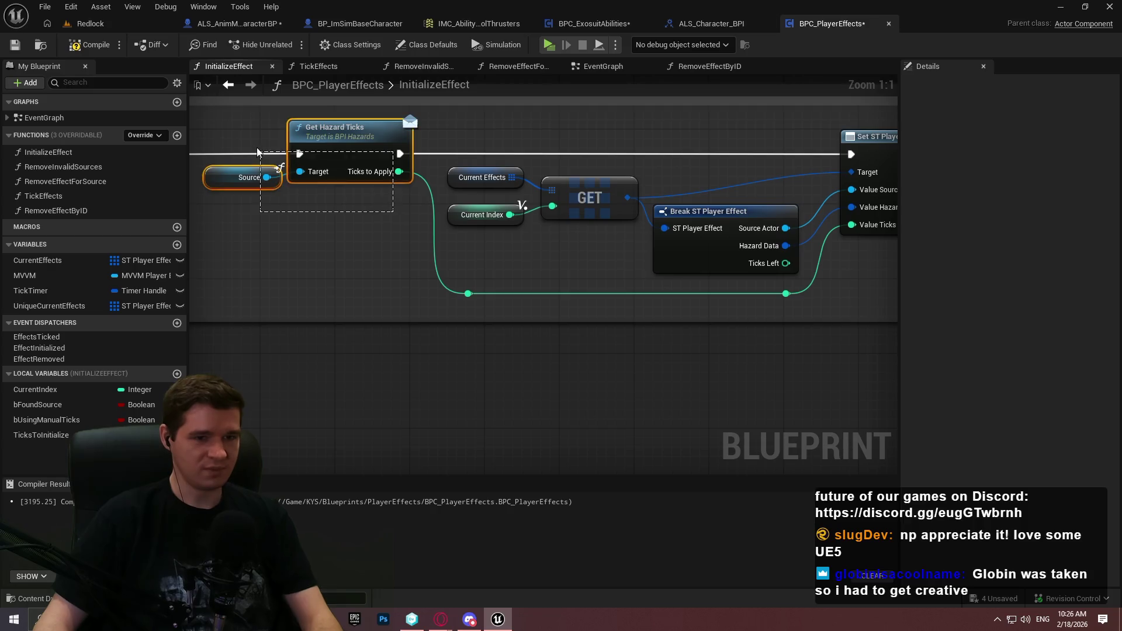
{"action": "key", "text": "Delete"}
{"action": "left_click_drag", "start_coordinate": [37, 435], "coordinate": [44, 434]}
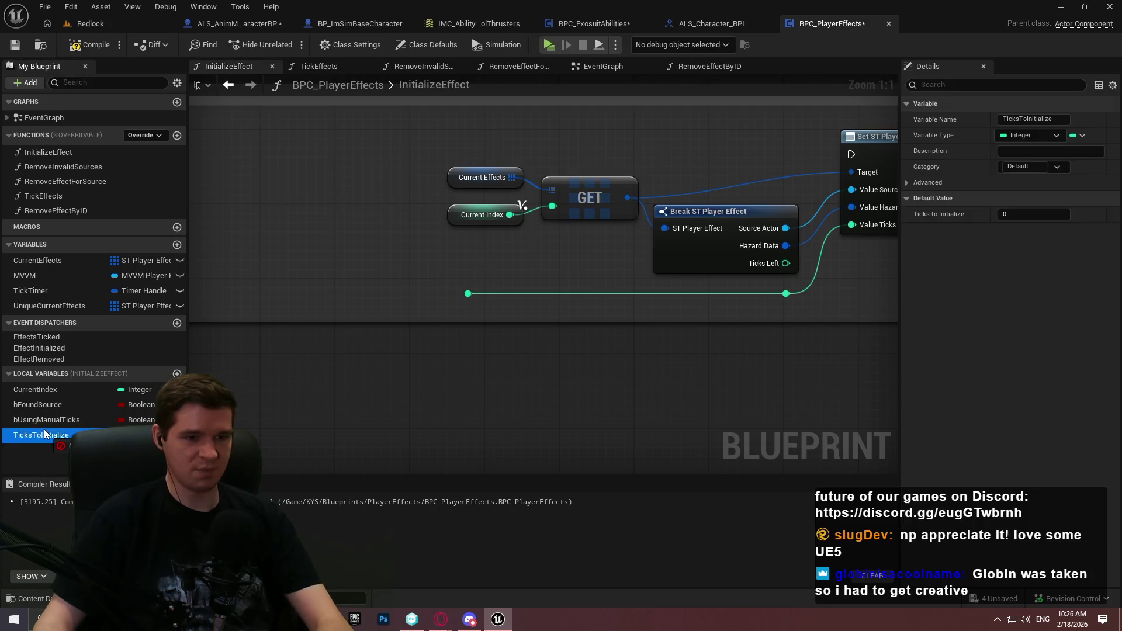
{"action": "mouse_move", "coordinate": [316, 414]}
{"action": "left_mouse_down"}
{"action": "mouse_move", "coordinate": [760, 336]}
{"action": "mouse_move", "coordinate": [751, 324]}
{"action": "mouse_move", "coordinate": [851, 247]}
{"action": "mouse_move", "coordinate": [851, 225]}
{"action": "left_mouse_up"}
{"action": "left_click", "coordinate": [796, 345]}
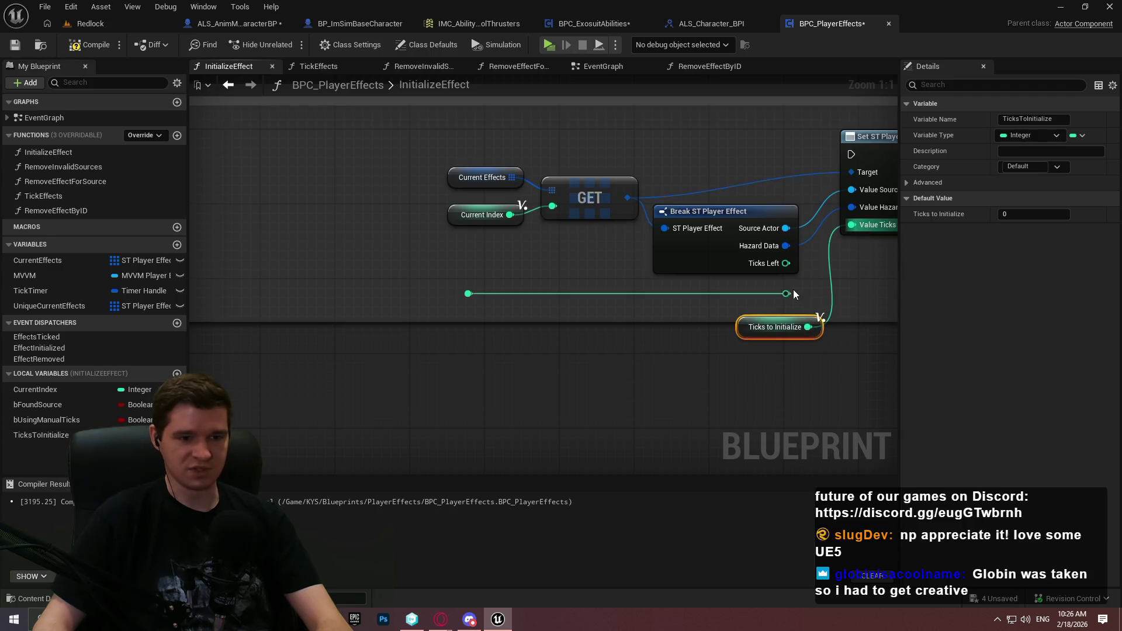
{"action": "left_click", "coordinate": [875, 270]}
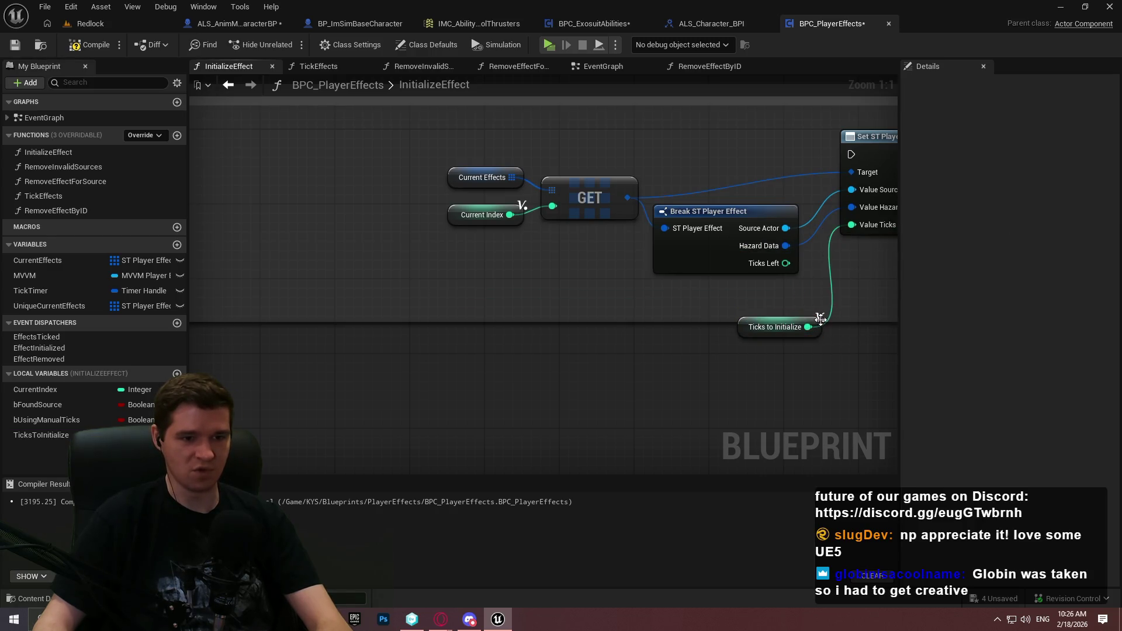
{"action": "left_click_drag", "start_coordinate": [820, 318], "coordinate": [792, 291]}
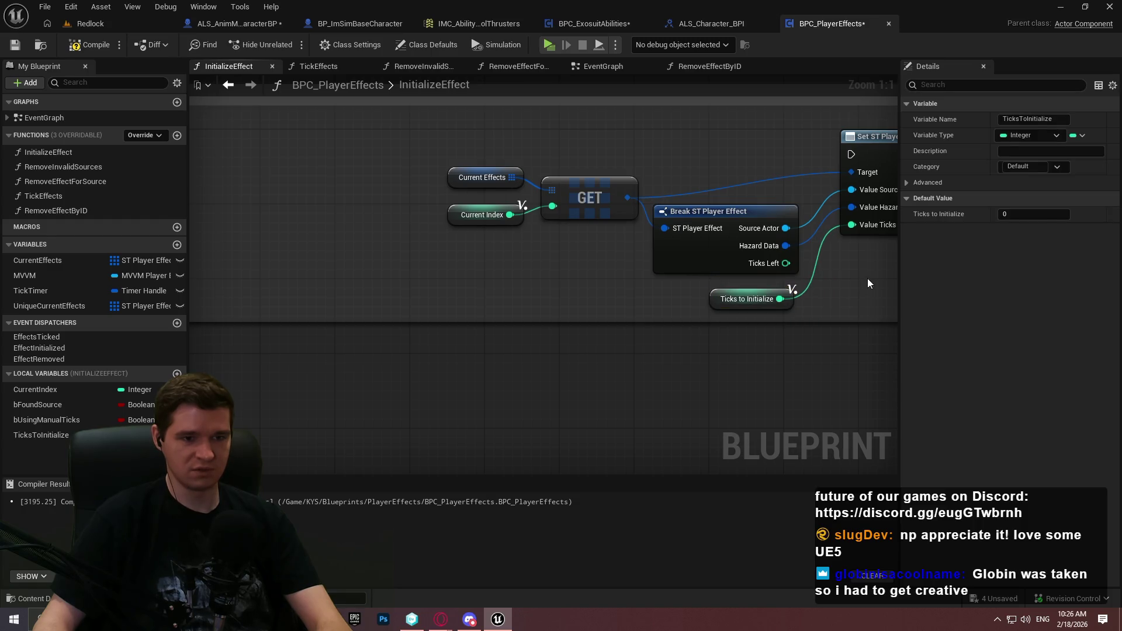
Move the refresh section's nodes left and shrink the comment box to fit them
{"action": "double_click", "coordinate": [852, 154]}
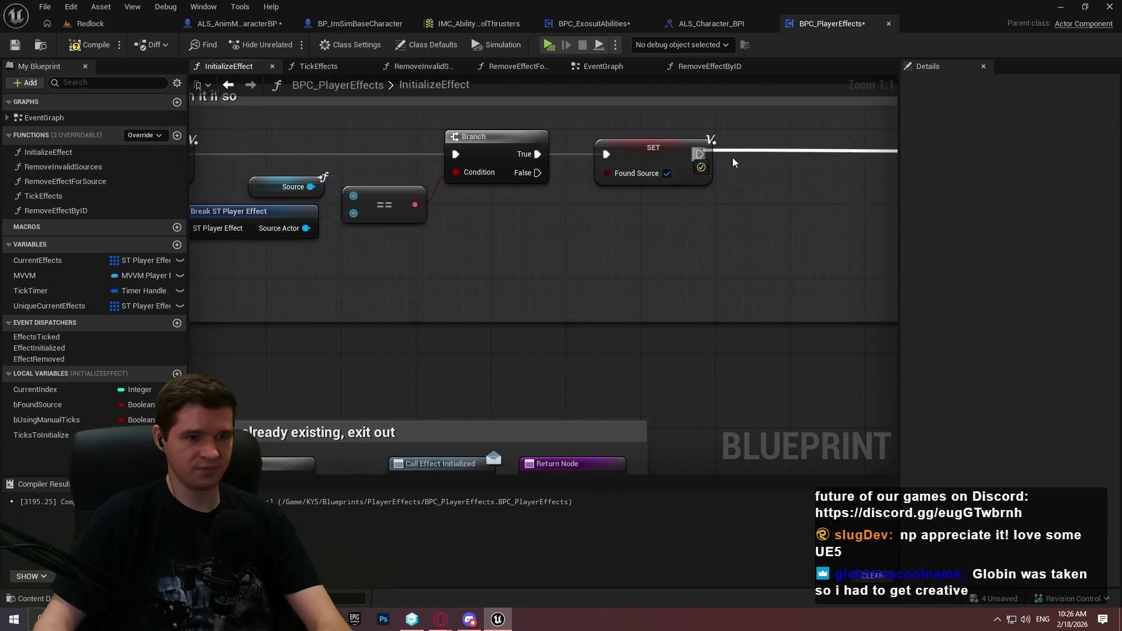
{"action": "left_click_drag", "start_coordinate": [719, 273], "coordinate": [376, 169]}
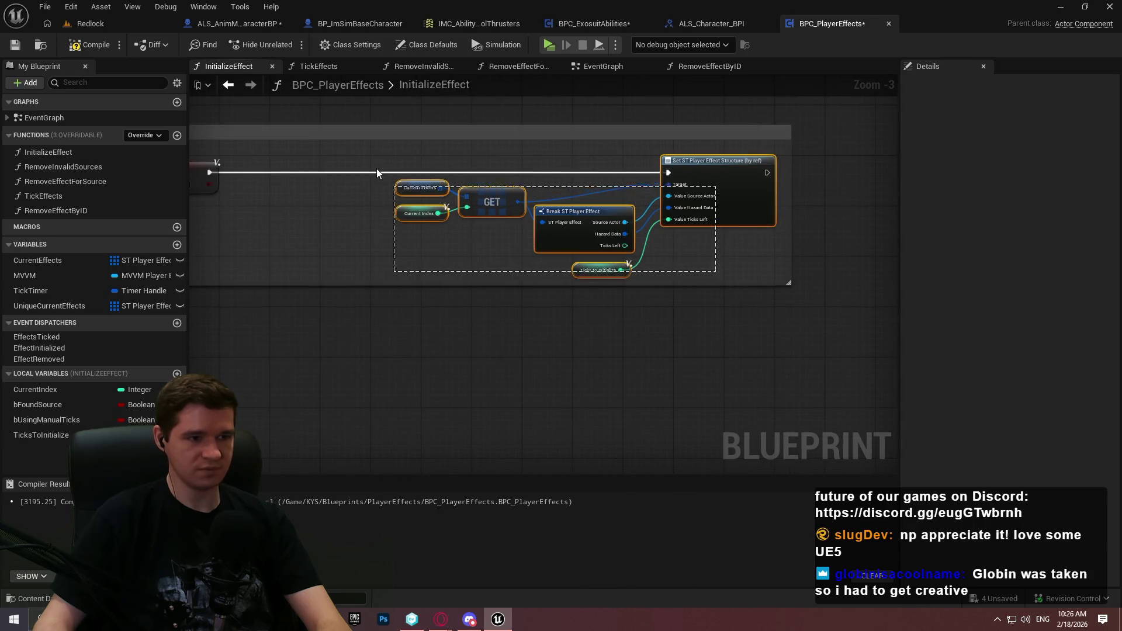
{"action": "left_click_drag", "start_coordinate": [718, 162], "coordinate": [616, 164]}
{"action": "left_click_drag", "start_coordinate": [793, 198], "coordinate": [685, 195]}
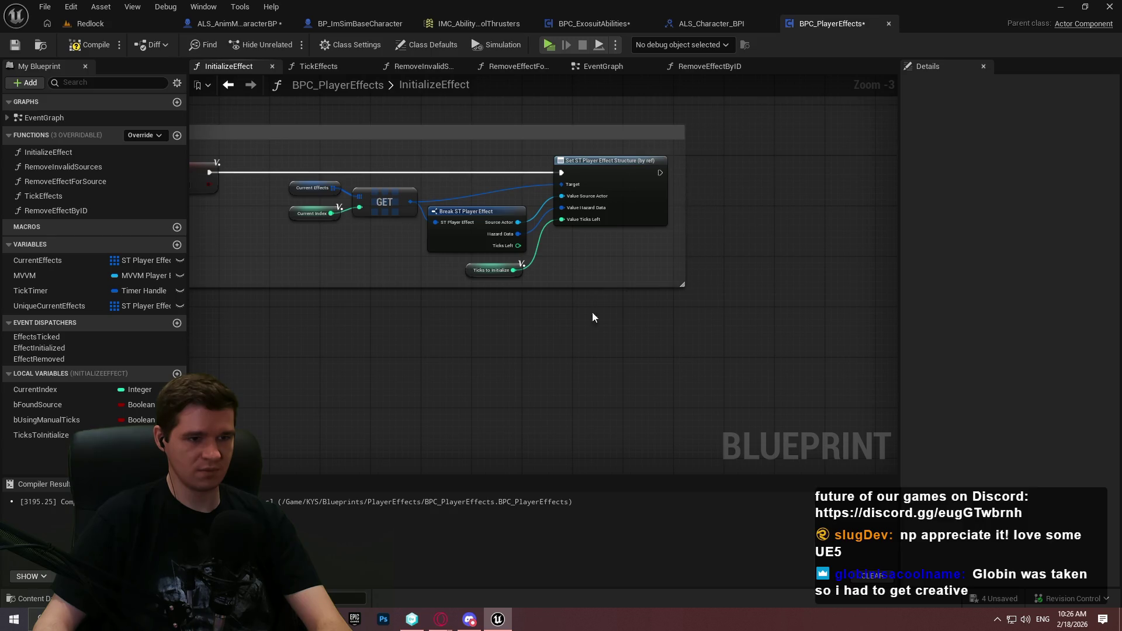
{"action": "scroll", "coordinate": [331, 255], "scroll_direction": "up", "scroll_amount": 2}
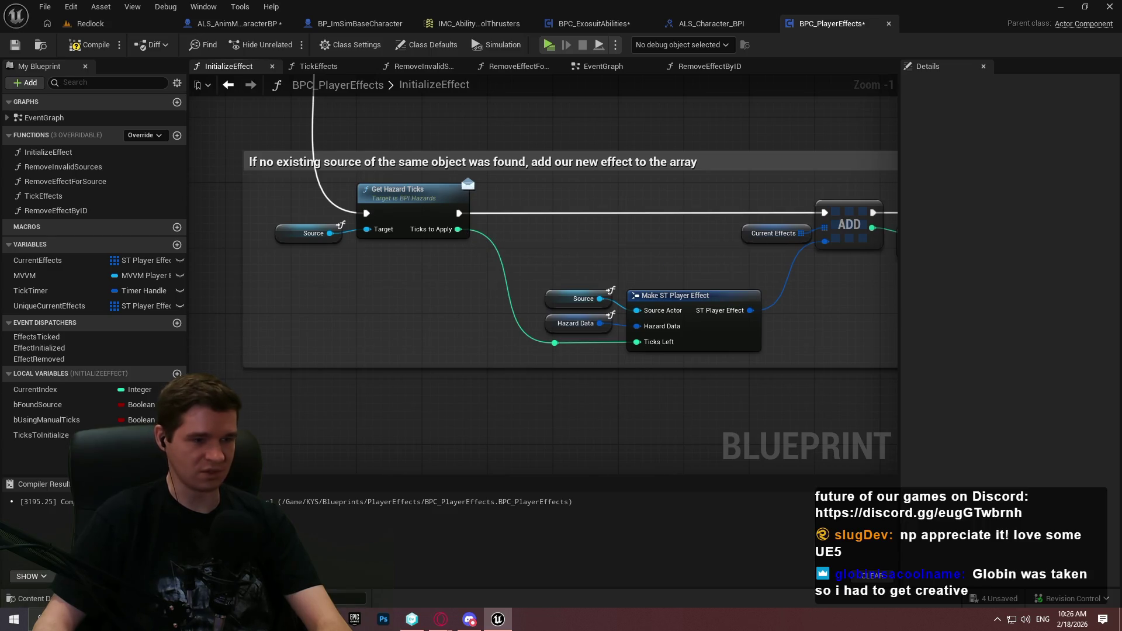
Feed TicksToInitialize into Ticks Left, delete Get Hazard Ticks and Source, and rewire exec into ADD
{"action": "mouse_move", "coordinate": [41, 434]}
{"action": "left_mouse_down"}
{"action": "mouse_move", "coordinate": [637, 342]}
{"action": "mouse_move", "coordinate": [610, 398]}
{"action": "left_mouse_up"}
{"action": "left_click", "coordinate": [522, 339]}
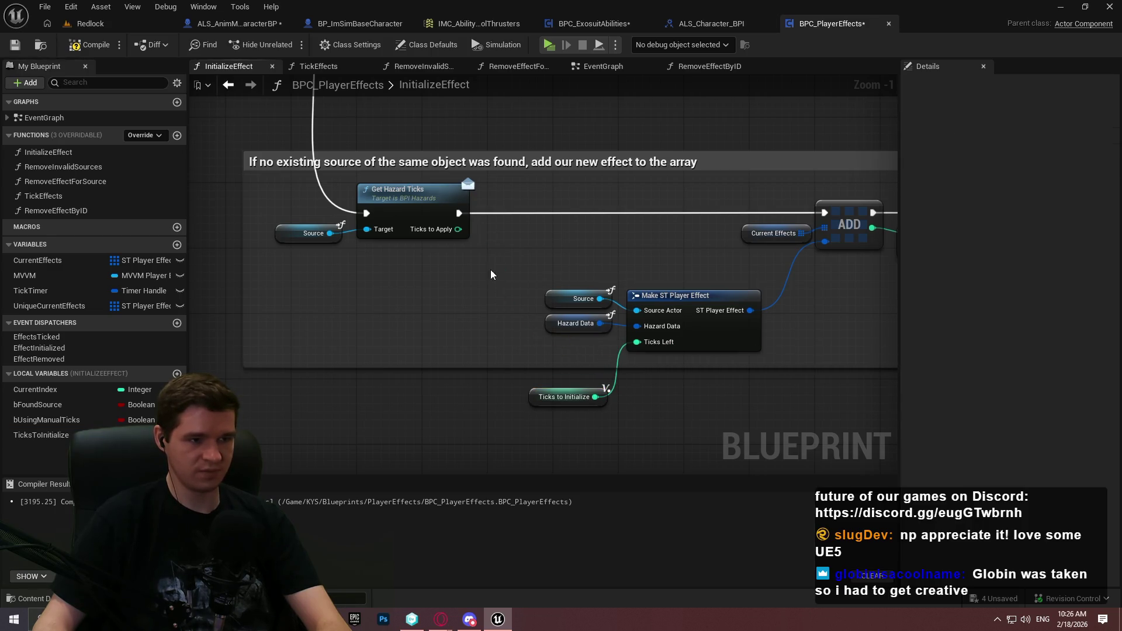
{"action": "left_click_drag", "start_coordinate": [490, 268], "coordinate": [244, 222]}
{"action": "key", "text": "Delete"}
{"action": "mouse_move", "coordinate": [824, 212]}
{"action": "left_mouse_down"}
{"action": "mouse_move", "coordinate": [233, 5]}
{"action": "mouse_move", "coordinate": [471, 318]}
{"action": "left_mouse_up"}
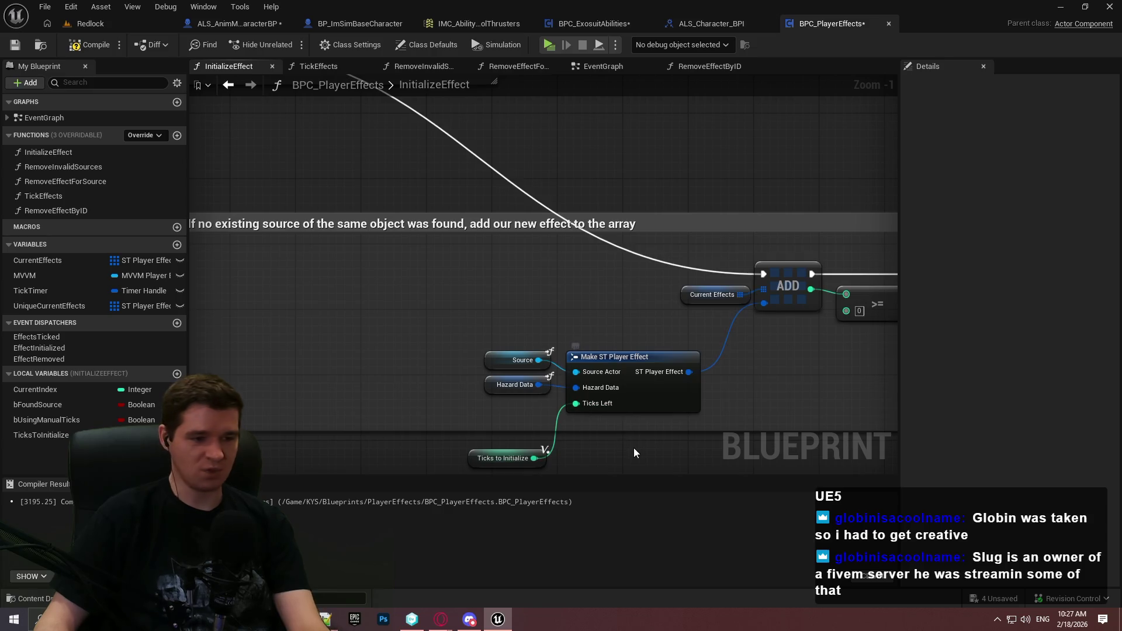
{"action": "left_click_drag", "start_coordinate": [542, 462], "coordinate": [549, 415]}
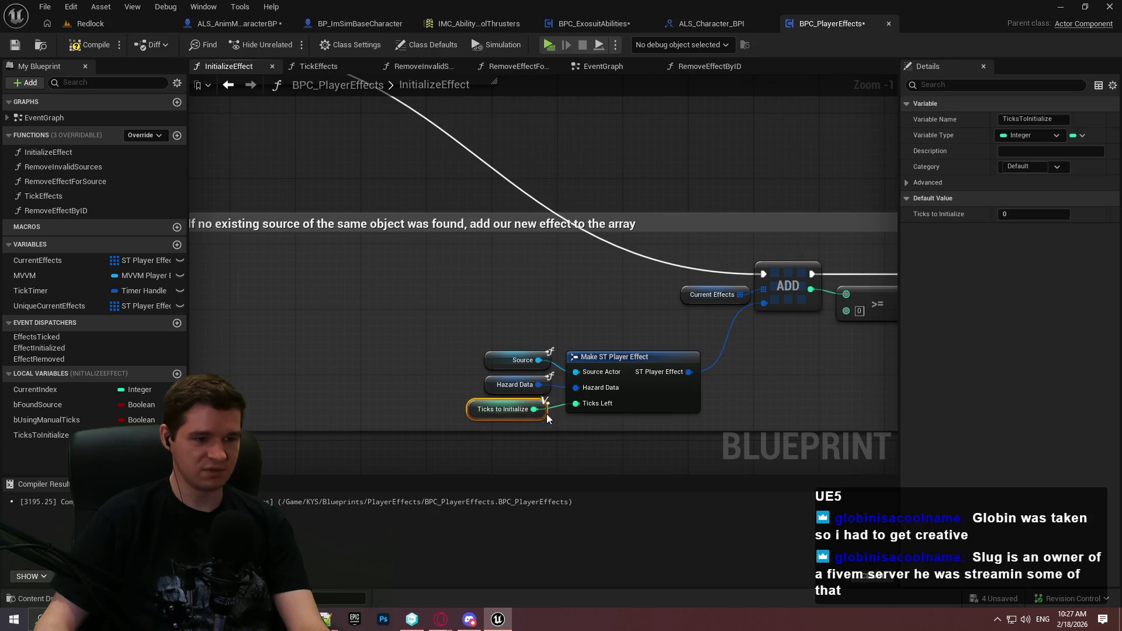
{"action": "left_click", "coordinate": [575, 428]}
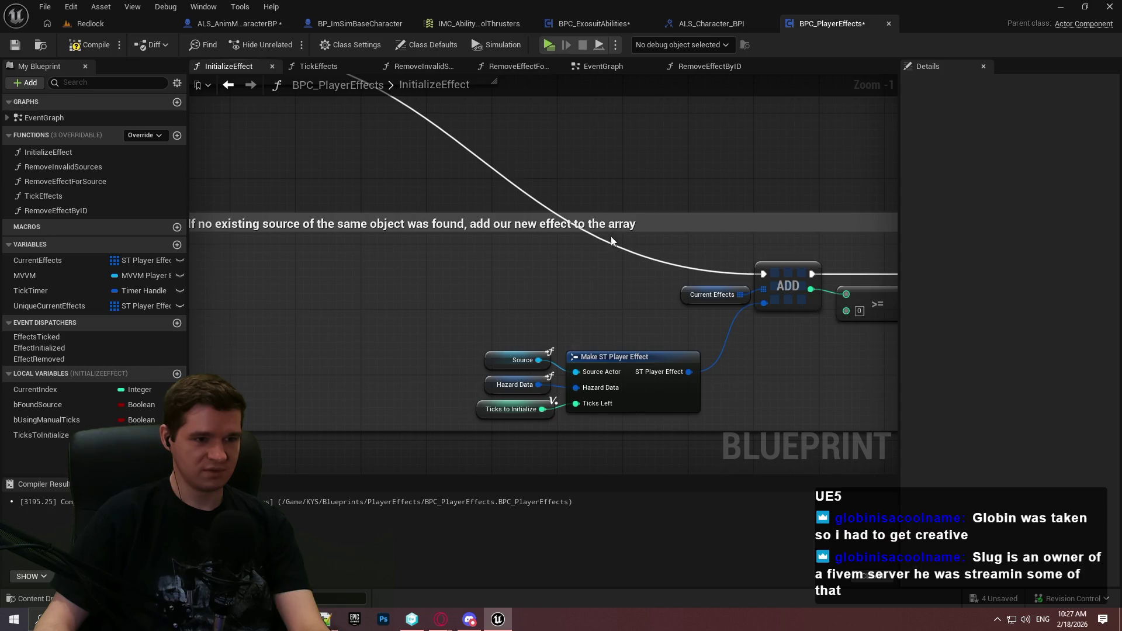
Add a reroute point on the exec wire and compile the blueprint
{"action": "double_click", "coordinate": [630, 252]}
{"action": "mouse_move", "coordinate": [630, 252]}
{"action": "left_mouse_down"}
{"action": "mouse_move", "coordinate": [492, 291]}
{"action": "mouse_move", "coordinate": [449, 275]}
{"action": "mouse_move", "coordinate": [384, 282]}
{"action": "mouse_move", "coordinate": [496, 243]}
{"action": "mouse_move", "coordinate": [523, 351]}
{"action": "mouse_move", "coordinate": [487, 350]}
{"action": "left_mouse_up"}
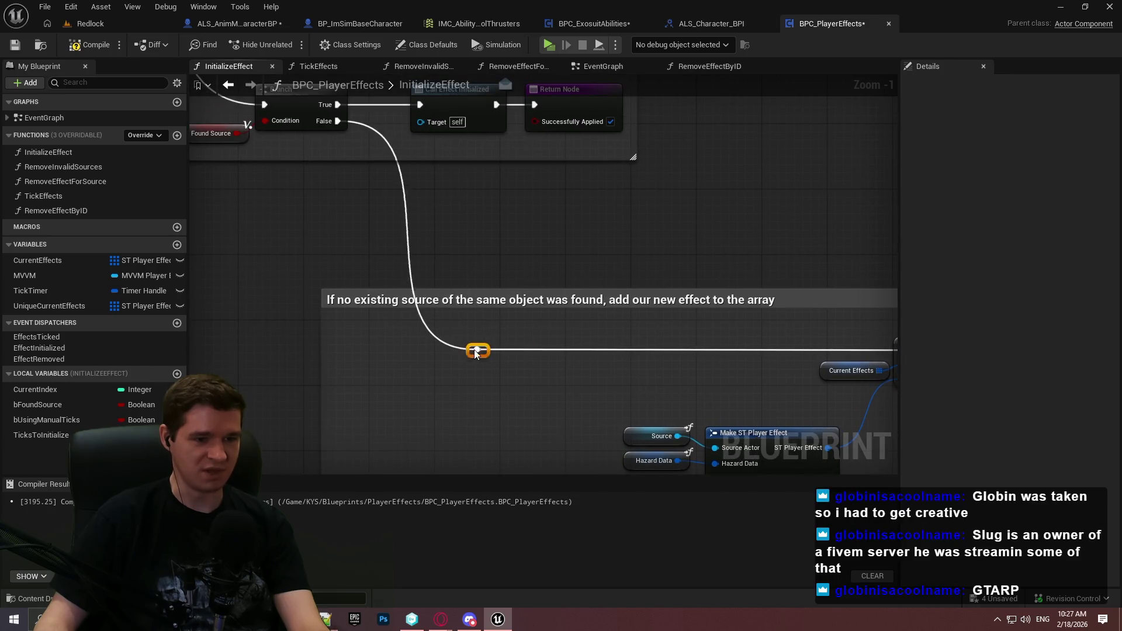
{"action": "left_click", "coordinate": [506, 309]}
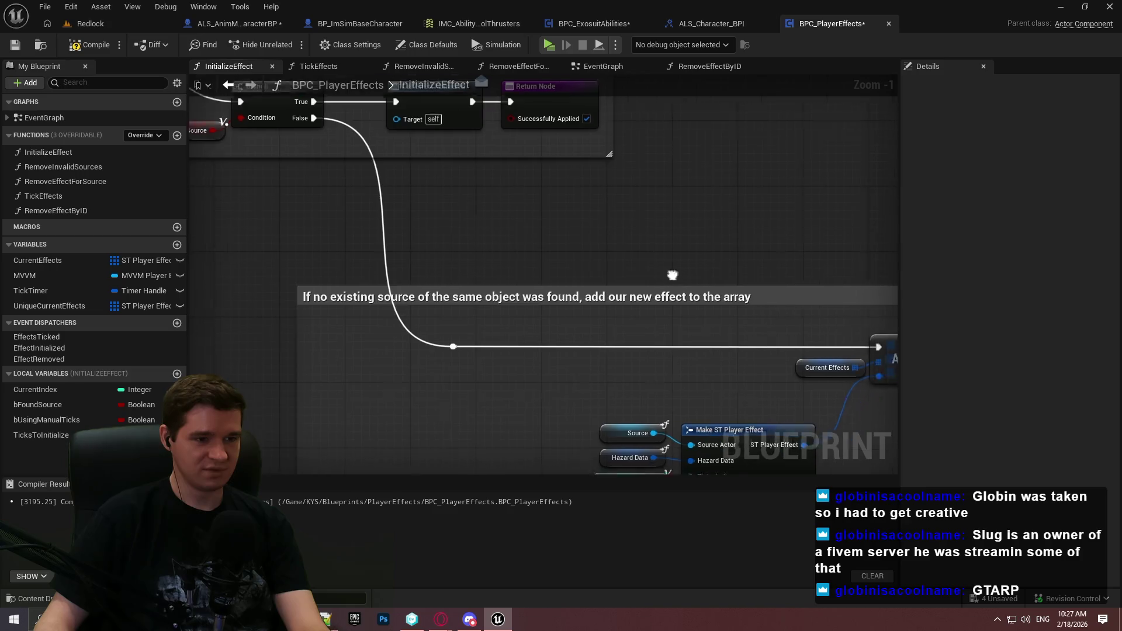
{"action": "scroll", "coordinate": [586, 327], "scroll_direction": "down", "scroll_amount": 2}
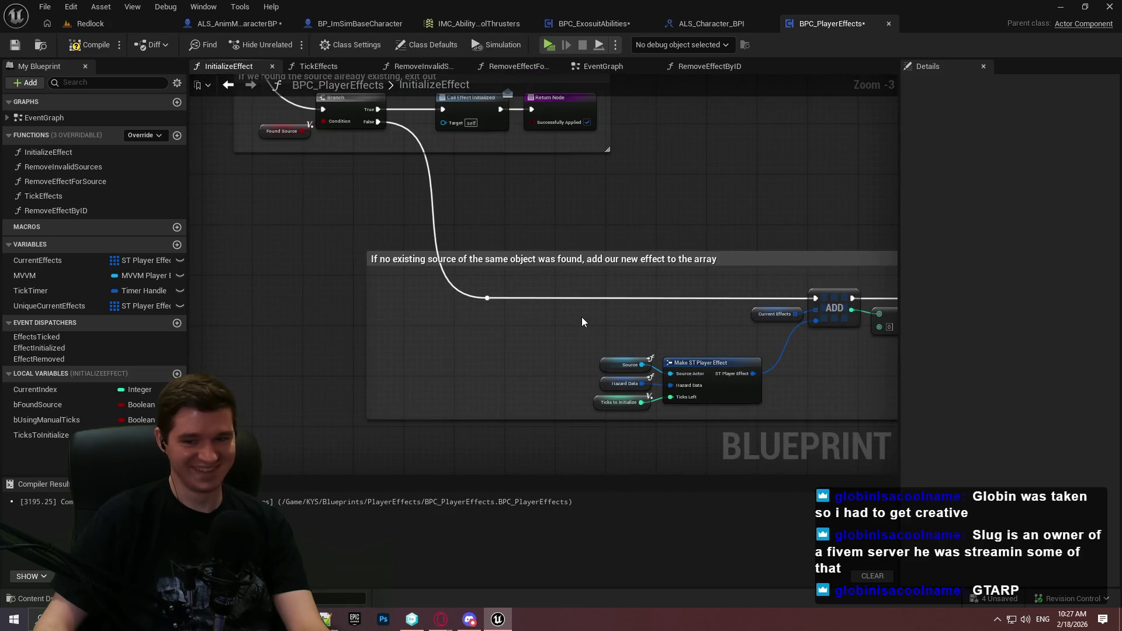
{"action": "left_click", "coordinate": [87, 44]}
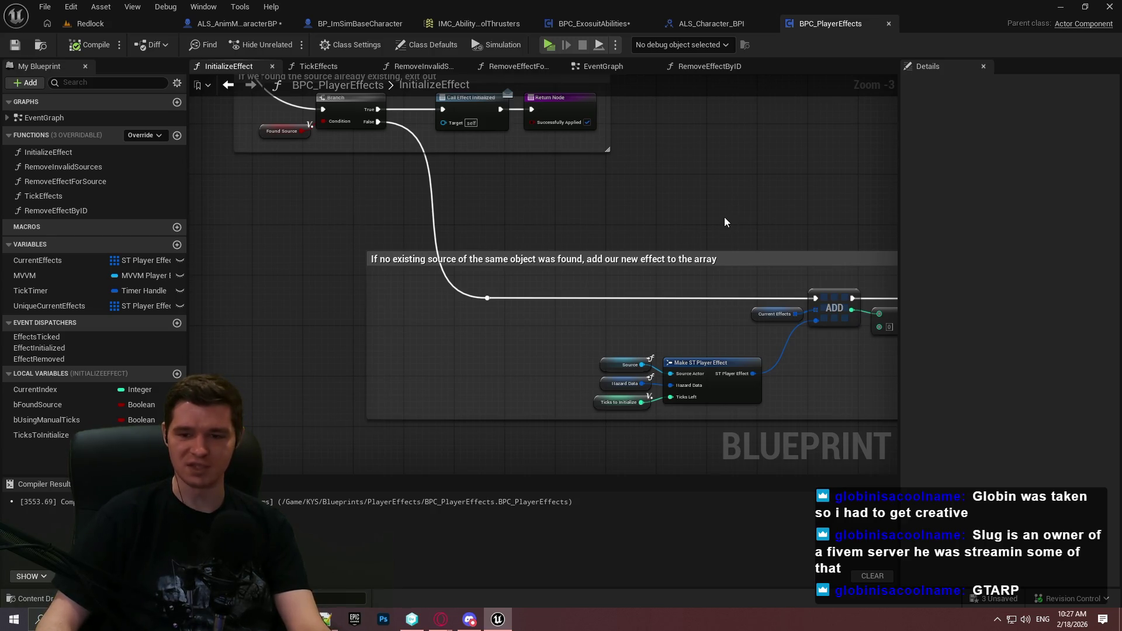
{"action": "left_click_drag", "start_coordinate": [812, 188], "coordinate": [461, 216]}
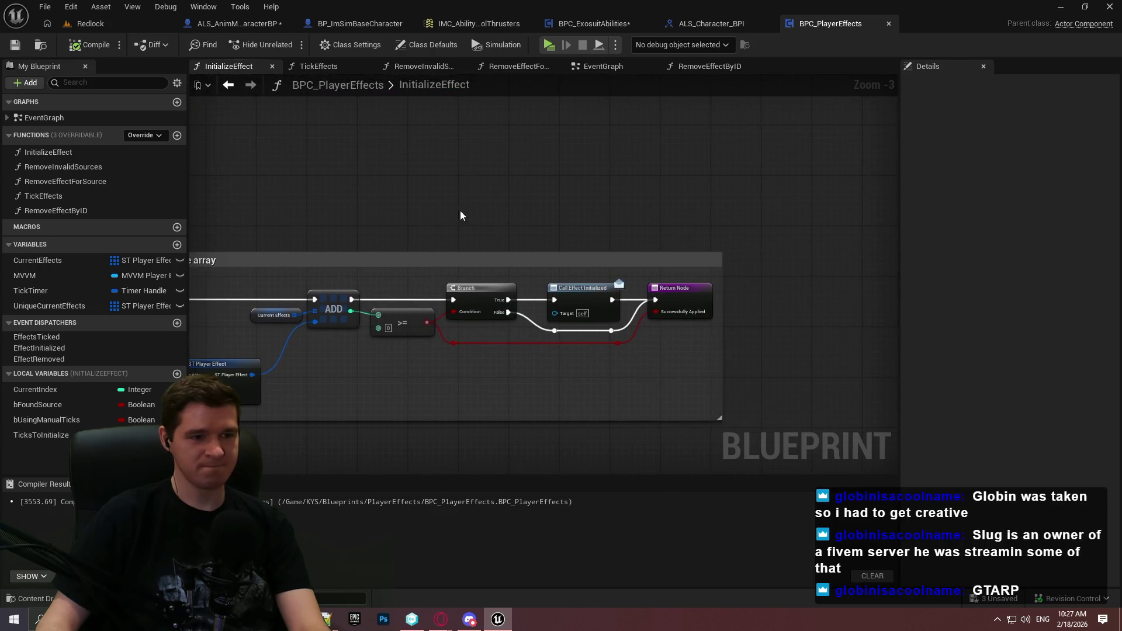
{"action": "scroll", "coordinate": [545, 355], "scroll_direction": "up", "scroll_amount": 2}
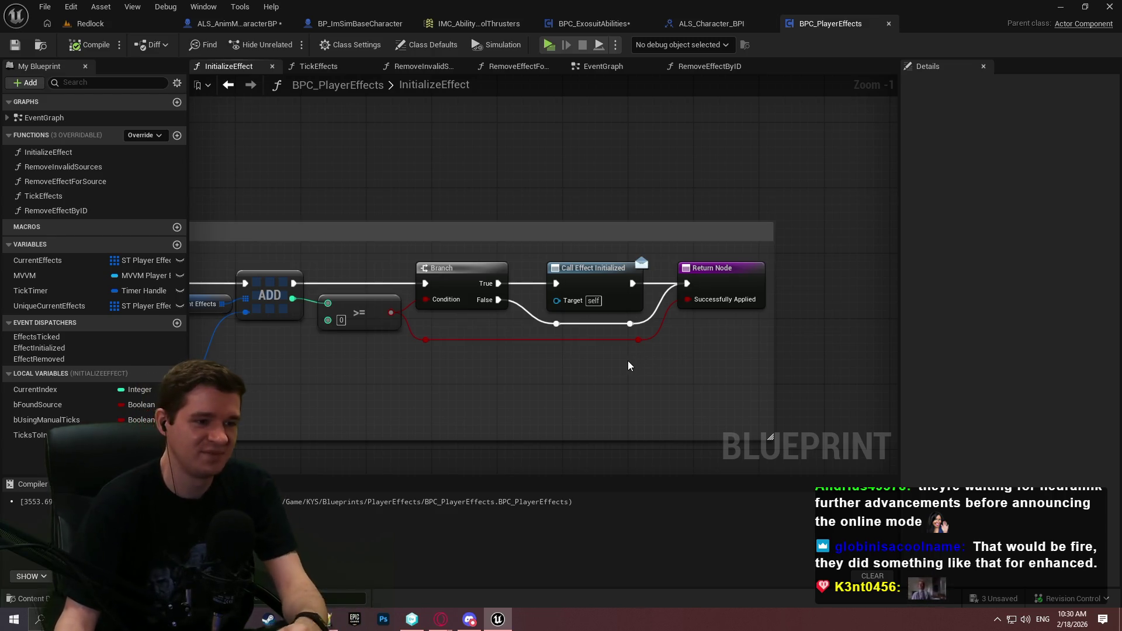
Shift the reroute knot right, then narrow the comment box and move it left
{"action": "scroll", "coordinate": [628, 360], "scroll_direction": "down", "scroll_amount": 2}
{"action": "scroll", "coordinate": [595, 274], "scroll_direction": "down", "scroll_amount": 1}
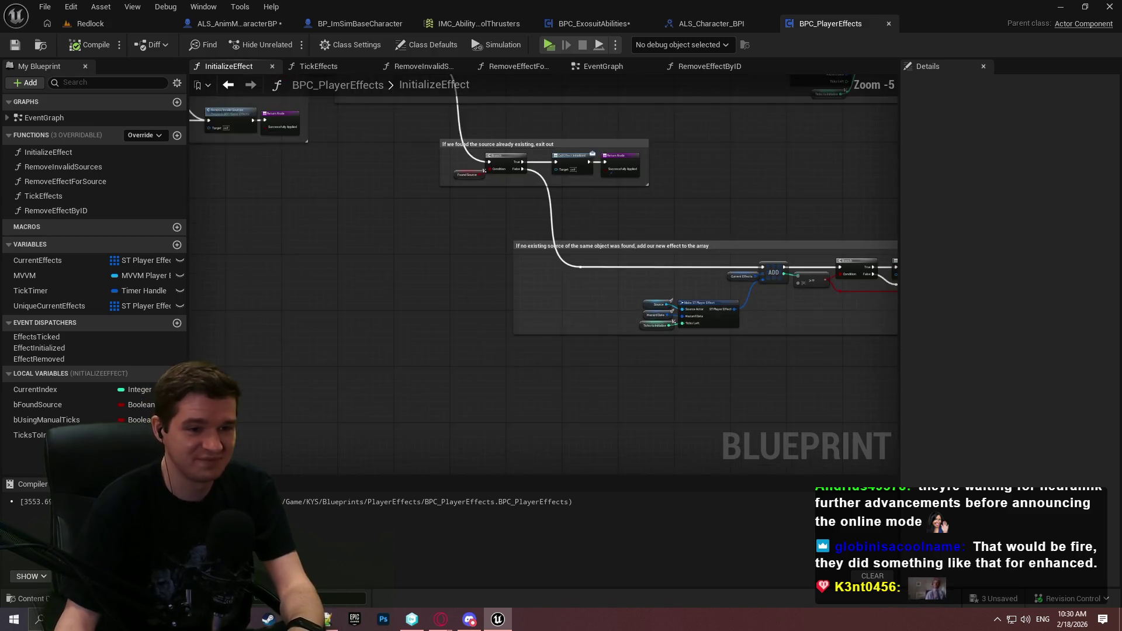
{"action": "scroll", "coordinate": [606, 286], "scroll_direction": "up", "scroll_amount": 1}
{"action": "scroll", "coordinate": [383, 287], "scroll_direction": "up", "scroll_amount": 1}
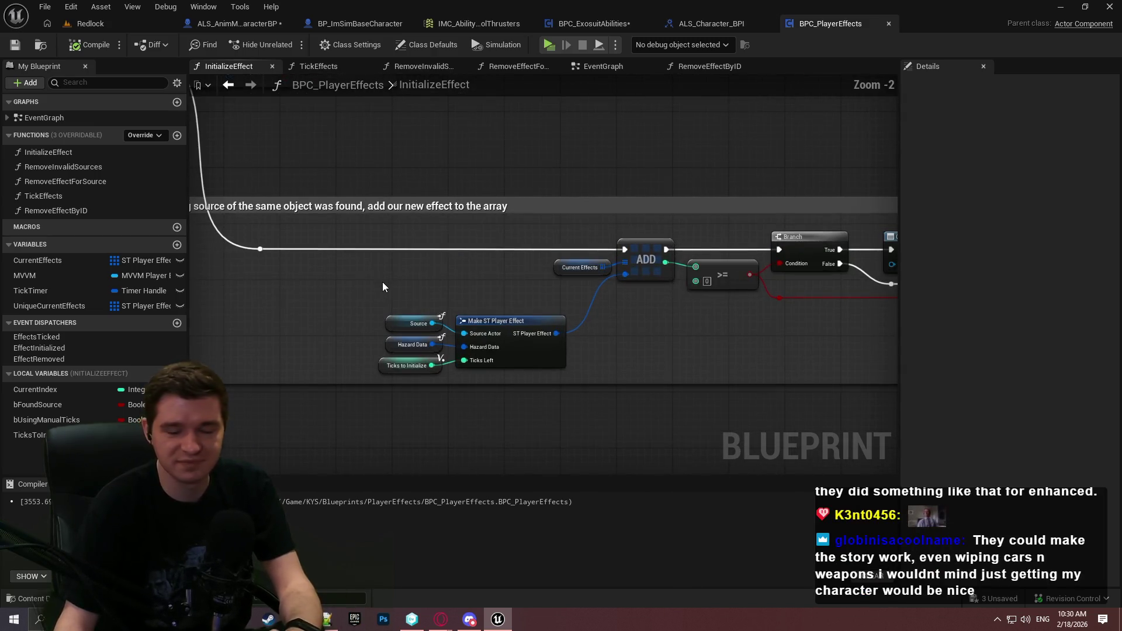
{"action": "left_click_drag", "start_coordinate": [279, 262], "coordinate": [396, 278]}
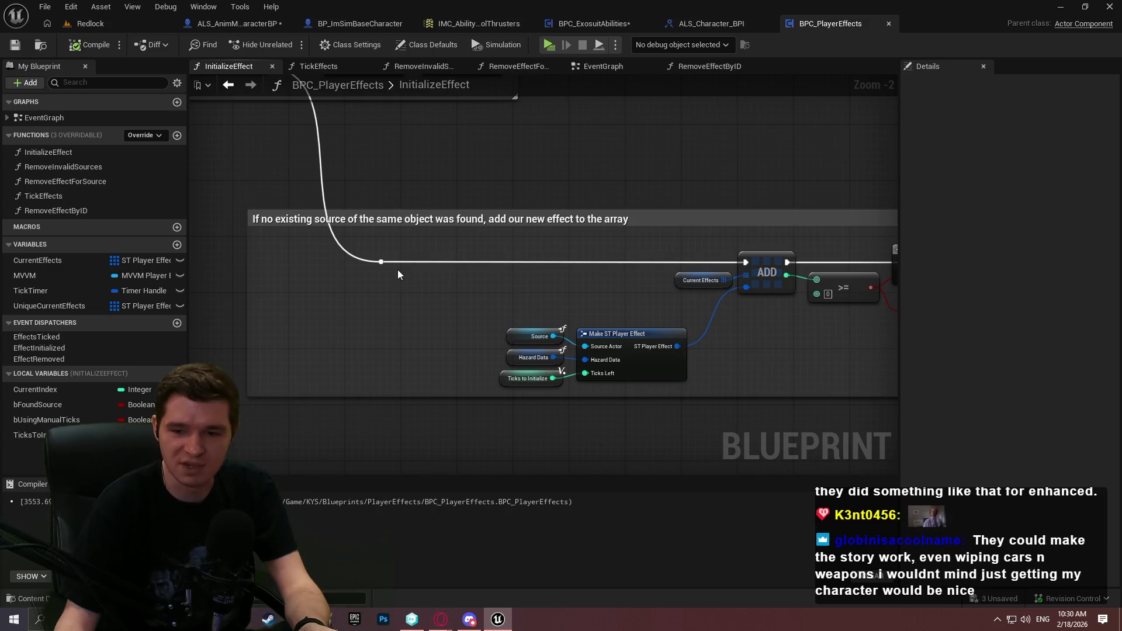
{"action": "scroll", "coordinate": [424, 276], "scroll_direction": "up", "scroll_amount": 2}
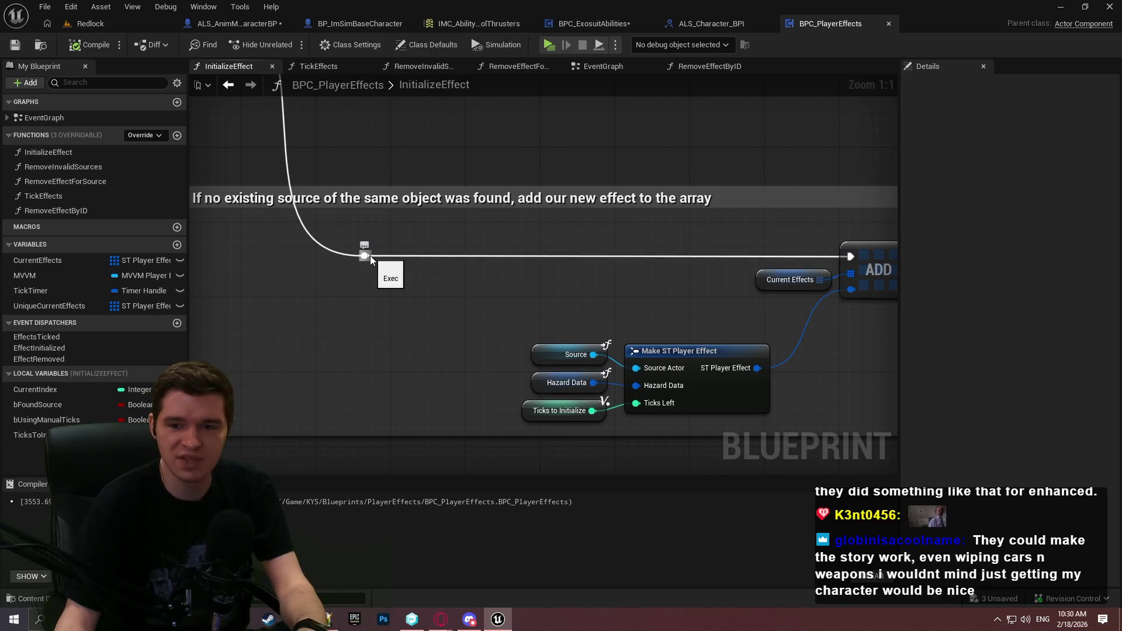
{"action": "left_click_drag", "start_coordinate": [366, 256], "coordinate": [583, 258]}
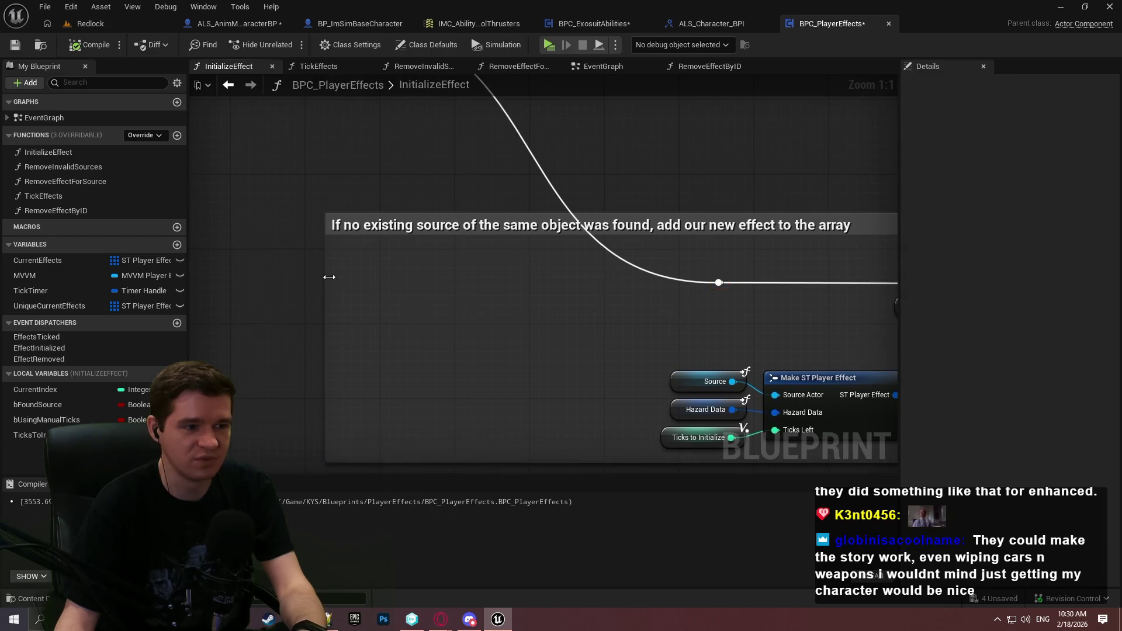
{"action": "mouse_move", "coordinate": [328, 276]}
{"action": "left_mouse_down"}
{"action": "mouse_move", "coordinate": [597, 291]}
{"action": "mouse_move", "coordinate": [566, 295]}
{"action": "left_mouse_up"}
{"action": "scroll", "coordinate": [566, 294], "scroll_direction": "down", "scroll_amount": 3}
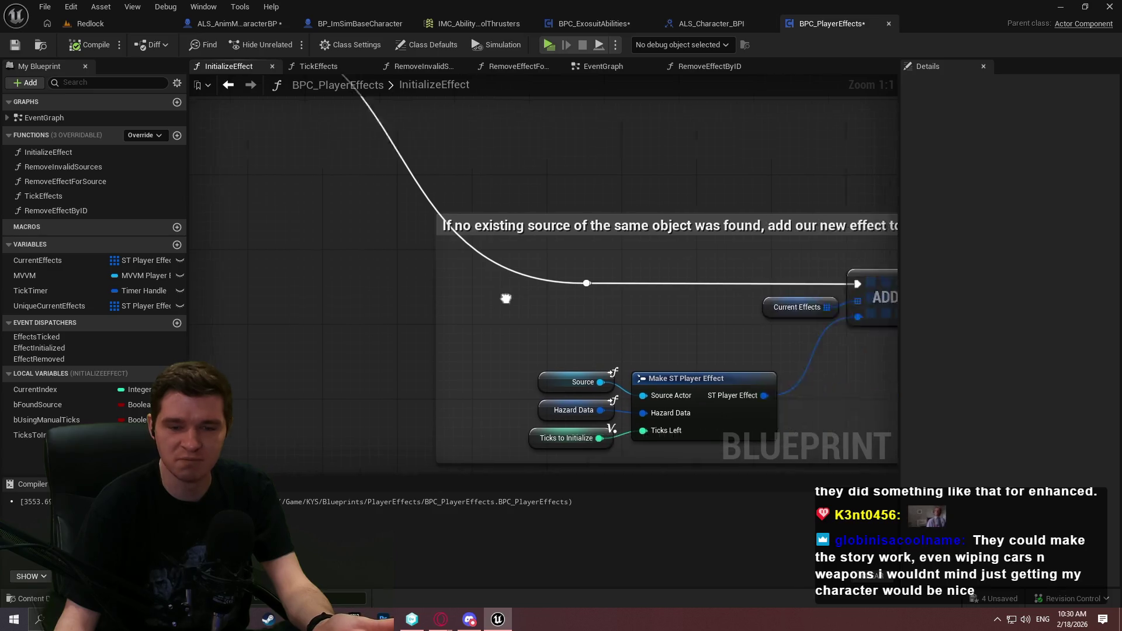
{"action": "left_click_drag", "start_coordinate": [720, 239], "coordinate": [579, 247]}
{"action": "left_click", "coordinate": [563, 208]}
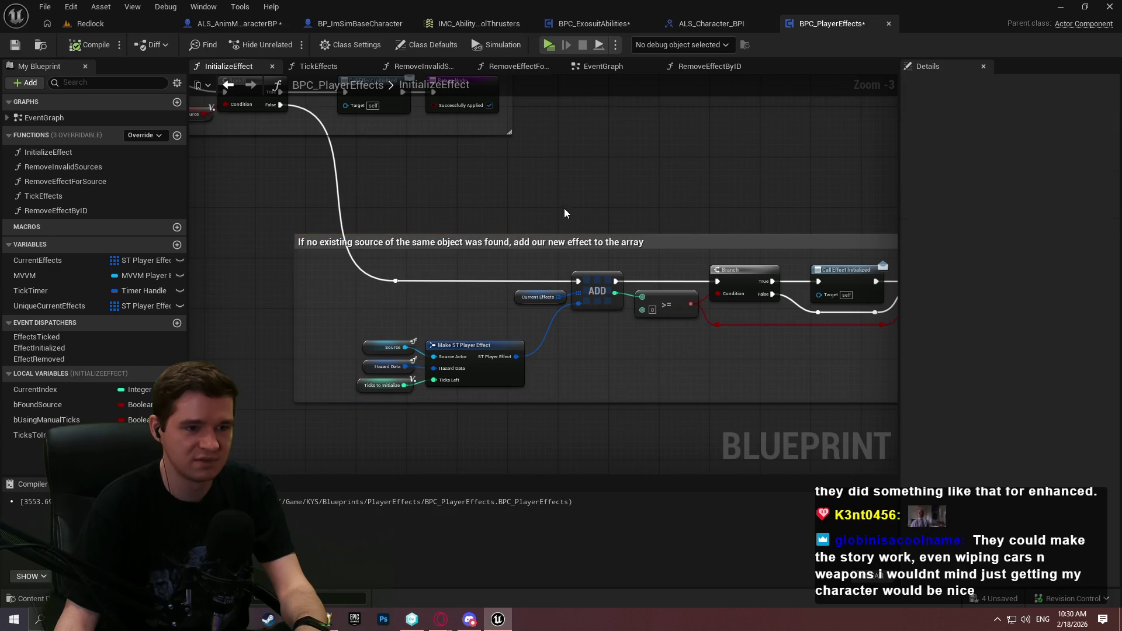
Widen the graph area, collapse Local Variables, and center on the InitializeEffect entry node
{"action": "left_click_drag", "start_coordinate": [563, 208], "coordinate": [686, 311]}
{"action": "scroll", "coordinate": [554, 303], "scroll_direction": "down", "scroll_amount": 1}
{"action": "left_click_drag", "start_coordinate": [553, 304], "coordinate": [654, 327]}
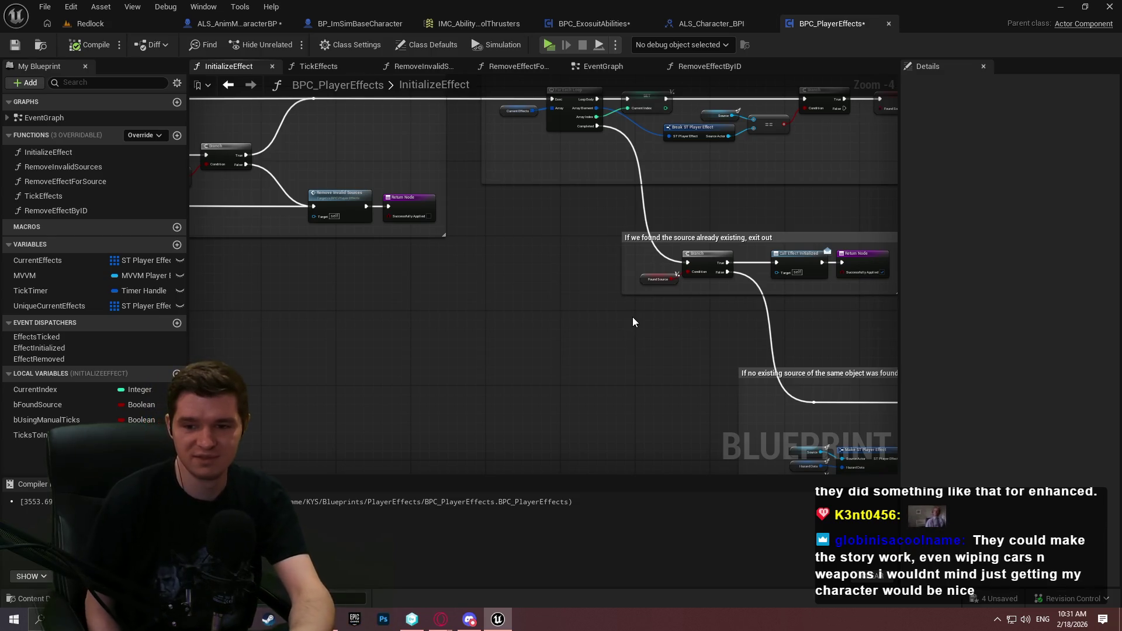
{"action": "mouse_move", "coordinate": [399, 300]}
{"action": "left_mouse_down"}
{"action": "mouse_move", "coordinate": [654, 332]}
{"action": "mouse_move", "coordinate": [645, 297]}
{"action": "left_mouse_up"}
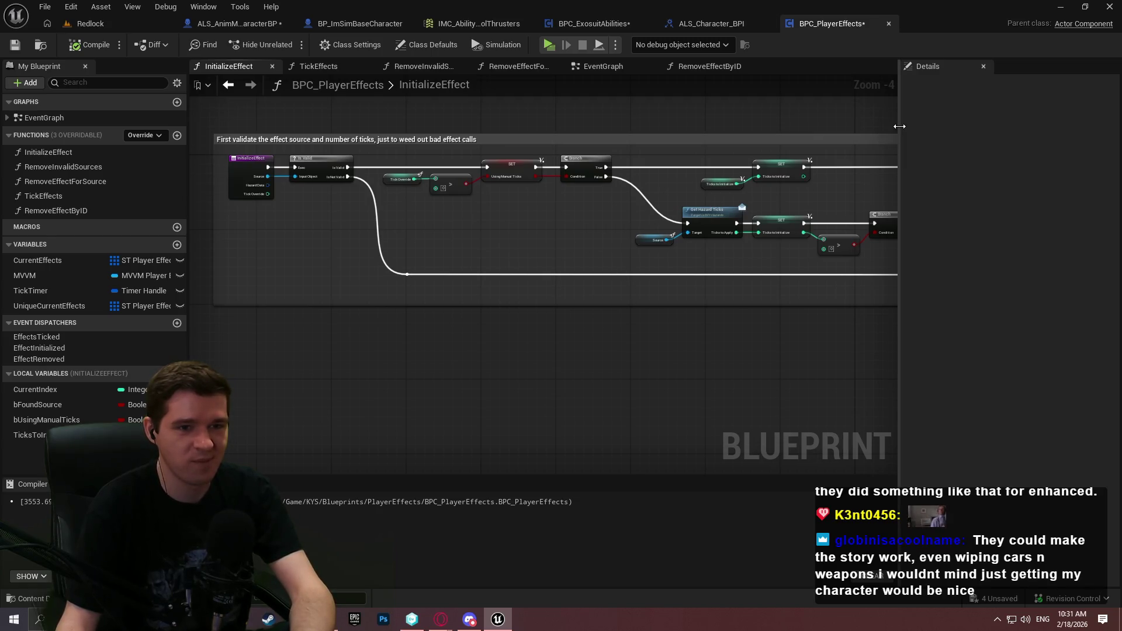
{"action": "left_click_drag", "start_coordinate": [899, 146], "coordinate": [982, 146]}
{"action": "left_click_drag", "start_coordinate": [753, 333], "coordinate": [93, 393]}
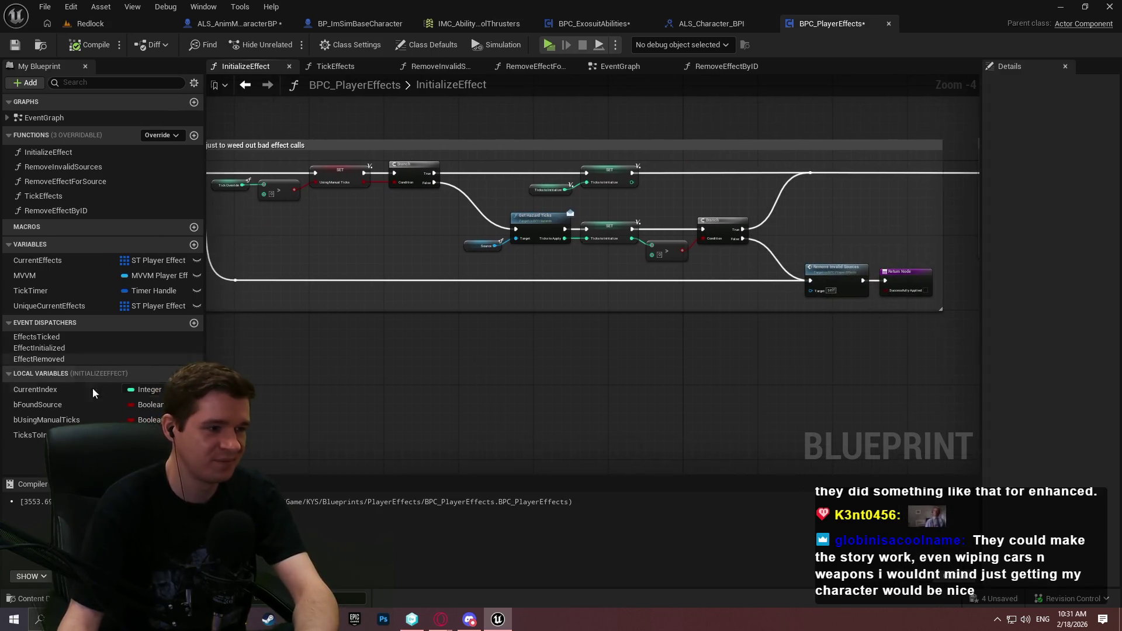
{"action": "left_click", "coordinate": [8, 373]}
{"action": "scroll", "coordinate": [539, 262], "scroll_direction": "up", "scroll_amount": 2}
{"action": "left_click_drag", "start_coordinate": [379, 239], "coordinate": [558, 288]}
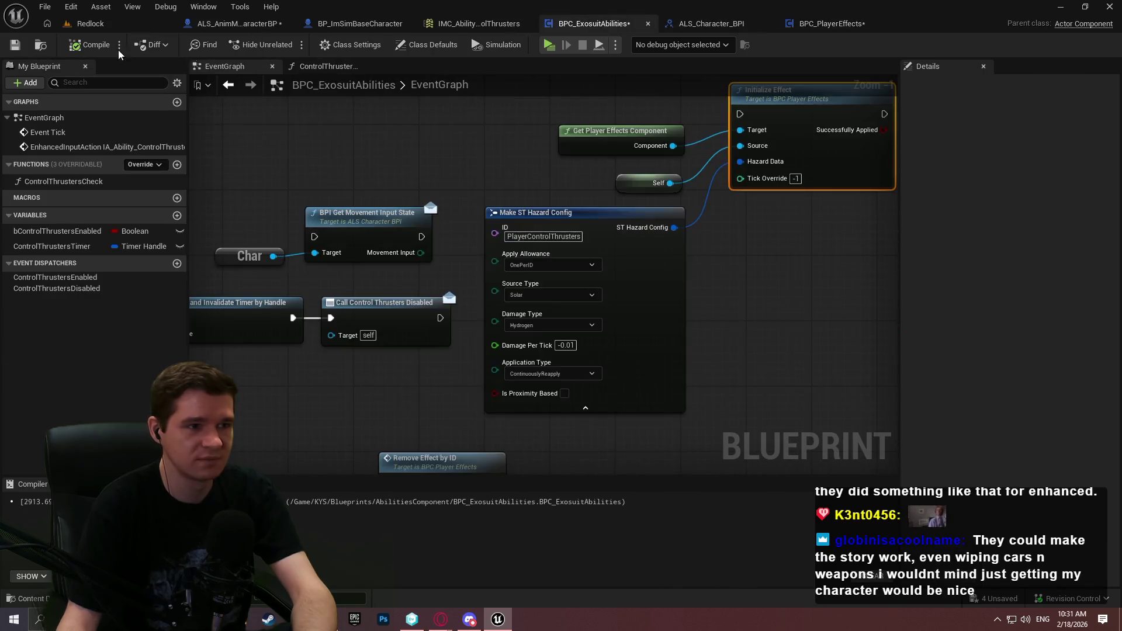
Save the BPC_ExosuitAbilities blueprint and select its Initialize Effect node
{"action": "left_click", "coordinate": [629, 25]}
{"action": "left_click", "coordinate": [15, 45]}
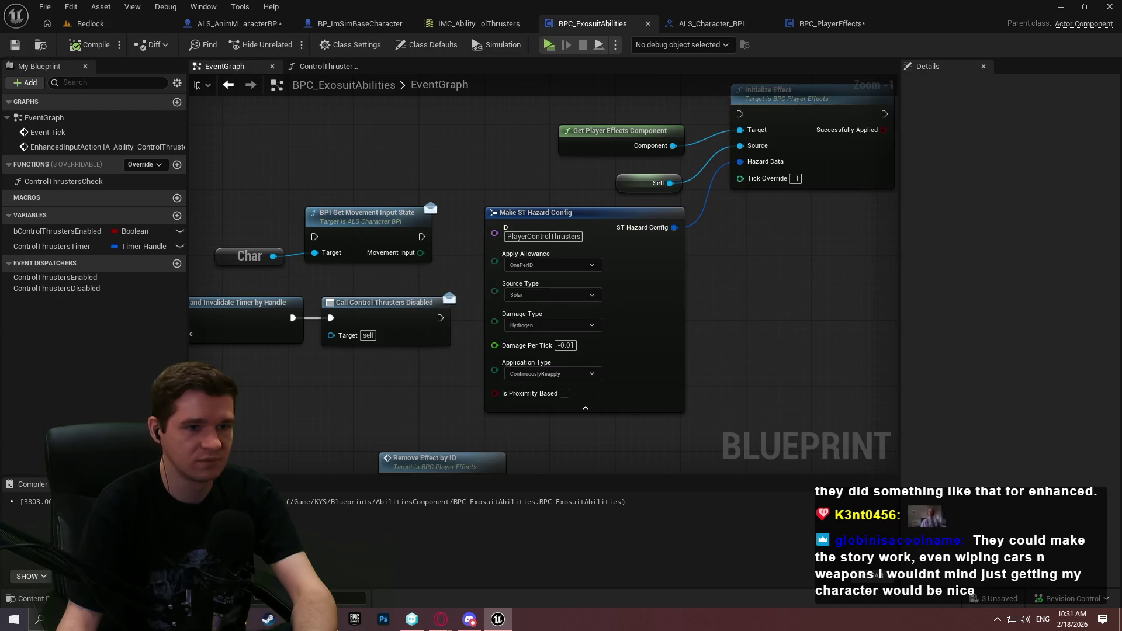
{"action": "left_click_drag", "start_coordinate": [859, 280], "coordinate": [789, 343]}
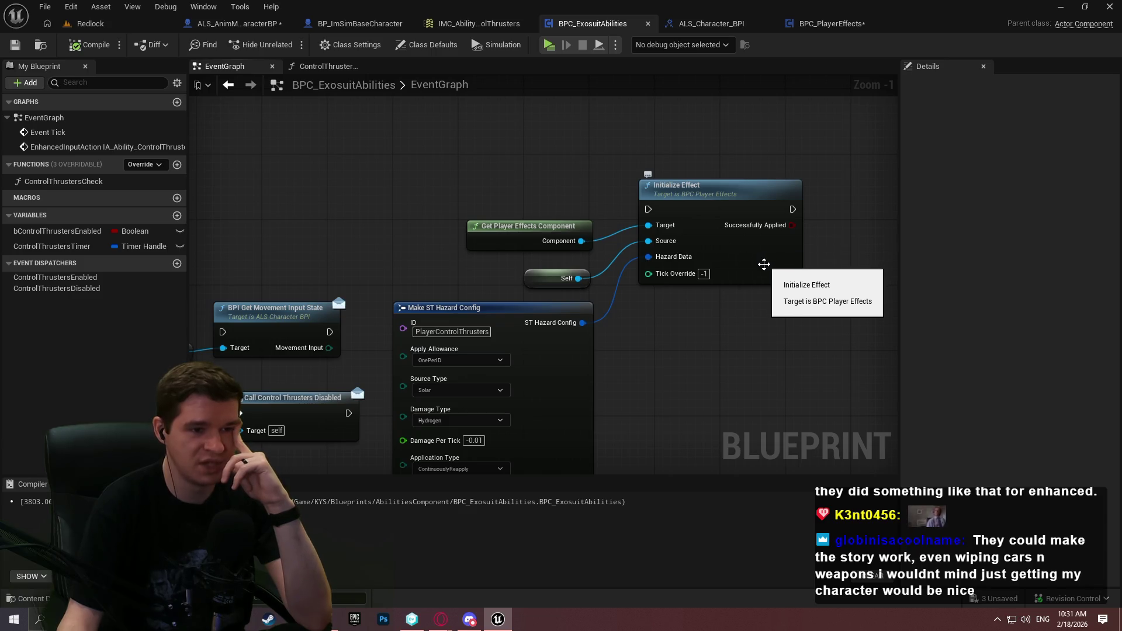
{"action": "left_click_drag", "start_coordinate": [789, 353], "coordinate": [617, 129]}
{"action": "left_click", "coordinate": [866, 345]}
{"action": "left_click_drag", "start_coordinate": [867, 345], "coordinate": [619, 147]}
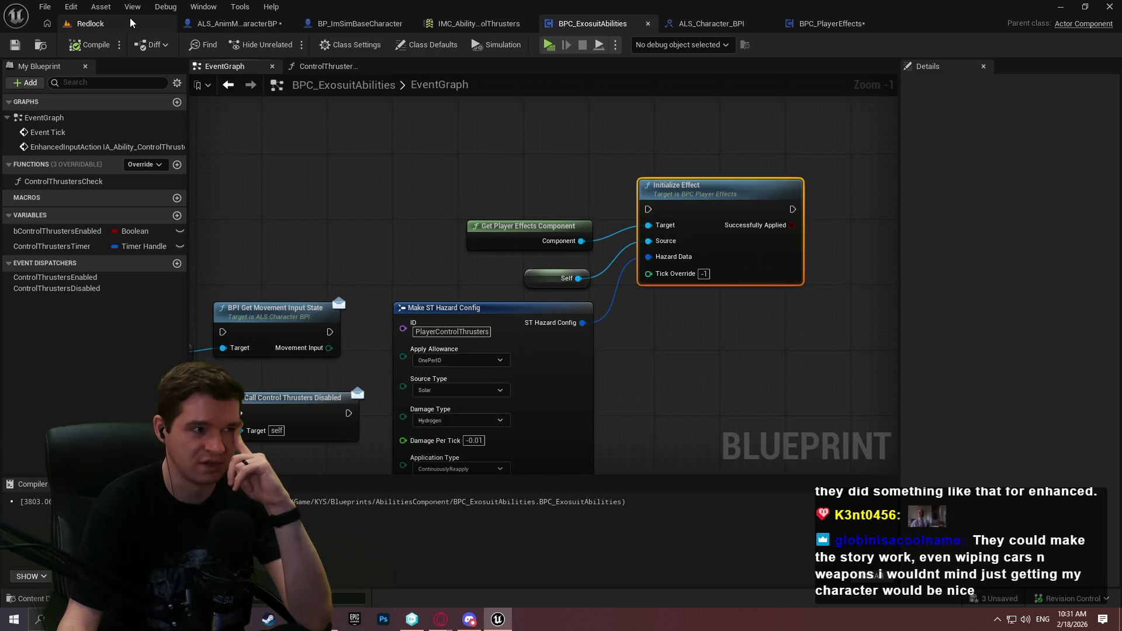
Playtest the Redlock level, running through the tunnel, up the ramp and past the crystal, then exit
{"action": "left_click", "coordinate": [94, 24]}
{"action": "left_click", "coordinate": [290, 48]}
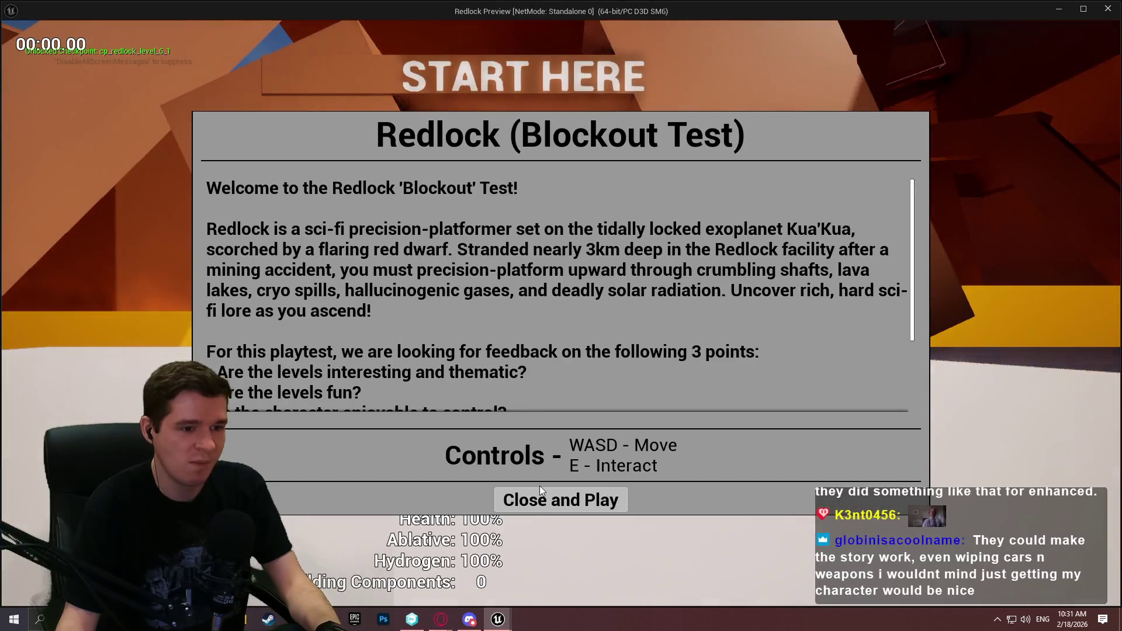
{"action": "left_click", "coordinate": [540, 497]}
{"action": "key", "text": "w"}
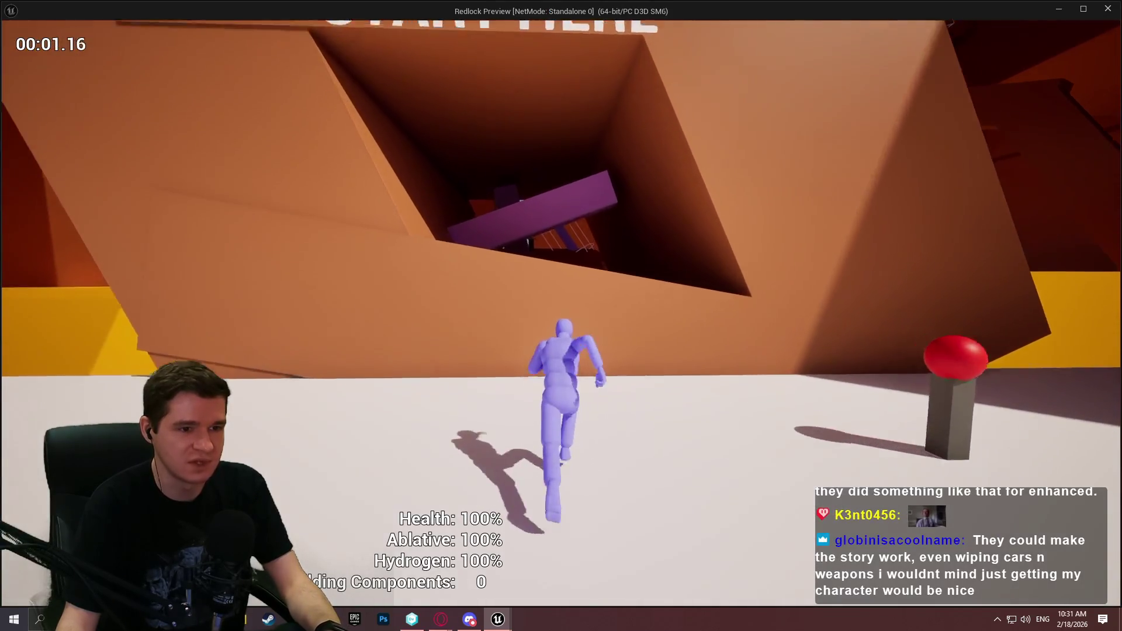
{"action": "key", "text": "space"}
{"action": "key", "text": "w"}
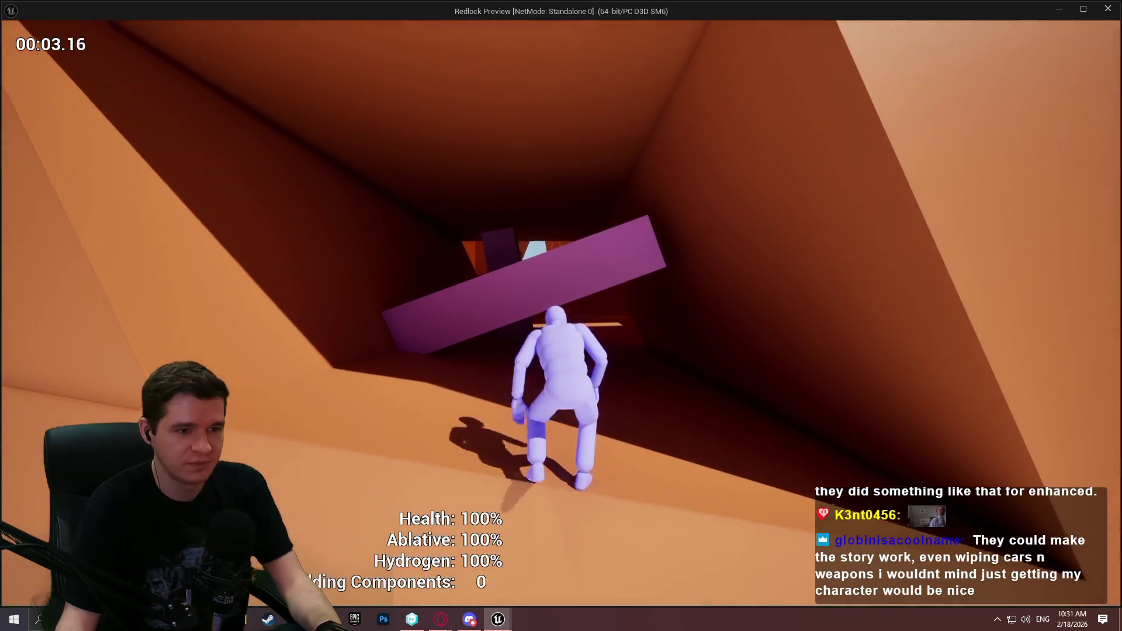
{"action": "key", "text": "w"}
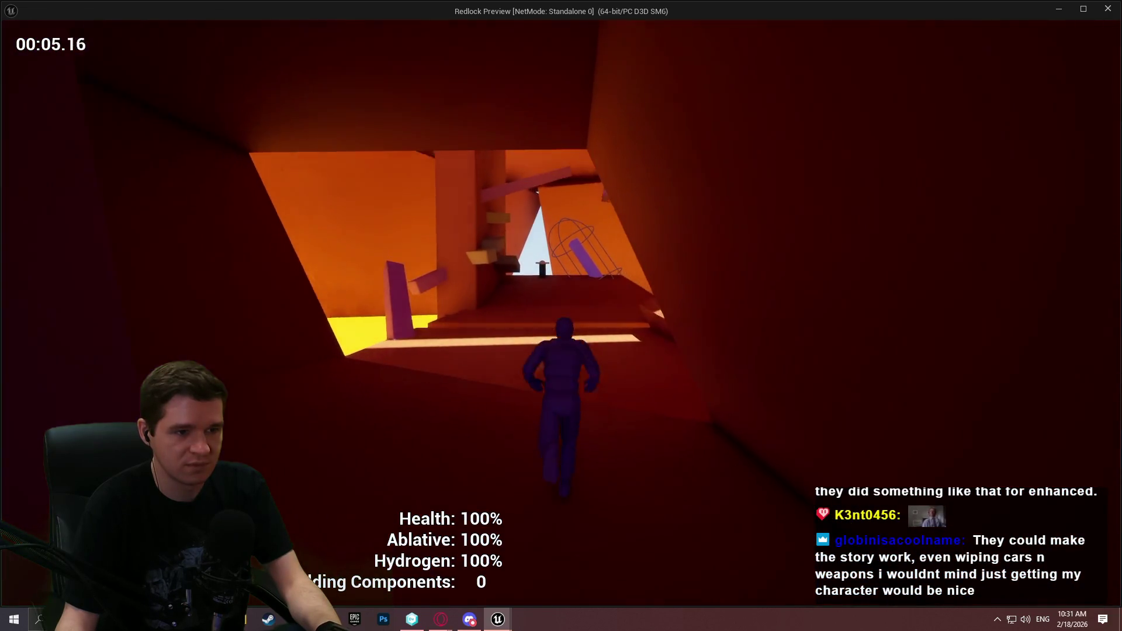
{"action": "key", "text": "w"}
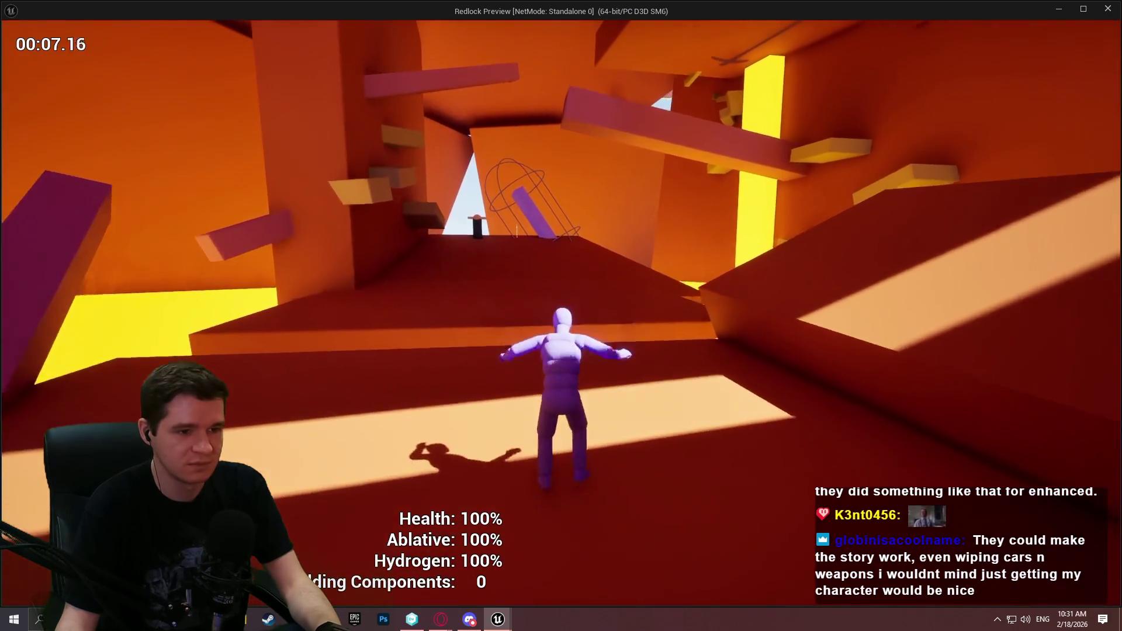
{"action": "key", "text": "w"}
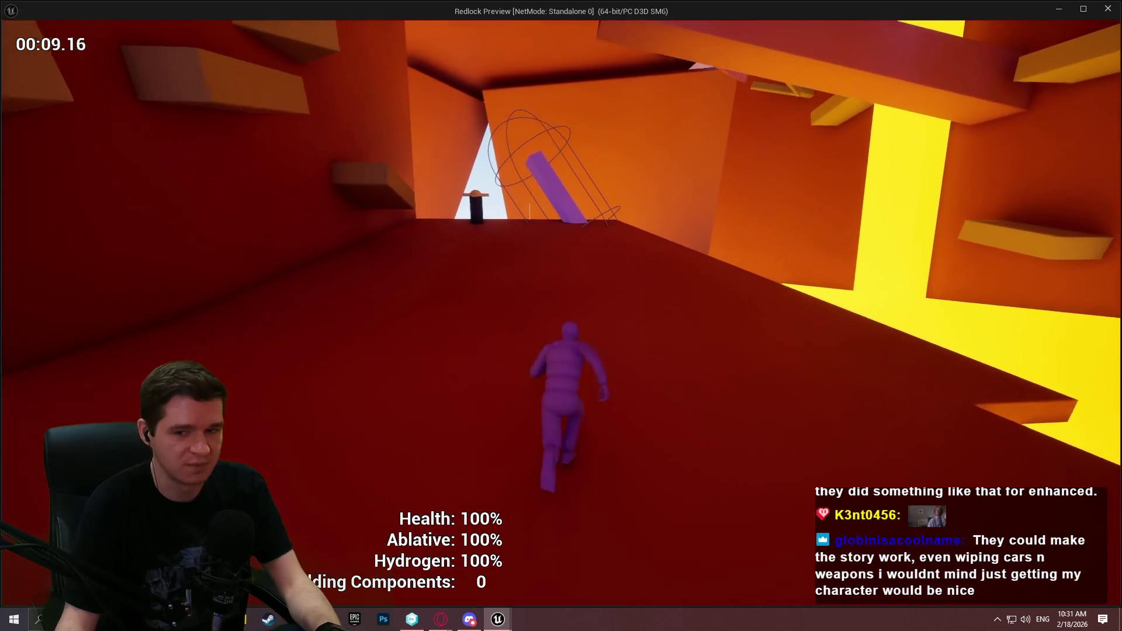
{"action": "key", "text": "space"}
{"action": "key", "text": "w"}
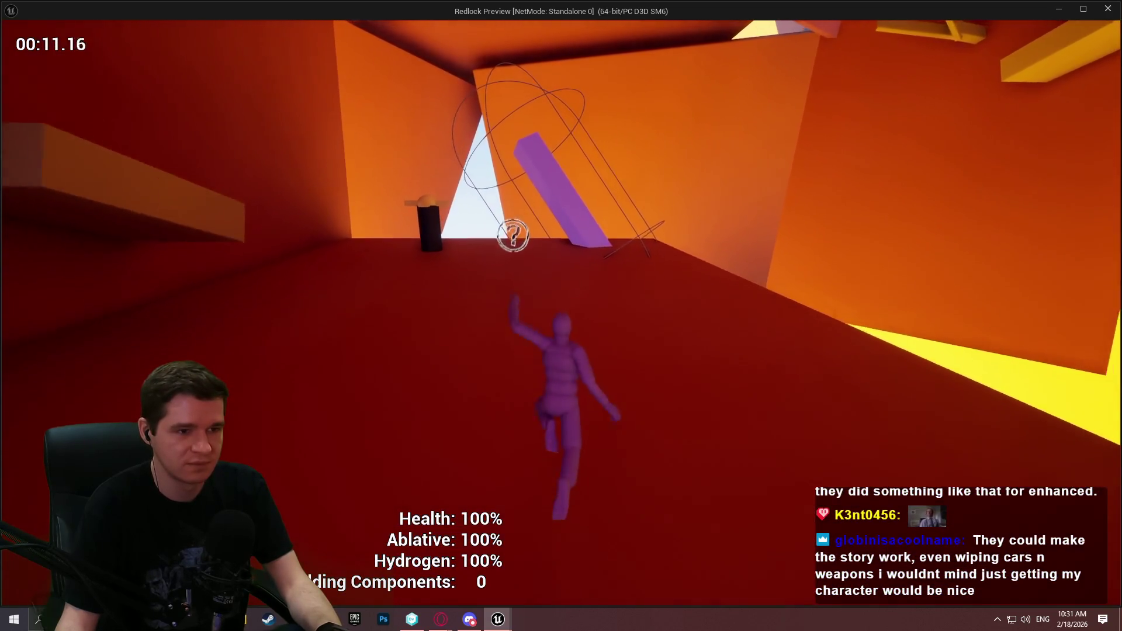
{"action": "key", "text": "w"}
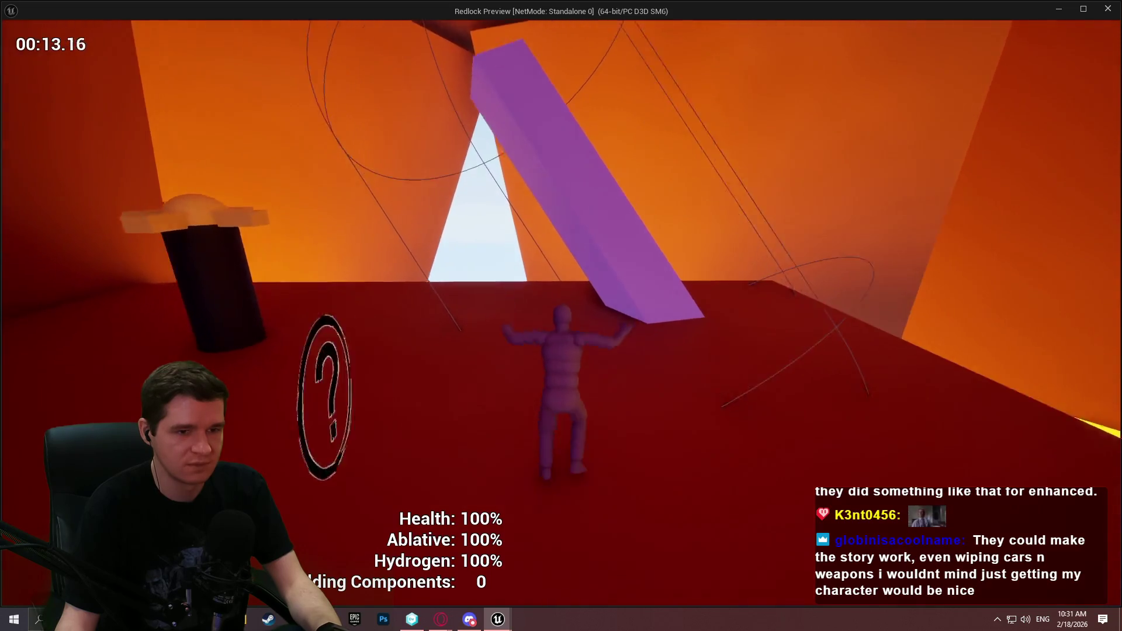
{"action": "key", "text": "w"}
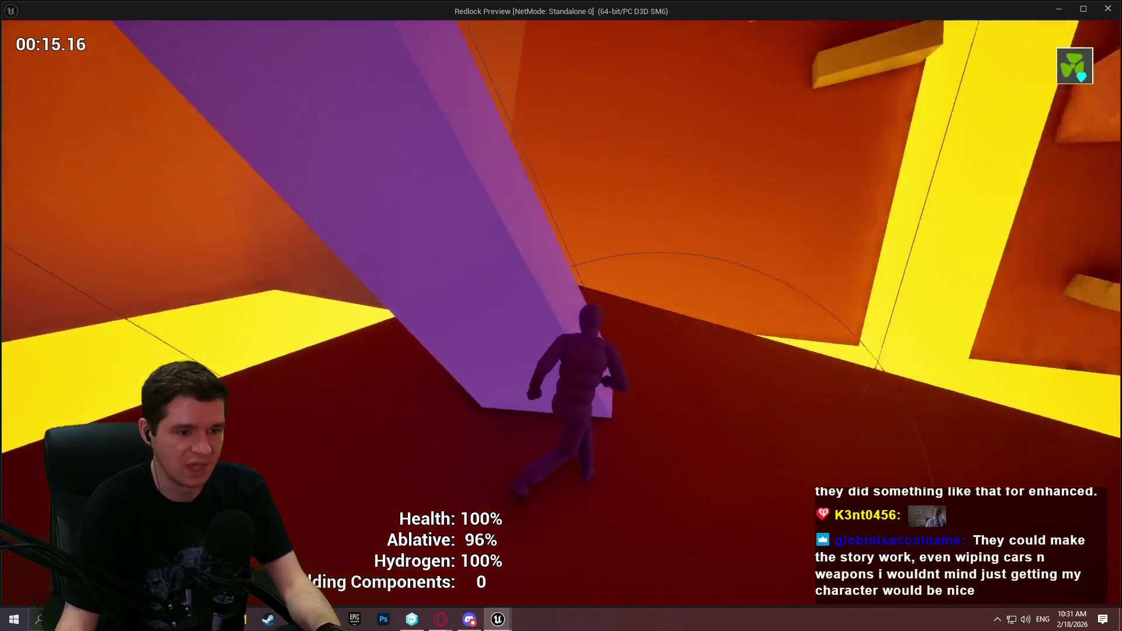
{"action": "key", "text": "w"}
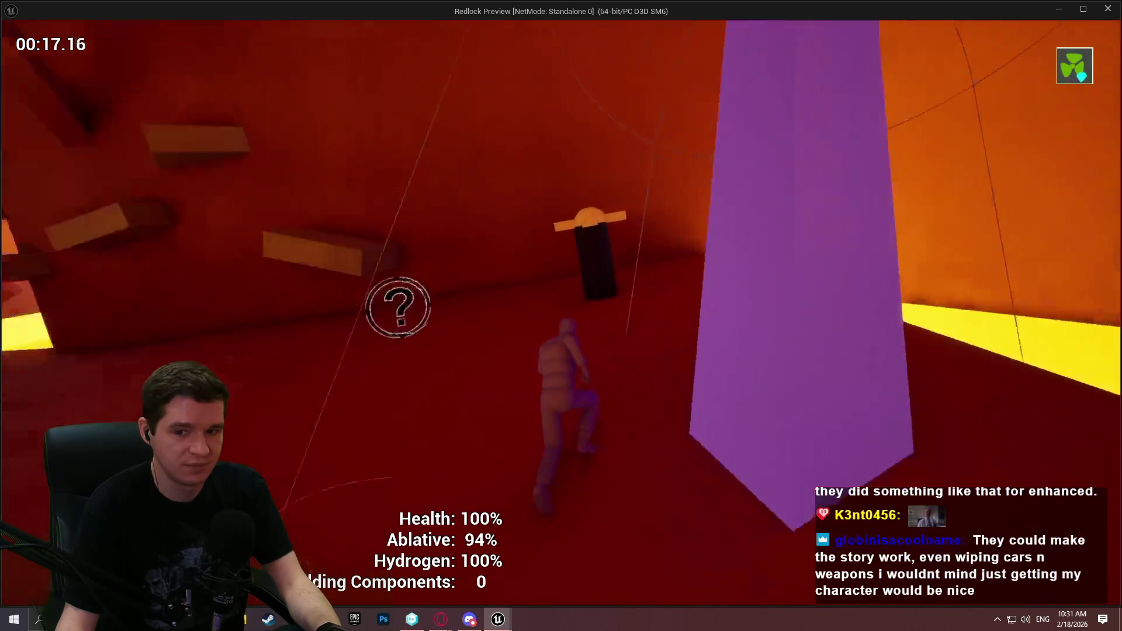
{"action": "key", "text": "Escape"}
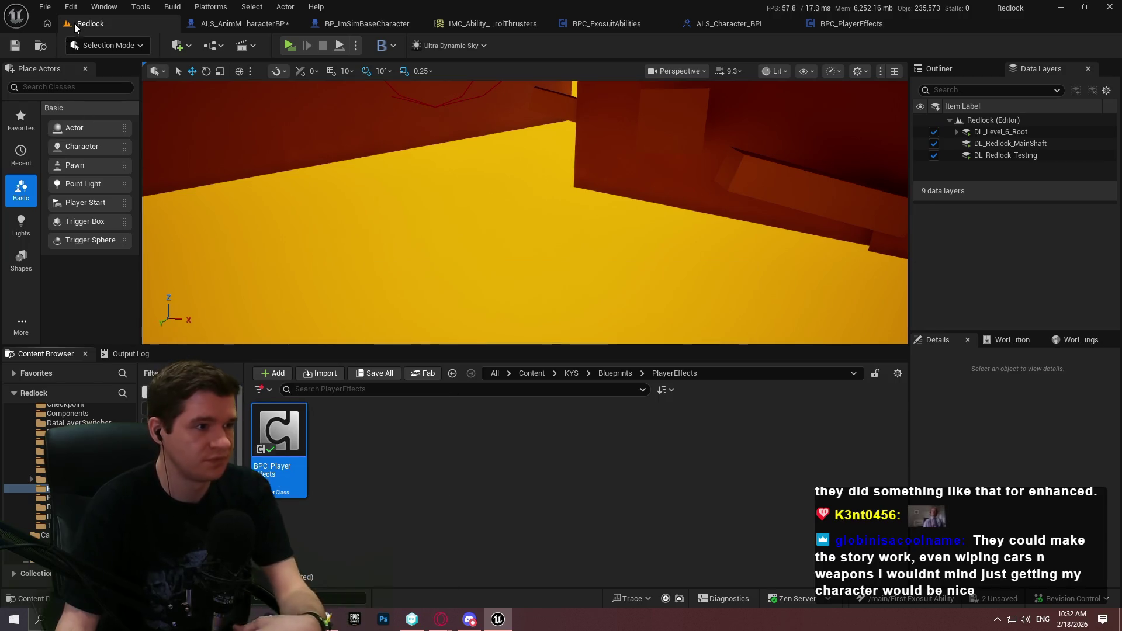
Save all modified blueprints and check out BP_HazardBase for editing
{"action": "left_click", "coordinate": [45, 7]}
{"action": "left_click", "coordinate": [70, 173]}
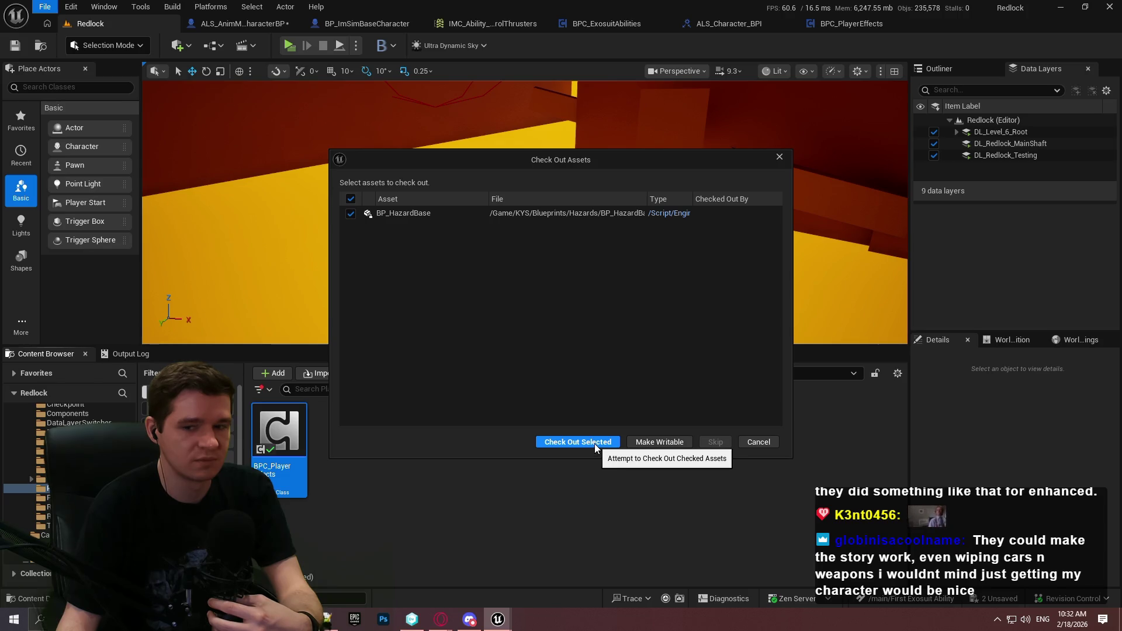
{"action": "left_click", "coordinate": [578, 442]}
Set the Initialize Effect node's Tick Override to 5 in BPC_ExosuitAbilities
{"action": "left_click", "coordinate": [609, 29]}
{"action": "left_click", "coordinate": [685, 468]}
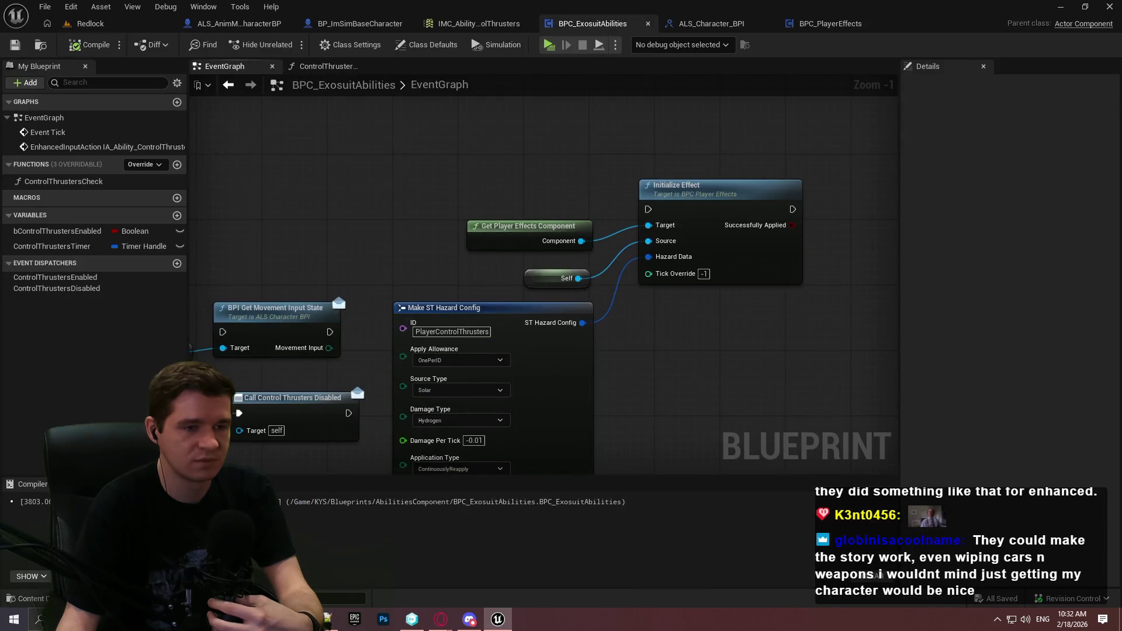
{"action": "mouse_move", "coordinate": [665, 386]}
{"action": "left_mouse_down"}
{"action": "mouse_move", "coordinate": [710, 304]}
{"action": "mouse_move", "coordinate": [790, 334]}
{"action": "mouse_move", "coordinate": [603, 310]}
{"action": "mouse_move", "coordinate": [348, 137]}
{"action": "left_mouse_up"}
{"action": "scroll", "coordinate": [783, 332], "scroll_direction": "down", "scroll_amount": 1}
{"action": "left_click_drag", "start_coordinate": [503, 159], "coordinate": [637, 187]}
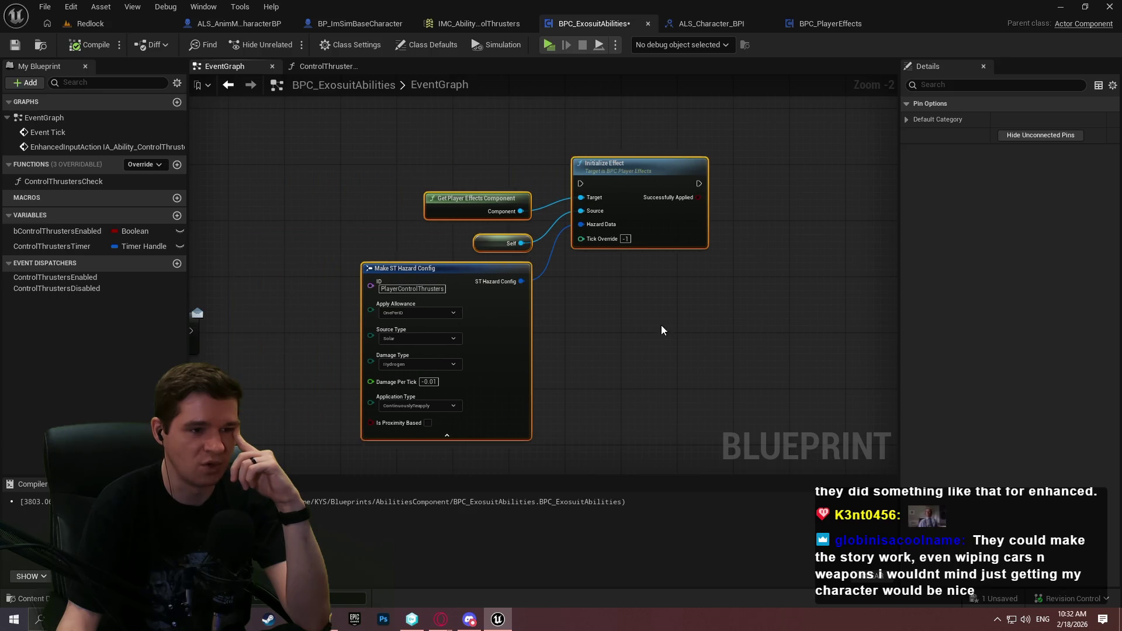
{"action": "left_click", "coordinate": [661, 326]}
{"action": "type", "text": "5"}
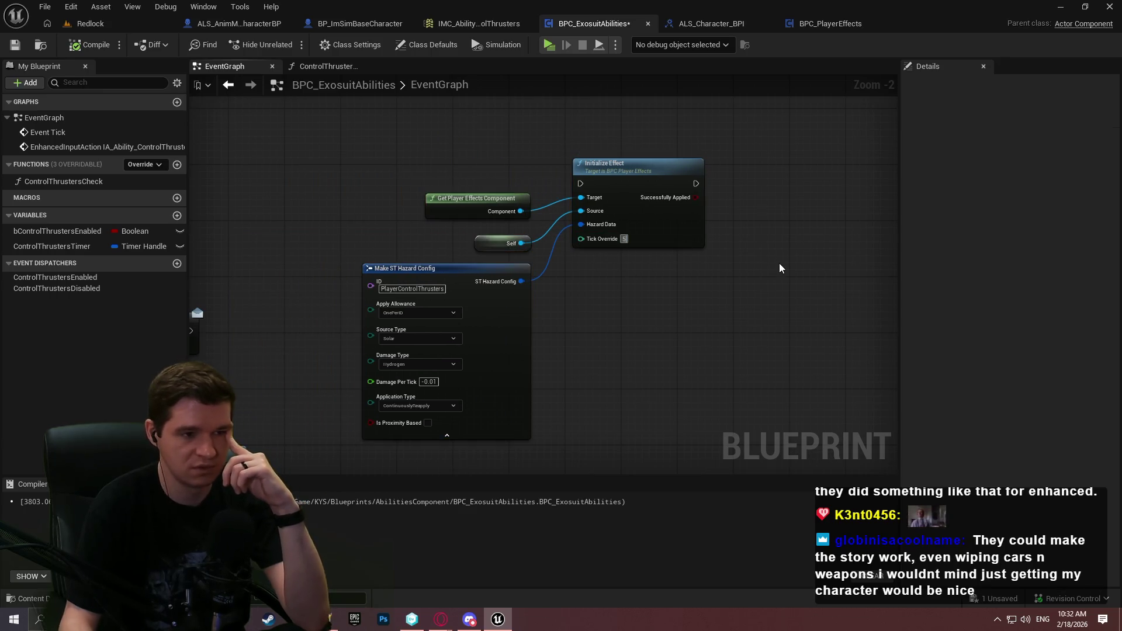
{"action": "key", "text": "Return"}
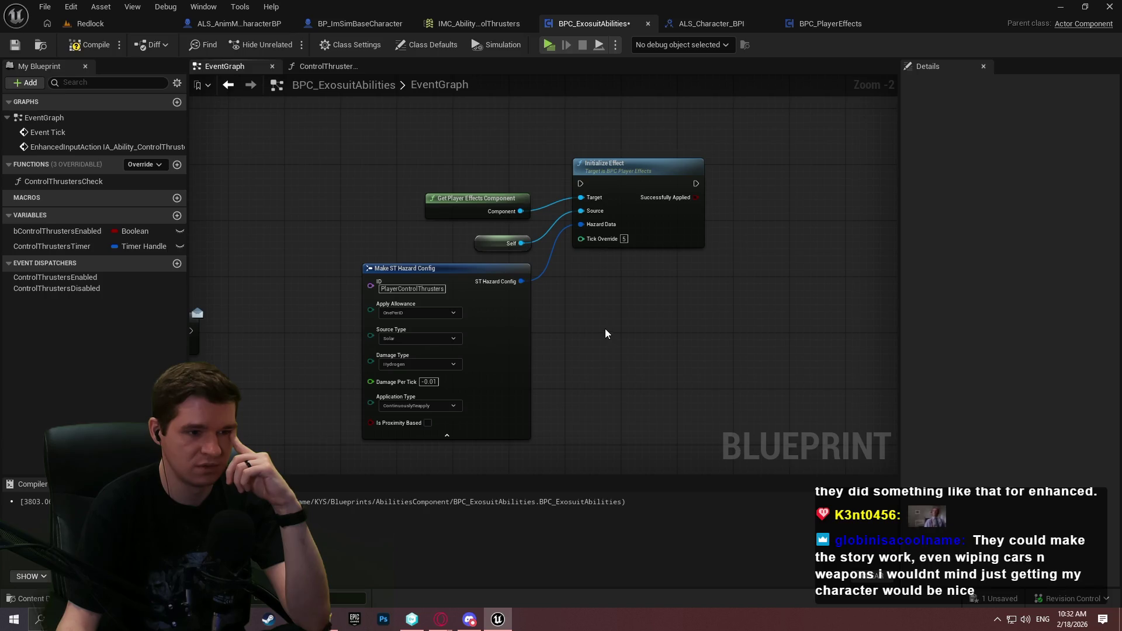
{"action": "left_click_drag", "start_coordinate": [623, 114], "coordinate": [699, 292]}
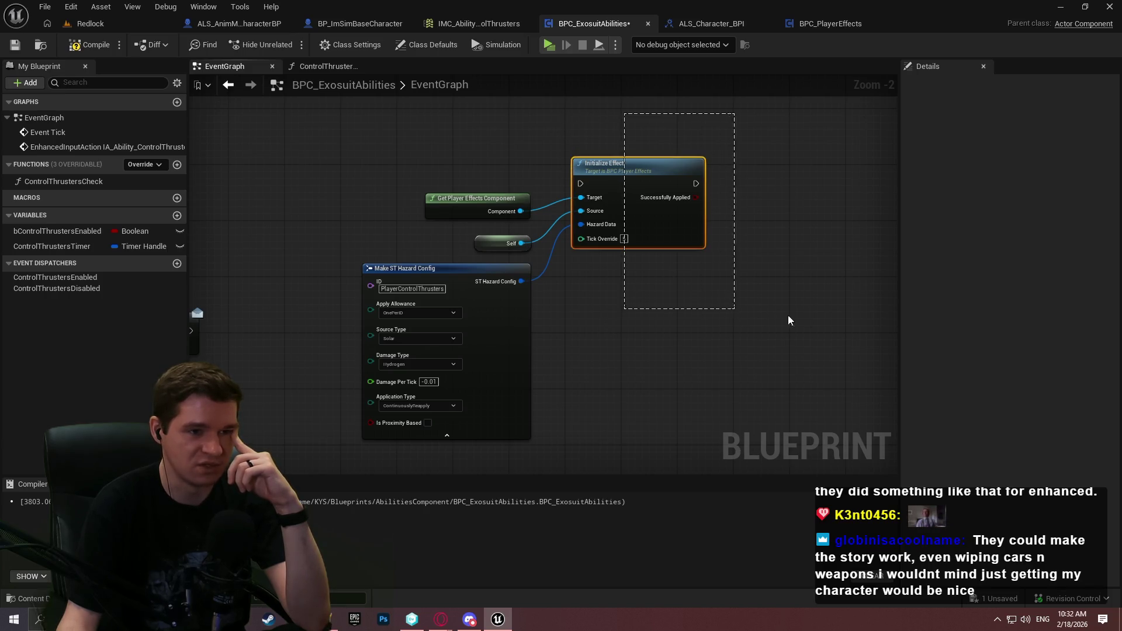
{"action": "left_click_drag", "start_coordinate": [788, 320], "coordinate": [780, 292]}
{"action": "left_click", "coordinate": [769, 256]}
{"action": "left_click", "coordinate": [85, 23]}
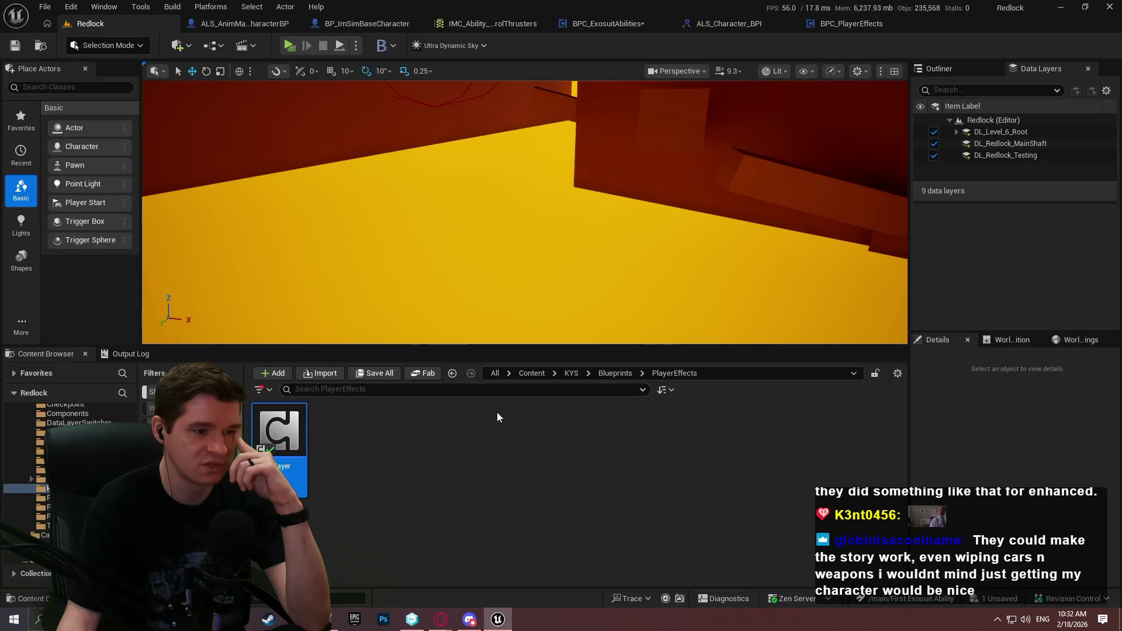
Open BP_HazardBase from Blueprints > Hazards, expand Overlap Check, Proximity and Hazard Config variables, then close it
{"action": "left_click", "coordinate": [611, 373]}
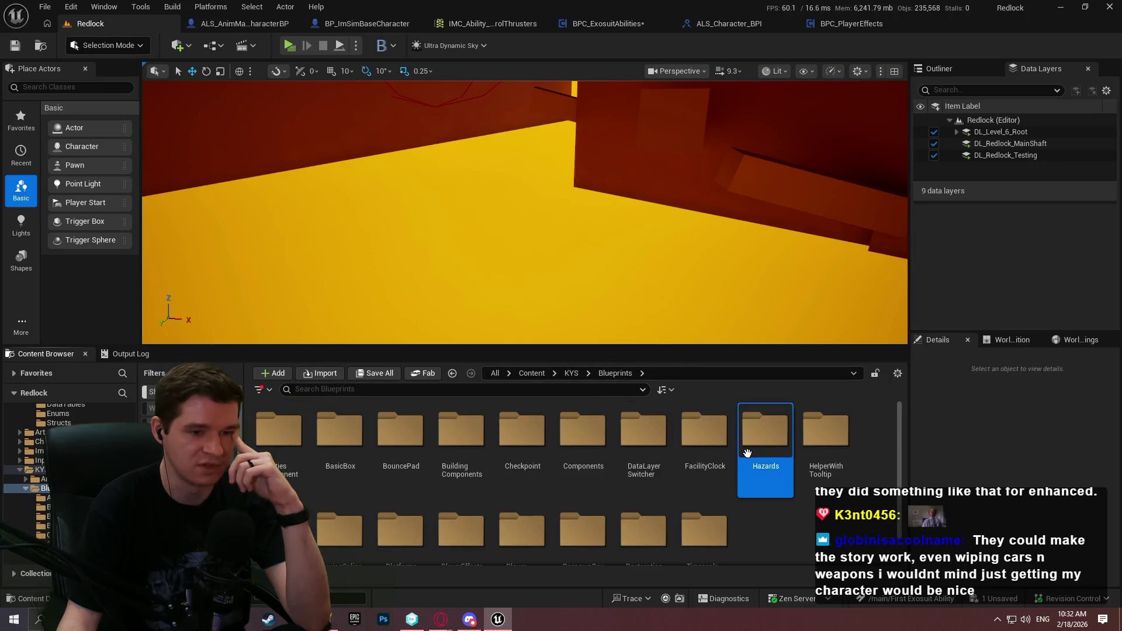
{"action": "double_click", "coordinate": [760, 450]}
{"action": "double_click", "coordinate": [448, 465]}
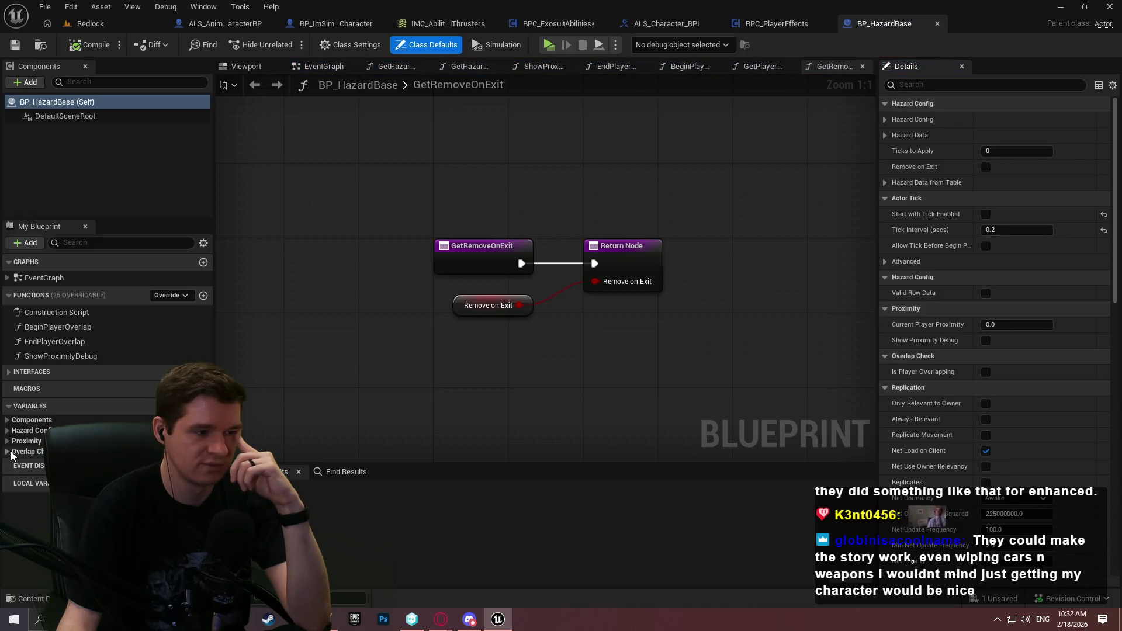
{"action": "left_click", "coordinate": [8, 452]}
{"action": "left_click", "coordinate": [7, 441]}
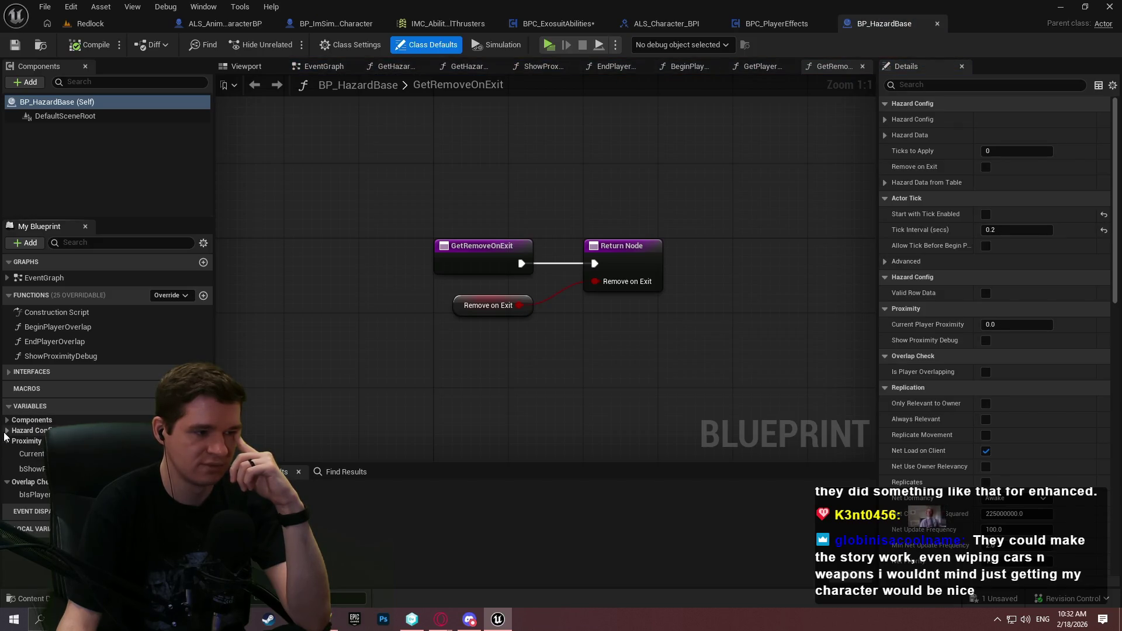
{"action": "left_click", "coordinate": [7, 431]}
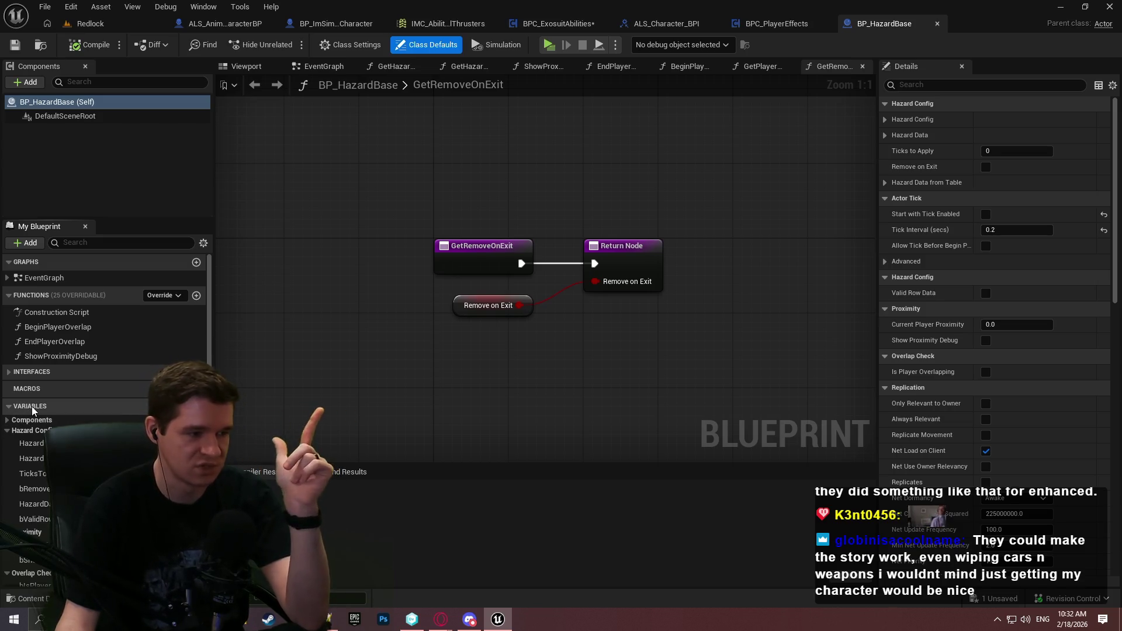
{"action": "left_click", "coordinate": [935, 23]}
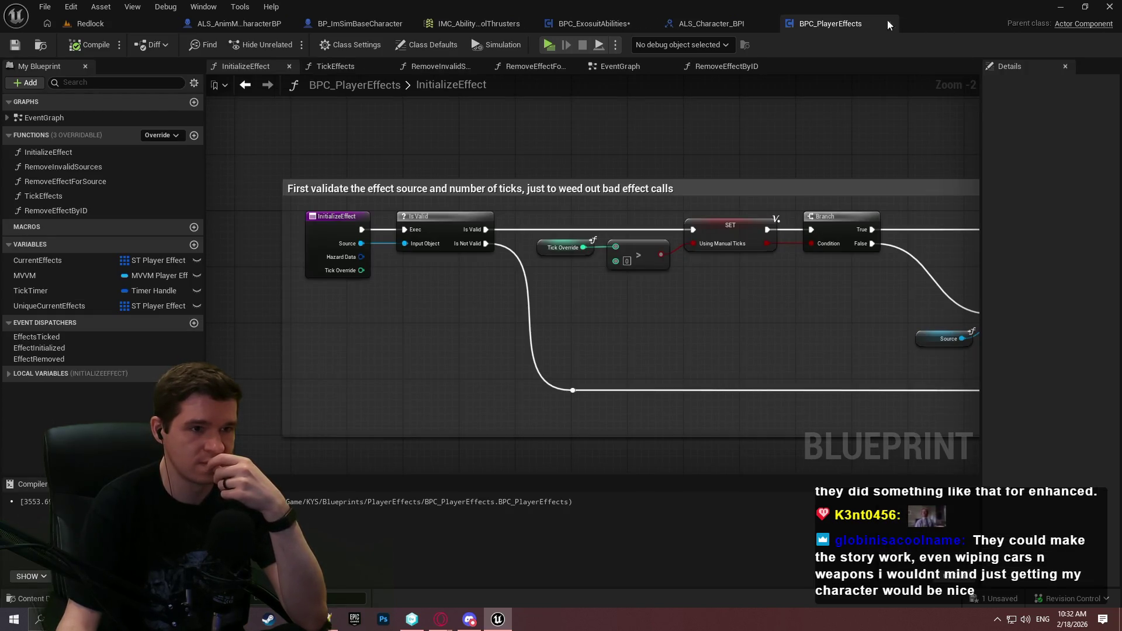
Pan BPC_ExosuitAbilities' event graph past the effect and timer nodes to center on Char and movement nodes
{"action": "left_click", "coordinate": [565, 28]}
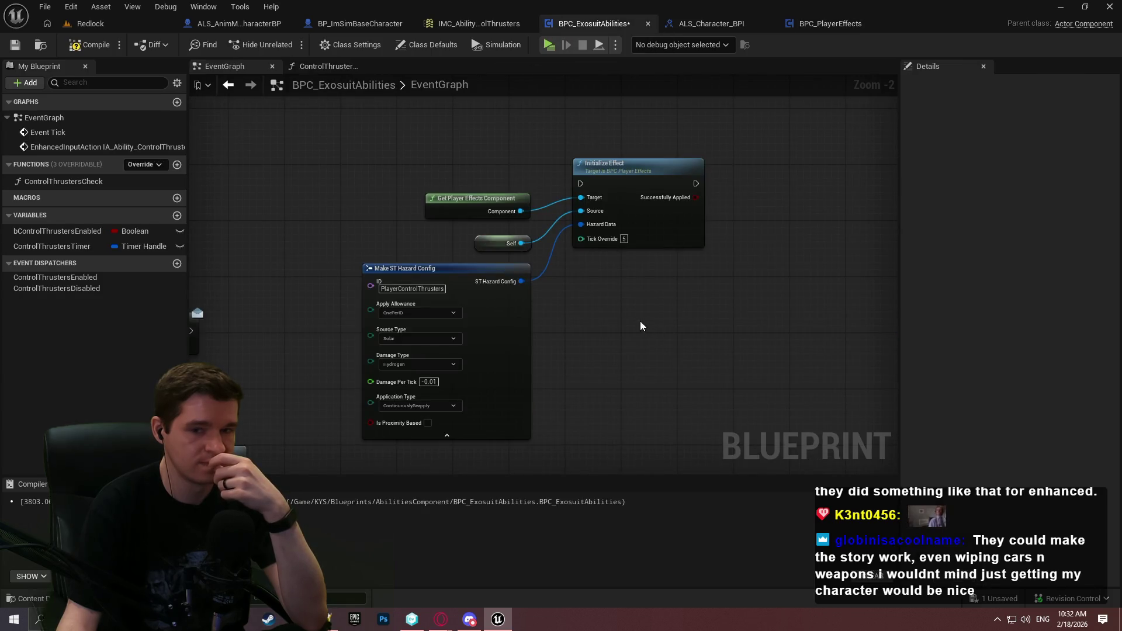
{"action": "scroll", "coordinate": [602, 297], "scroll_direction": "up", "scroll_amount": 1}
{"action": "scroll", "coordinate": [598, 290], "scroll_direction": "up", "scroll_amount": 1}
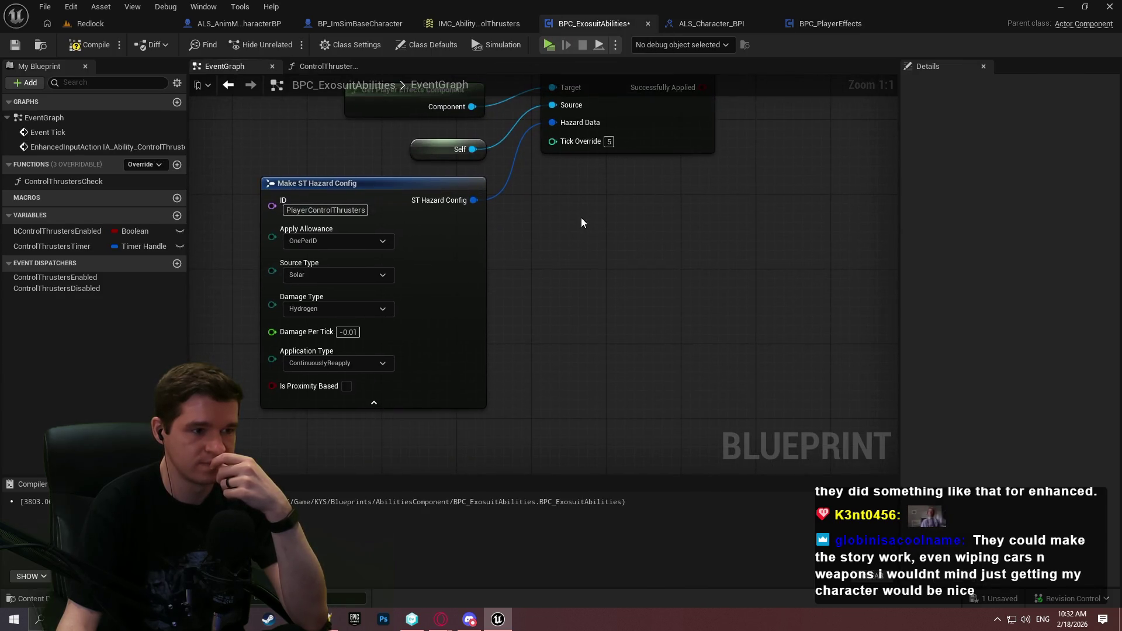
{"action": "mouse_move", "coordinate": [581, 218]}
{"action": "left_mouse_down"}
{"action": "mouse_move", "coordinate": [567, 326]}
{"action": "mouse_move", "coordinate": [605, 217]}
{"action": "mouse_move", "coordinate": [666, 325]}
{"action": "mouse_move", "coordinate": [915, 234]}
{"action": "left_mouse_up"}
{"action": "scroll", "coordinate": [629, 314], "scroll_direction": "down", "scroll_amount": 1}
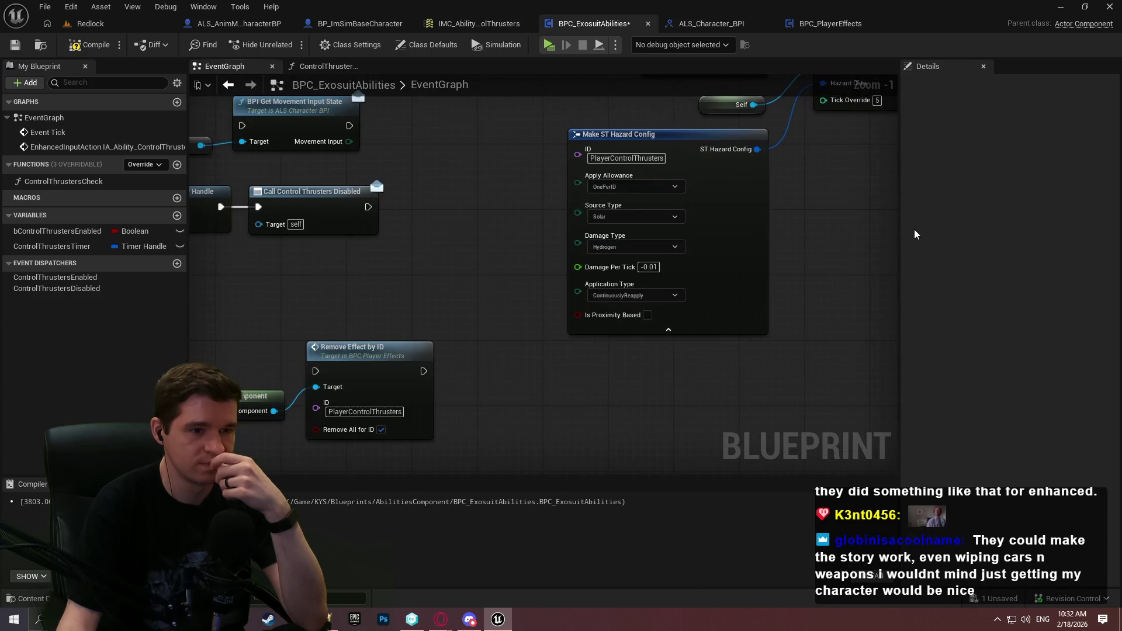
{"action": "scroll", "coordinate": [631, 288], "scroll_direction": "down", "scroll_amount": 2}
{"action": "mouse_move", "coordinate": [847, 250]}
{"action": "left_mouse_down"}
{"action": "mouse_move", "coordinate": [632, 288]}
{"action": "mouse_move", "coordinate": [1032, 287]}
{"action": "left_mouse_up"}
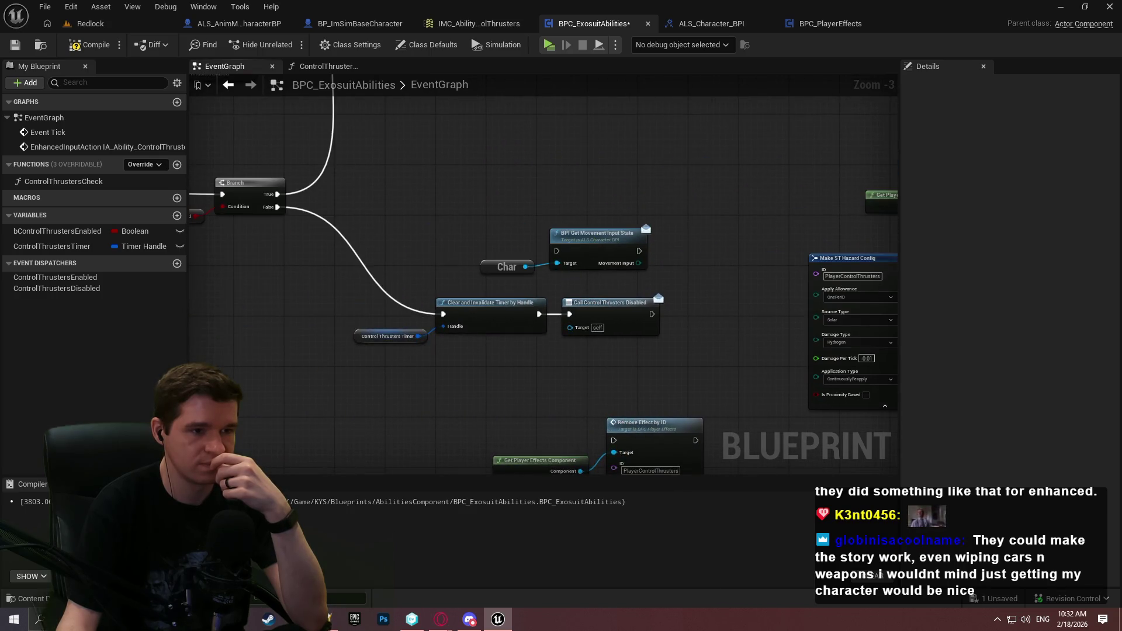
{"action": "left_click_drag", "start_coordinate": [526, 263], "coordinate": [448, 465]}
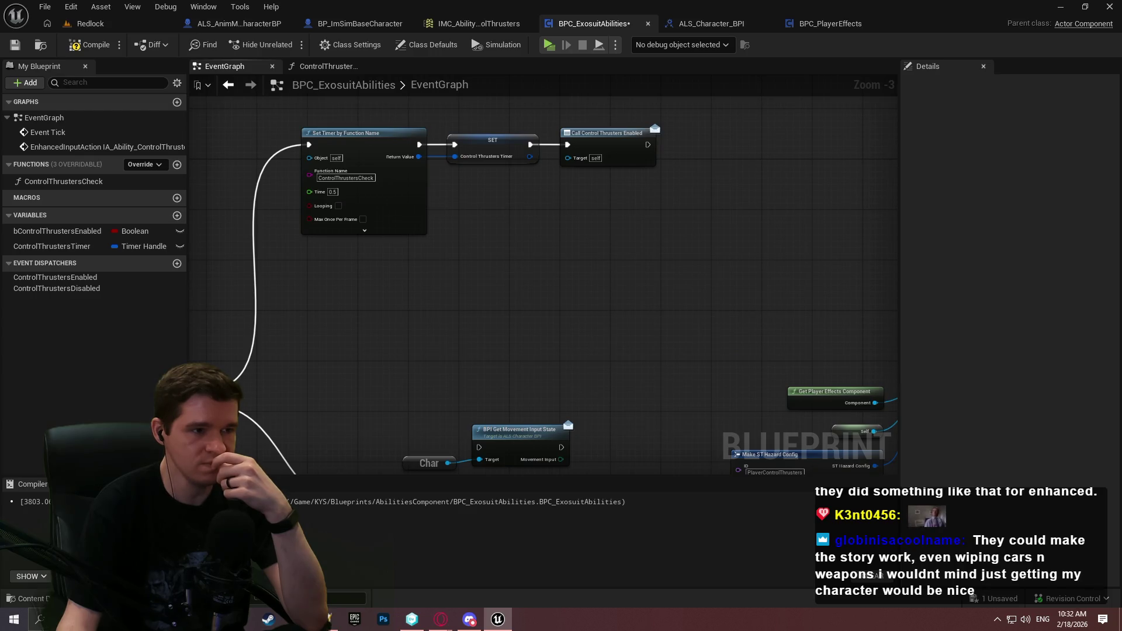
{"action": "left_click_drag", "start_coordinate": [955, 482], "coordinate": [899, 359]}
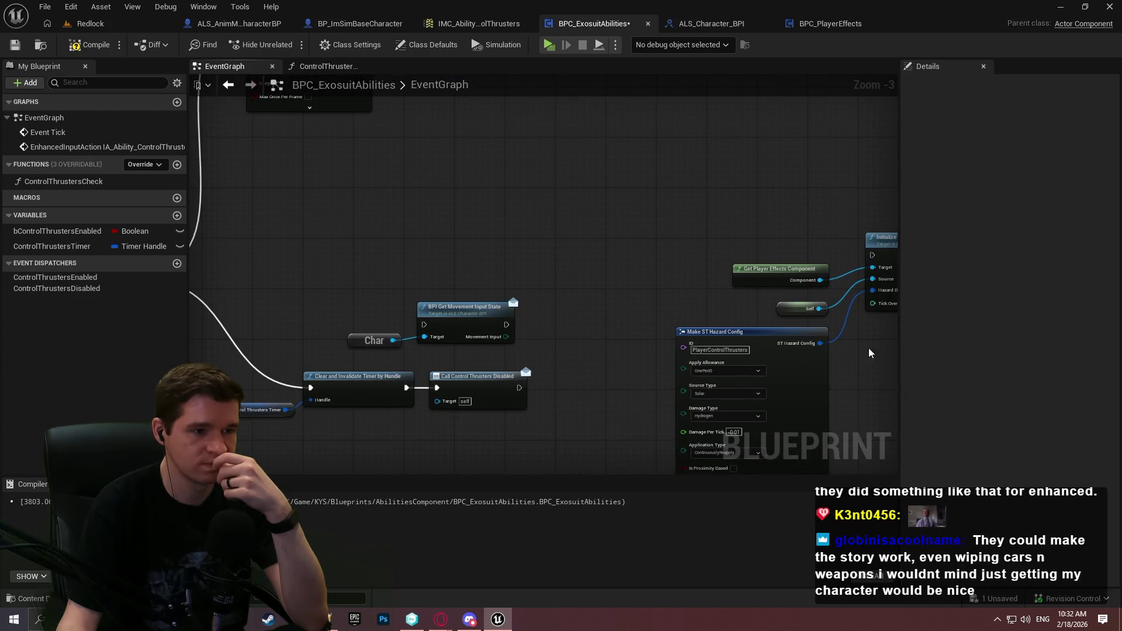
{"action": "scroll", "coordinate": [436, 253], "scroll_direction": "up", "scroll_amount": 3}
{"action": "mouse_move", "coordinate": [448, 347]}
{"action": "left_mouse_down"}
{"action": "mouse_move", "coordinate": [438, 252]}
{"action": "mouse_move", "coordinate": [421, 279]}
{"action": "mouse_move", "coordinate": [430, 321]}
{"action": "left_mouse_up"}
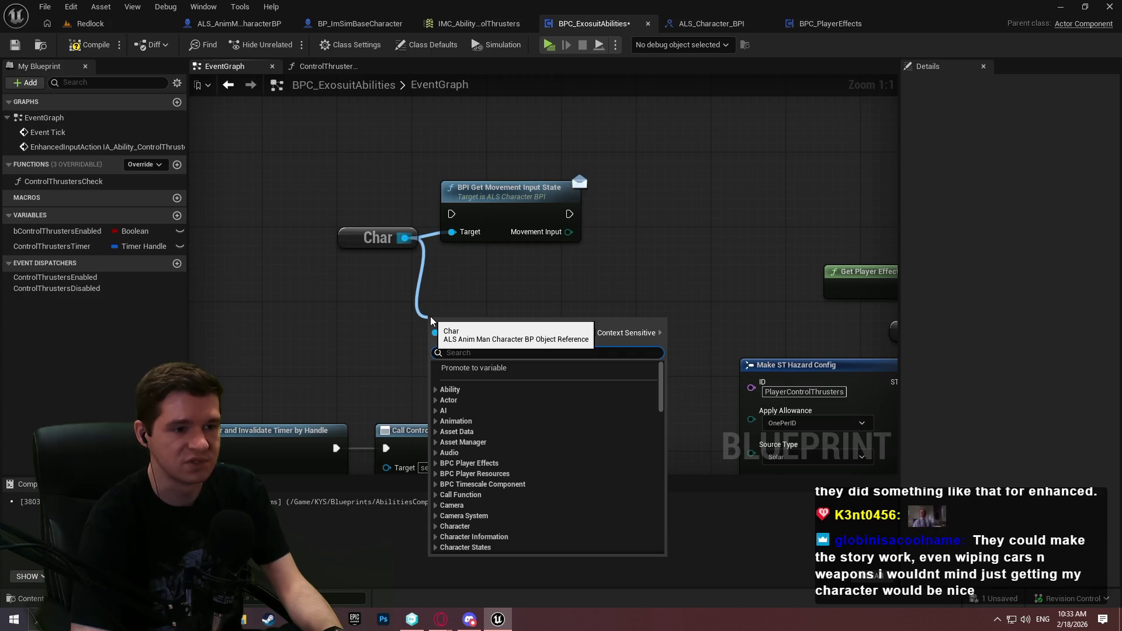
Add a Get Movement State node from Char, then try and remove a Switch on it
{"action": "type", "text": "movementstat"}
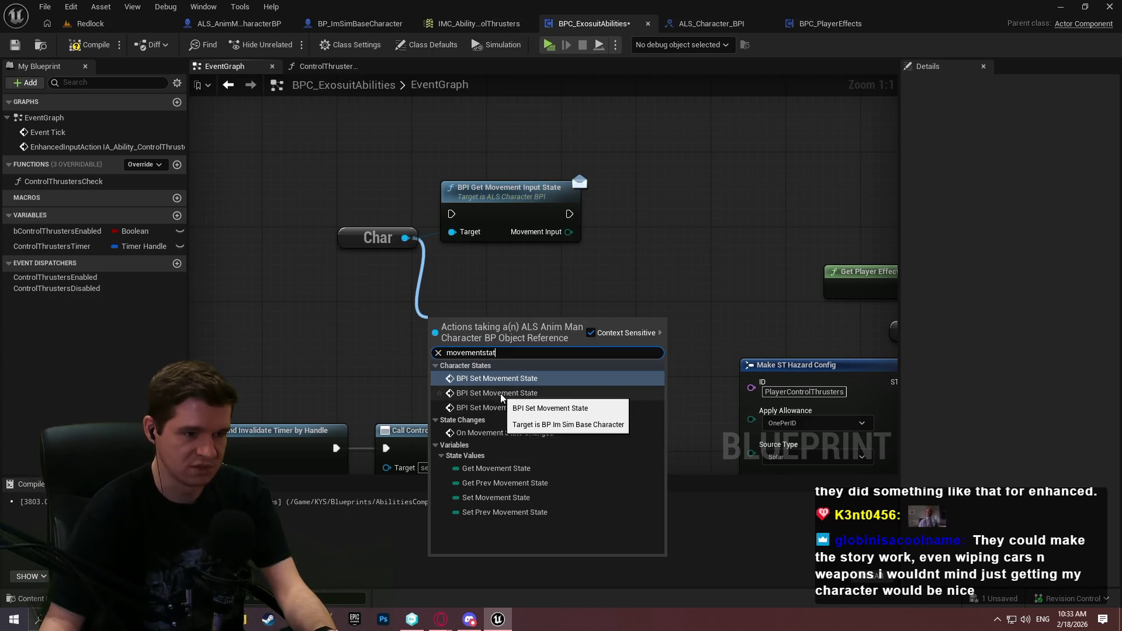
{"action": "left_click", "coordinate": [509, 468]}
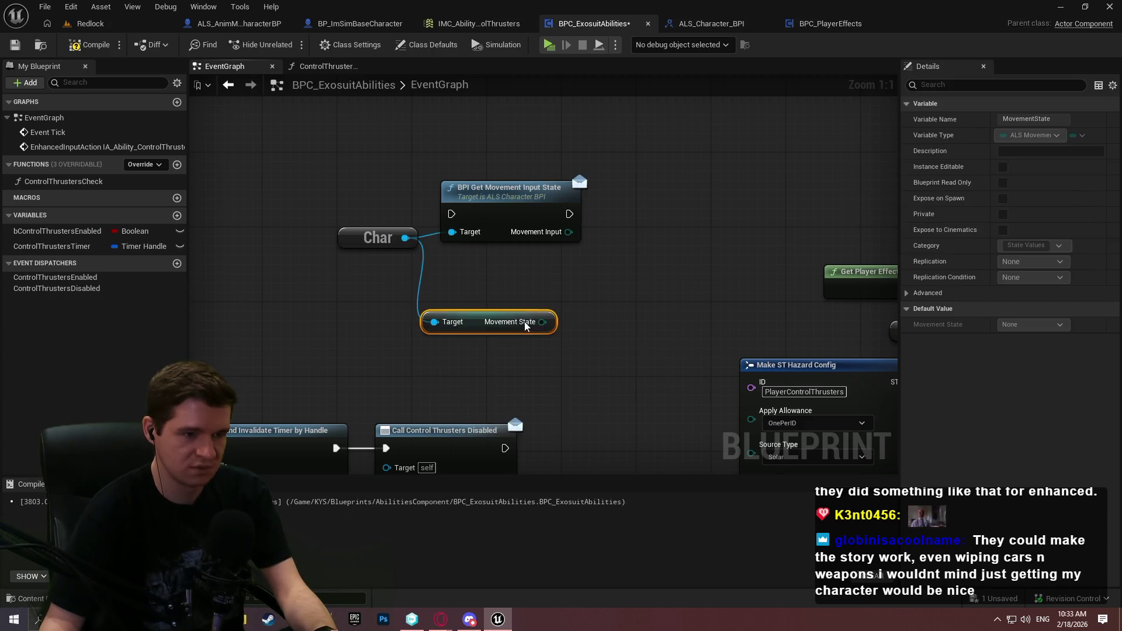
{"action": "left_click_drag", "start_coordinate": [597, 316], "coordinate": [597, 317]}
{"action": "type", "text": "brea"}
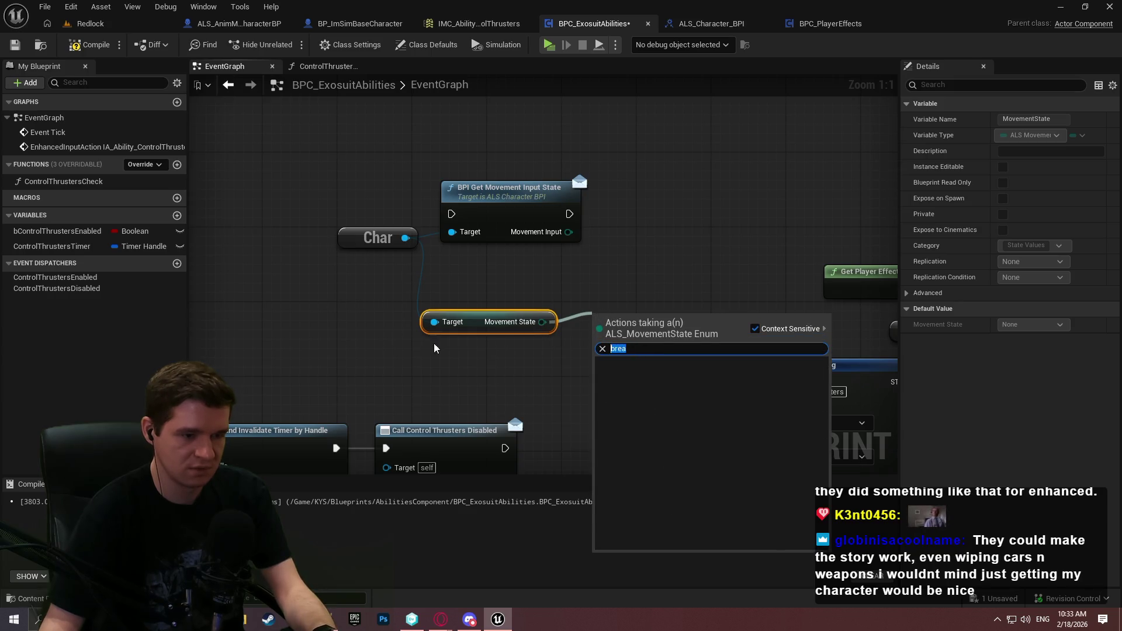
{"action": "type", "text": "switch"}
{"action": "left_click", "coordinate": [649, 396]}
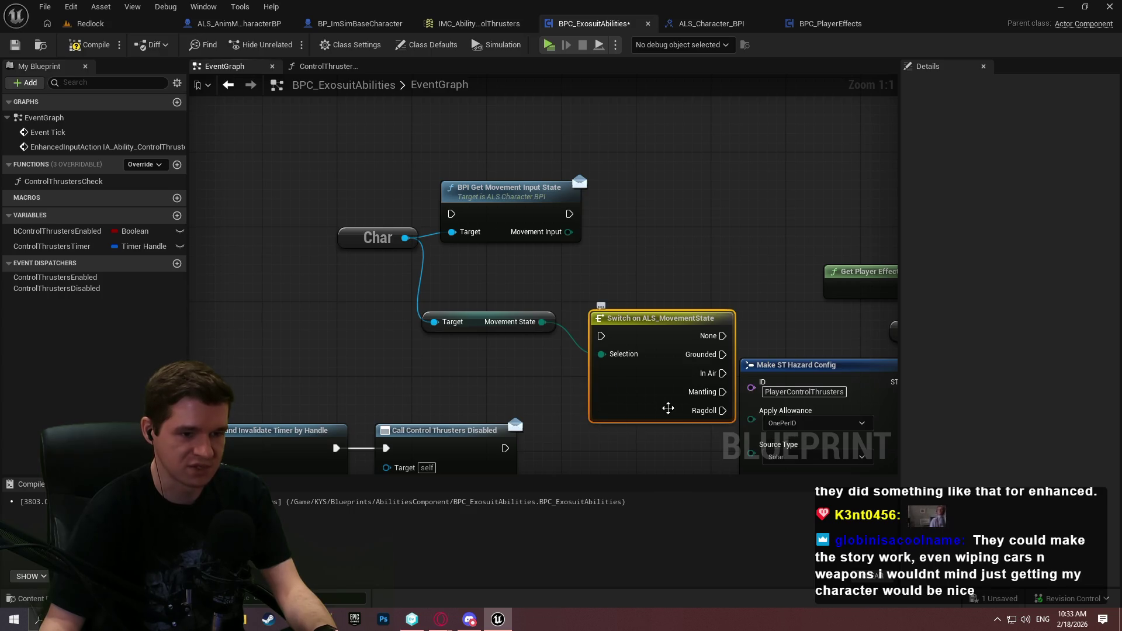
{"action": "left_click_drag", "start_coordinate": [662, 403], "coordinate": [643, 366]}
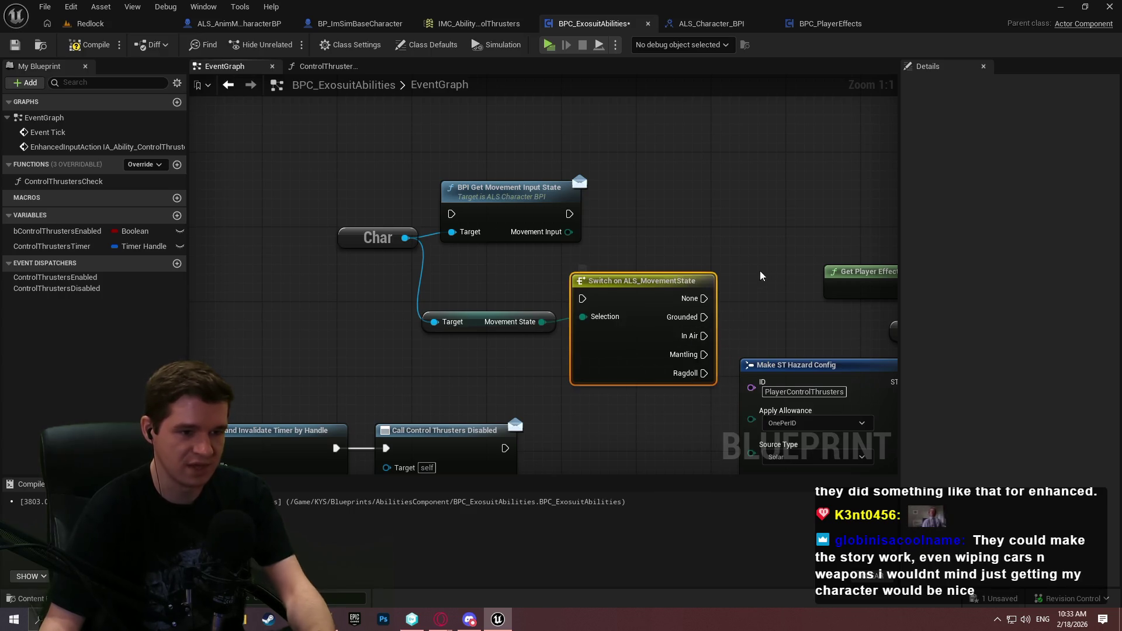
{"action": "left_click_drag", "start_coordinate": [758, 270], "coordinate": [621, 384]}
{"action": "key", "text": "Delete"}
Add an equality check comparing Movement Input against ProvidingMovementInput
{"action": "mouse_move", "coordinate": [568, 232]}
{"action": "left_mouse_down"}
{"action": "mouse_move", "coordinate": [626, 258]}
{"action": "mouse_move", "coordinate": [609, 250]}
{"action": "left_mouse_up"}
{"action": "type", "text": "="}
{"action": "left_click", "coordinate": [681, 358]}
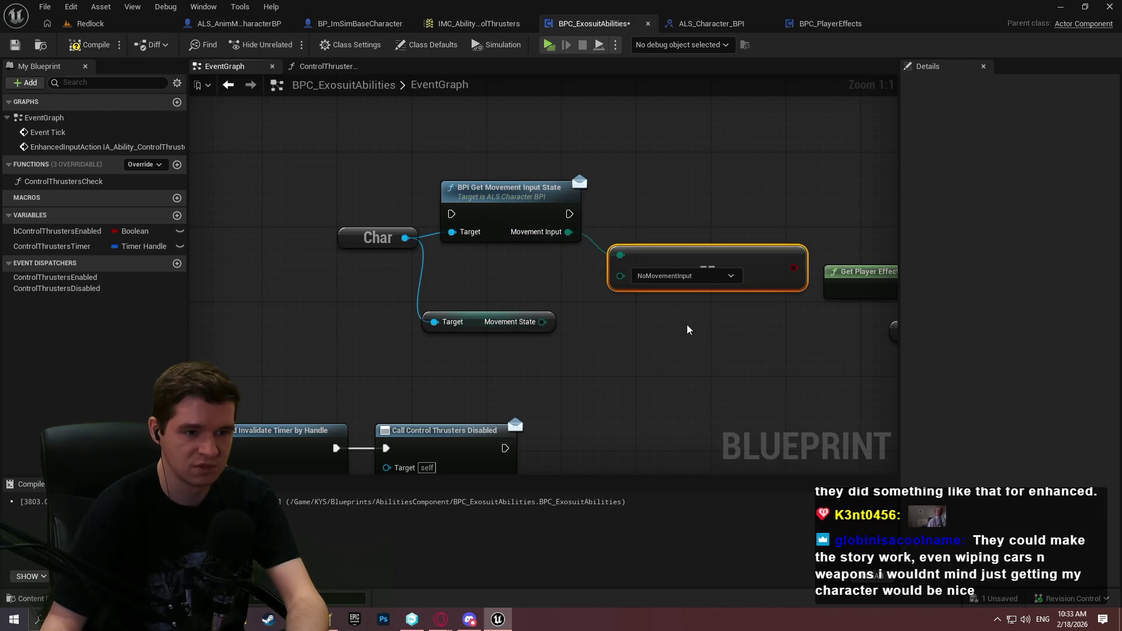
{"action": "left_click_drag", "start_coordinate": [700, 250], "coordinate": [683, 251]}
Add an equality check comparing Movement State against In Air
{"action": "left_click_drag", "start_coordinate": [437, 331], "coordinate": [564, 359]}
{"action": "type", "text": "="}
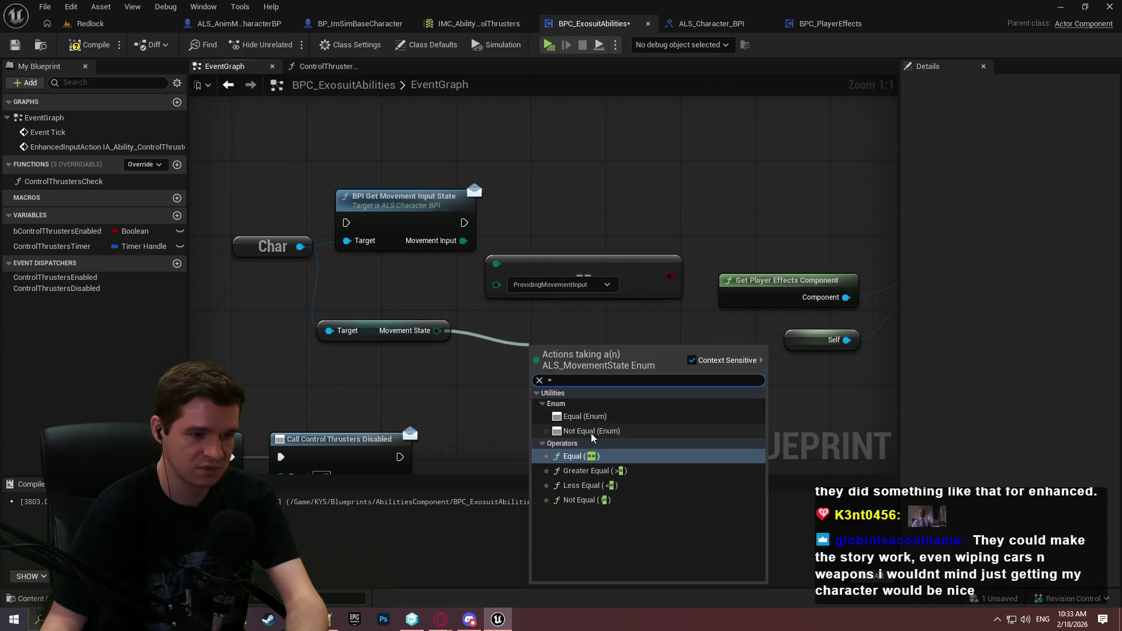
{"action": "left_click", "coordinate": [593, 432]}
{"action": "key", "text": "ctrl+z"}
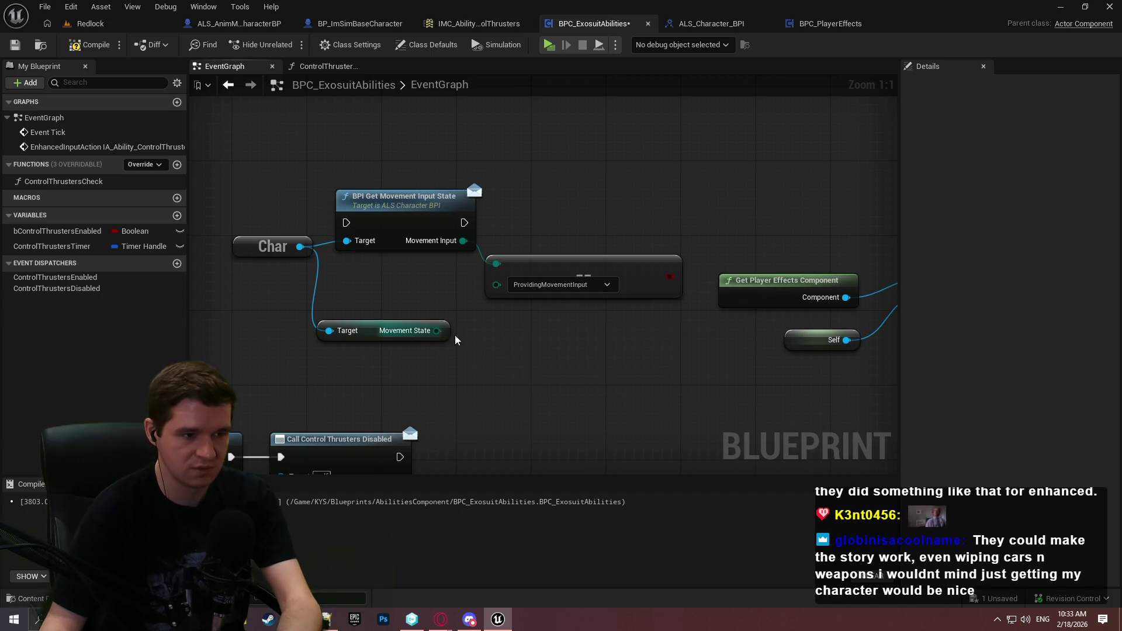
{"action": "left_click_drag", "start_coordinate": [437, 330], "coordinate": [476, 330]}
{"action": "left_click", "coordinate": [541, 438]}
{"action": "left_click", "coordinate": [549, 359]}
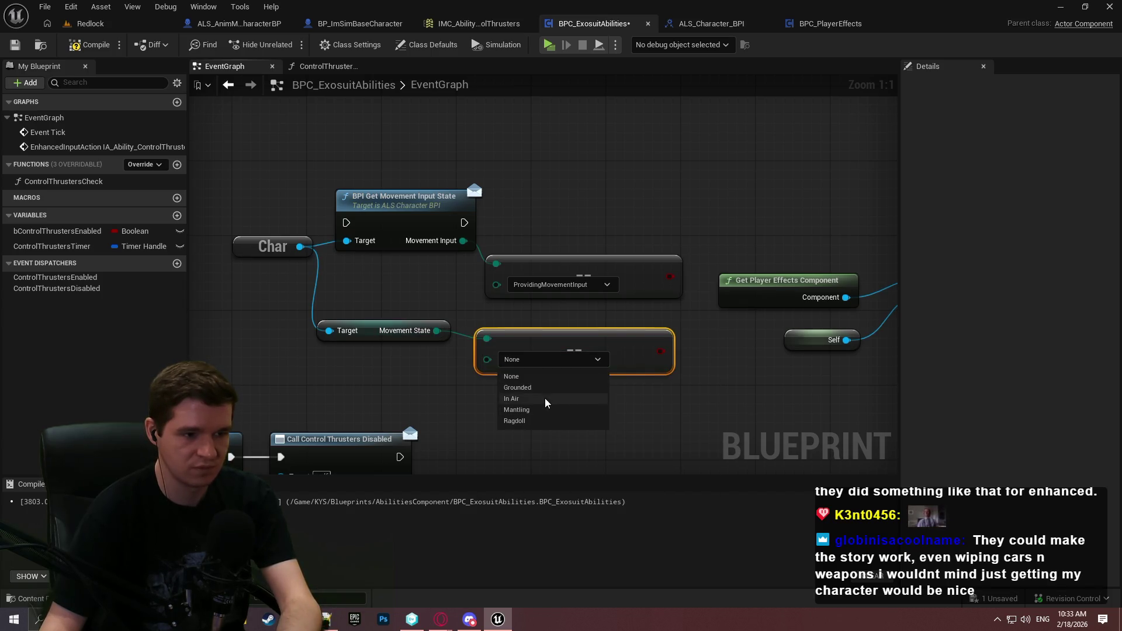
{"action": "left_click", "coordinate": [529, 399]}
{"action": "left_click_drag", "start_coordinate": [574, 350], "coordinate": [584, 332]}
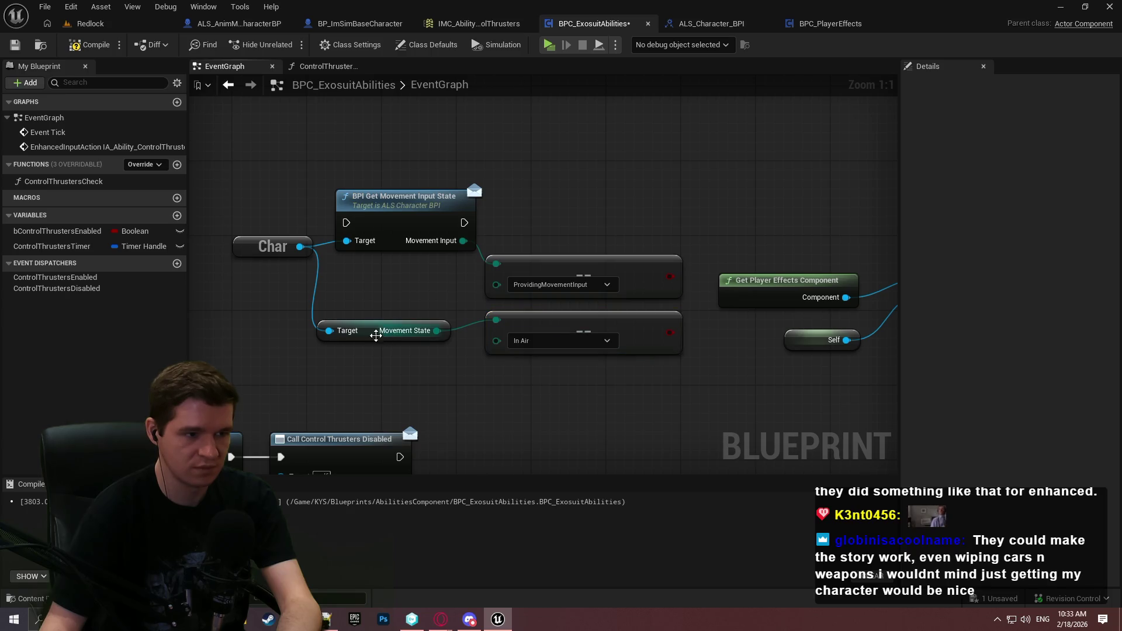
Reposition the Movement State getter and Char reference, then select both comparison nodes
{"action": "mouse_move", "coordinate": [377, 330]}
{"action": "left_mouse_down"}
{"action": "mouse_move", "coordinate": [405, 321]}
{"action": "mouse_move", "coordinate": [390, 320]}
{"action": "left_mouse_up"}
{"action": "left_click", "coordinate": [465, 277]}
{"action": "left_click", "coordinate": [374, 287]}
{"action": "left_click_drag", "start_coordinate": [309, 252], "coordinate": [303, 283]}
{"action": "scroll", "coordinate": [580, 254], "scroll_direction": "down", "scroll_amount": 3}
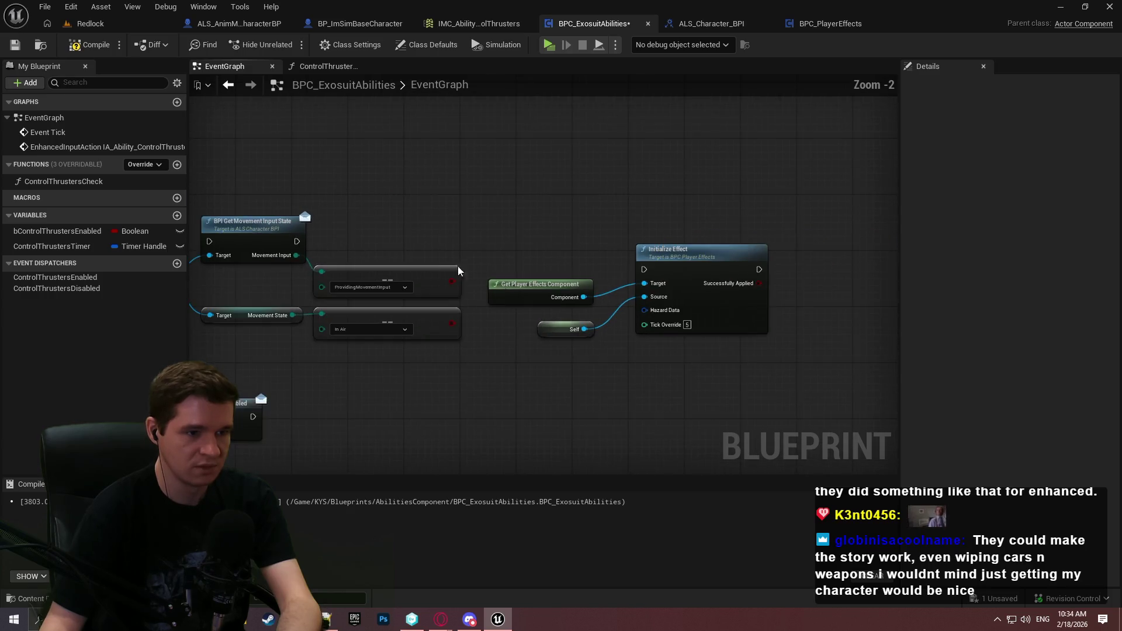
{"action": "mouse_move", "coordinate": [599, 357]}
{"action": "left_mouse_down"}
{"action": "mouse_move", "coordinate": [551, 329]}
{"action": "mouse_move", "coordinate": [549, 287]}
{"action": "left_mouse_up"}
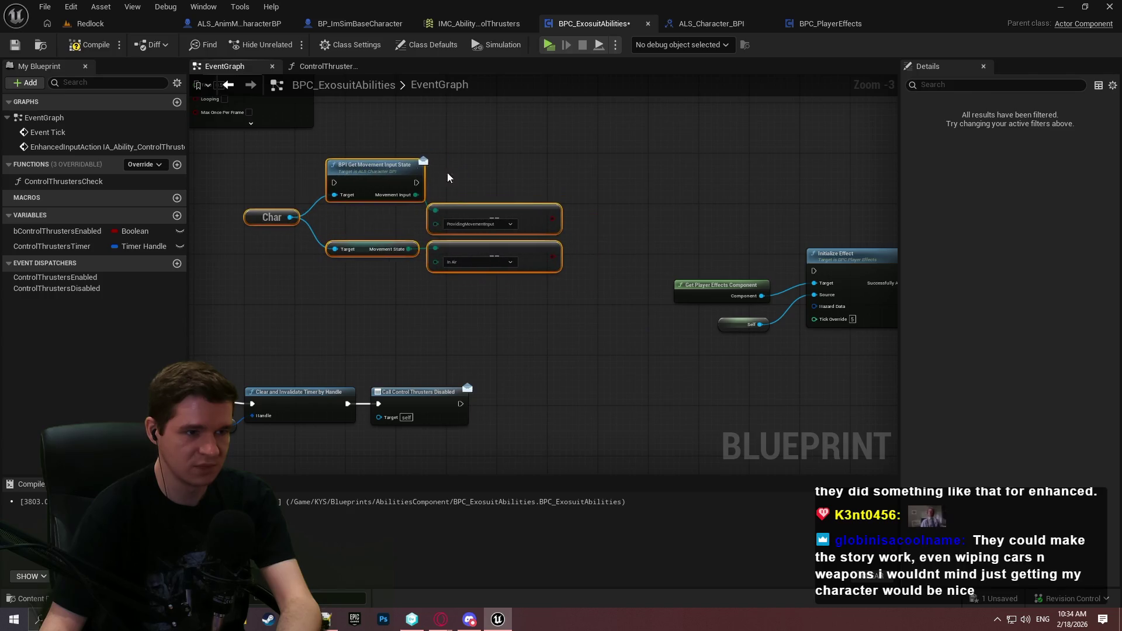
{"action": "left_click", "coordinate": [522, 170]}
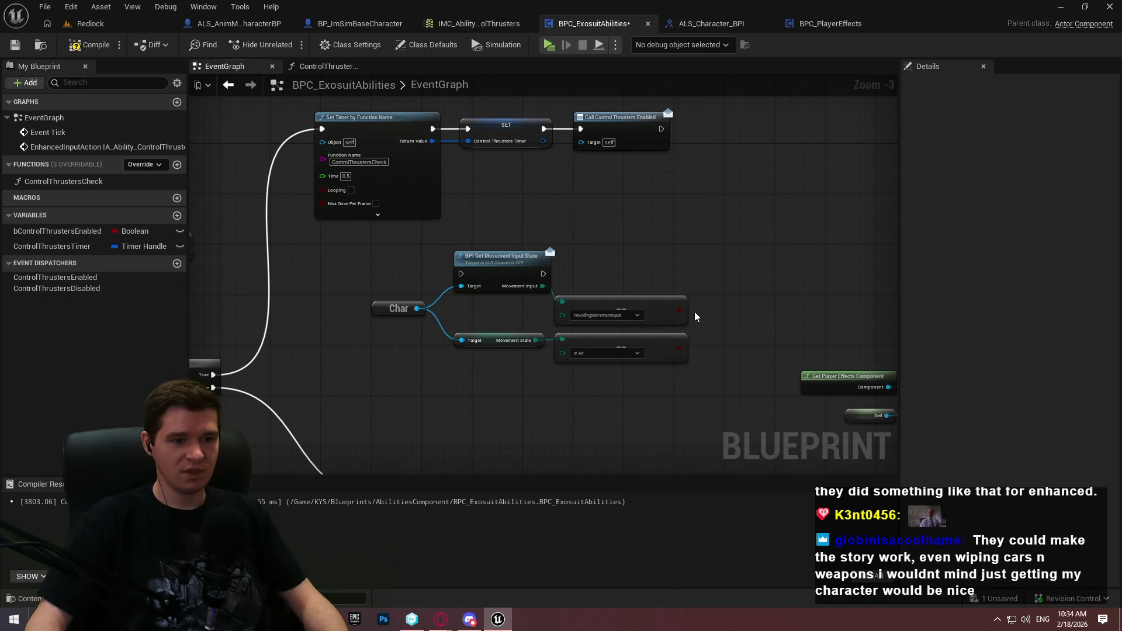
Combine the Movement Input and In Air comparison results in a new AND Boolean node
{"action": "scroll", "coordinate": [695, 317], "scroll_direction": "up", "scroll_amount": 2}
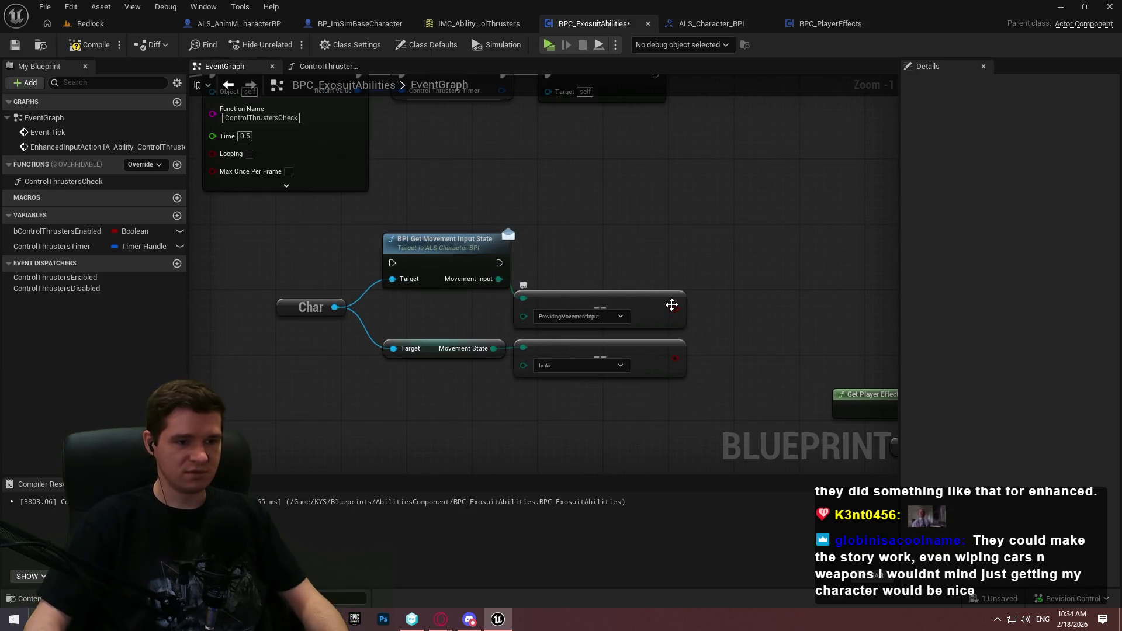
{"action": "left_click", "coordinate": [672, 304]}
{"action": "mouse_move", "coordinate": [675, 309]}
{"action": "left_mouse_down"}
{"action": "mouse_move", "coordinate": [725, 313]}
{"action": "mouse_move", "coordinate": [666, 354]}
{"action": "mouse_move", "coordinate": [677, 359]}
{"action": "left_mouse_up"}
{"action": "type", "text": "and"}
{"action": "left_click", "coordinate": [777, 366]}
{"action": "left_click_drag", "start_coordinate": [749, 324], "coordinate": [747, 332]}
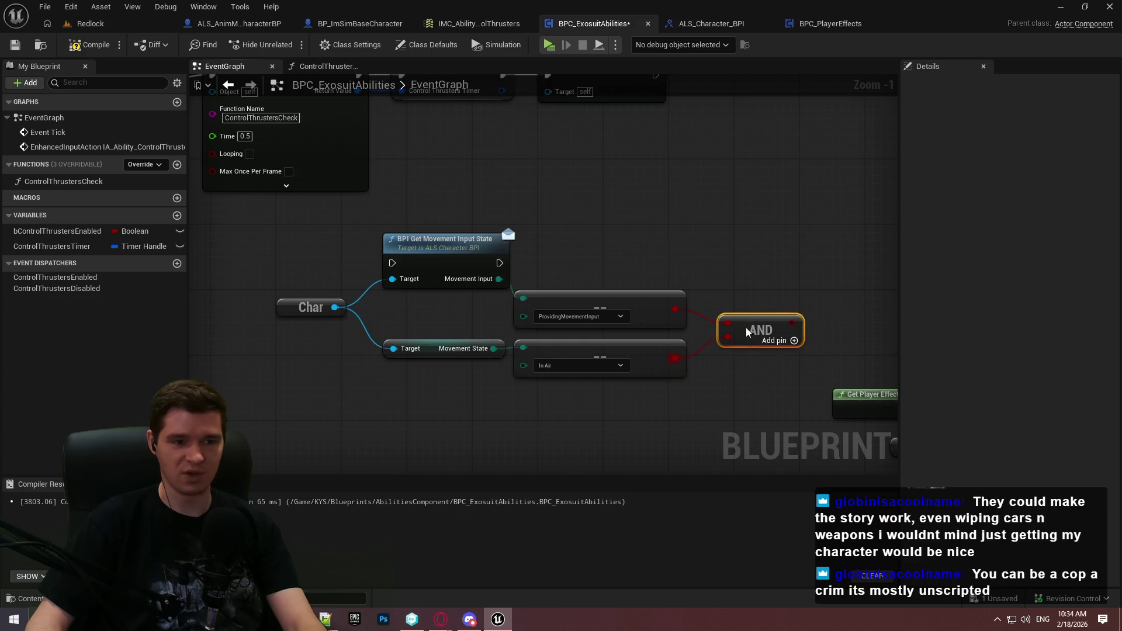
{"action": "left_click", "coordinate": [760, 385]}
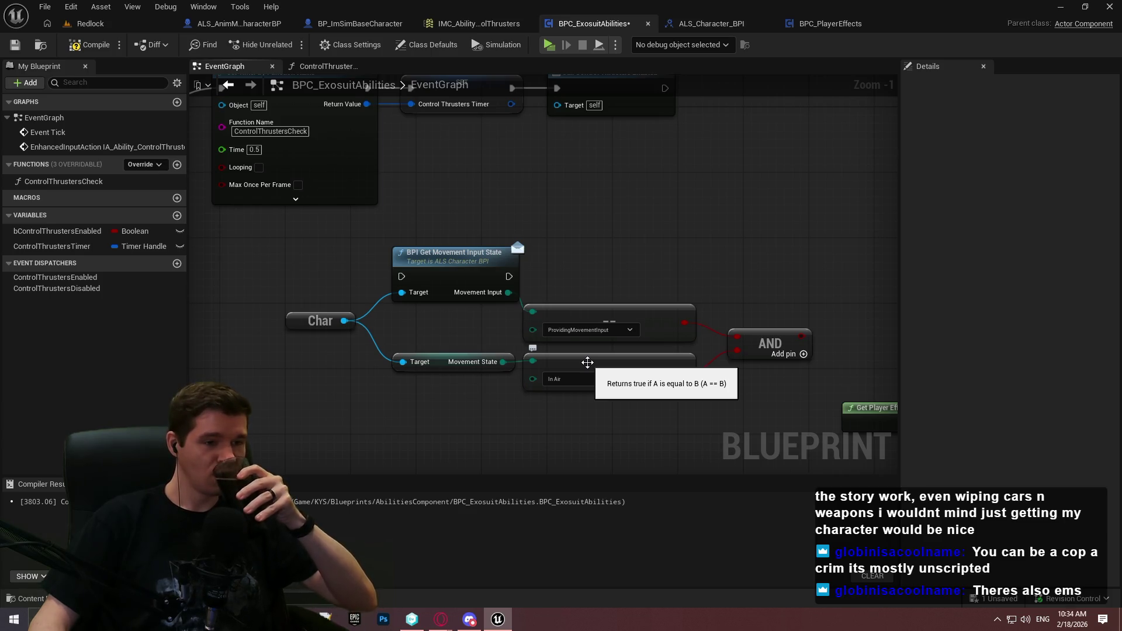
Add a Branch right of the AND node and wire the AND result into its Condition
{"action": "left_click_drag", "start_coordinate": [770, 344], "coordinate": [747, 344]}
{"action": "left_click", "coordinate": [737, 282]}
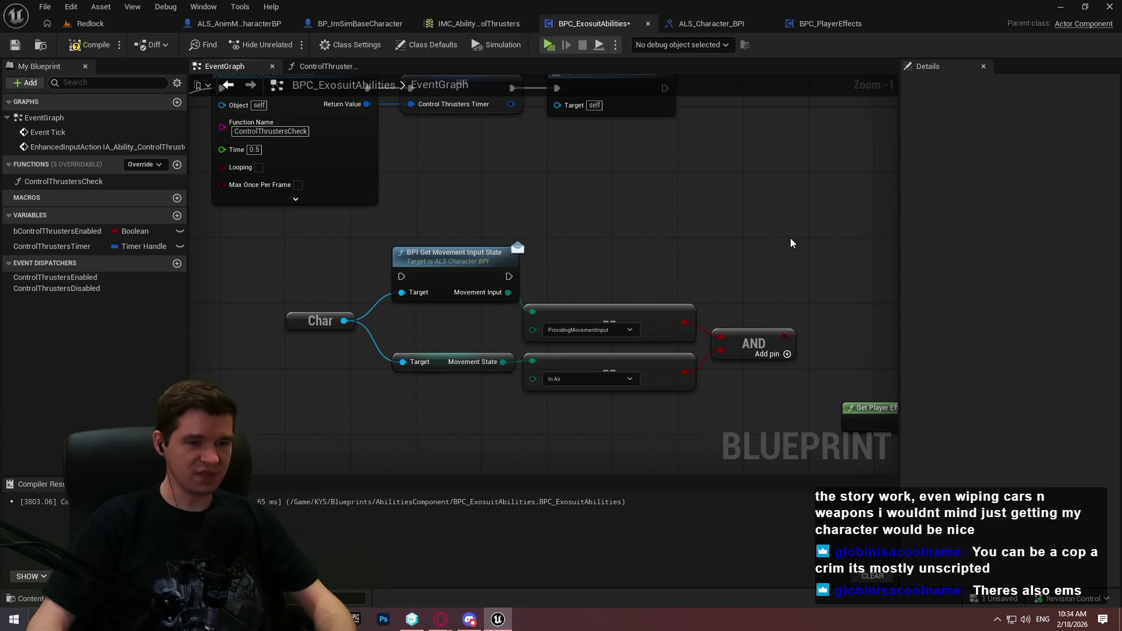
{"action": "left_click", "coordinate": [816, 264]}
{"action": "left_click", "coordinate": [815, 318]}
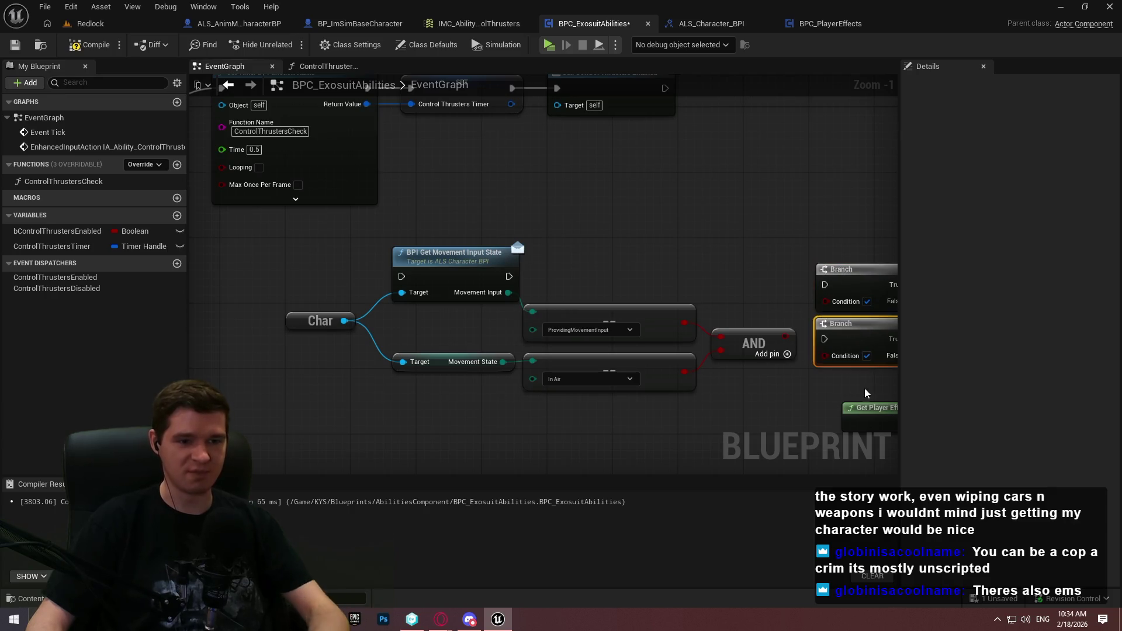
{"action": "key", "text": "Delete"}
{"action": "left_click_drag", "start_coordinate": [830, 300], "coordinate": [785, 336]}
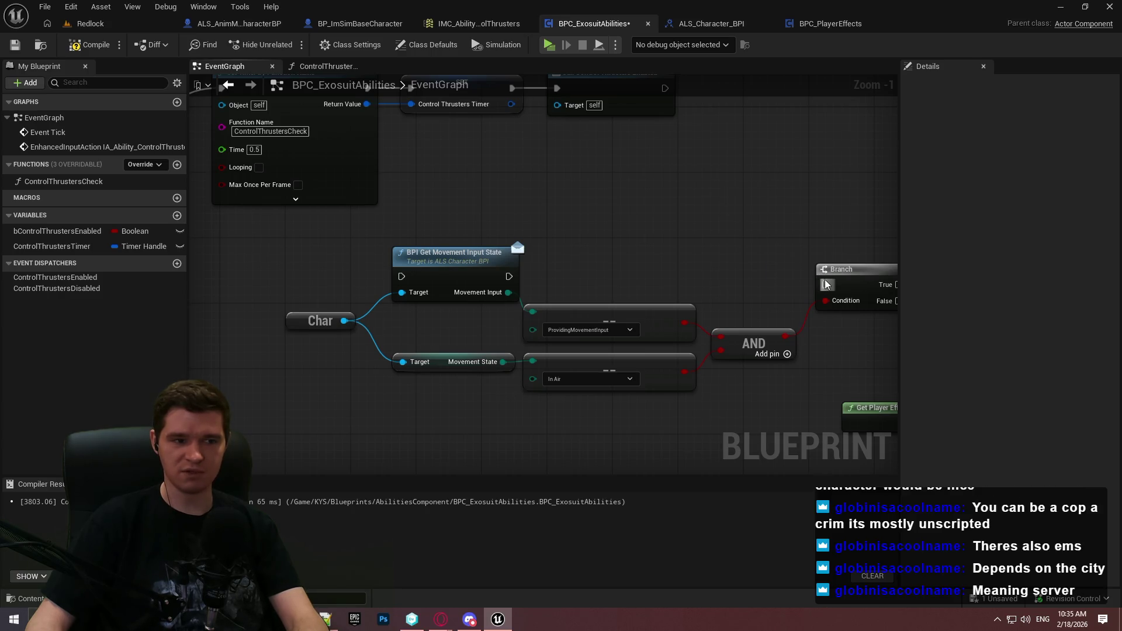
Run the Branch after Get Movement Input State, aligning it and the comparison nodes
{"action": "mouse_move", "coordinate": [826, 284]}
{"action": "left_mouse_down"}
{"action": "mouse_move", "coordinate": [580, 290]}
{"action": "mouse_move", "coordinate": [508, 276]}
{"action": "left_mouse_up"}
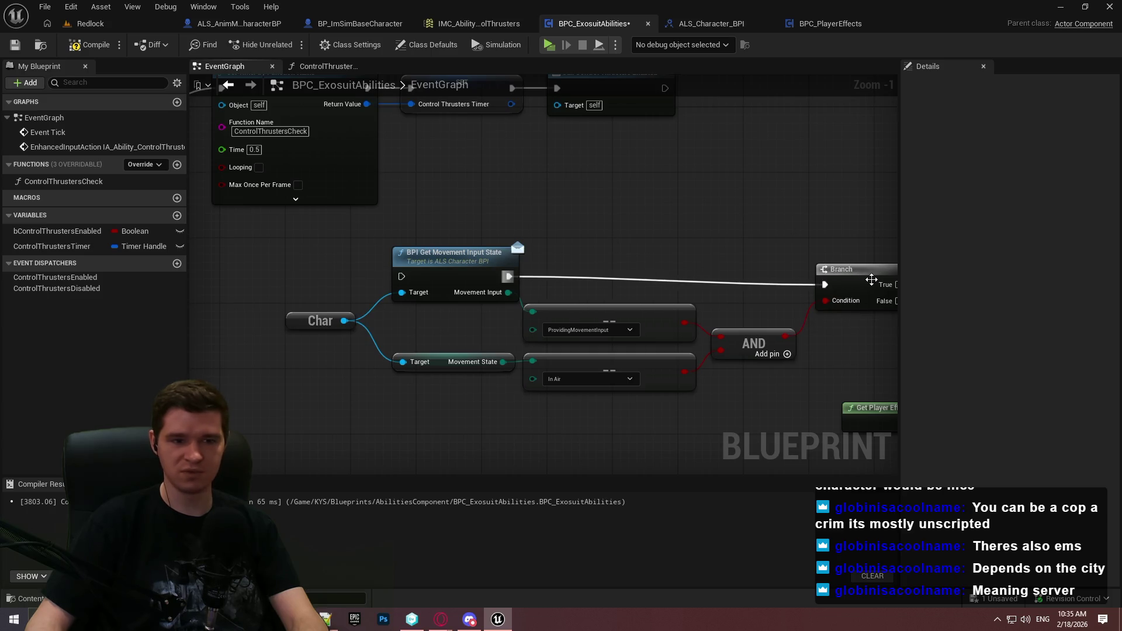
{"action": "left_click_drag", "start_coordinate": [871, 280], "coordinate": [869, 267]}
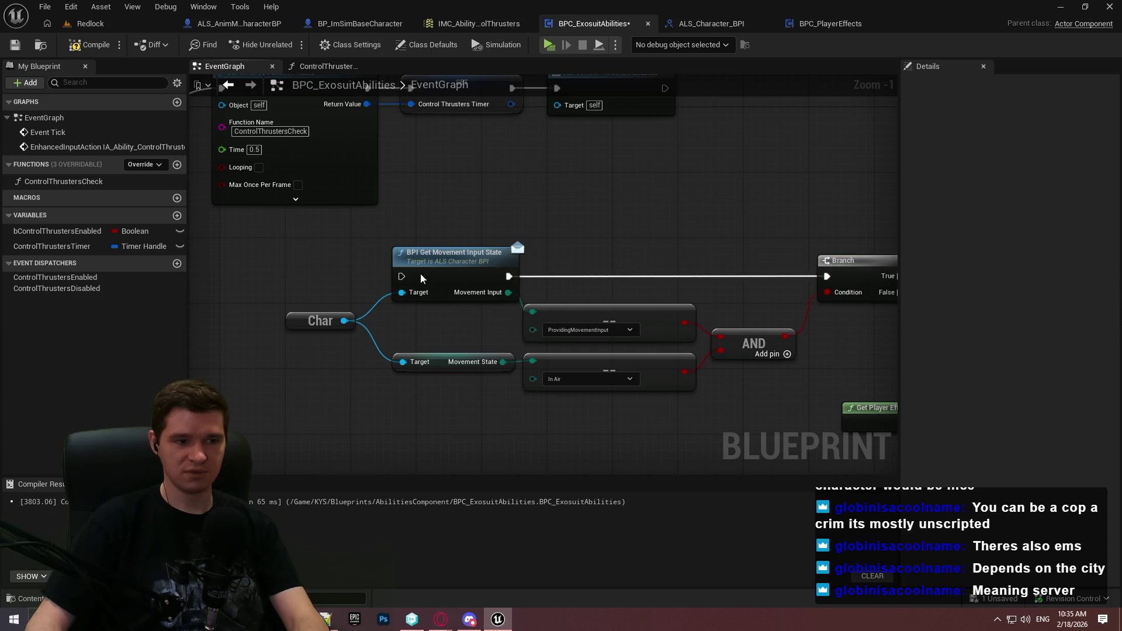
{"action": "left_click", "coordinate": [564, 352]}
{"action": "left_click", "coordinate": [594, 329], "text": "shift"}
{"action": "left_click_drag", "start_coordinate": [601, 317], "coordinate": [604, 316]}
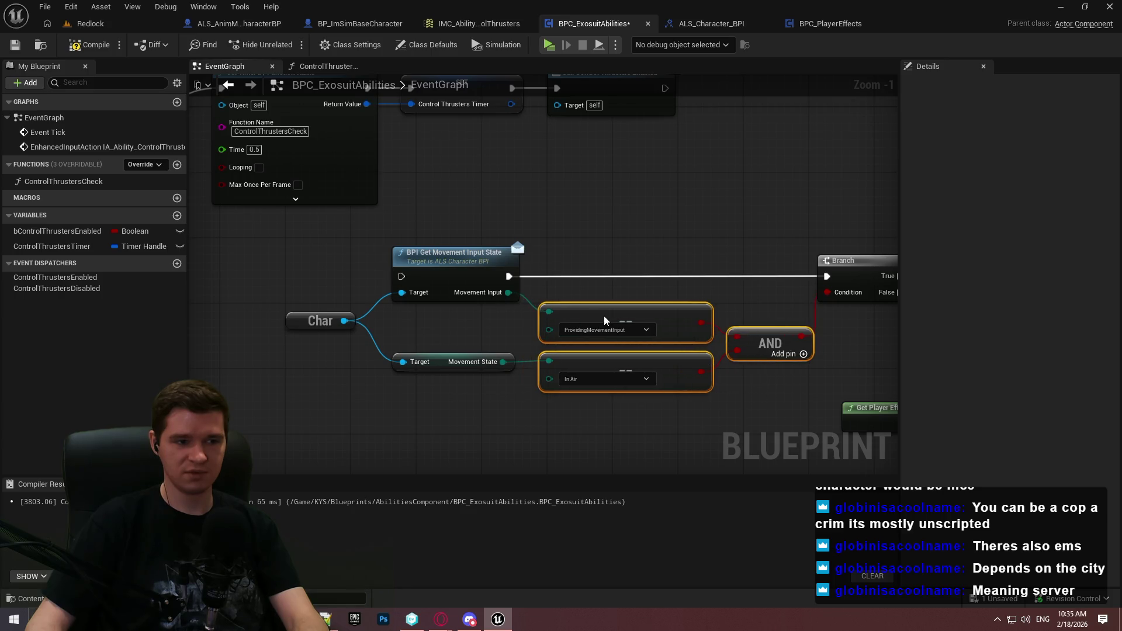
{"action": "left_click", "coordinate": [585, 294]}
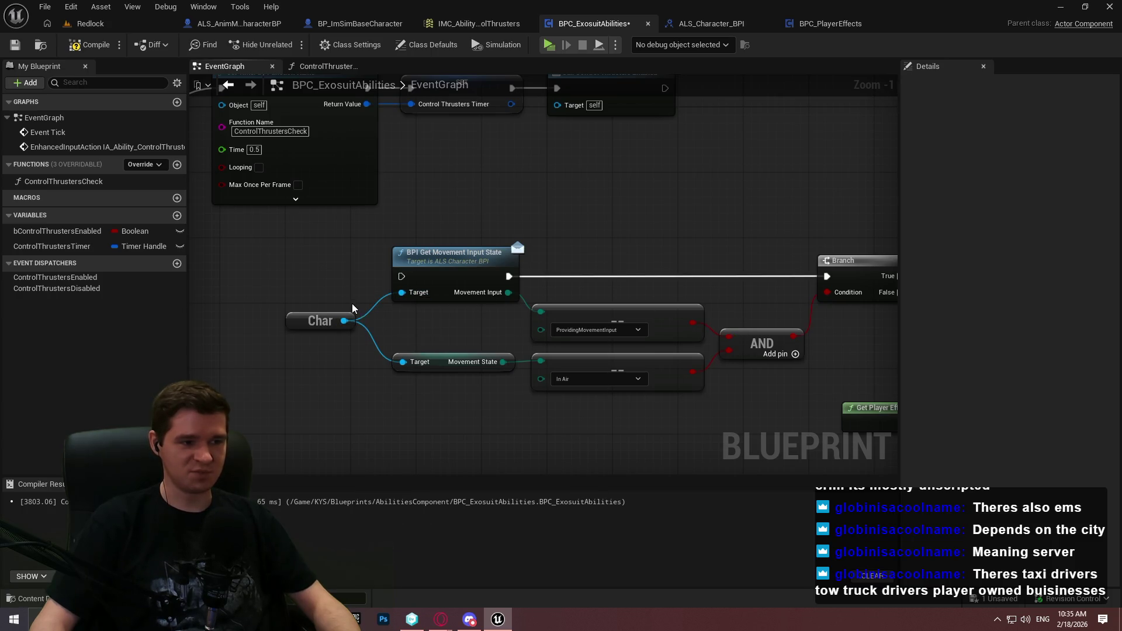
Move the Char reference and the movement-check group beneath the Initialize Effect nodes
{"action": "left_click_drag", "start_coordinate": [353, 320], "coordinate": [361, 320]}
{"action": "scroll", "coordinate": [417, 273], "scroll_direction": "down", "scroll_amount": 2}
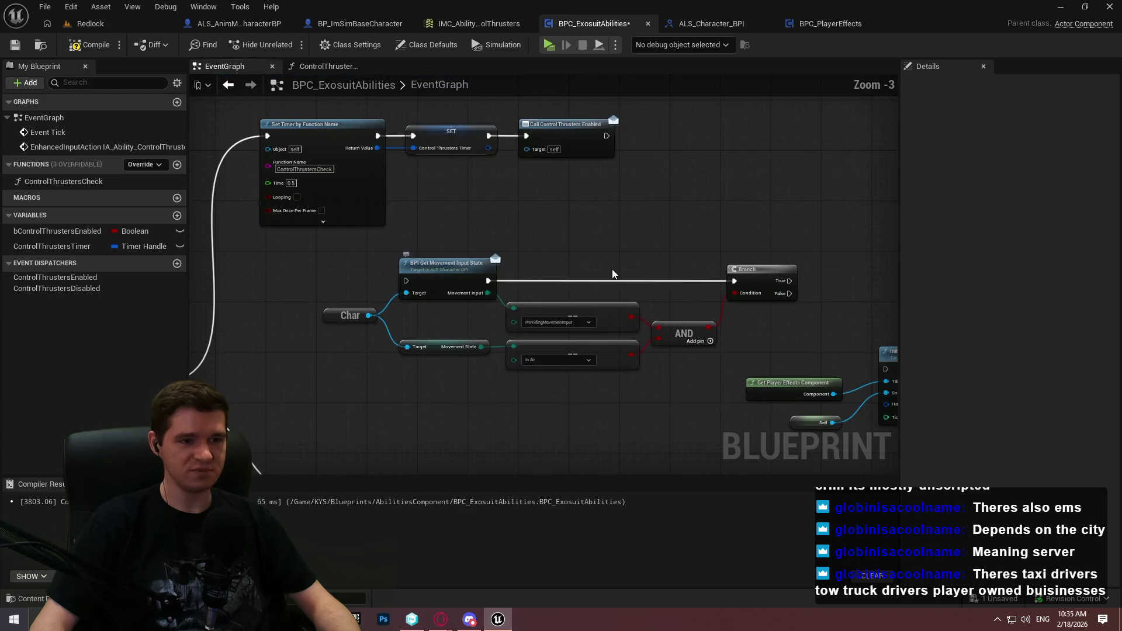
{"action": "left_click_drag", "start_coordinate": [272, 249], "coordinate": [300, 262]}
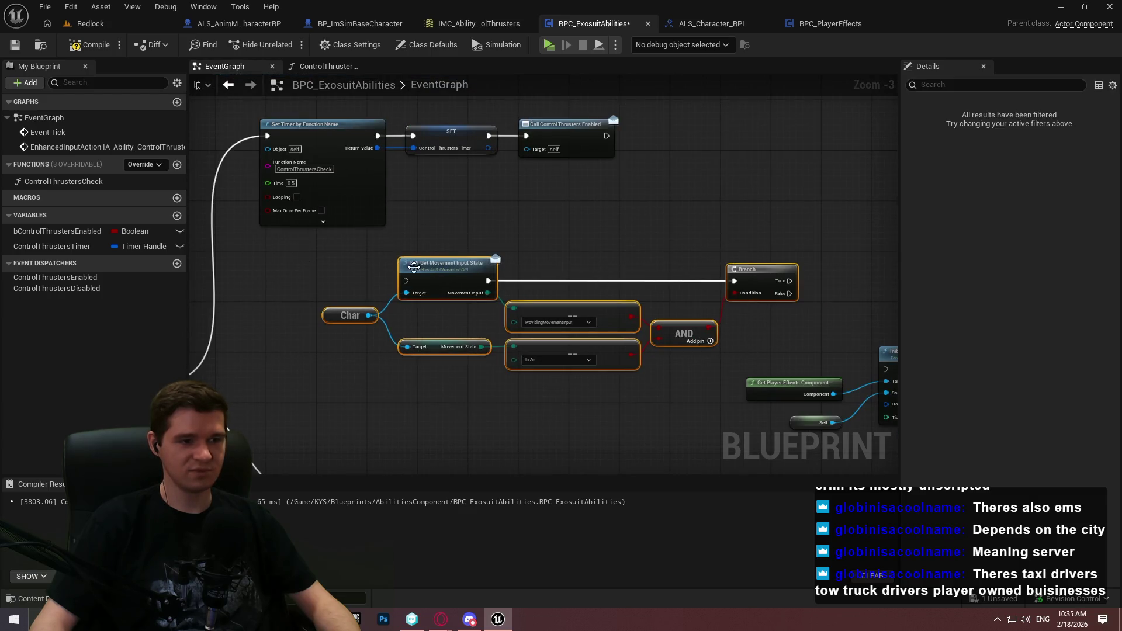
{"action": "mouse_move", "coordinate": [414, 266]}
{"action": "left_mouse_down"}
{"action": "mouse_move", "coordinate": [711, 162]}
{"action": "mouse_move", "coordinate": [1062, 214]}
{"action": "mouse_move", "coordinate": [764, 301]}
{"action": "mouse_move", "coordinate": [594, 166]}
{"action": "mouse_move", "coordinate": [699, 196]}
{"action": "mouse_move", "coordinate": [665, 188]}
{"action": "mouse_move", "coordinate": [595, 255]}
{"action": "mouse_move", "coordinate": [644, 237]}
{"action": "left_mouse_up"}
{"action": "left_click", "coordinate": [550, 221]}
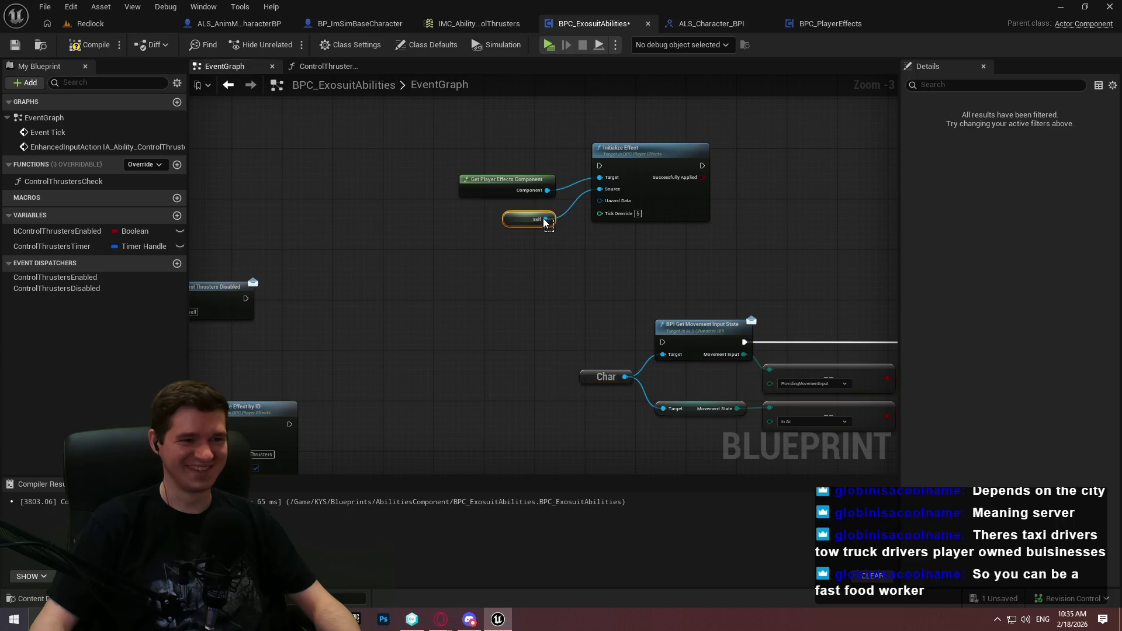
Nudge the Self node slightly upward beside Initialize Effect
{"action": "left_click_drag", "start_coordinate": [553, 223], "coordinate": [553, 216]}
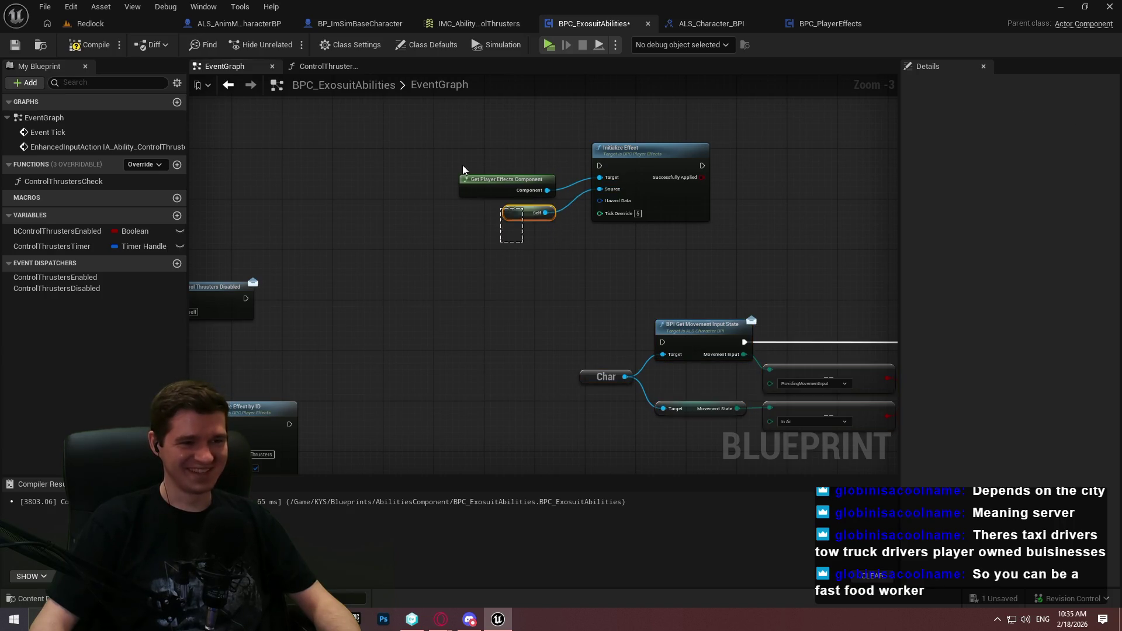
{"action": "left_click", "coordinate": [573, 243]}
{"action": "scroll", "coordinate": [575, 234], "scroll_direction": "up", "scroll_amount": 3}
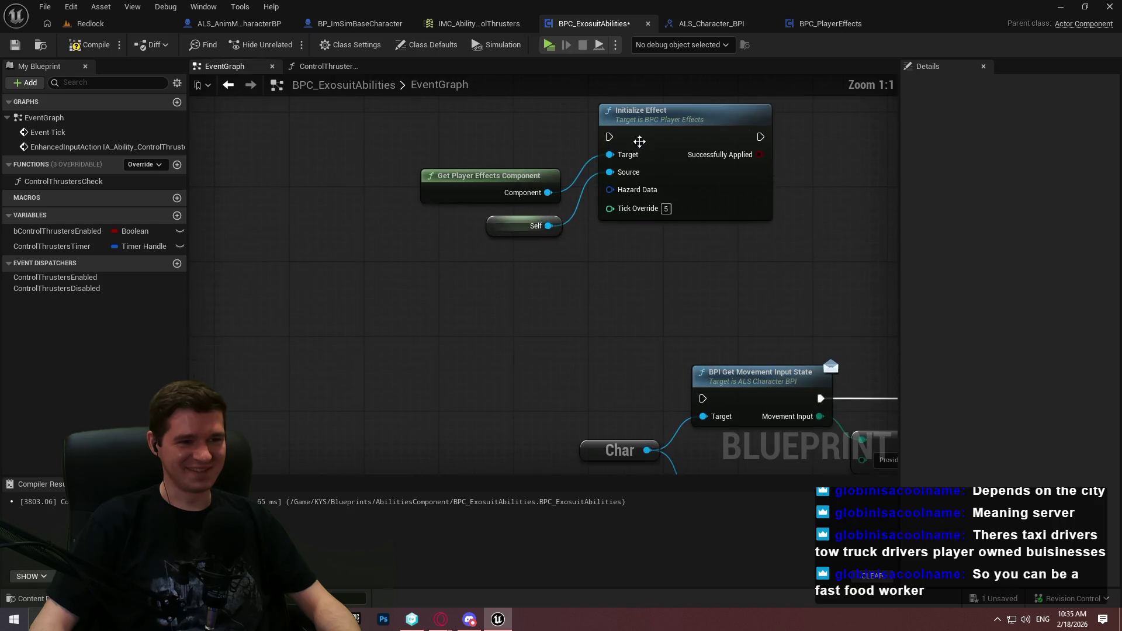
{"action": "left_click", "coordinate": [654, 150]}
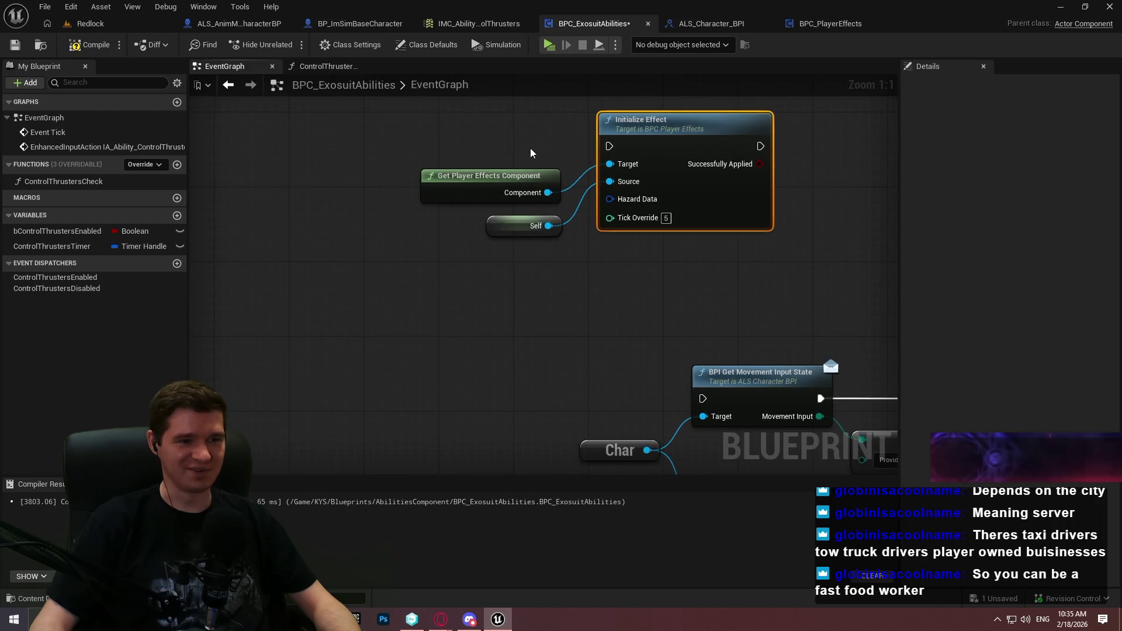
{"action": "left_click", "coordinate": [576, 224]}
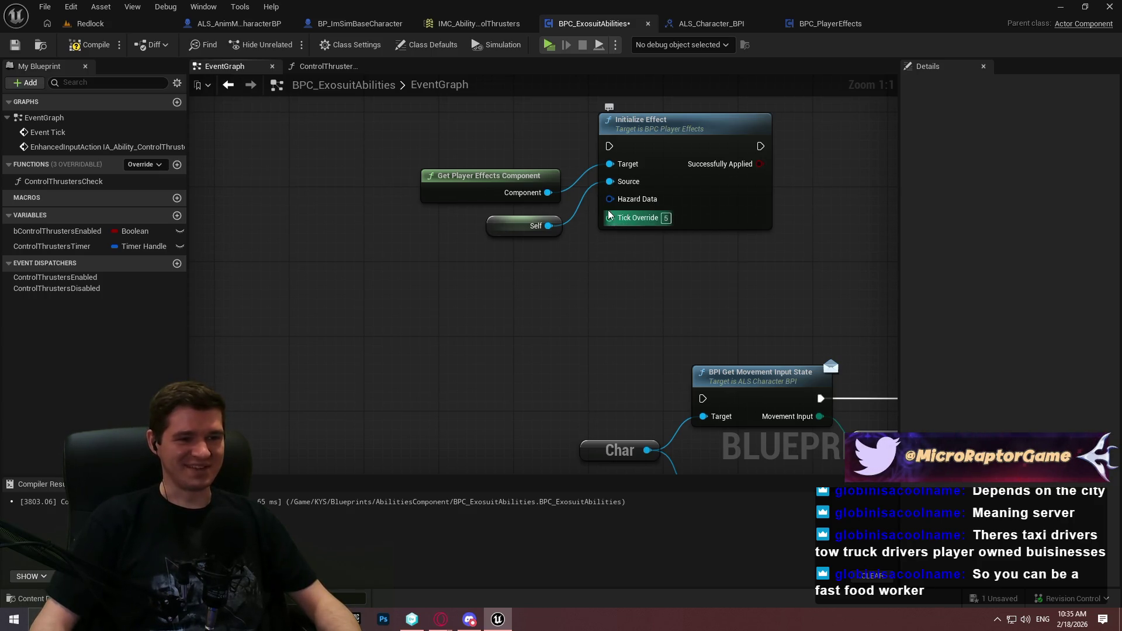
Attach a Break ST Player Effect node to Initialize Effect's Hazard Data pin
{"action": "scroll", "coordinate": [660, 307], "scroll_direction": "down", "scroll_amount": 4}
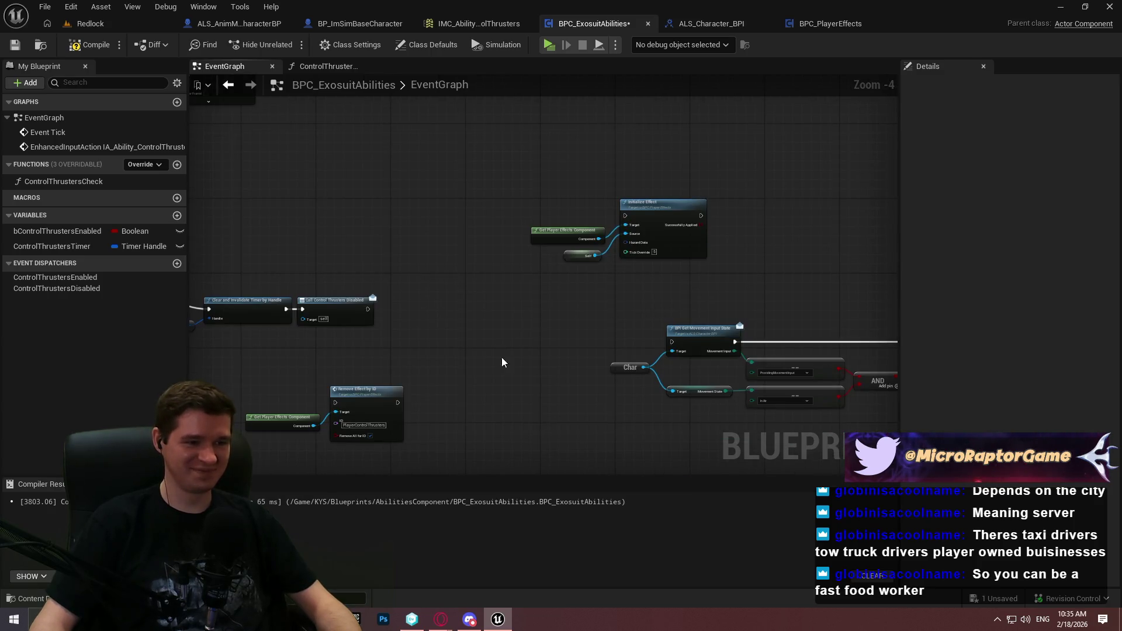
{"action": "mouse_move", "coordinate": [626, 264]}
{"action": "left_mouse_down"}
{"action": "mouse_move", "coordinate": [621, 289]}
{"action": "mouse_move", "coordinate": [741, 321]}
{"action": "mouse_move", "coordinate": [997, 347]}
{"action": "left_mouse_up"}
{"action": "scroll", "coordinate": [475, 194], "scroll_direction": "up", "scroll_amount": 4}
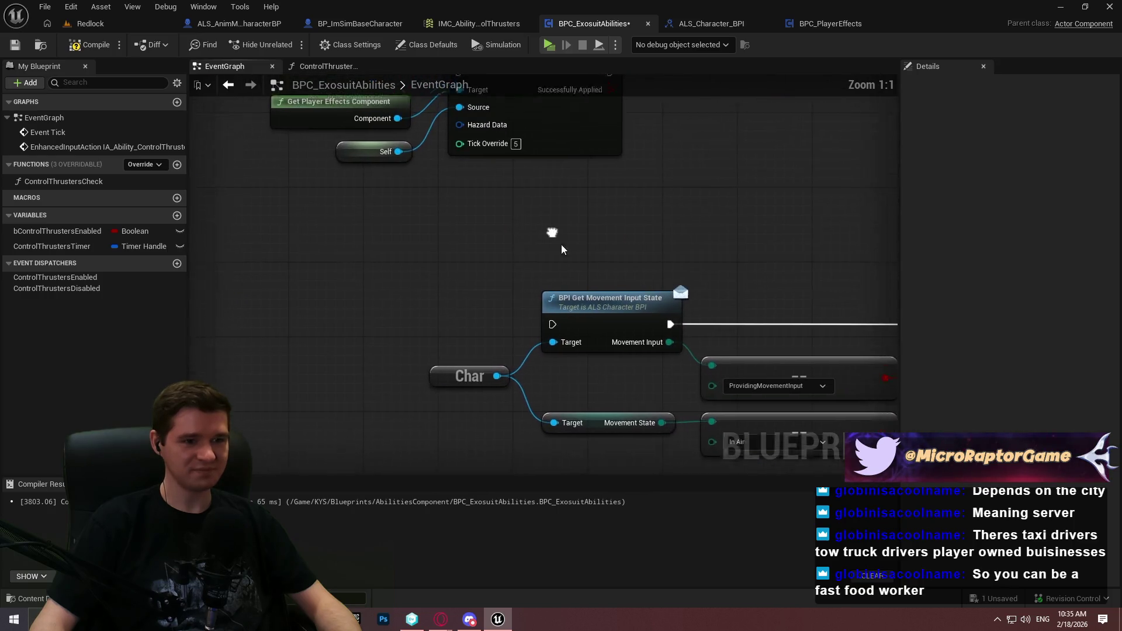
{"action": "left_click_drag", "start_coordinate": [561, 244], "coordinate": [487, 229]}
{"action": "scroll", "coordinate": [487, 229], "scroll_direction": "down", "scroll_amount": 2}
{"action": "mouse_move", "coordinate": [438, 421]}
{"action": "left_mouse_down"}
{"action": "mouse_move", "coordinate": [865, 408]}
{"action": "mouse_move", "coordinate": [857, 265]}
{"action": "left_mouse_up"}
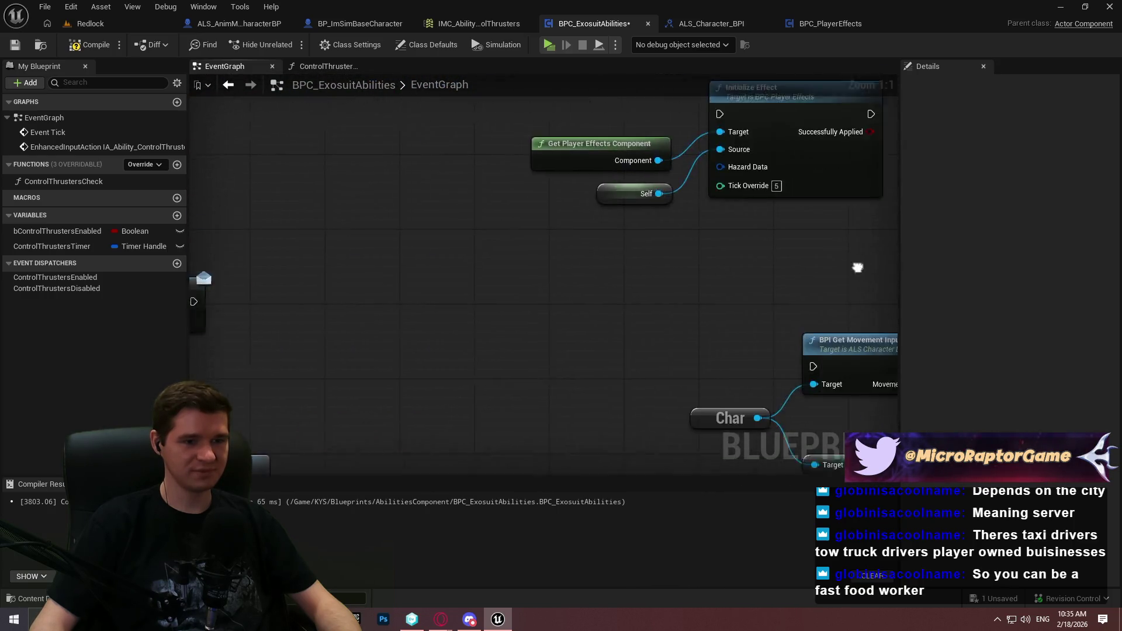
{"action": "scroll", "coordinate": [571, 327], "scroll_direction": "up", "scroll_amount": 2}
{"action": "scroll", "coordinate": [571, 327], "scroll_direction": "down", "scroll_amount": 5}
{"action": "left_click_drag", "start_coordinate": [434, 306], "coordinate": [708, 237]}
{"action": "scroll", "coordinate": [708, 237], "scroll_direction": "up", "scroll_amount": 3}
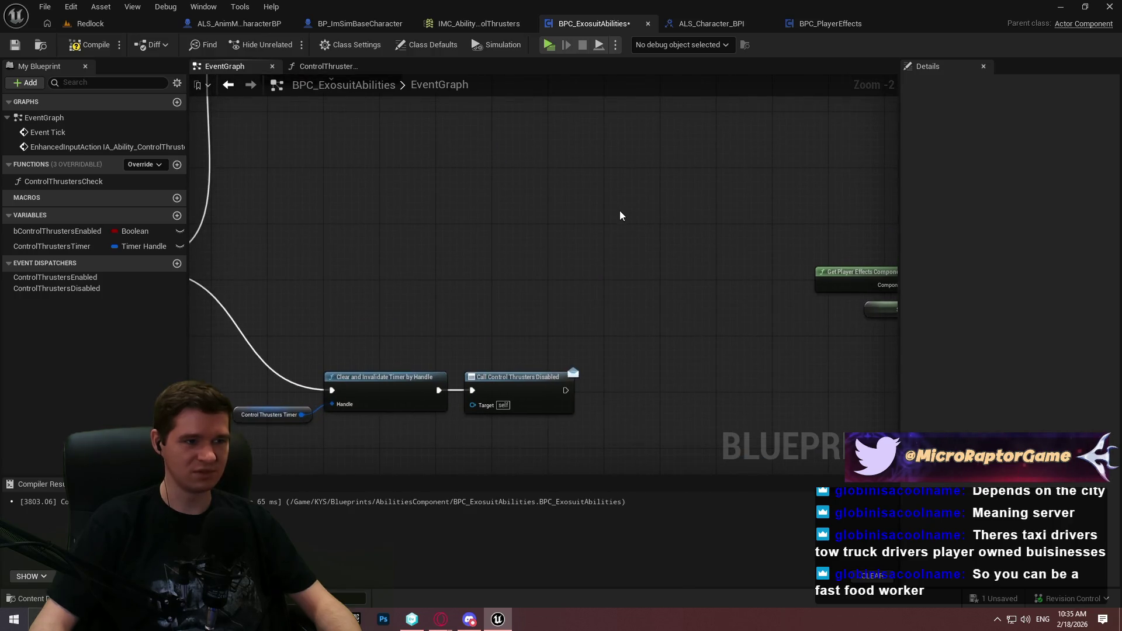
{"action": "scroll", "coordinate": [598, 203], "scroll_direction": "down", "scroll_amount": 3}
{"action": "scroll", "coordinate": [598, 202], "scroll_direction": "up", "scroll_amount": 1}
{"action": "mouse_move", "coordinate": [597, 202]}
{"action": "left_mouse_down"}
{"action": "mouse_move", "coordinate": [608, 205]}
{"action": "mouse_move", "coordinate": [600, 227]}
{"action": "mouse_move", "coordinate": [567, 216]}
{"action": "left_mouse_up"}
{"action": "left_click_drag", "start_coordinate": [719, 250], "coordinate": [696, 326]}
{"action": "left_click", "coordinate": [753, 416]}
{"action": "scroll", "coordinate": [718, 315], "scroll_direction": "up", "scroll_amount": 2}
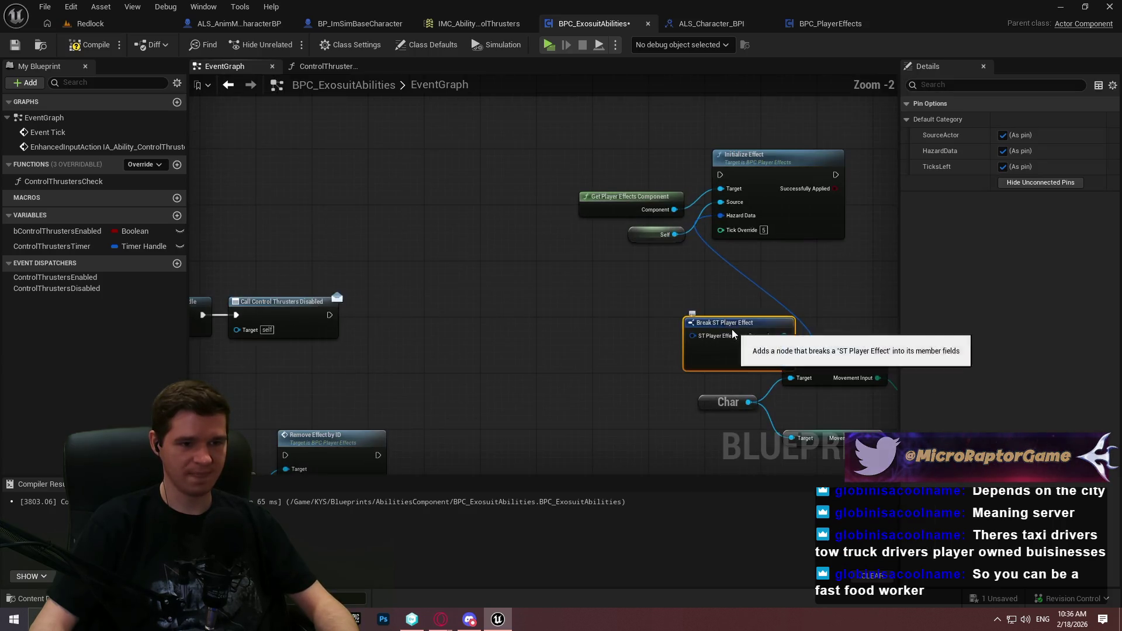
Replace the Break node with an expanded Make ST Hazard Config feeding Hazard Data
{"action": "key", "text": "Delete"}
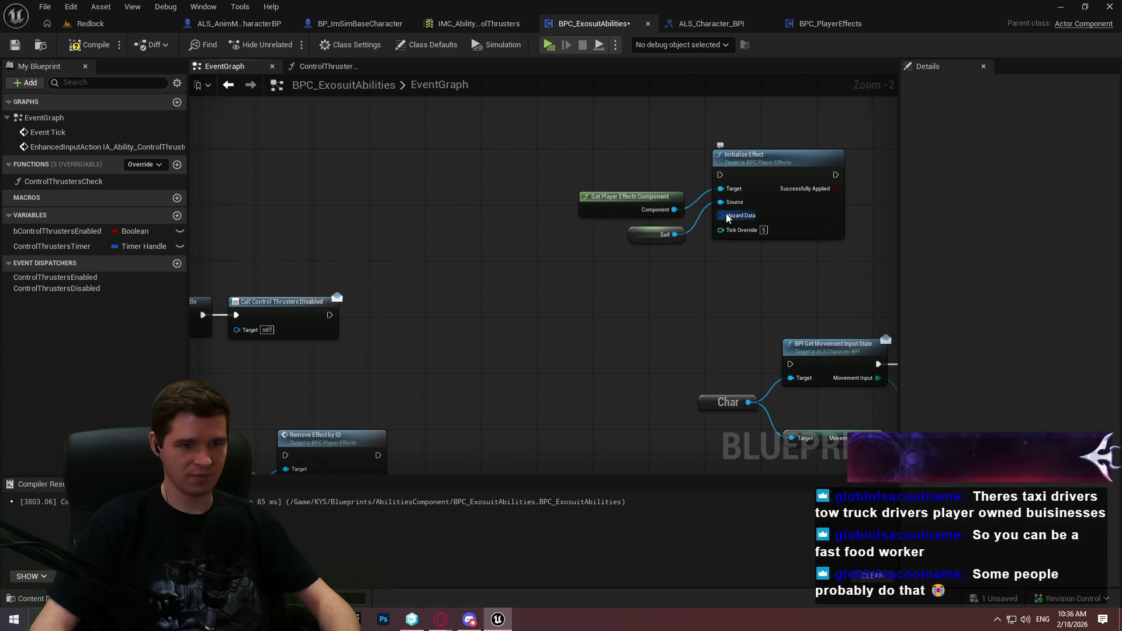
{"action": "mouse_move", "coordinate": [722, 216]}
{"action": "left_mouse_down"}
{"action": "mouse_move", "coordinate": [661, 308]}
{"action": "mouse_move", "coordinate": [640, 280]}
{"action": "mouse_move", "coordinate": [587, 256]}
{"action": "left_mouse_up"}
{"action": "left_click", "coordinate": [740, 360]}
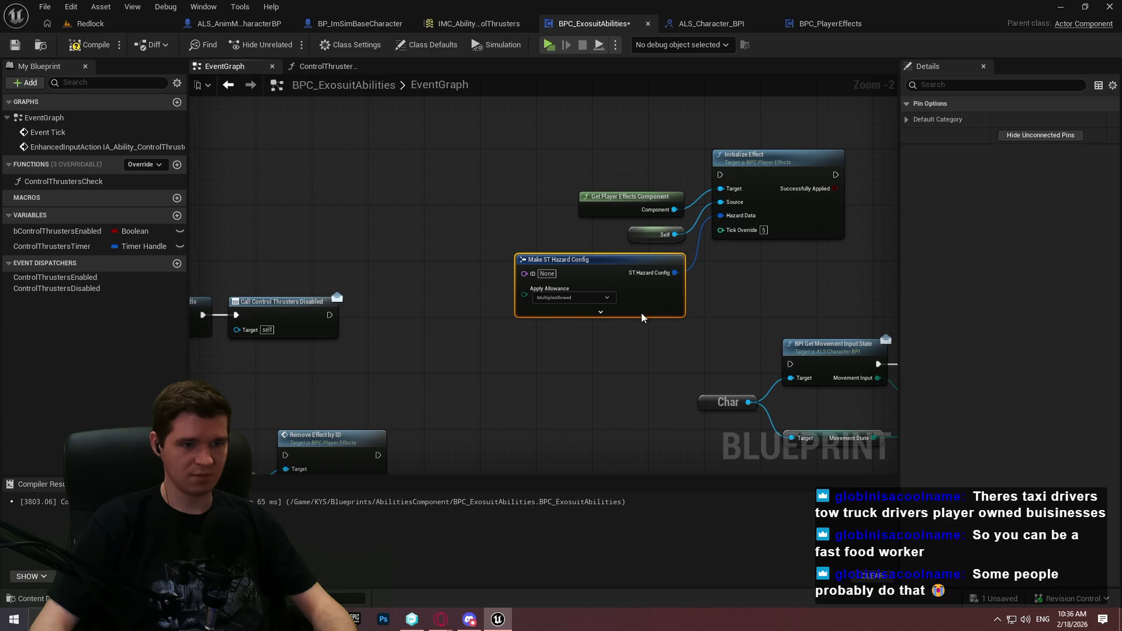
{"action": "left_click", "coordinate": [600, 311]}
{"action": "left_click_drag", "start_coordinate": [501, 361], "coordinate": [577, 332]}
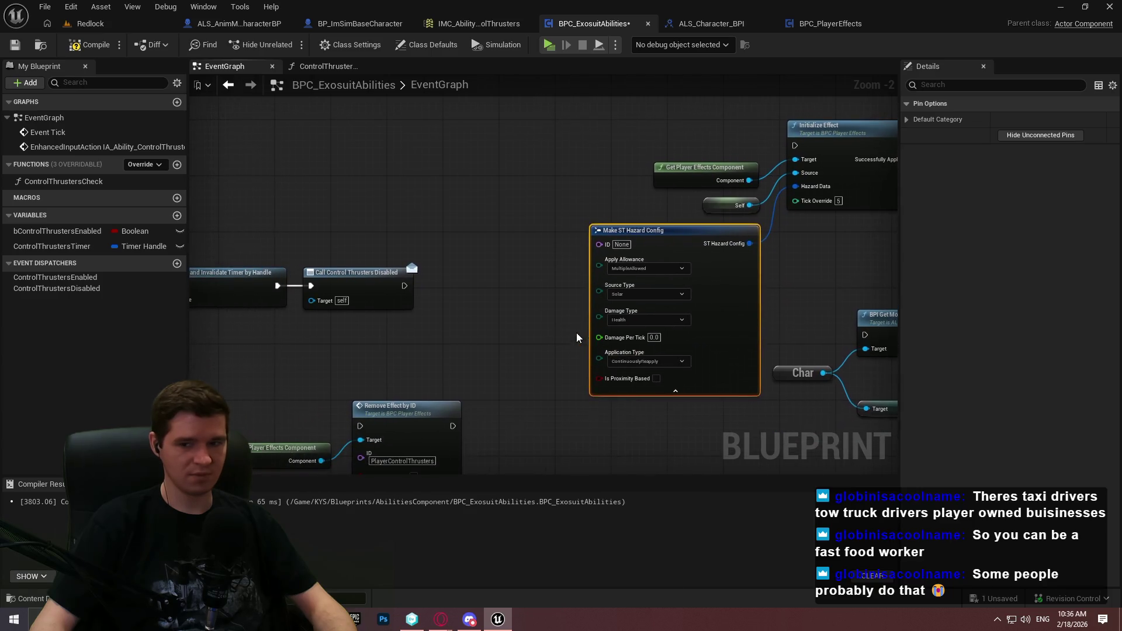
{"action": "left_click", "coordinate": [549, 296]}
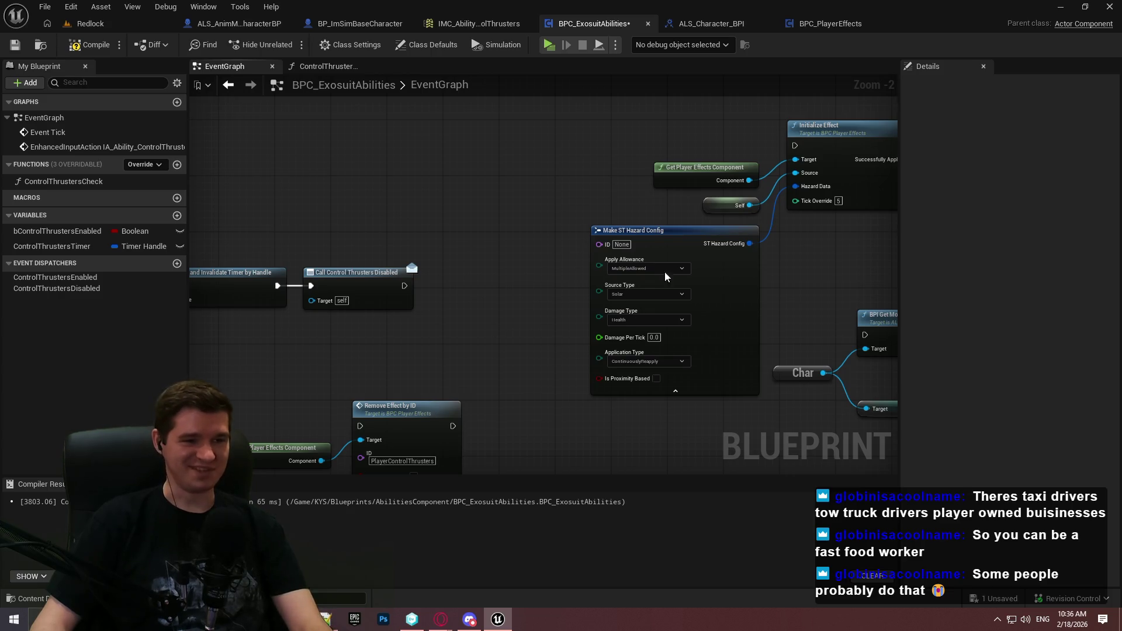
Configure the hazard: ID PlayerControlThrusters, OnePerID, Solar source, Hydrogen damage, -0.01 per tick
{"action": "left_click", "coordinate": [402, 461]}
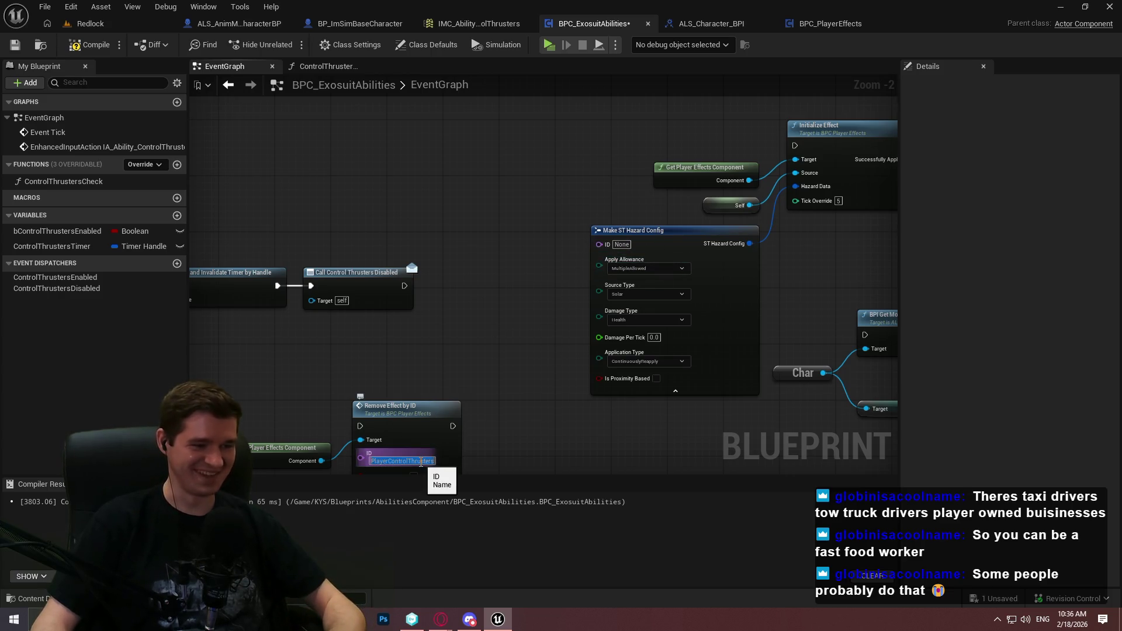
{"action": "left_click", "coordinate": [621, 245]}
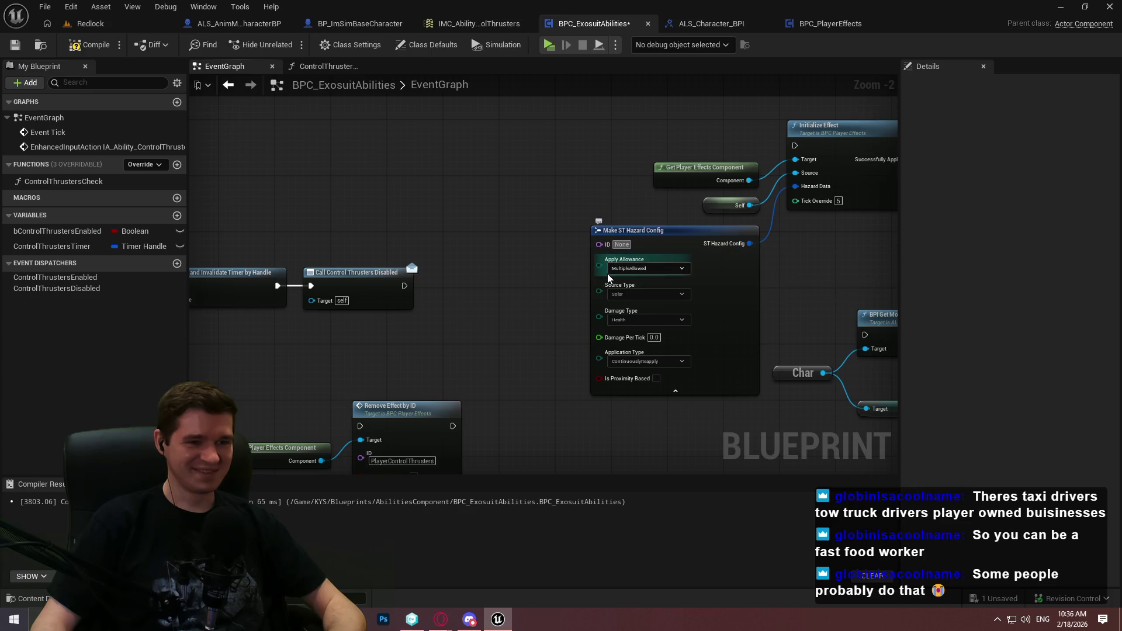
{"action": "type", "text": "PlayerControlThrusters"}
{"action": "scroll", "coordinate": [627, 315], "scroll_direction": "up", "scroll_amount": 2}
{"action": "left_click", "coordinate": [655, 260]}
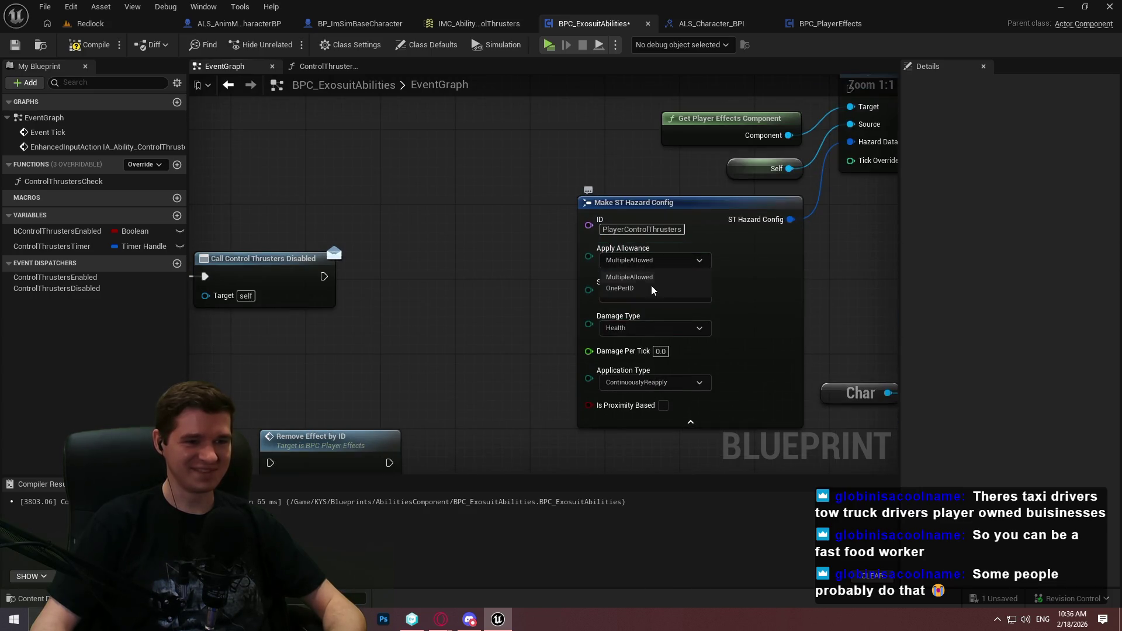
{"action": "left_click", "coordinate": [643, 289]}
{"action": "left_click", "coordinate": [642, 328]}
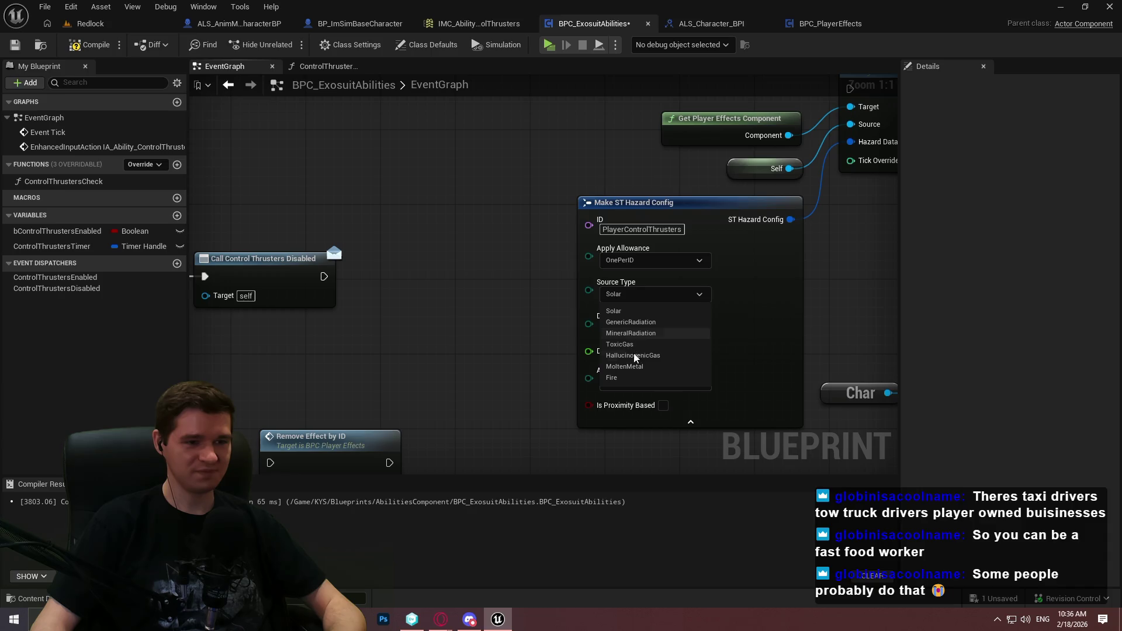
{"action": "left_click", "coordinate": [628, 312]}
{"action": "left_click", "coordinate": [643, 328]}
{"action": "left_click", "coordinate": [620, 367]}
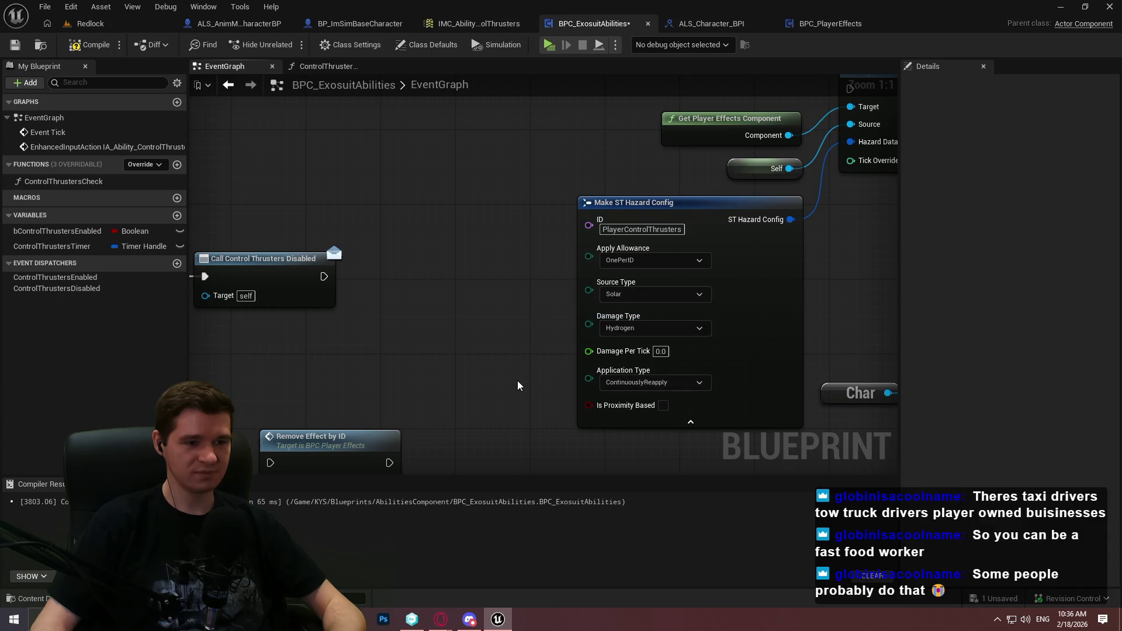
{"action": "key", "text": "BackSpace"}
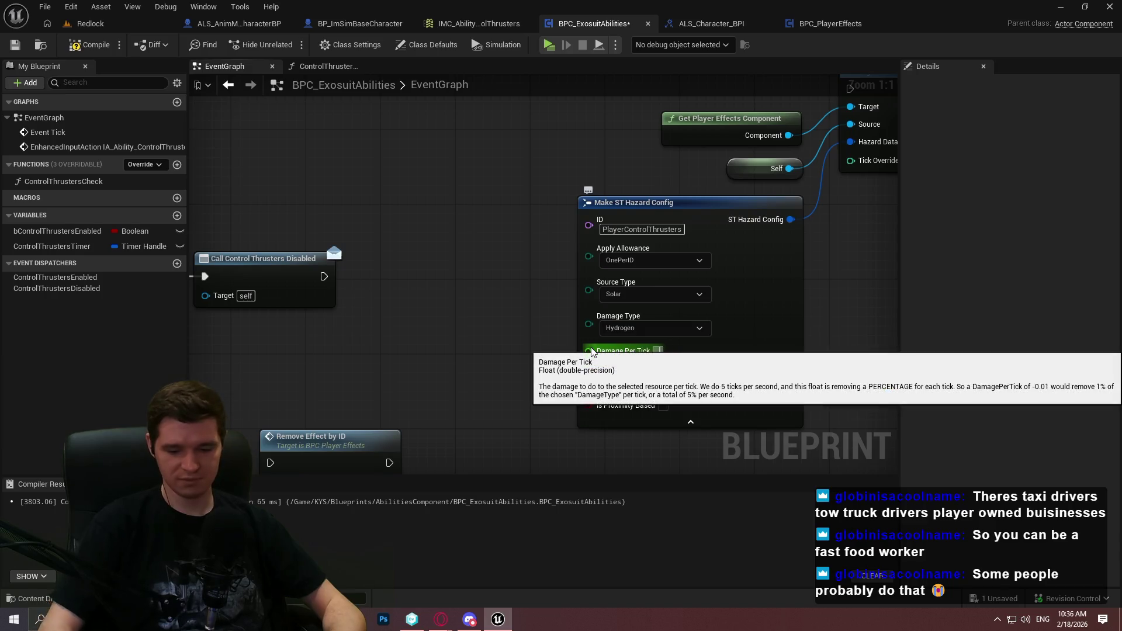
{"action": "type", "text": "-0.01"}
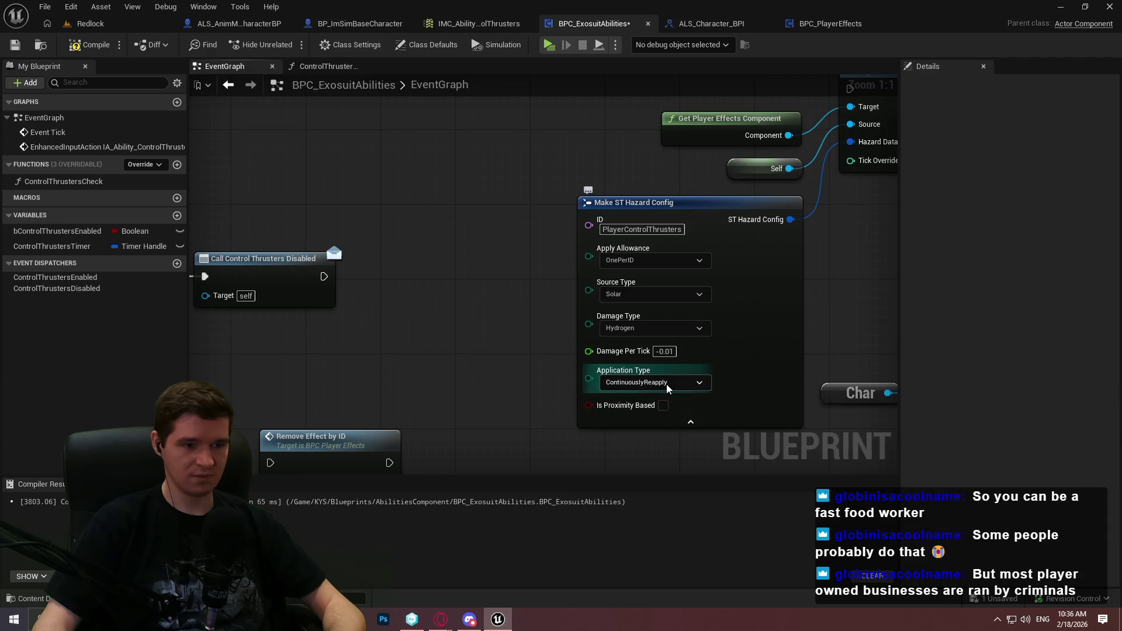
{"action": "scroll", "coordinate": [501, 287], "scroll_direction": "down", "scroll_amount": 2}
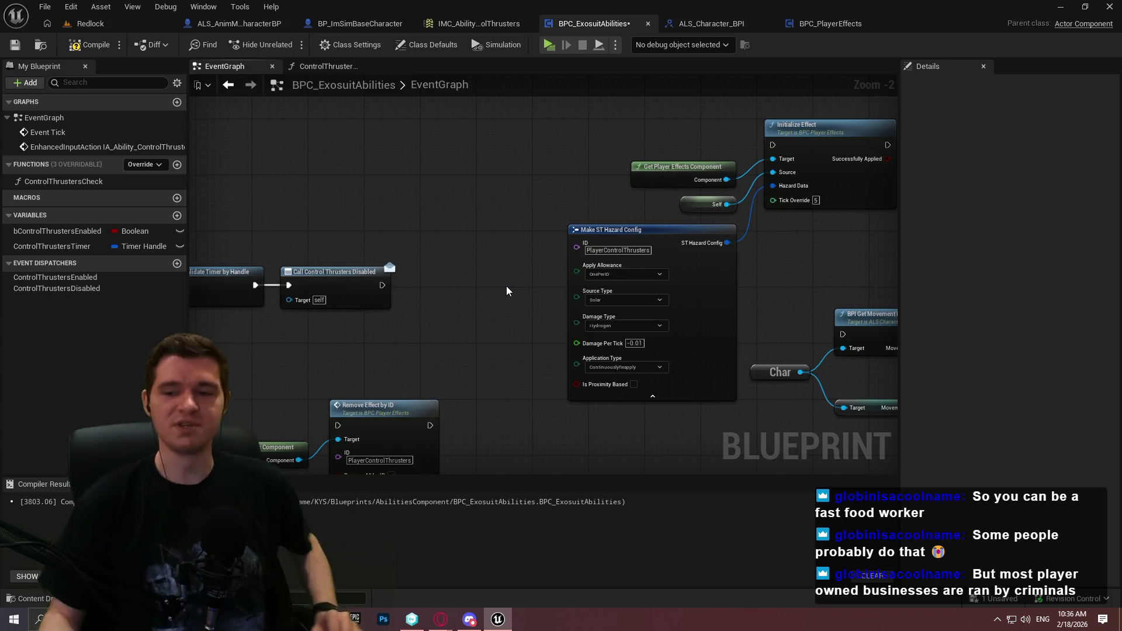
Compile and save the BPC_ExosuitAbilities blueprint
{"action": "left_click", "coordinate": [85, 45]}
{"action": "left_click", "coordinate": [14, 45]}
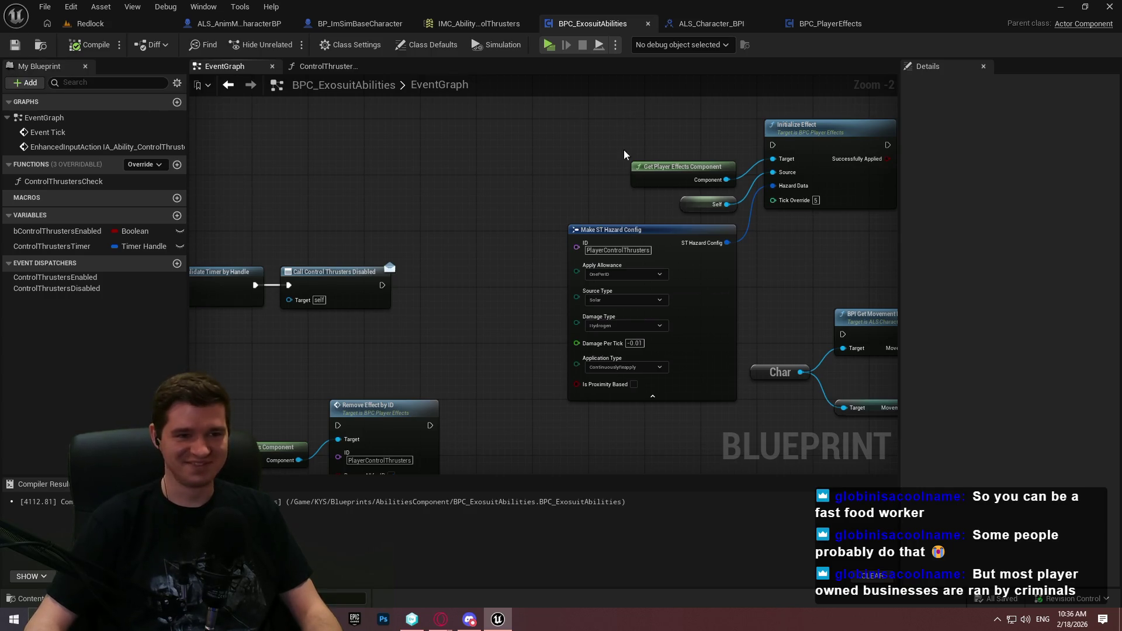
{"action": "scroll", "coordinate": [623, 149], "scroll_direction": "down", "scroll_amount": 2}
Reposition the Initialize Effect and hazard config group and the Remove Effect nodes
{"action": "left_click_drag", "start_coordinate": [409, 244], "coordinate": [577, 315]}
{"action": "mouse_move", "coordinate": [496, 319]}
{"action": "left_mouse_down"}
{"action": "mouse_move", "coordinate": [477, 136]}
{"action": "mouse_move", "coordinate": [621, 169]}
{"action": "left_mouse_up"}
{"action": "mouse_move", "coordinate": [763, 254]}
{"action": "left_mouse_down"}
{"action": "mouse_move", "coordinate": [541, 197]}
{"action": "mouse_move", "coordinate": [532, 285]}
{"action": "mouse_move", "coordinate": [557, 319]}
{"action": "mouse_move", "coordinate": [618, 305]}
{"action": "mouse_move", "coordinate": [409, 275]}
{"action": "left_mouse_up"}
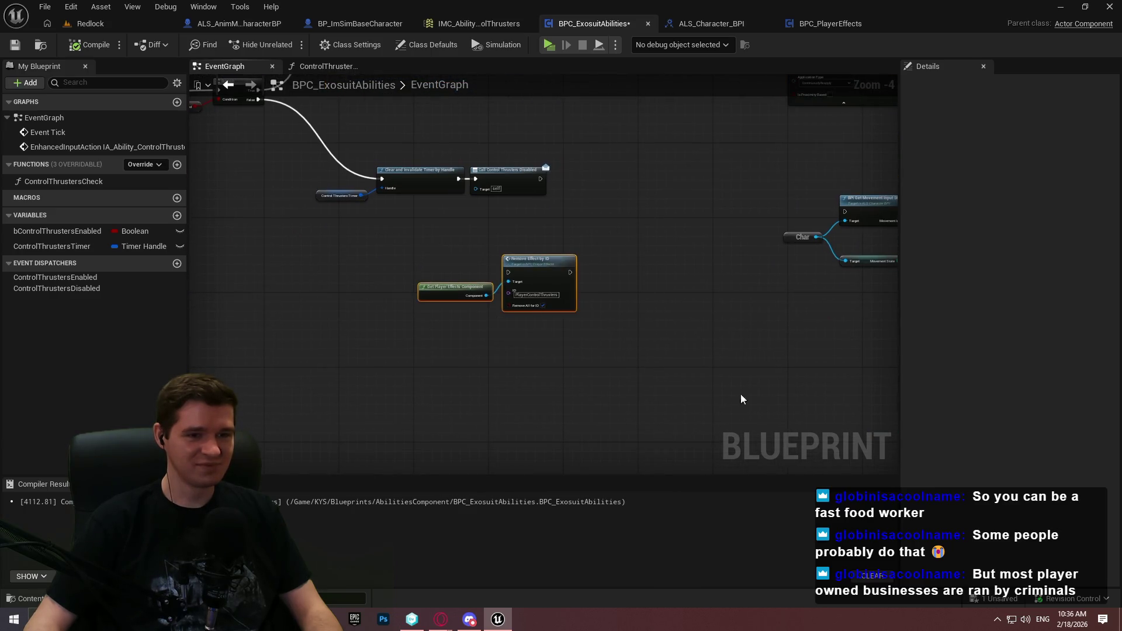
{"action": "left_click_drag", "start_coordinate": [538, 283], "coordinate": [847, 465]}
{"action": "mouse_move", "coordinate": [808, 407]}
{"action": "left_mouse_down"}
{"action": "mouse_move", "coordinate": [525, 326]}
{"action": "mouse_move", "coordinate": [605, 318]}
{"action": "mouse_move", "coordinate": [622, 269]}
{"action": "mouse_move", "coordinate": [598, 345]}
{"action": "mouse_move", "coordinate": [607, 371]}
{"action": "left_mouse_up"}
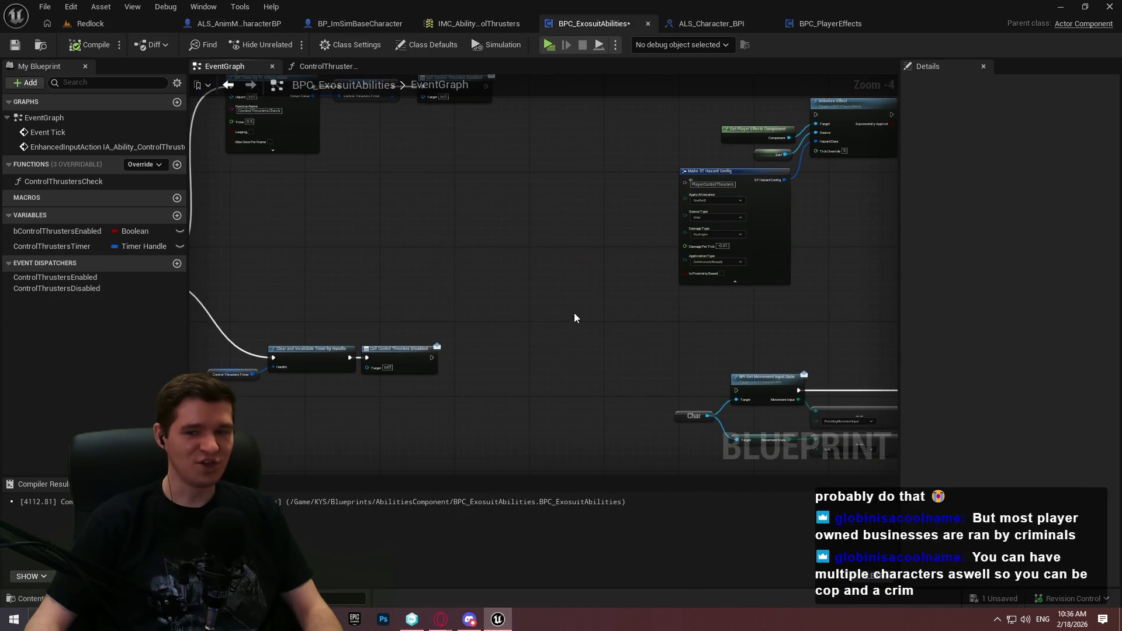
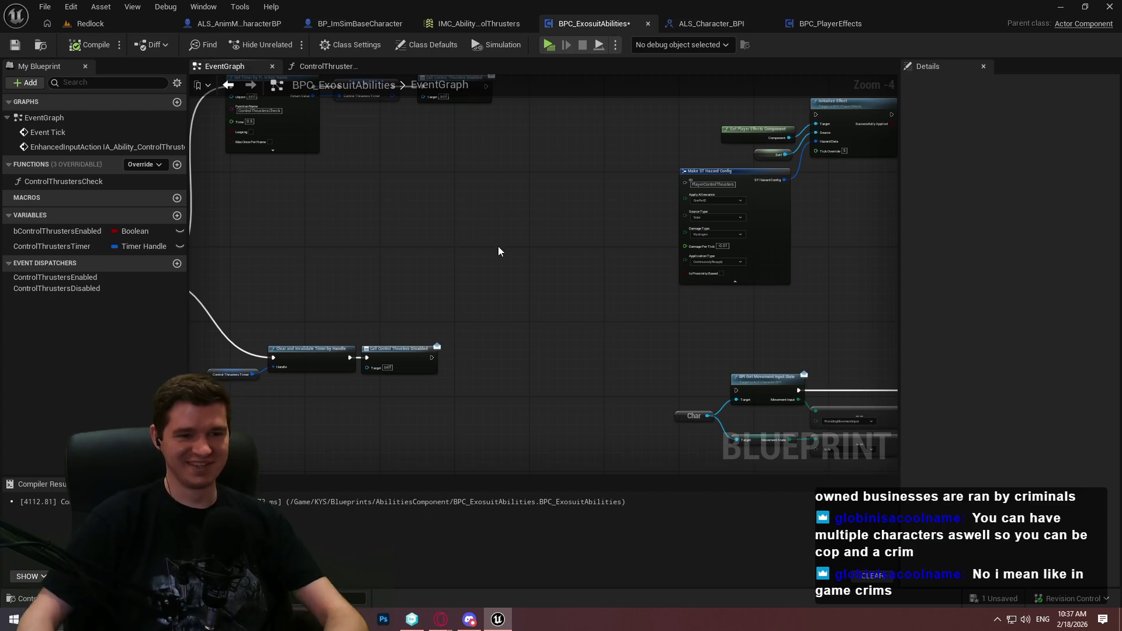
Pan around the event graph to find the timer, Branch/SET and hazard-config nodes
{"action": "left_click_drag", "start_coordinate": [856, 231], "coordinate": [666, 278]}
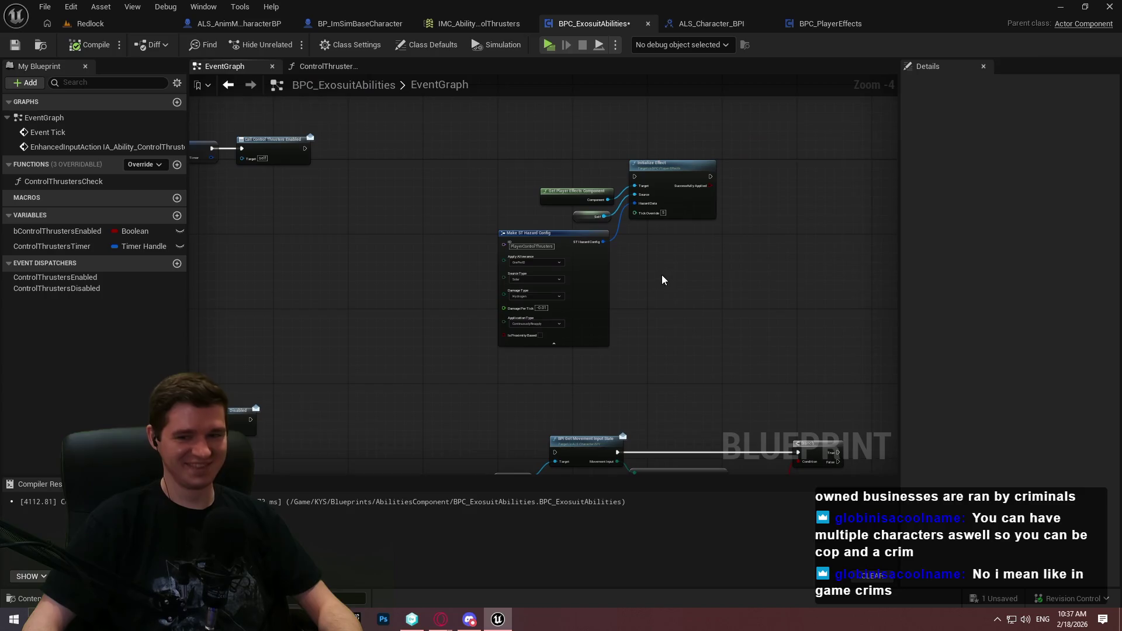
{"action": "left_click_drag", "start_coordinate": [423, 203], "coordinate": [648, 216]}
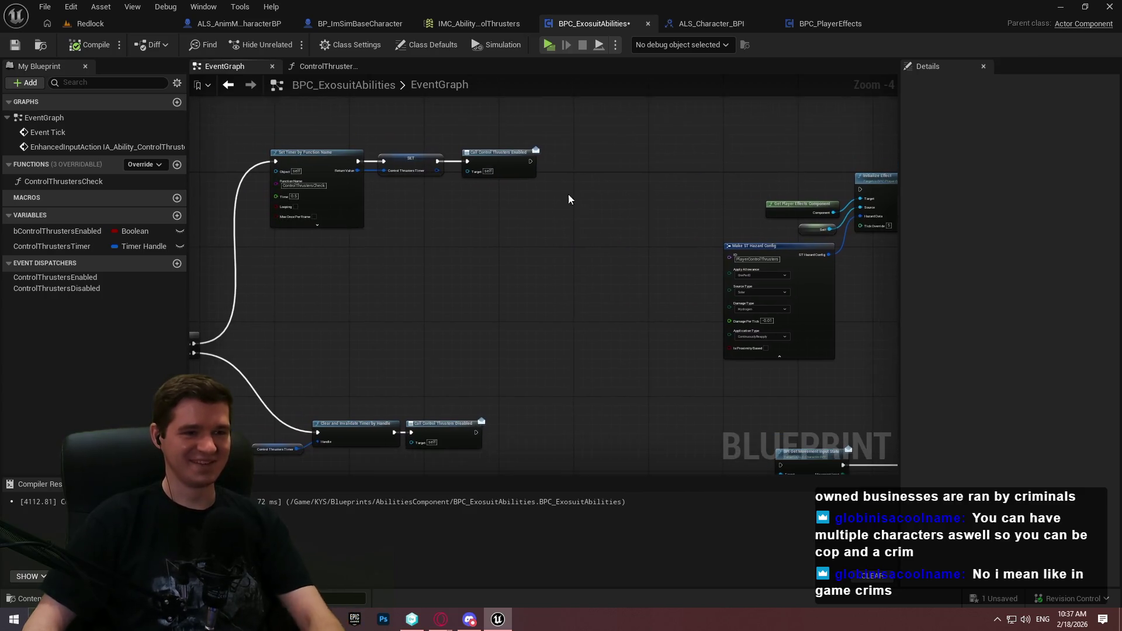
{"action": "left_click_drag", "start_coordinate": [867, 281], "coordinate": [674, 278]}
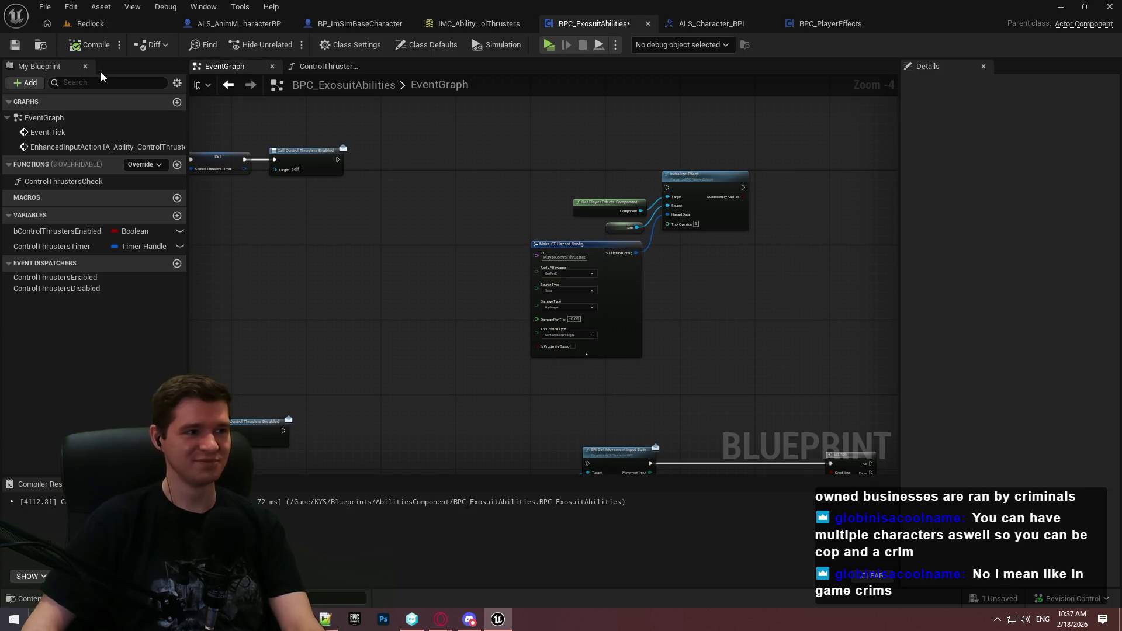
{"action": "scroll", "coordinate": [645, 198], "scroll_direction": "up", "scroll_amount": 2}
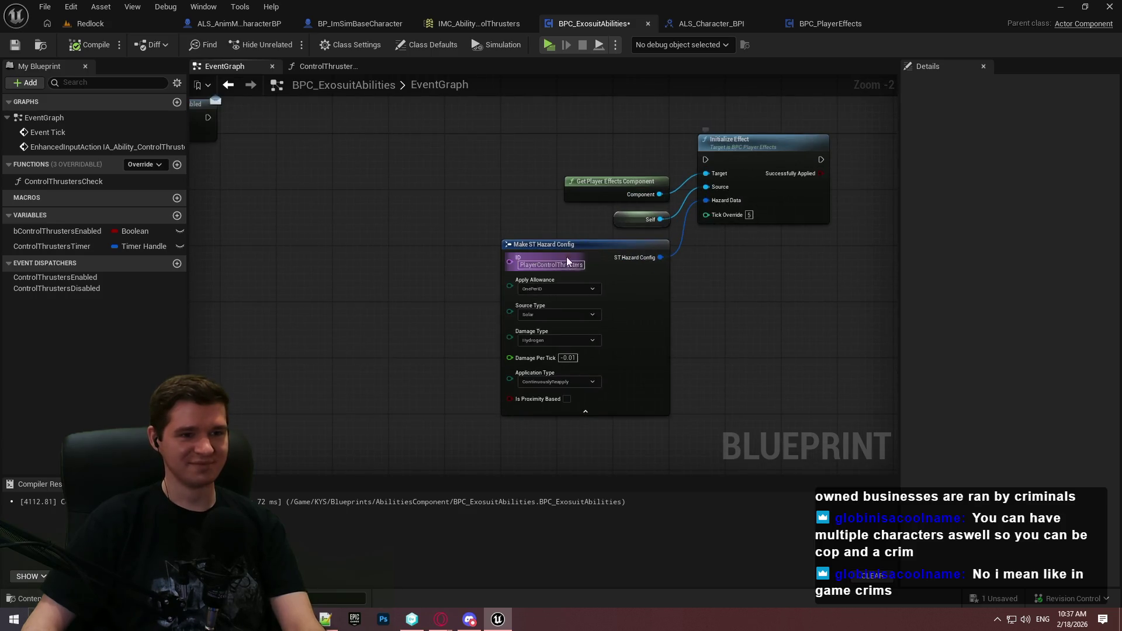
{"action": "left_click_drag", "start_coordinate": [459, 218], "coordinate": [718, 303]}
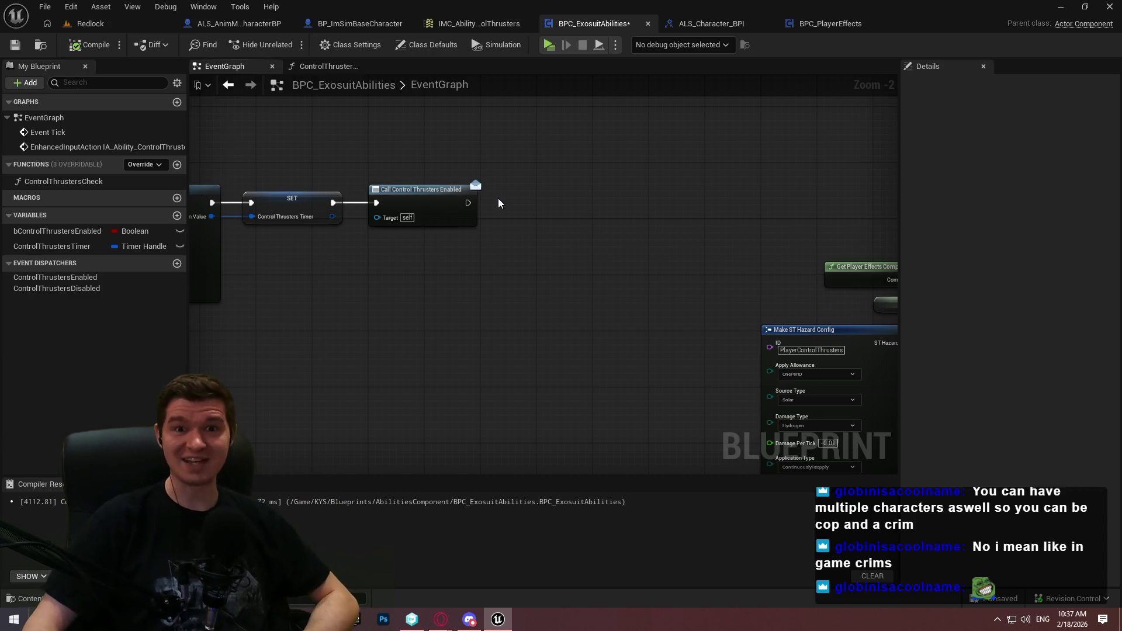
{"action": "mouse_move", "coordinate": [501, 258]}
{"action": "left_mouse_down"}
{"action": "mouse_move", "coordinate": [526, 294]}
{"action": "mouse_move", "coordinate": [708, 239]}
{"action": "left_mouse_up"}
{"action": "mouse_move", "coordinate": [651, 263]}
{"action": "left_mouse_down"}
{"action": "mouse_move", "coordinate": [631, 228]}
{"action": "mouse_move", "coordinate": [738, 233]}
{"action": "mouse_move", "coordinate": [812, 306]}
{"action": "mouse_move", "coordinate": [721, 183]}
{"action": "mouse_move", "coordinate": [871, 205]}
{"action": "mouse_move", "coordinate": [865, 234]}
{"action": "mouse_move", "coordinate": [730, 378]}
{"action": "mouse_move", "coordinate": [526, 175]}
{"action": "left_mouse_up"}
{"action": "scroll", "coordinate": [865, 259], "scroll_direction": "down", "scroll_amount": 1}
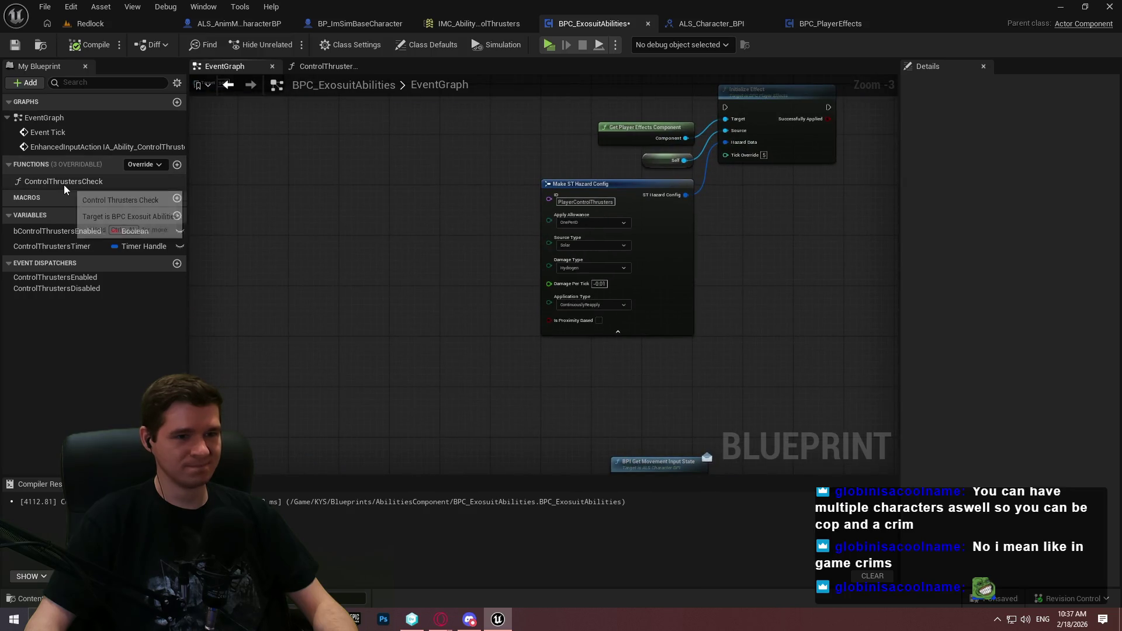
Select the Branch/AND check, Initialize Effect and Make ST Hazard Config nodes and cut them
{"action": "mouse_move", "coordinate": [841, 300]}
{"action": "left_mouse_down"}
{"action": "mouse_move", "coordinate": [766, 311]}
{"action": "mouse_move", "coordinate": [519, 127]}
{"action": "mouse_move", "coordinate": [563, 257]}
{"action": "left_mouse_up"}
{"action": "left_click_drag", "start_coordinate": [357, 259], "coordinate": [268, 228]}
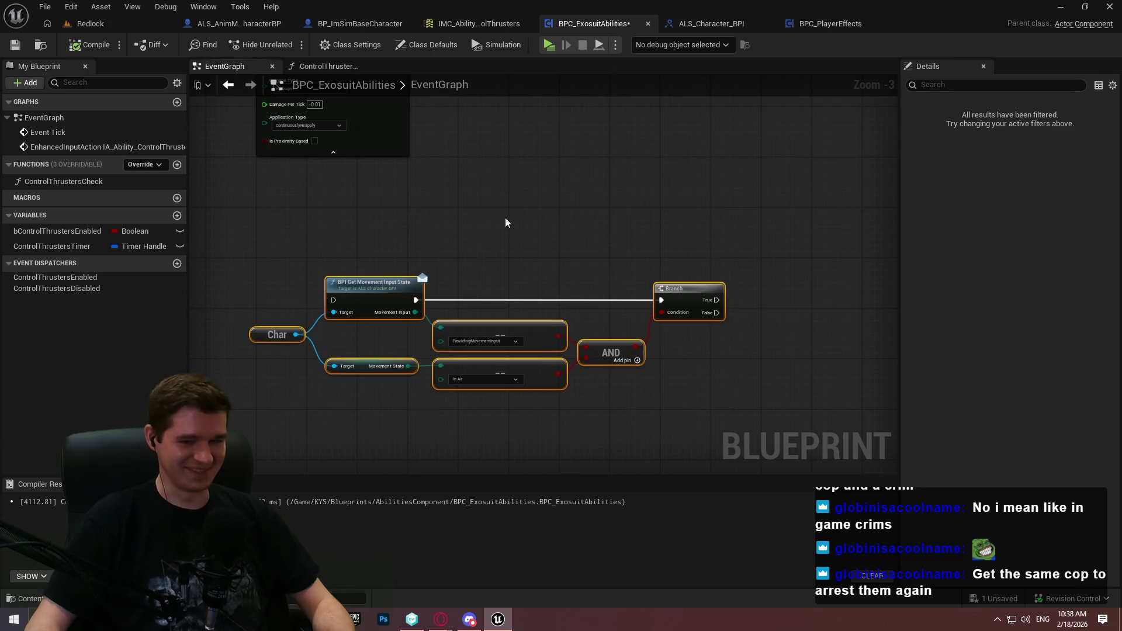
{"action": "scroll", "coordinate": [573, 234], "scroll_direction": "down", "scroll_amount": 2}
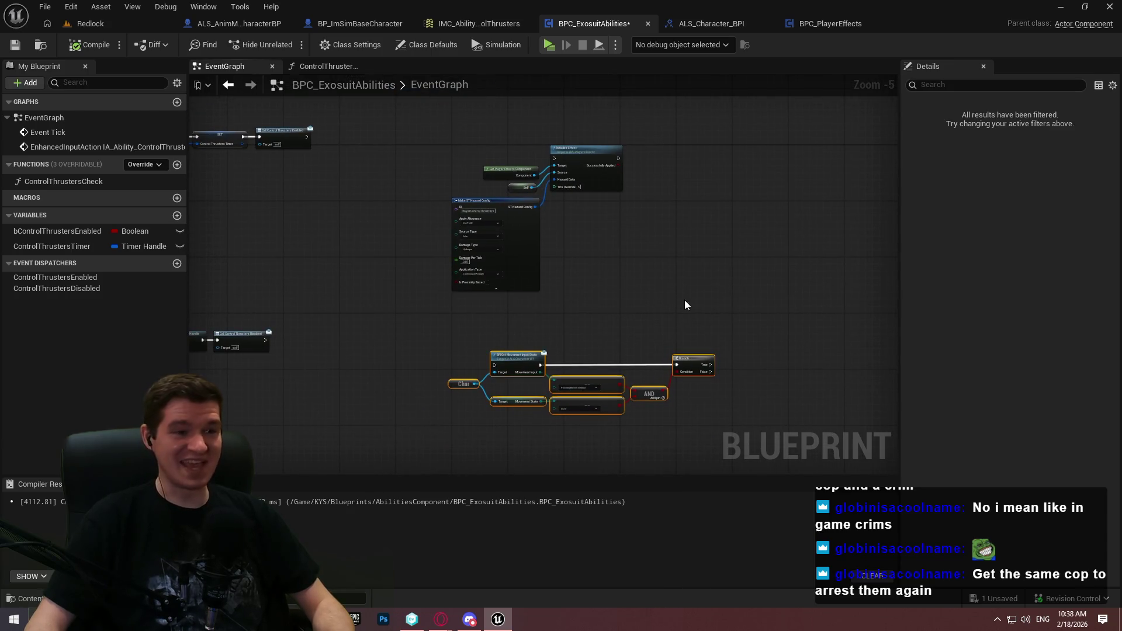
{"action": "left_click_drag", "start_coordinate": [888, 320], "coordinate": [380, 107]}
{"action": "key", "text": "Delete"}
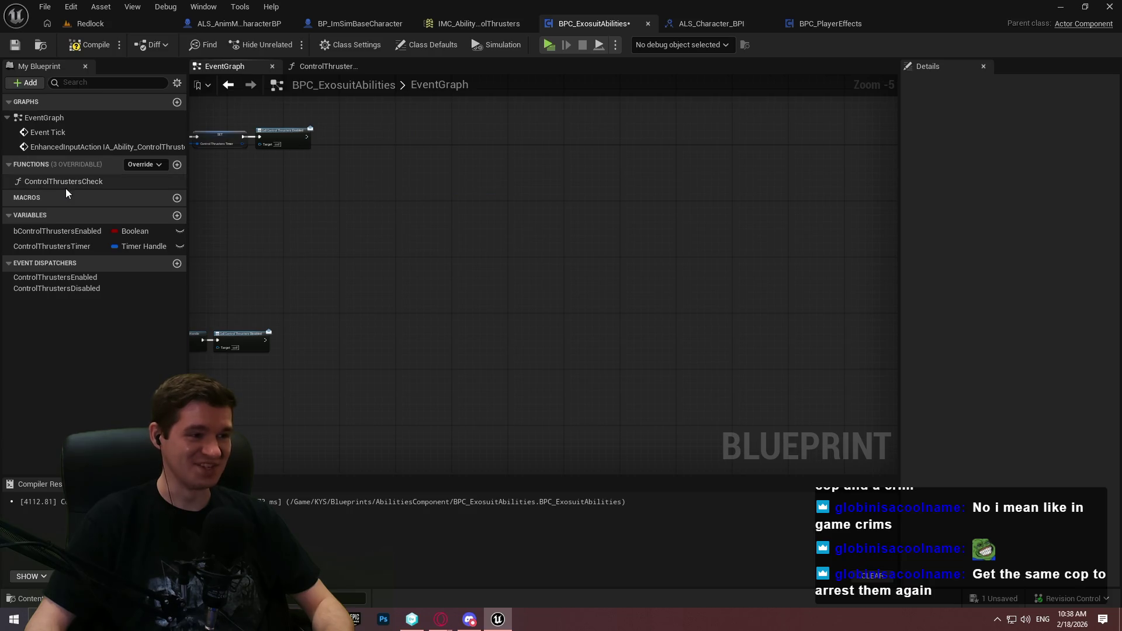
Paste the nodes into ControlThrustersCheck and wire the entry into the movement-state check
{"action": "double_click", "coordinate": [66, 184]}
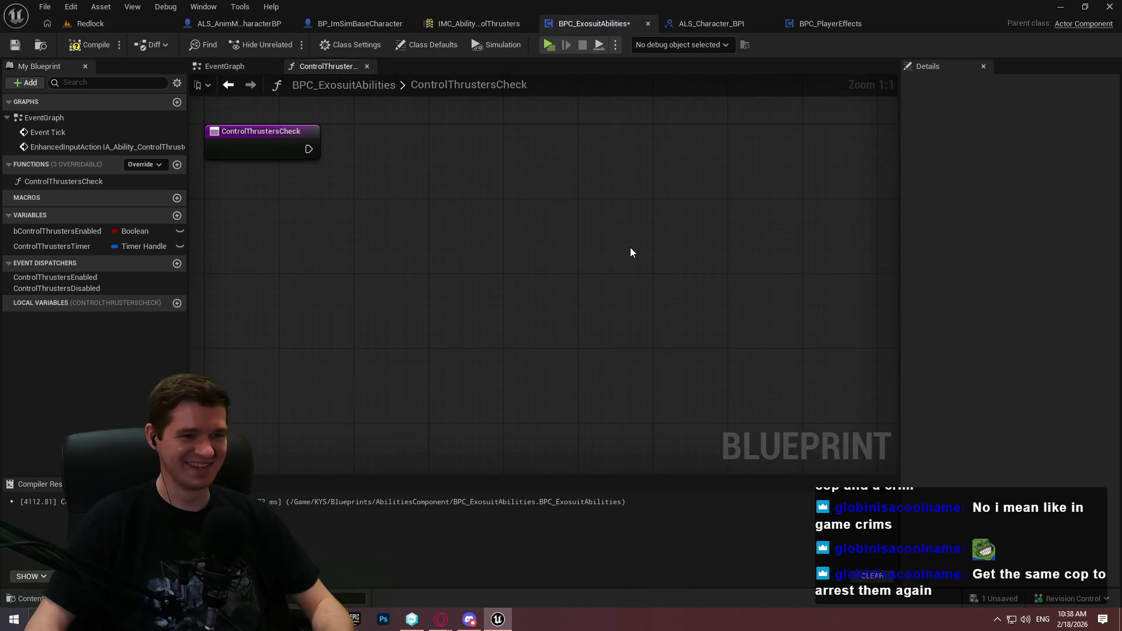
{"action": "key", "text": "ctrl+v"}
{"action": "scroll", "coordinate": [570, 246], "scroll_direction": "down", "scroll_amount": 3}
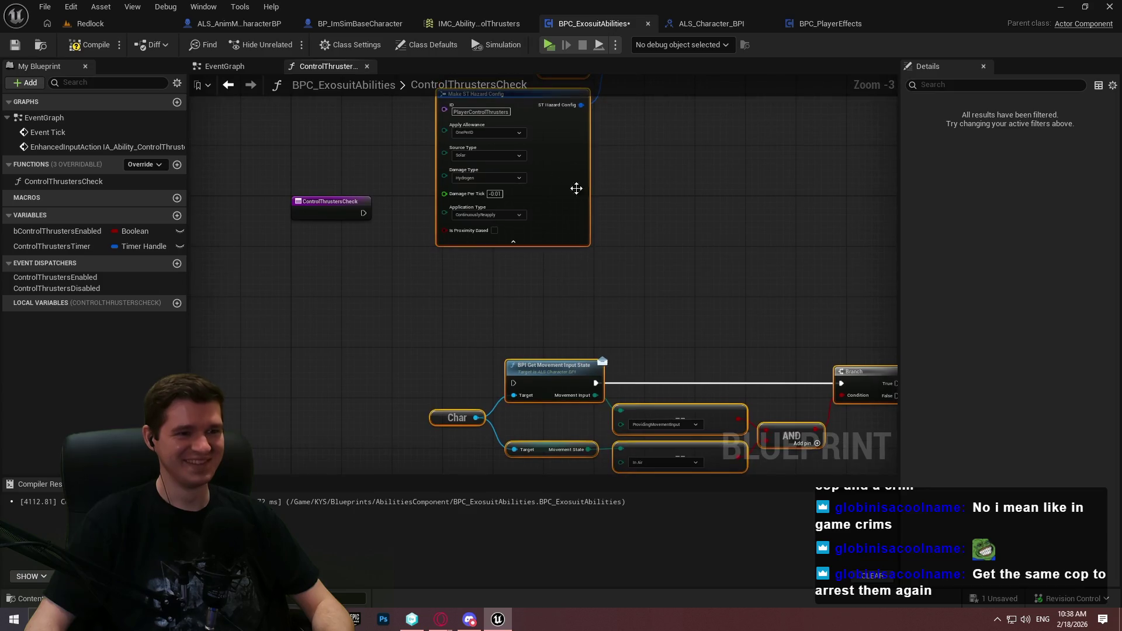
{"action": "left_click", "coordinate": [496, 374]}
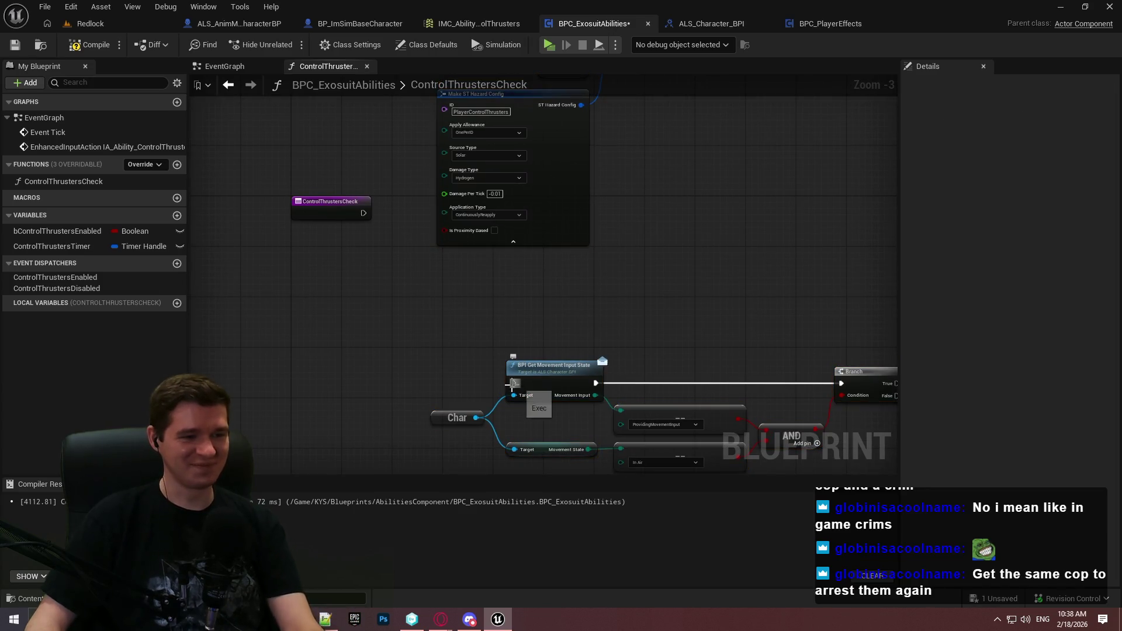
{"action": "mouse_move", "coordinate": [513, 383]}
{"action": "left_mouse_down"}
{"action": "mouse_move", "coordinate": [363, 214]}
{"action": "mouse_move", "coordinate": [367, 366]}
{"action": "left_mouse_up"}
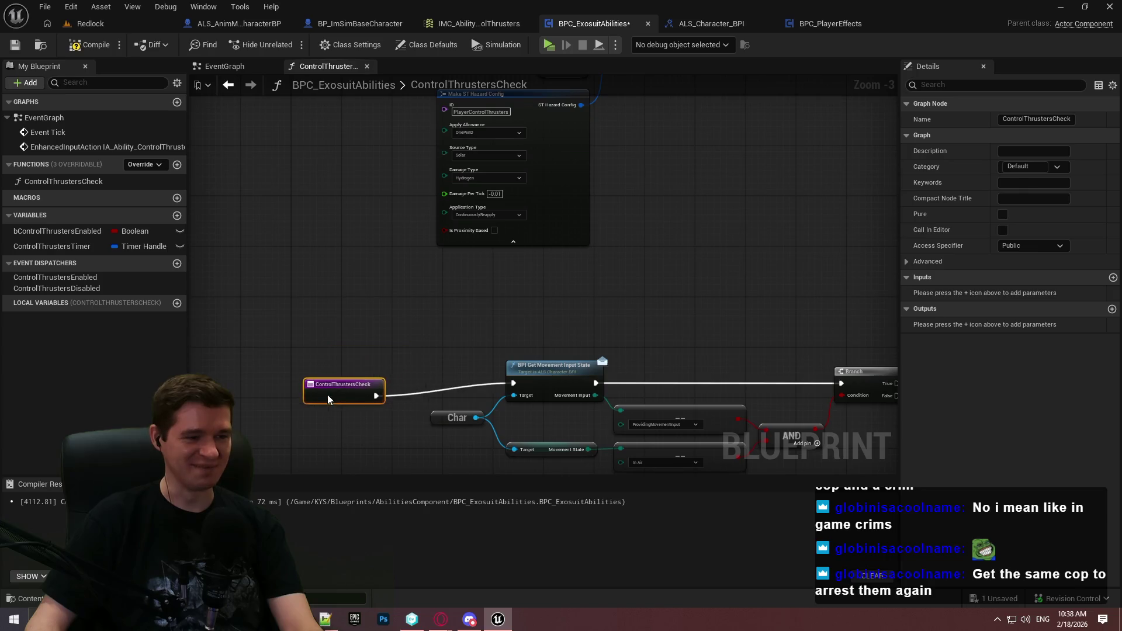
Spread out the movement-check and hazard nodes and connect Branch True to Initialize Effect
{"action": "left_click", "coordinate": [580, 324]}
{"action": "key", "text": "Home"}
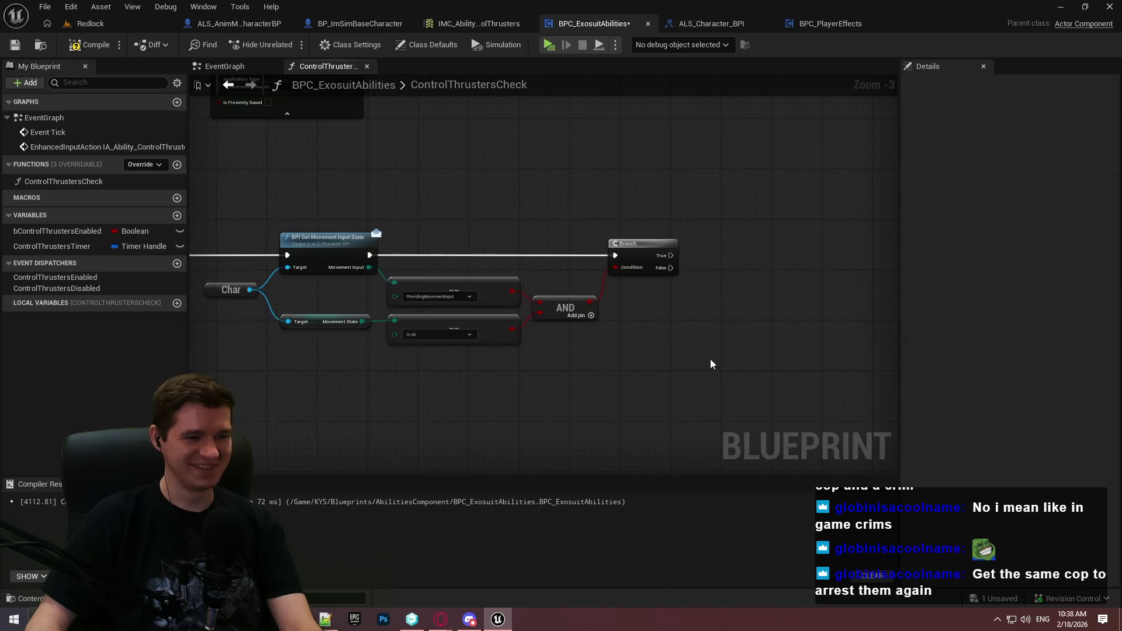
{"action": "left_click_drag", "start_coordinate": [711, 364], "coordinate": [195, 201]}
{"action": "mouse_move", "coordinate": [301, 236]}
{"action": "left_mouse_down"}
{"action": "mouse_move", "coordinate": [317, 227]}
{"action": "mouse_move", "coordinate": [359, 239]}
{"action": "left_mouse_up"}
{"action": "left_click", "coordinate": [523, 174]}
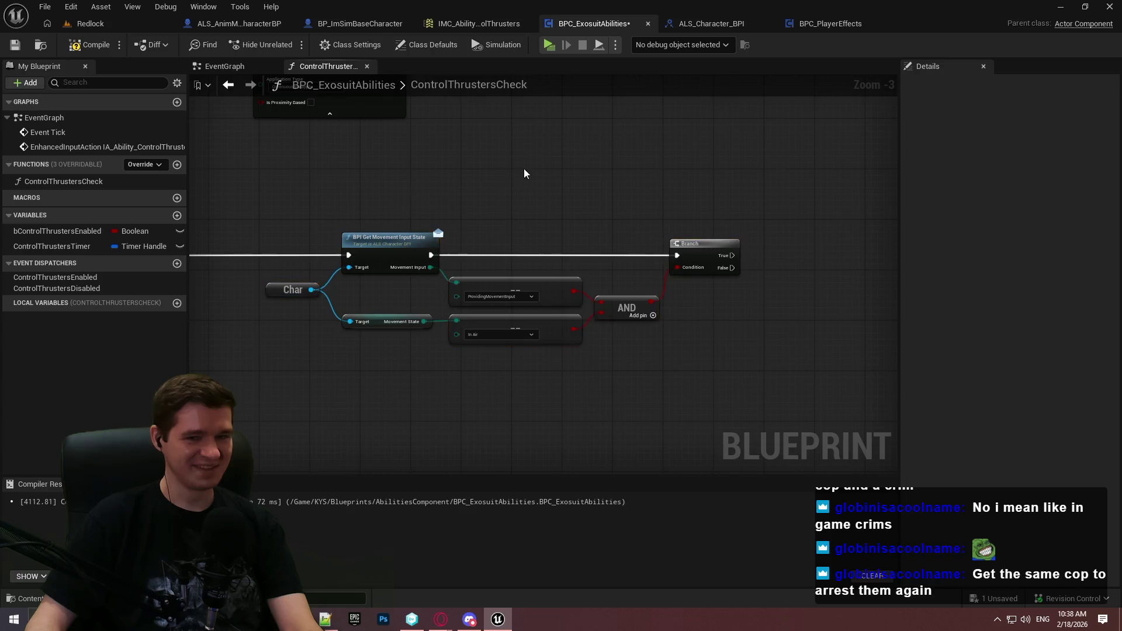
{"action": "mouse_move", "coordinate": [524, 173]}
{"action": "left_mouse_down"}
{"action": "mouse_move", "coordinate": [512, 295]}
{"action": "mouse_move", "coordinate": [558, 368]}
{"action": "mouse_move", "coordinate": [351, 117]}
{"action": "left_mouse_up"}
{"action": "mouse_move", "coordinate": [374, 185]}
{"action": "left_mouse_down"}
{"action": "mouse_move", "coordinate": [615, 454]}
{"action": "mouse_move", "coordinate": [896, 222]}
{"action": "left_mouse_up"}
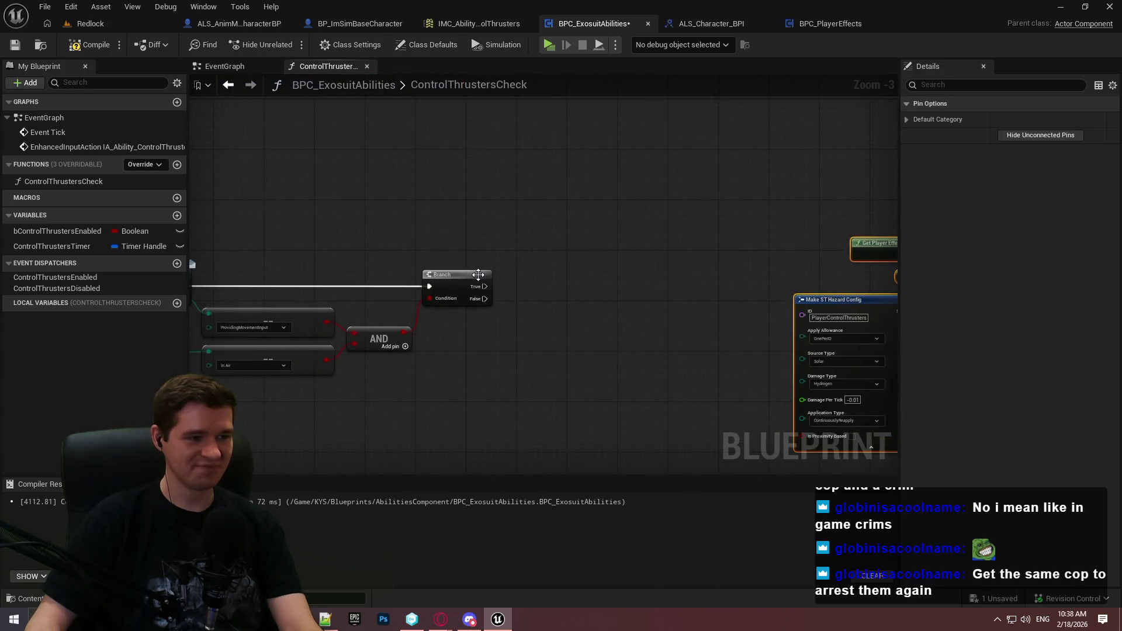
{"action": "mouse_move", "coordinate": [484, 287]}
{"action": "left_mouse_down"}
{"action": "mouse_move", "coordinate": [894, 287]}
{"action": "mouse_move", "coordinate": [547, 222]}
{"action": "left_mouse_up"}
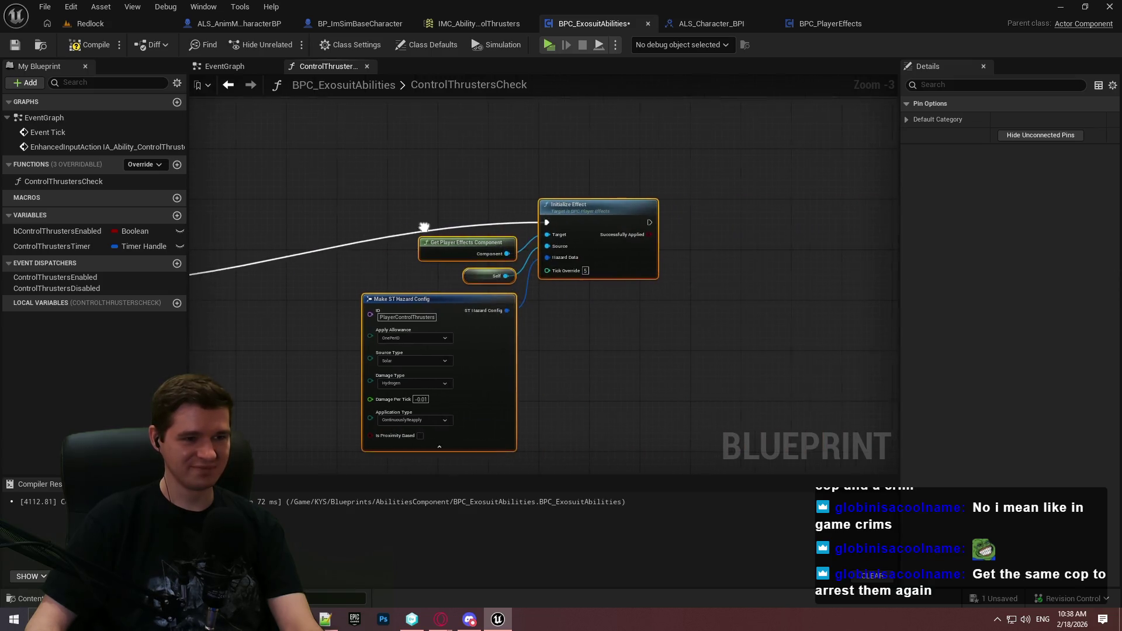
Reposition the Initialize Effect hazard group neatly beside the Branch node
{"action": "left_click_drag", "start_coordinate": [423, 227], "coordinate": [894, 227]}
{"action": "left_click_drag", "start_coordinate": [828, 305], "coordinate": [594, 218]}
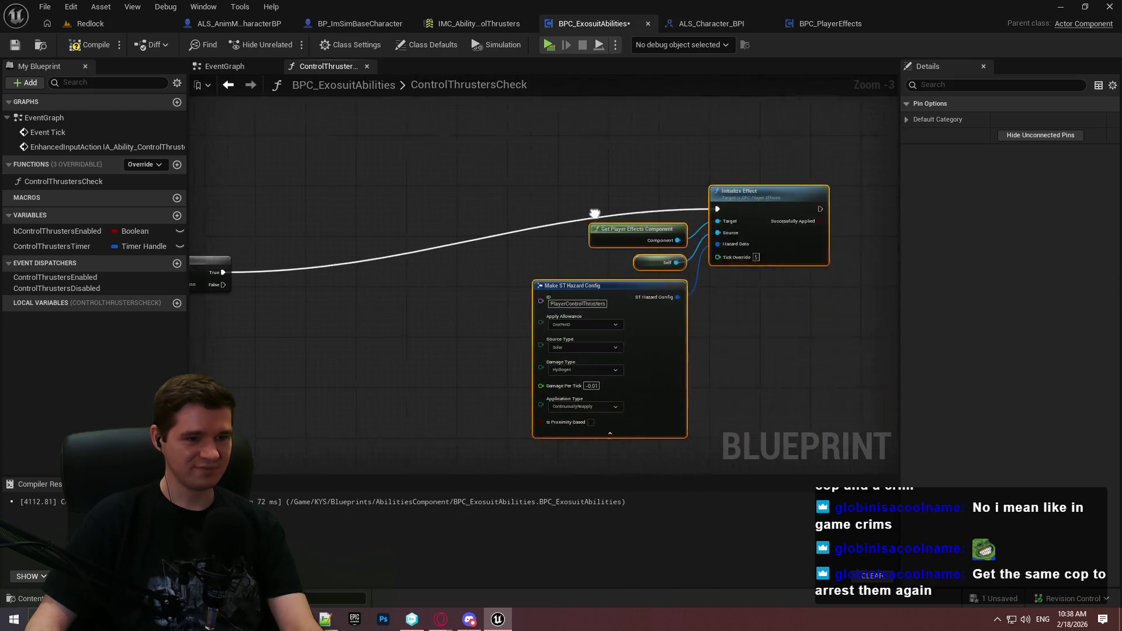
{"action": "scroll", "coordinate": [719, 278], "scroll_direction": "up", "scroll_amount": 2}
{"action": "scroll", "coordinate": [675, 310], "scroll_direction": "down", "scroll_amount": 1}
{"action": "left_click", "coordinate": [716, 334]}
{"action": "scroll", "coordinate": [716, 336], "scroll_direction": "down", "scroll_amount": 2}
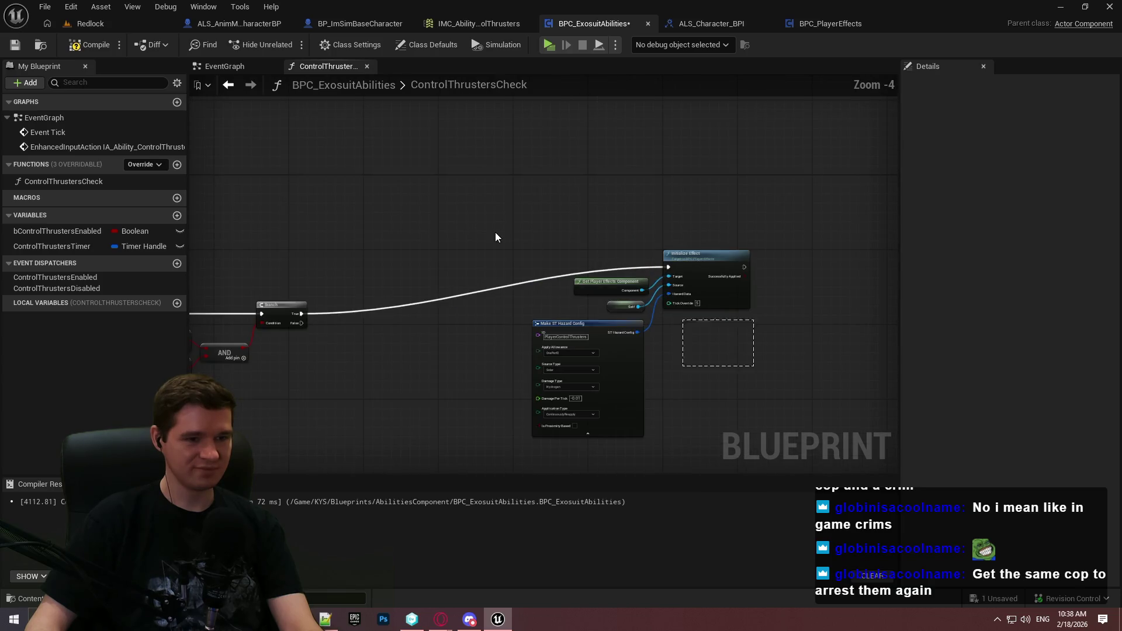
{"action": "left_click_drag", "start_coordinate": [496, 232], "coordinate": [677, 351]}
{"action": "left_click_drag", "start_coordinate": [582, 323], "coordinate": [455, 153]}
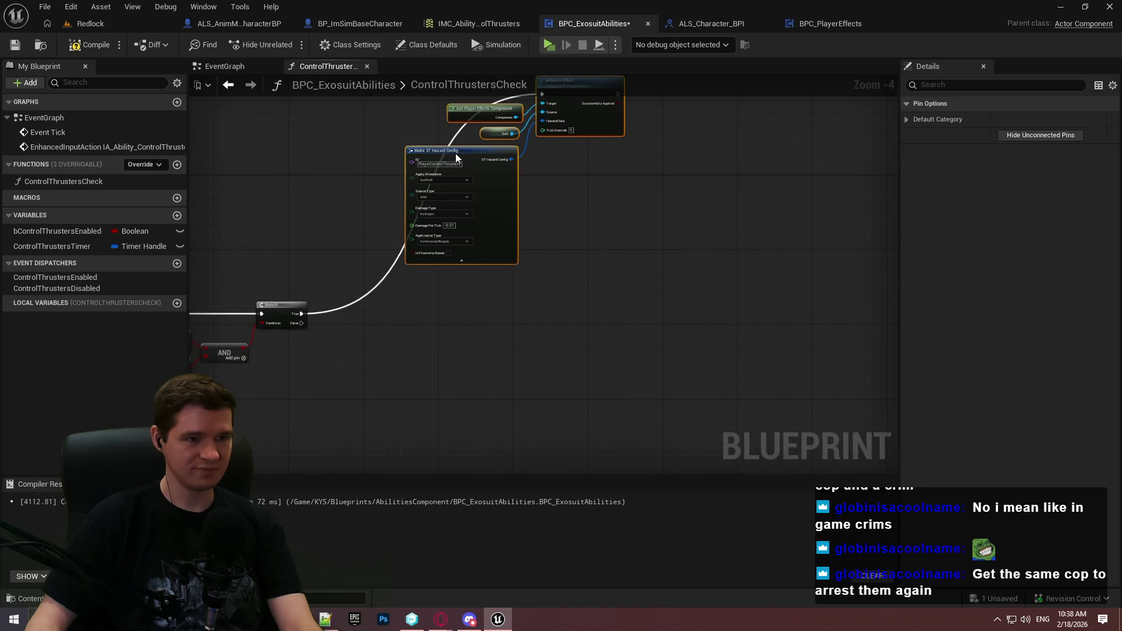
{"action": "left_click", "coordinate": [506, 324]}
{"action": "mouse_move", "coordinate": [506, 323]}
{"action": "left_mouse_down"}
{"action": "mouse_move", "coordinate": [813, 377]}
{"action": "mouse_move", "coordinate": [780, 303]}
{"action": "mouse_move", "coordinate": [683, 341]}
{"action": "mouse_move", "coordinate": [686, 247]}
{"action": "left_mouse_up"}
{"action": "scroll", "coordinate": [674, 212], "scroll_direction": "up", "scroll_amount": 2}
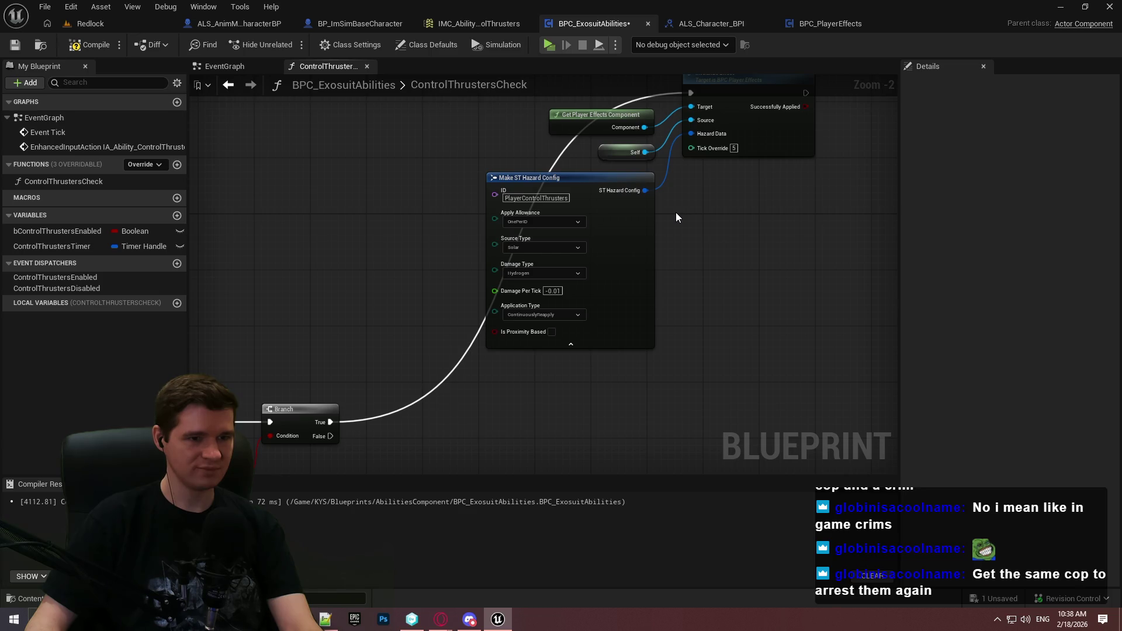
{"action": "mouse_move", "coordinate": [684, 220]}
{"action": "left_mouse_down"}
{"action": "mouse_move", "coordinate": [684, 184]}
{"action": "mouse_move", "coordinate": [592, 384]}
{"action": "mouse_move", "coordinate": [1107, 46]}
{"action": "mouse_move", "coordinate": [1078, 46]}
{"action": "mouse_move", "coordinate": [1119, 50]}
{"action": "mouse_move", "coordinate": [946, 87]}
{"action": "mouse_move", "coordinate": [671, 212]}
{"action": "mouse_move", "coordinate": [604, 363]}
{"action": "left_mouse_up"}
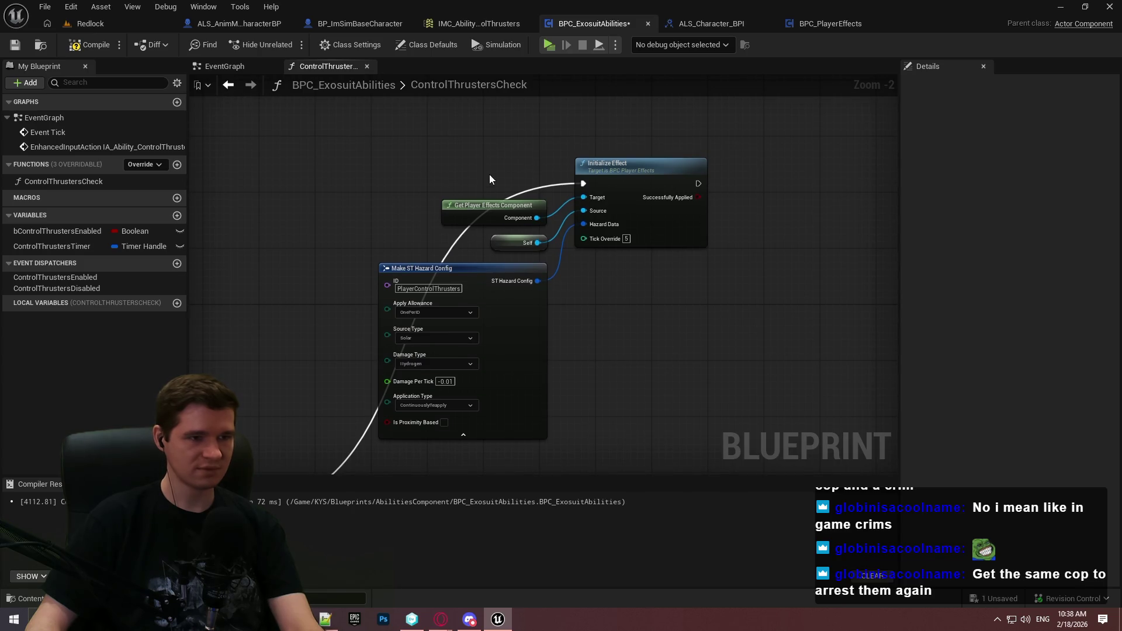
{"action": "left_click", "coordinate": [261, 71]}
Add a ControlThrustersActive event dispatcher
{"action": "scroll", "coordinate": [587, 290], "scroll_direction": "up", "scroll_amount": 3}
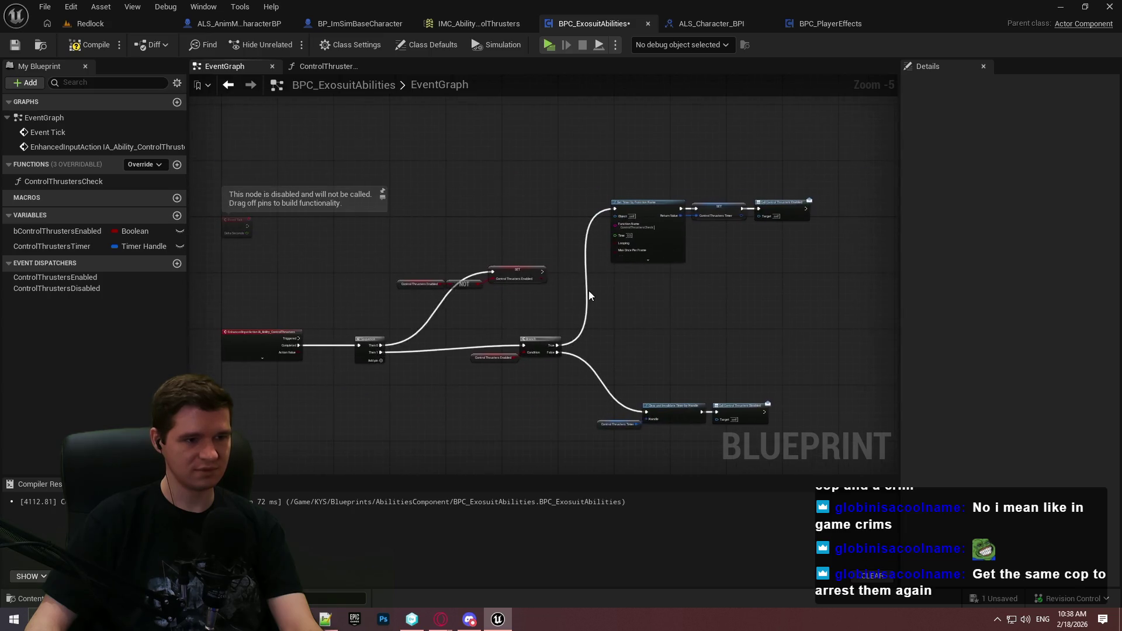
{"action": "mouse_move", "coordinate": [787, 275]}
{"action": "left_mouse_down"}
{"action": "mouse_move", "coordinate": [522, 275]}
{"action": "mouse_move", "coordinate": [575, 12]}
{"action": "left_mouse_up"}
{"action": "left_click_drag", "start_coordinate": [600, 73], "coordinate": [599, 75]}
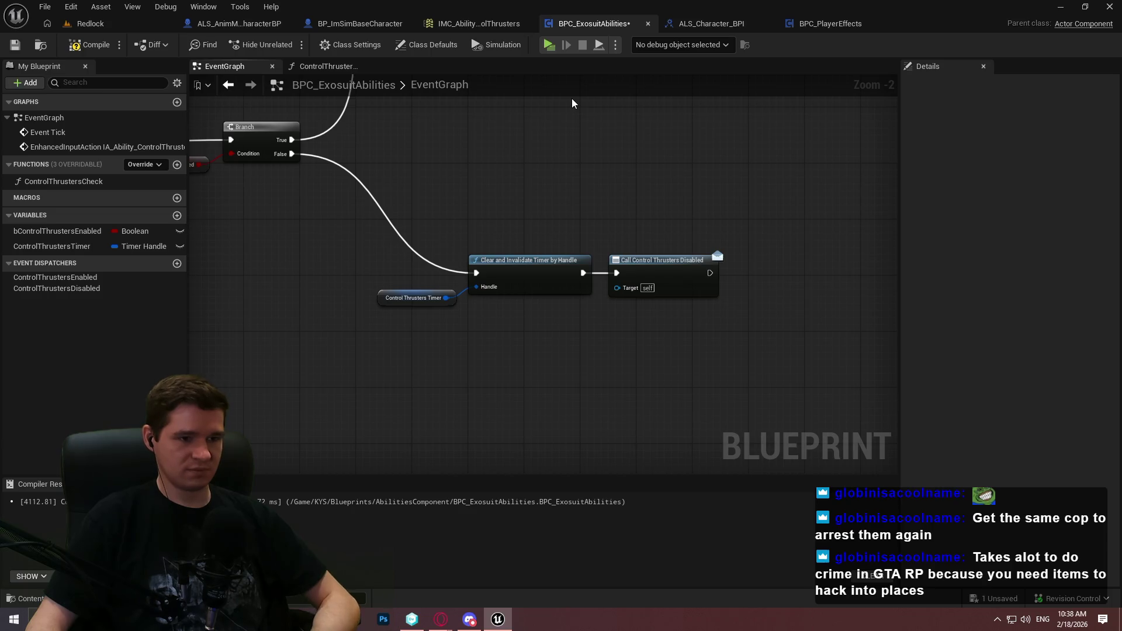
{"action": "mouse_move", "coordinate": [571, 125]}
{"action": "left_mouse_down"}
{"action": "mouse_move", "coordinate": [386, 383]}
{"action": "mouse_move", "coordinate": [484, 421]}
{"action": "mouse_move", "coordinate": [568, 234]}
{"action": "mouse_move", "coordinate": [644, 356]}
{"action": "mouse_move", "coordinate": [638, 186]}
{"action": "mouse_move", "coordinate": [614, 452]}
{"action": "mouse_move", "coordinate": [622, 246]}
{"action": "left_mouse_up"}
{"action": "left_click", "coordinate": [178, 263]}
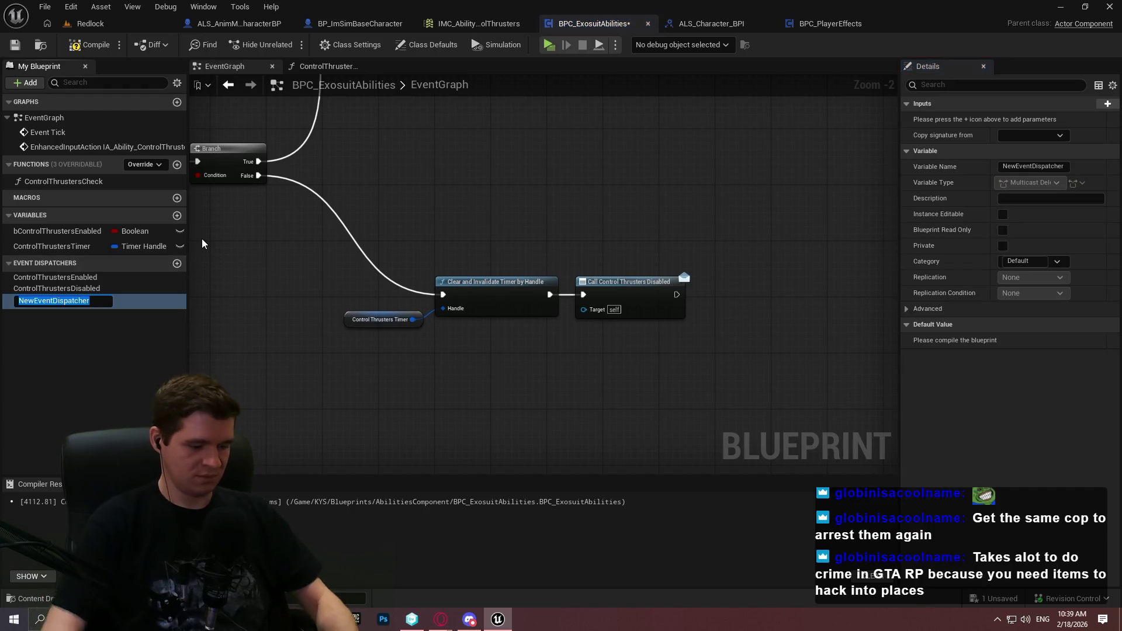
{"action": "type", "text": "ControlTh"}
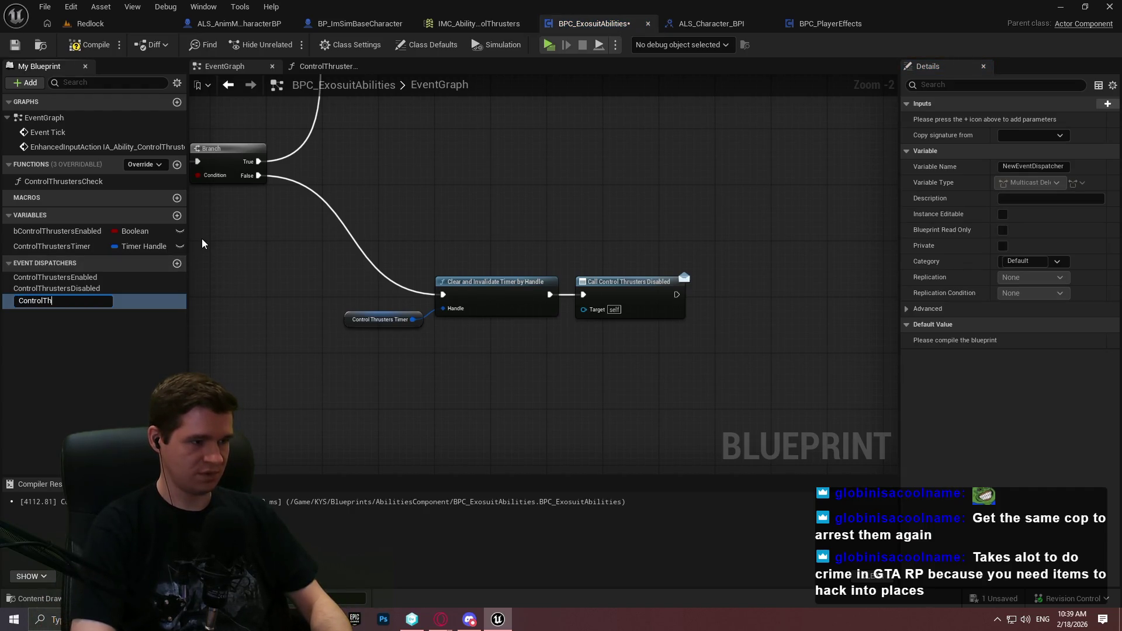
{"action": "type", "text": "ruster"}
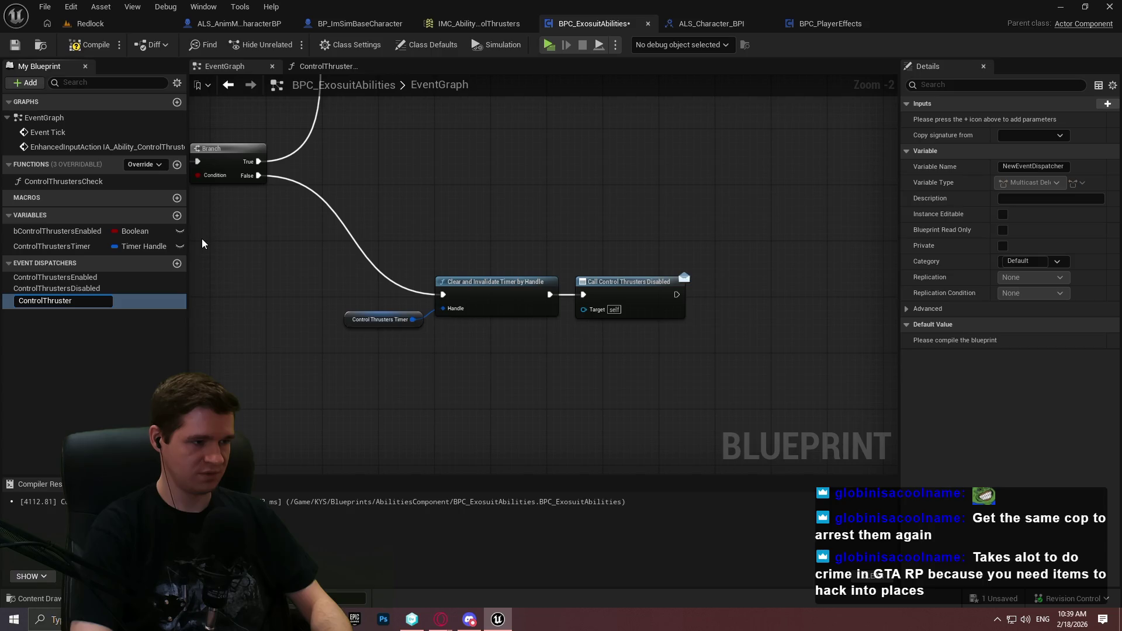
{"action": "type", "text": "sActive"}
{"action": "key", "text": "Return"}
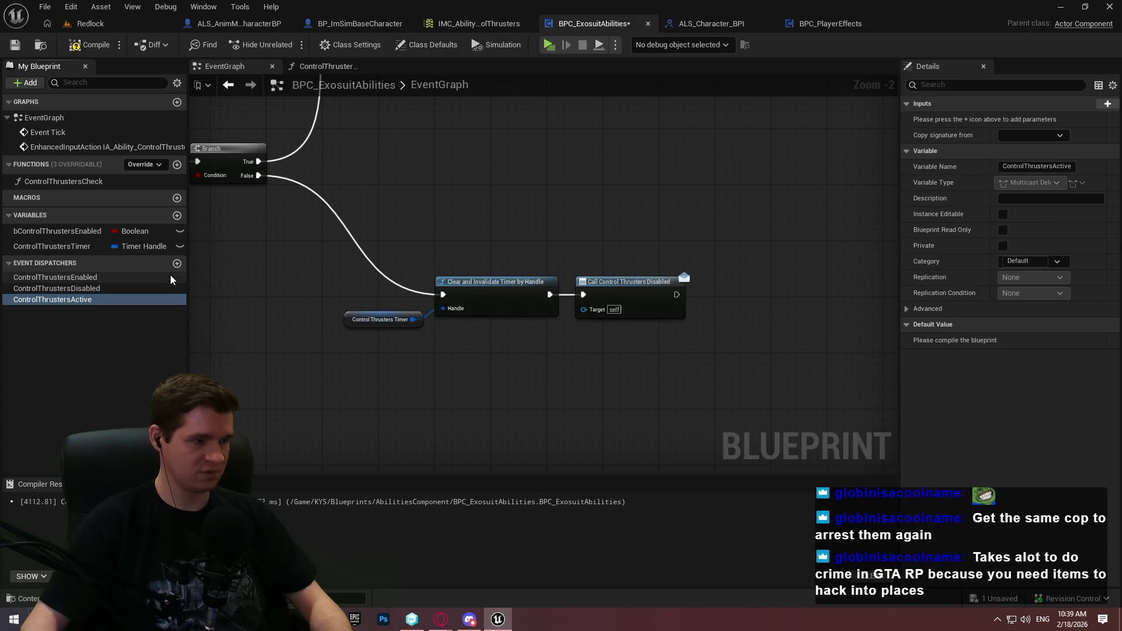
Add a second event dispatcher named ControlThrustersInactive
{"action": "left_click", "coordinate": [179, 266]}
{"action": "type", "text": "ControlT"}
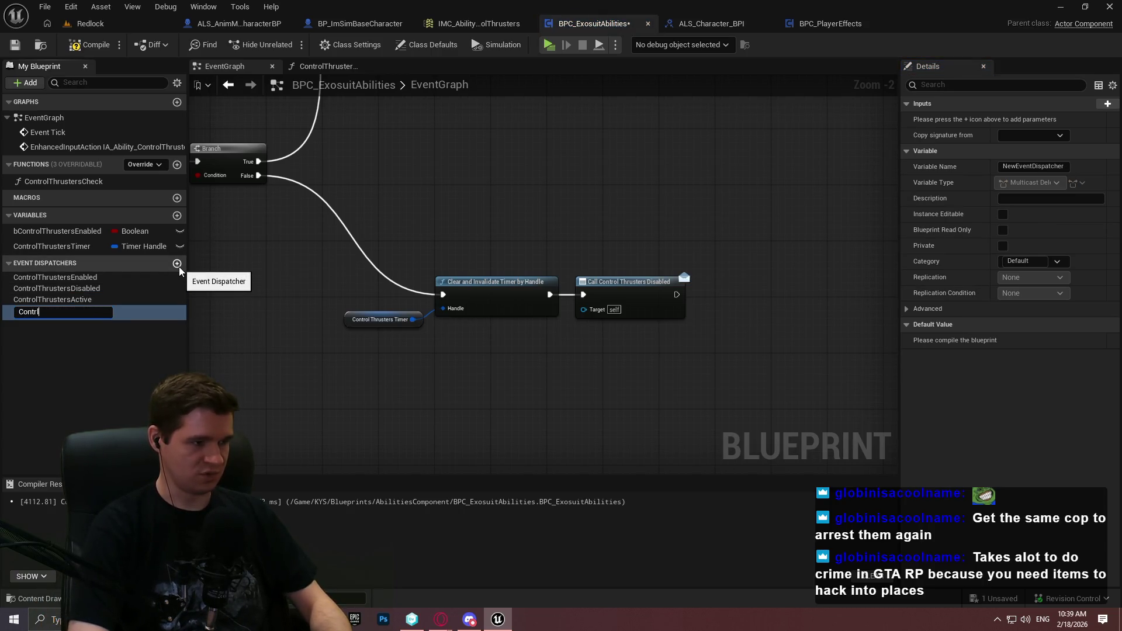
{"action": "type", "text": "hru"}
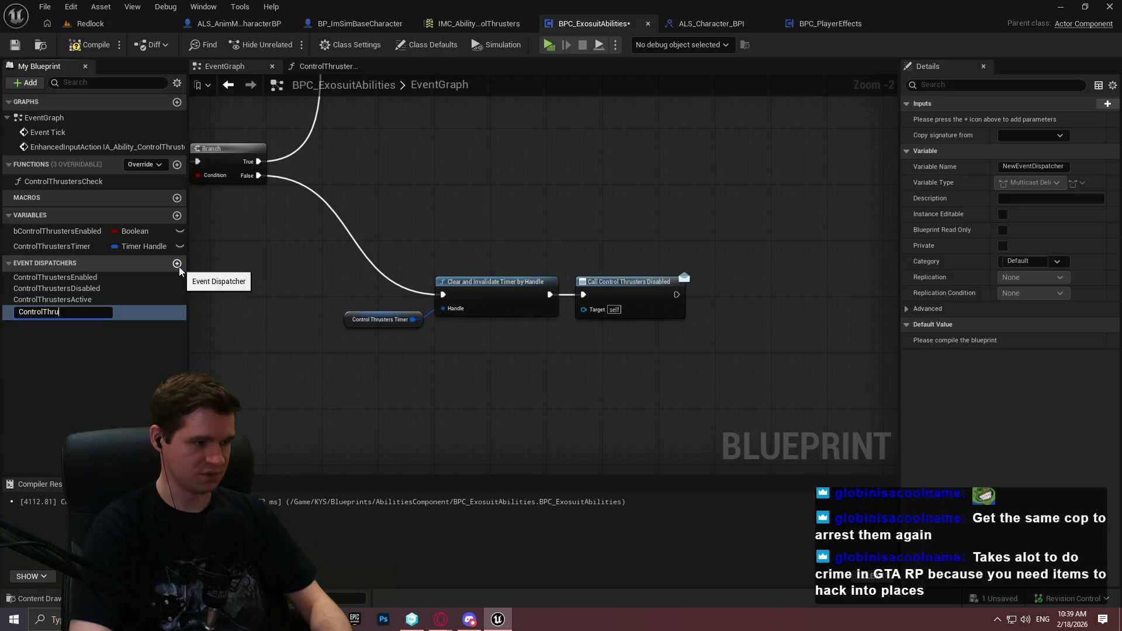
{"action": "type", "text": "stersInactive"}
{"action": "key", "text": "Return"}
{"action": "left_click_drag", "start_coordinate": [356, 264], "coordinate": [510, 326]}
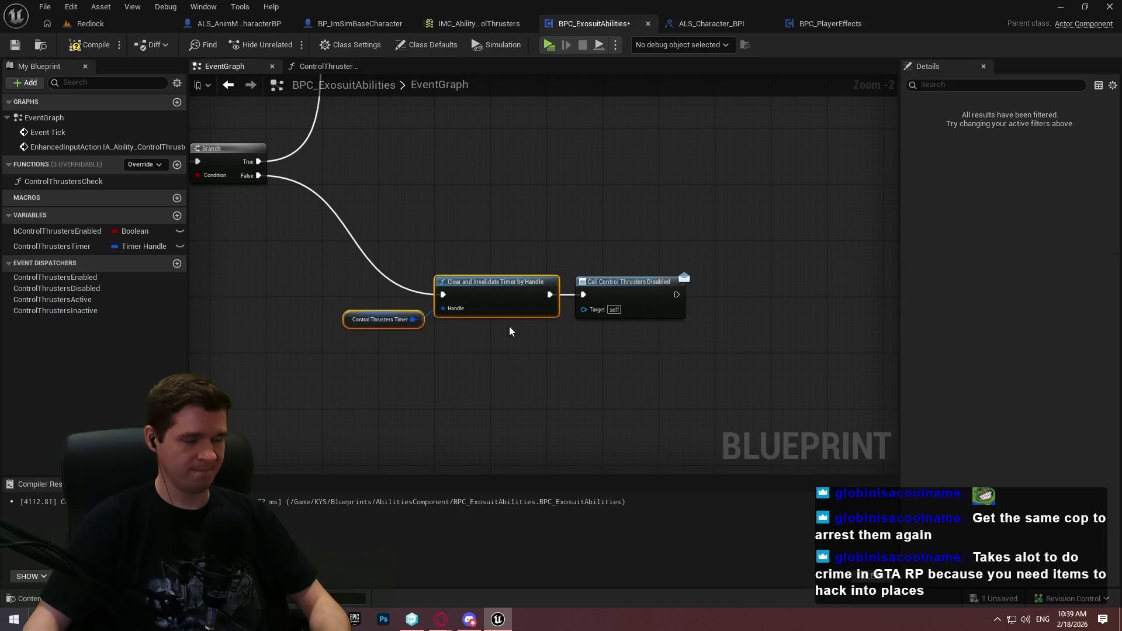
Compile and save BPC_ExosuitAbilities
{"action": "left_click", "coordinate": [587, 301]}
{"action": "key", "text": "F7"}
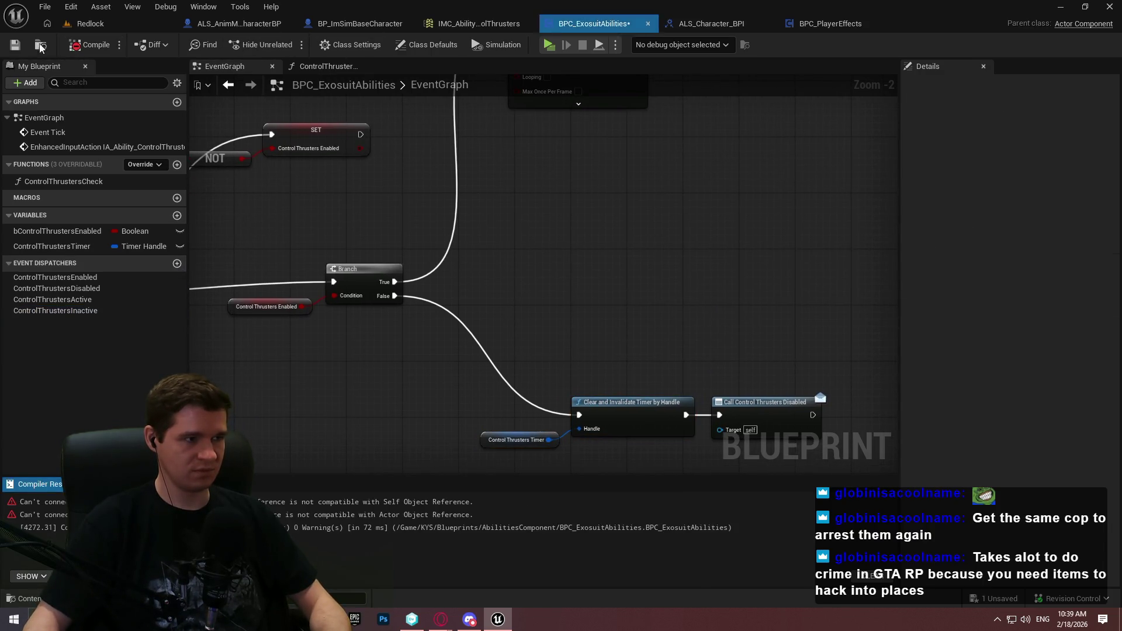
{"action": "key", "text": "ctrl+s"}
{"action": "mouse_move", "coordinate": [777, 339]}
{"action": "left_mouse_down"}
{"action": "mouse_move", "coordinate": [672, 401]}
{"action": "mouse_move", "coordinate": [659, 433]}
{"action": "mouse_move", "coordinate": [614, 216]}
{"action": "left_mouse_up"}
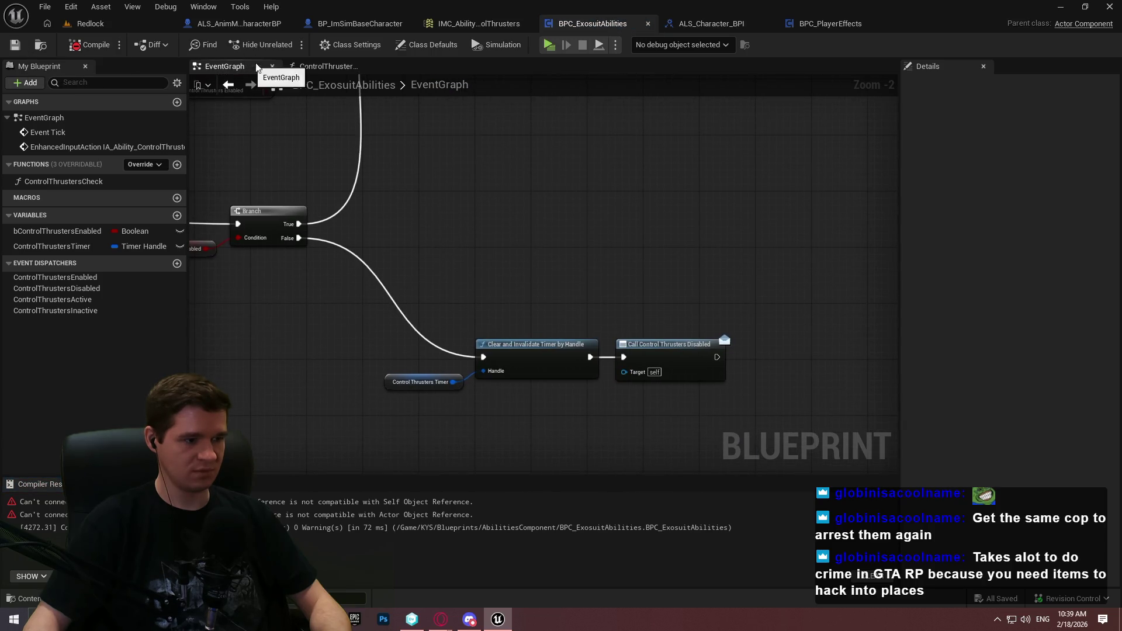
Replace the Self node on Initialize Effect's Source with Get Owner, tidy, and recompile
{"action": "left_click", "coordinate": [325, 66]}
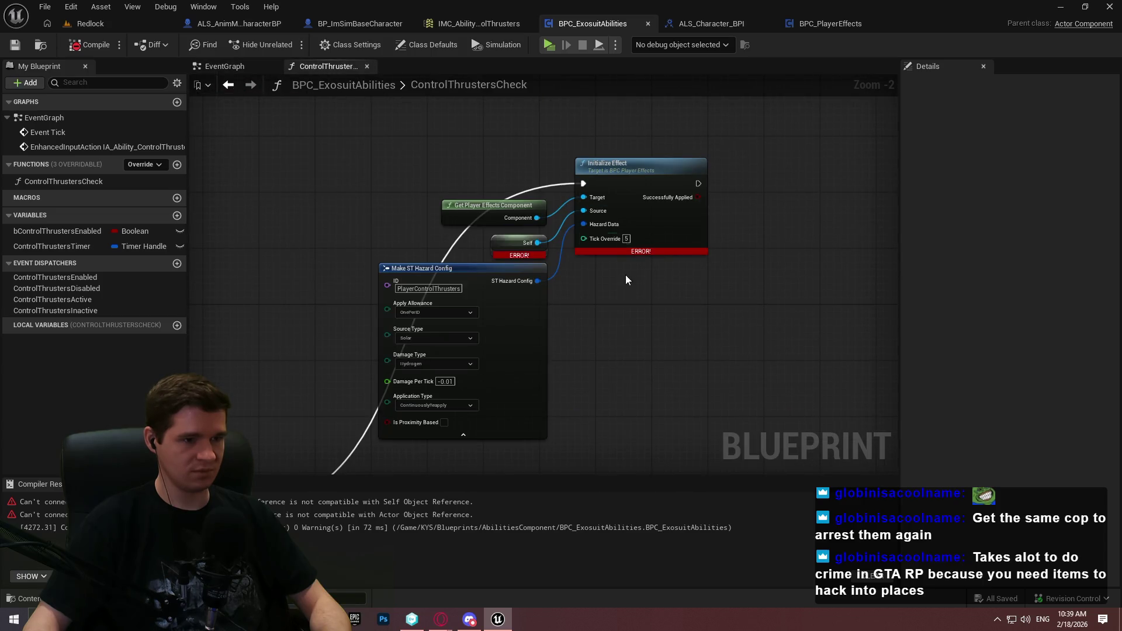
{"action": "scroll", "coordinate": [587, 253], "scroll_direction": "up", "scroll_amount": 2}
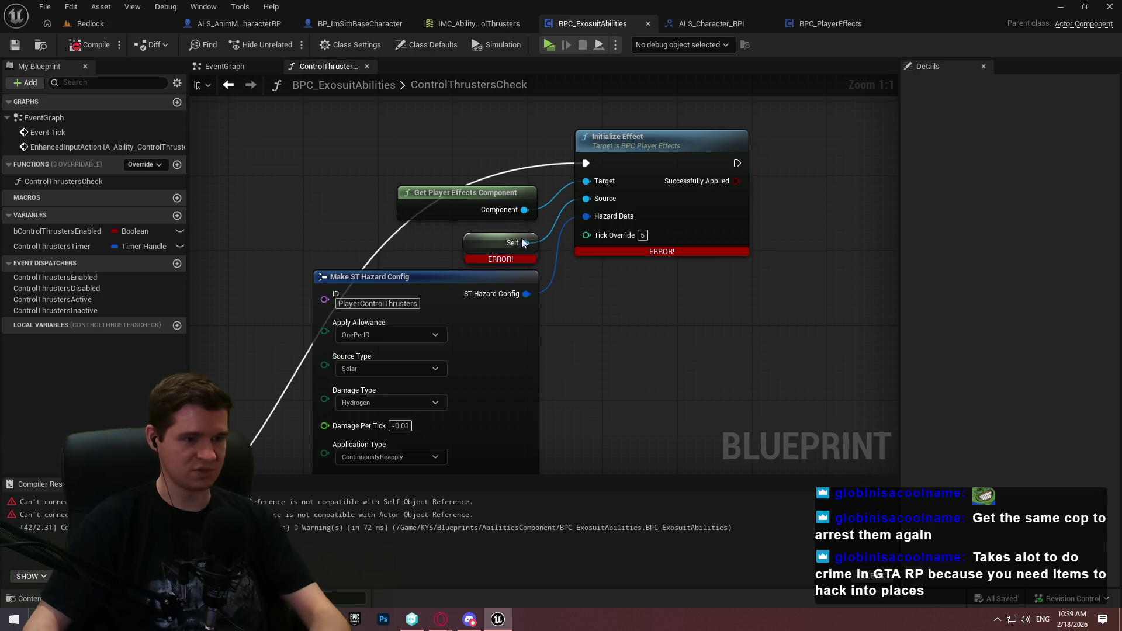
{"action": "left_click", "coordinate": [503, 237]}
{"action": "key", "text": "Delete"}
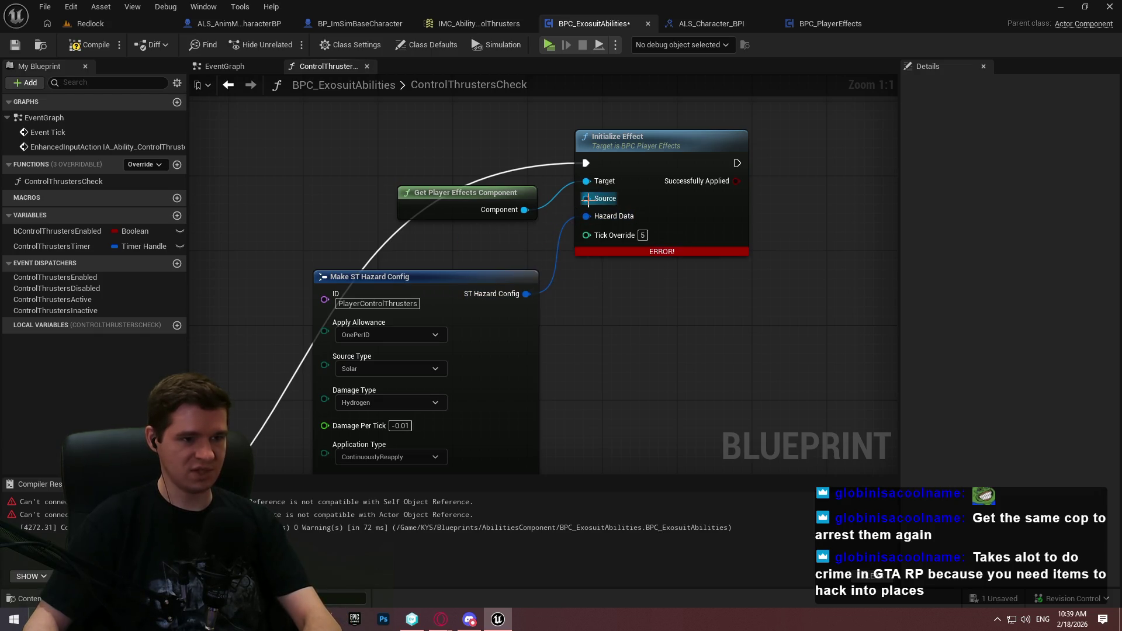
{"action": "mouse_move", "coordinate": [586, 199]}
{"action": "left_mouse_down"}
{"action": "mouse_move", "coordinate": [501, 269]}
{"action": "mouse_move", "coordinate": [475, 244]}
{"action": "left_mouse_up"}
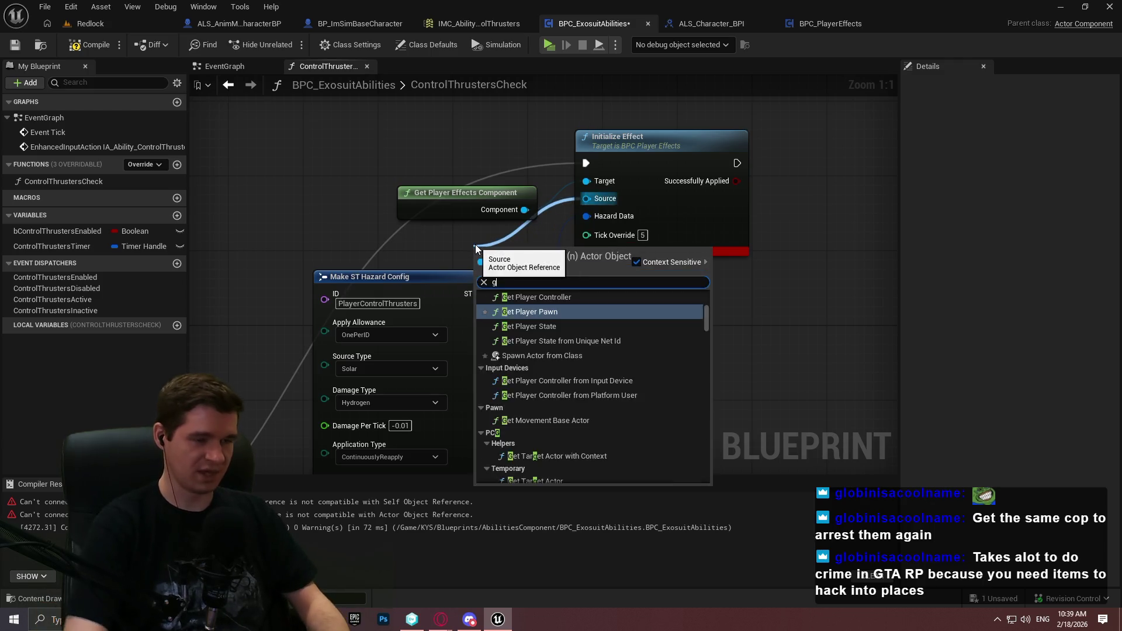
{"action": "type", "text": "get owner"}
{"action": "key", "text": "Return"}
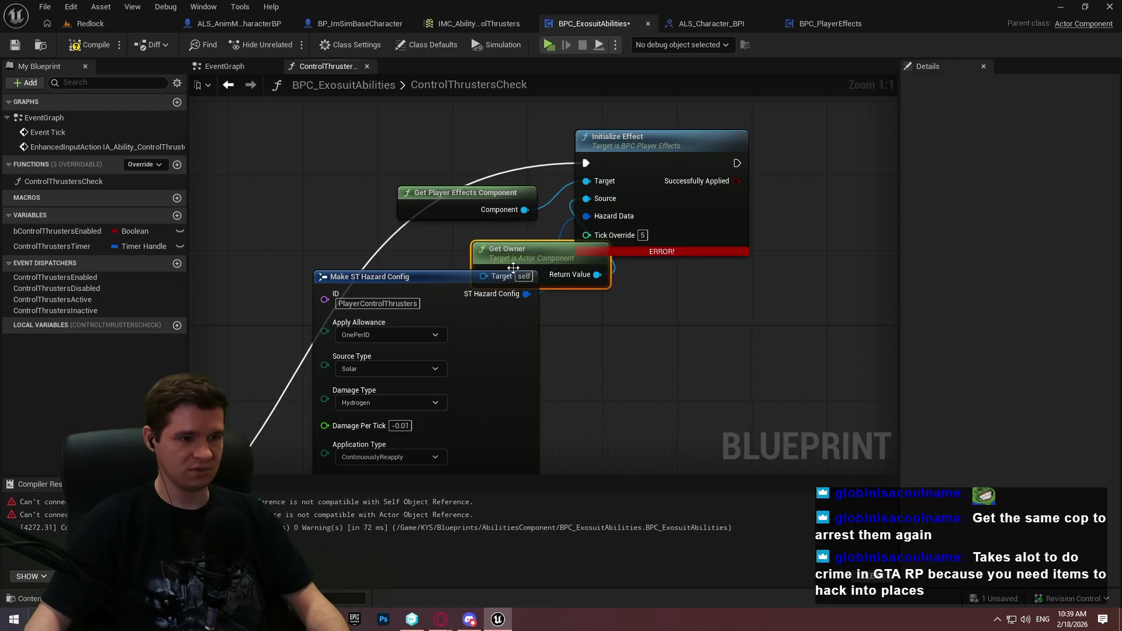
{"action": "left_click_drag", "start_coordinate": [452, 341], "coordinate": [460, 406]}
{"action": "mouse_move", "coordinate": [511, 248]}
{"action": "left_mouse_down"}
{"action": "mouse_move", "coordinate": [415, 229]}
{"action": "mouse_move", "coordinate": [436, 238]}
{"action": "left_mouse_up"}
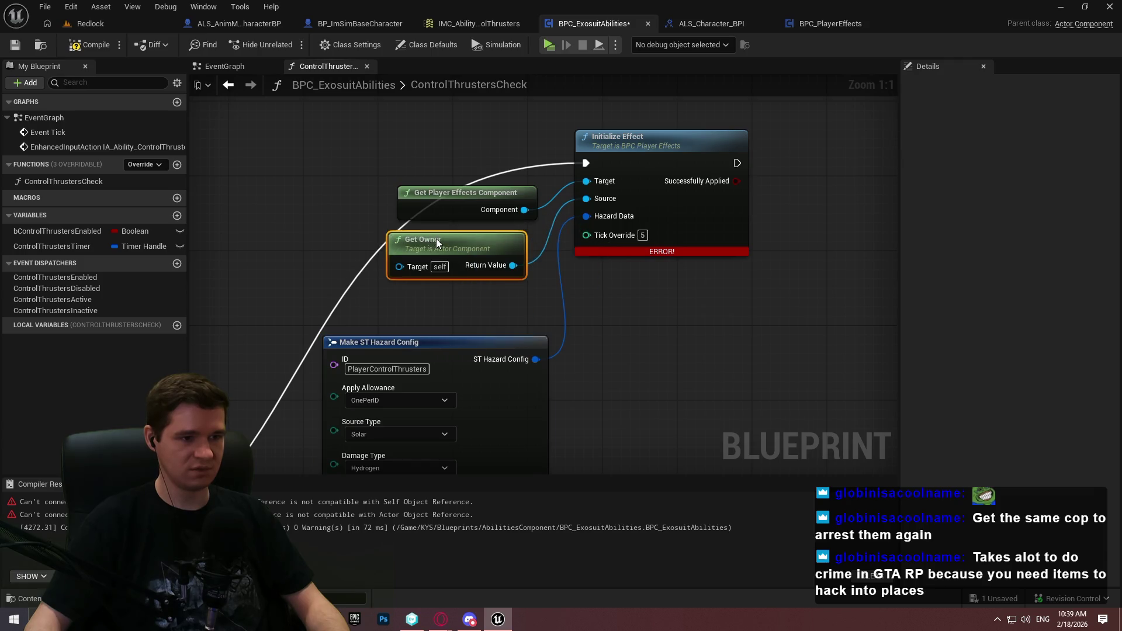
{"action": "left_click_drag", "start_coordinate": [452, 342], "coordinate": [443, 295]}
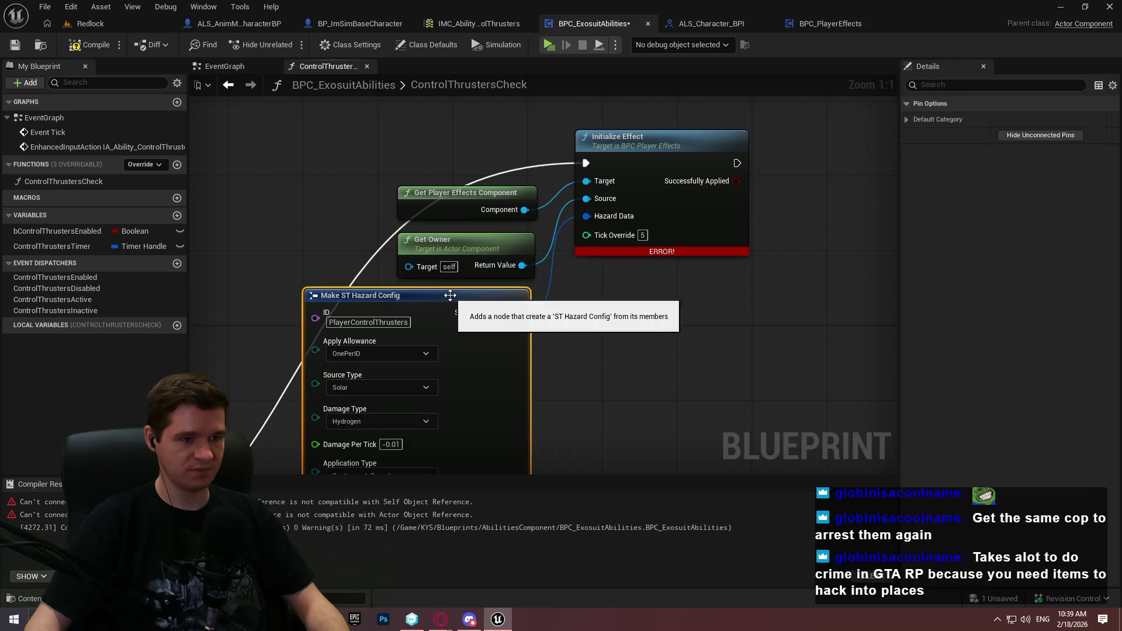
{"action": "left_click", "coordinate": [84, 45]}
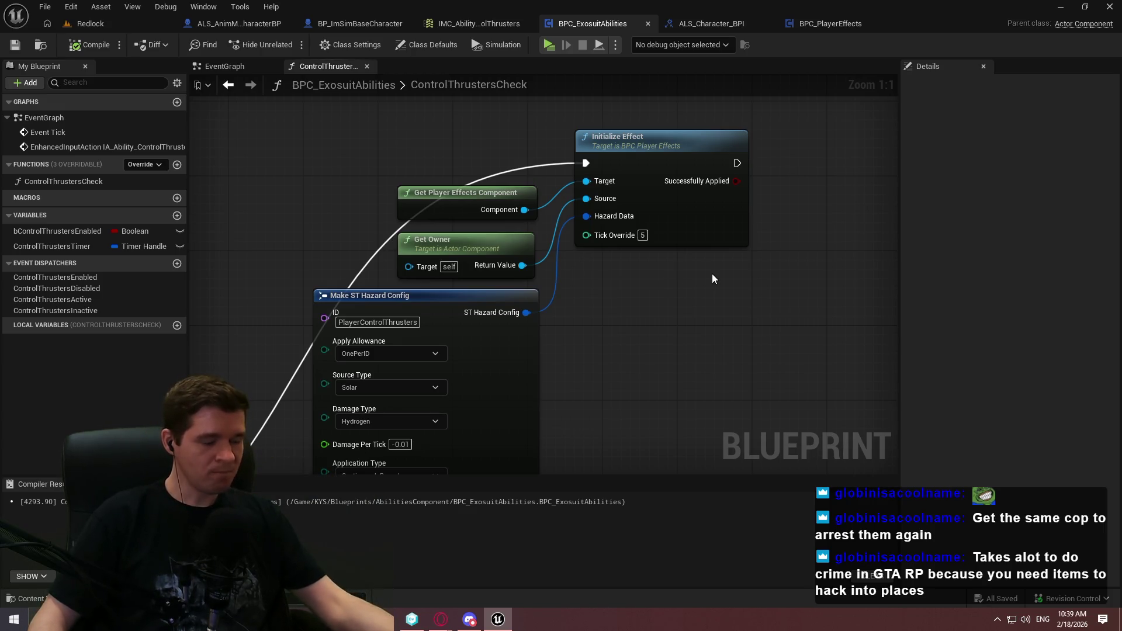
Call ControlThrustersActive right after Initialize Effect
{"action": "mouse_move", "coordinate": [45, 300]}
{"action": "left_mouse_down"}
{"action": "mouse_move", "coordinate": [632, 303]}
{"action": "mouse_move", "coordinate": [737, 163]}
{"action": "left_mouse_up"}
{"action": "left_click", "coordinate": [665, 325]}
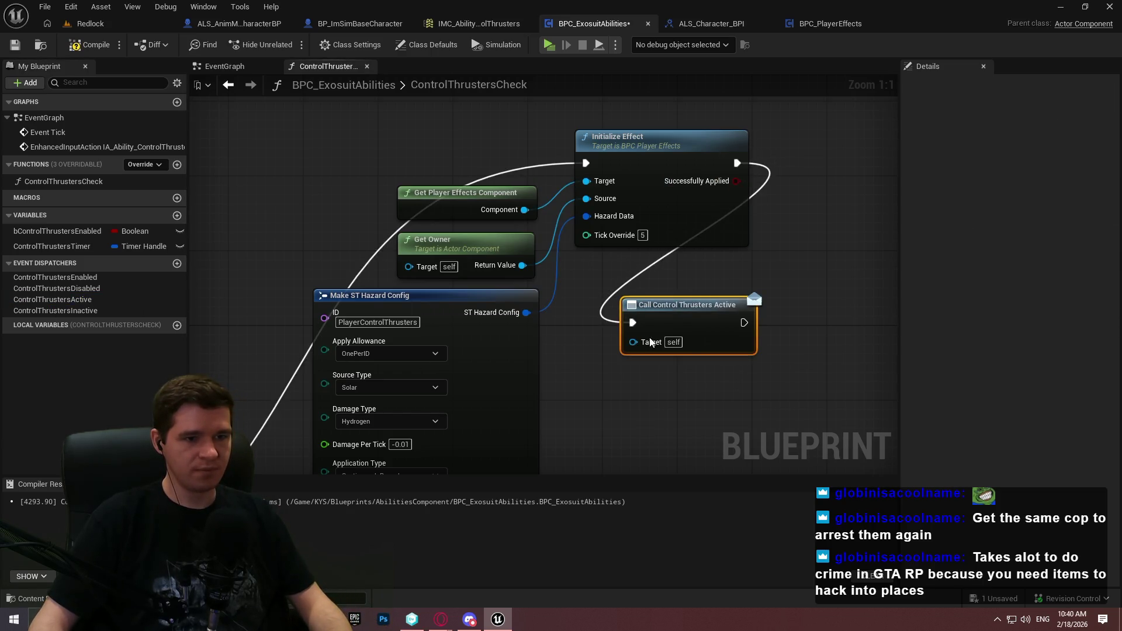
{"action": "left_click_drag", "start_coordinate": [656, 305], "coordinate": [844, 165]}
{"action": "left_click", "coordinate": [815, 328]}
{"action": "scroll", "coordinate": [661, 352], "scroll_direction": "down", "scroll_amount": 1}
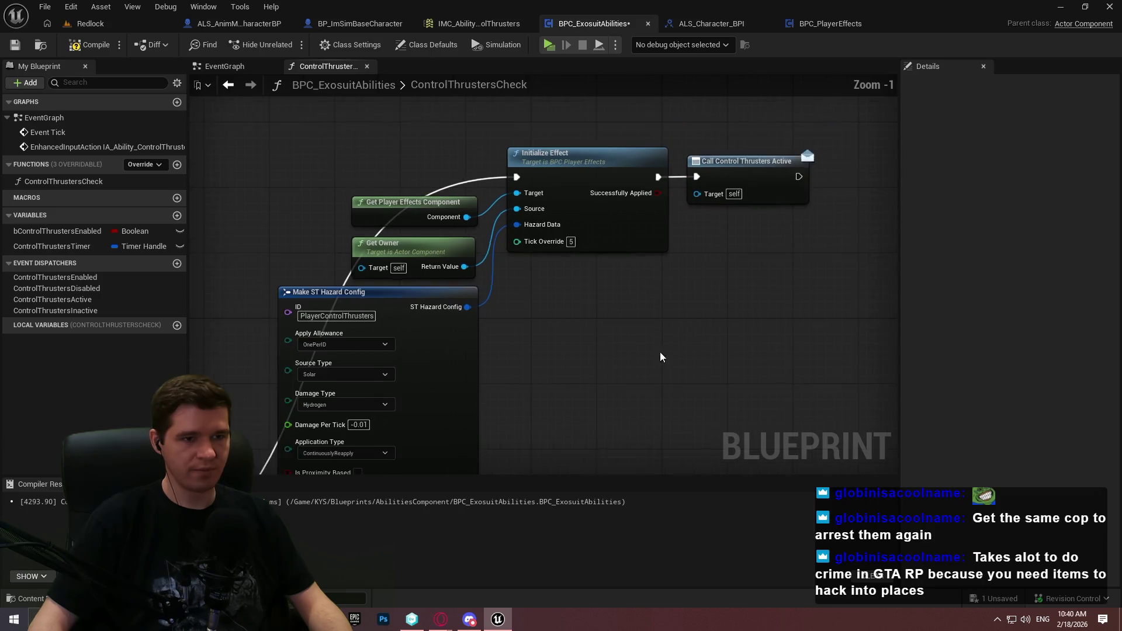
{"action": "left_click_drag", "start_coordinate": [658, 223], "coordinate": [689, 346]}
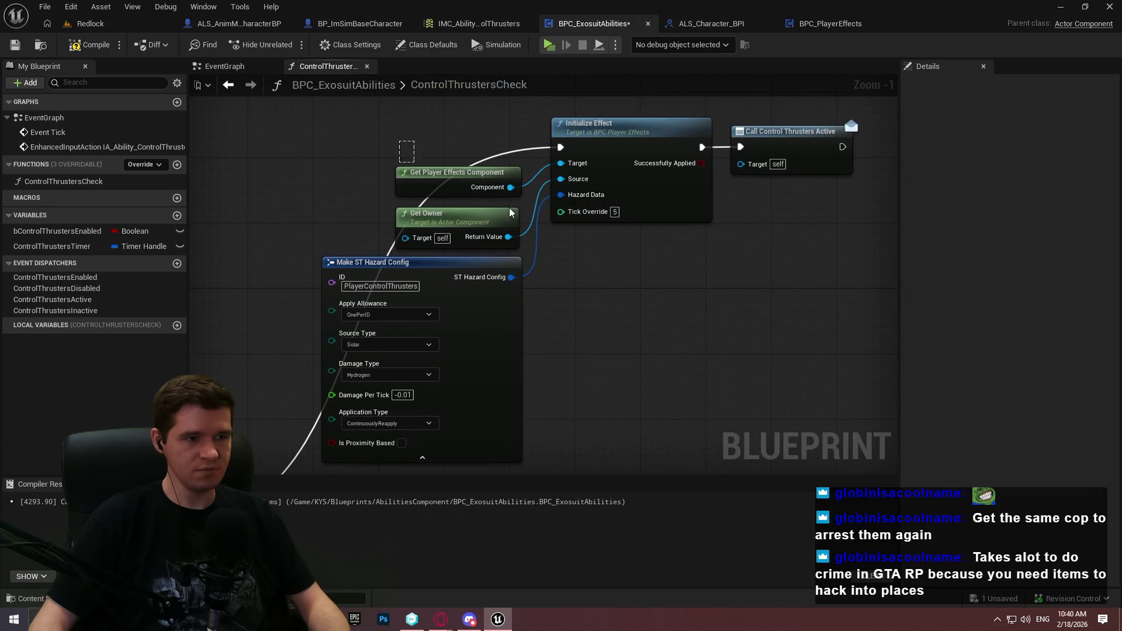
Add a Remove Effect by ID node on a copied effects component, ID PlayerControlThrusters
{"action": "key", "text": "ctrl+c"}
{"action": "key", "text": "ctrl+v"}
{"action": "left_click_drag", "start_coordinate": [714, 351], "coordinate": [765, 336]}
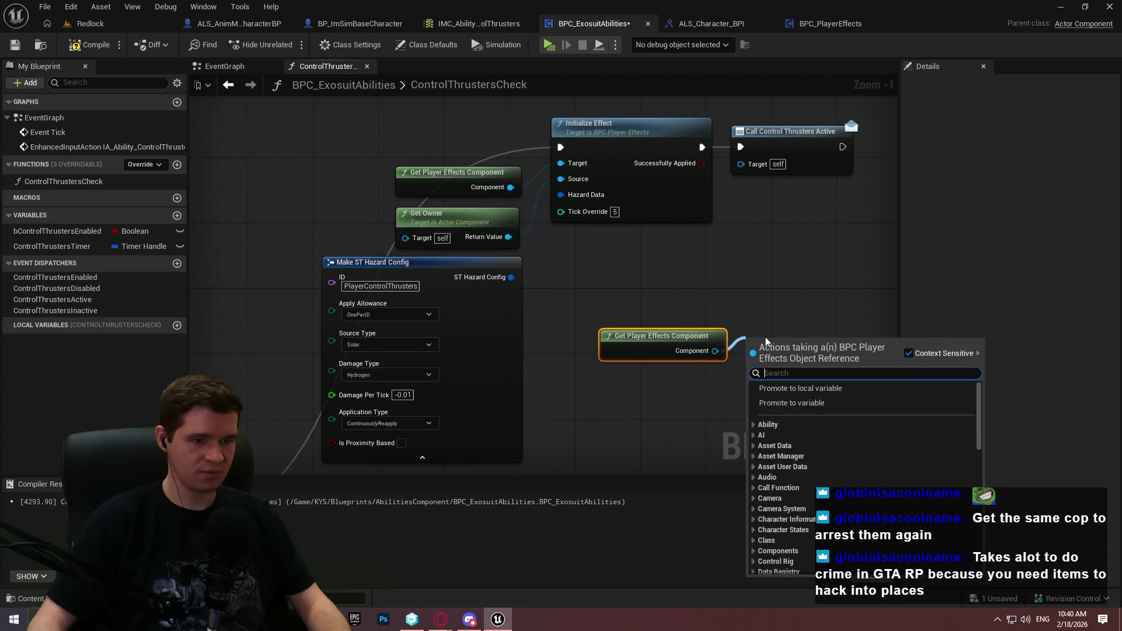
{"action": "type", "text": "effect"}
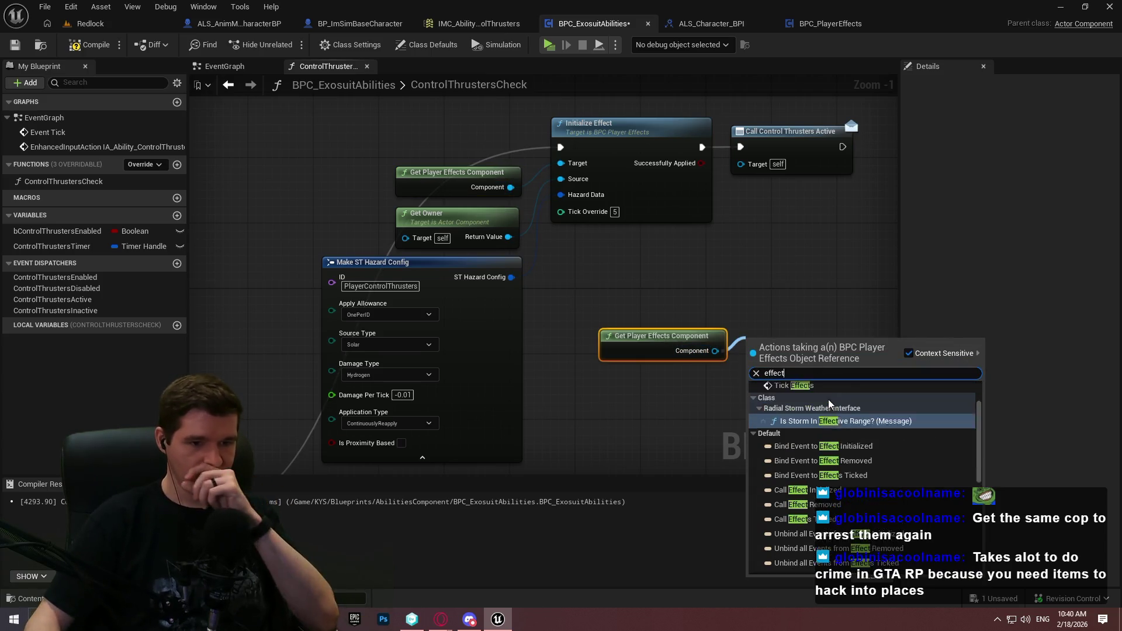
{"action": "left_click", "coordinate": [854, 412]}
{"action": "mouse_move", "coordinate": [795, 350]}
{"action": "left_mouse_down"}
{"action": "mouse_move", "coordinate": [831, 276]}
{"action": "mouse_move", "coordinate": [816, 307]}
{"action": "left_mouse_up"}
{"action": "left_click", "coordinate": [380, 286]}
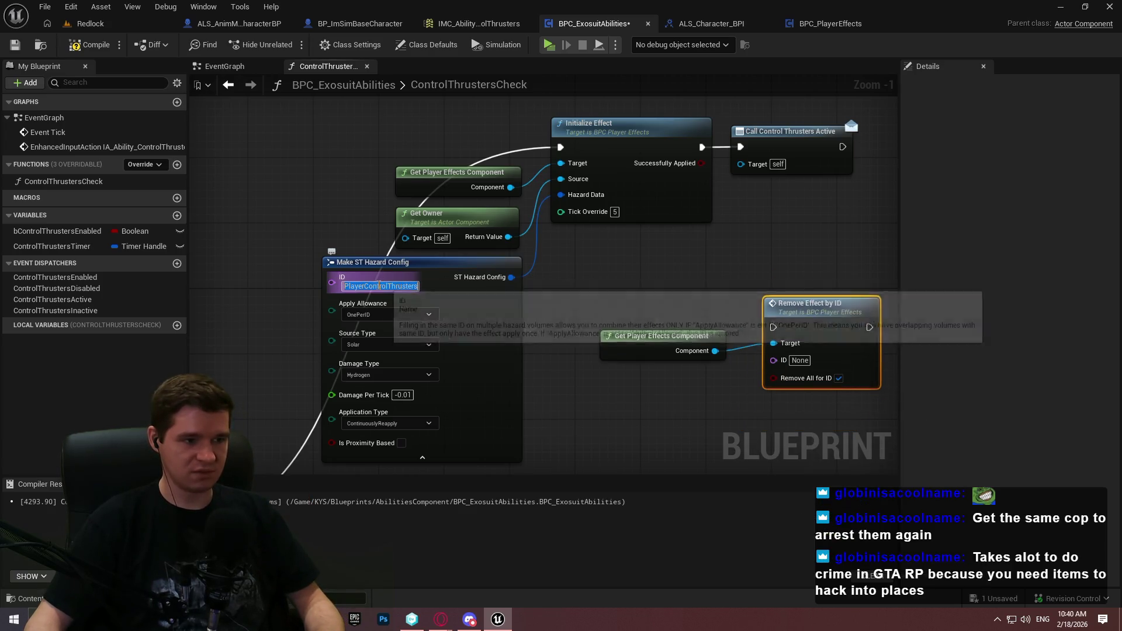
{"action": "key", "text": "ctrl+v"}
Move the removal nodes beside the Branch and connect Branch False to Remove Effect by ID
{"action": "mouse_move", "coordinate": [741, 339]}
{"action": "left_mouse_down"}
{"action": "mouse_move", "coordinate": [713, 261]}
{"action": "mouse_move", "coordinate": [288, 440]}
{"action": "mouse_move", "coordinate": [486, 403]}
{"action": "mouse_move", "coordinate": [495, 321]}
{"action": "left_mouse_up"}
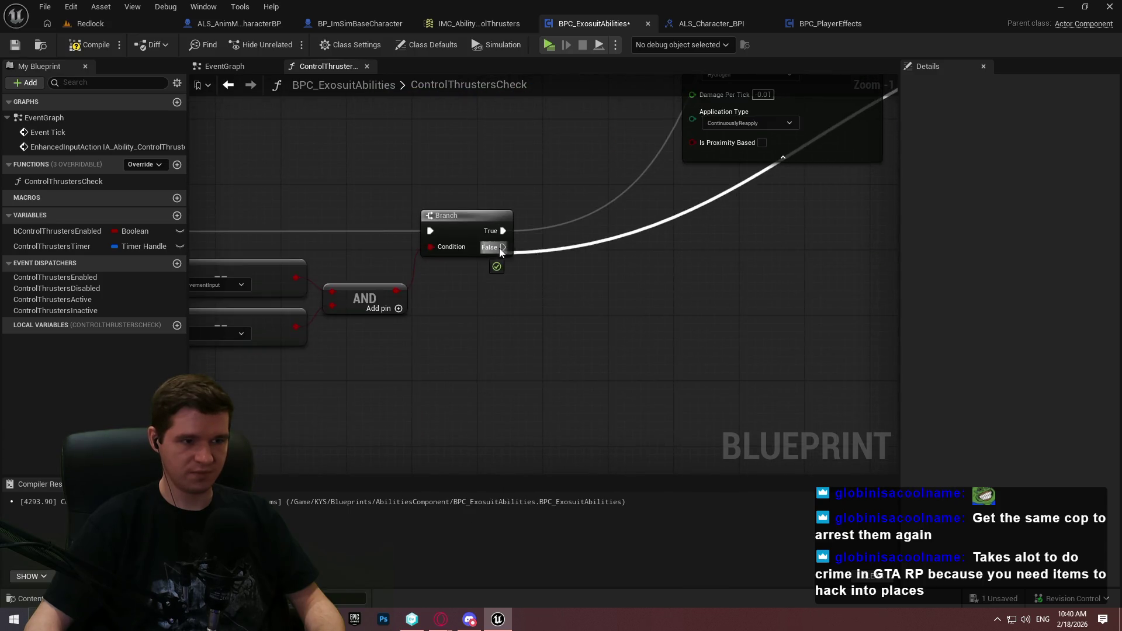
{"action": "left_click_drag", "start_coordinate": [375, 407], "coordinate": [278, 404]}
{"action": "left_click_drag", "start_coordinate": [839, 286], "coordinate": [643, 129]}
{"action": "mouse_move", "coordinate": [785, 146]}
{"action": "left_mouse_down"}
{"action": "mouse_move", "coordinate": [415, 437]}
{"action": "mouse_move", "coordinate": [351, 336]}
{"action": "mouse_move", "coordinate": [325, 390]}
{"action": "mouse_move", "coordinate": [581, 319]}
{"action": "left_mouse_up"}
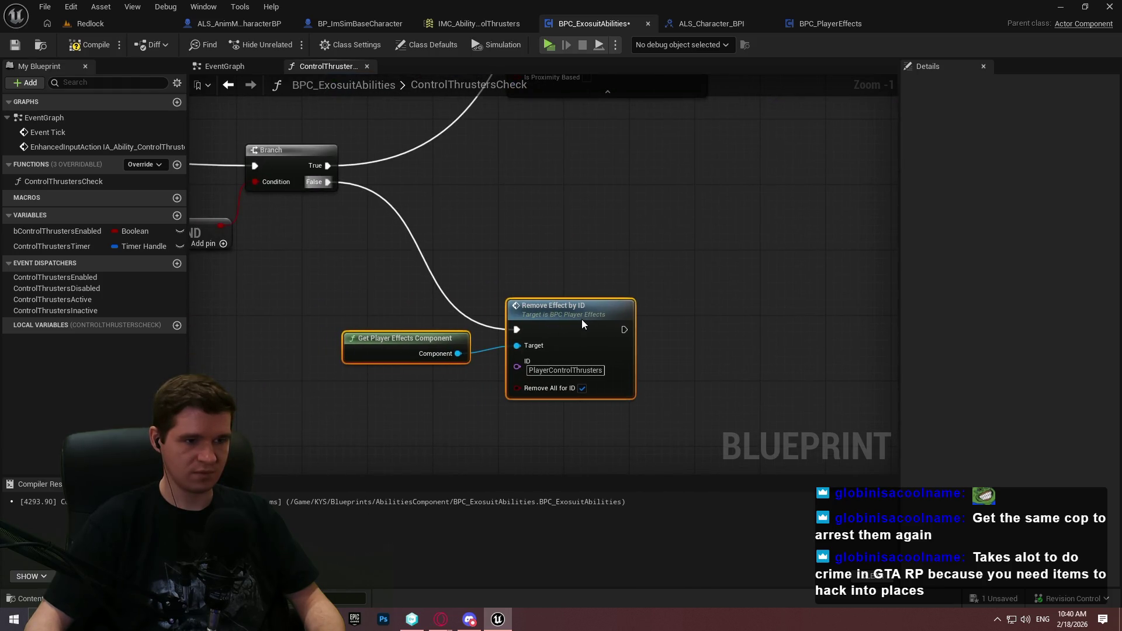
{"action": "left_click", "coordinate": [602, 281]}
{"action": "left_click", "coordinate": [409, 342]}
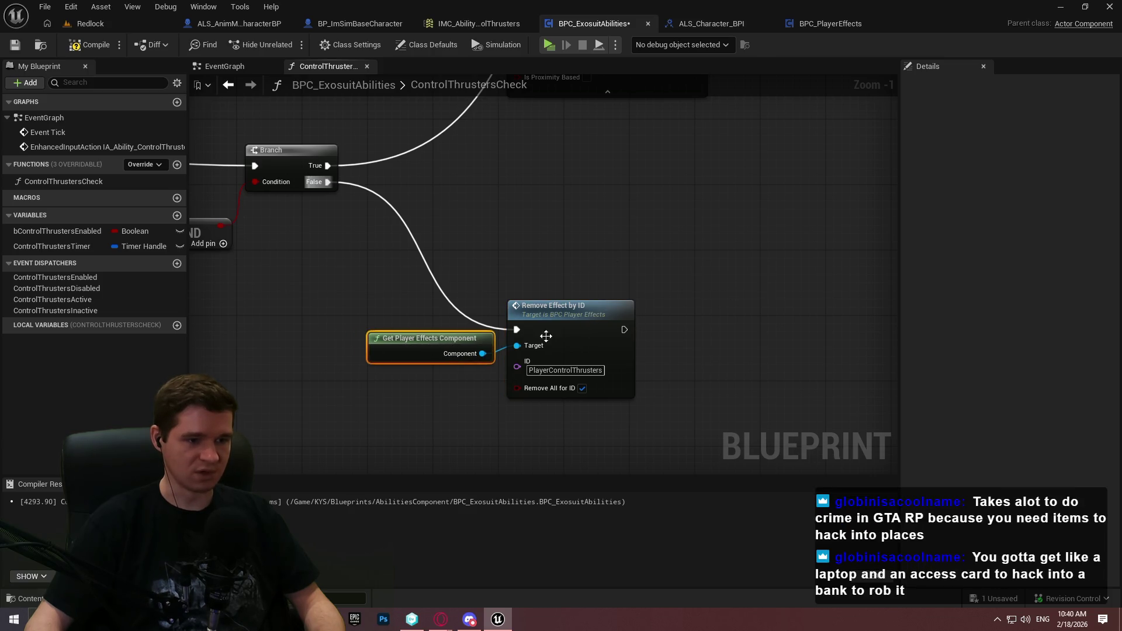
{"action": "mouse_move", "coordinate": [769, 194]}
{"action": "left_mouse_down"}
{"action": "mouse_move", "coordinate": [617, 305]}
{"action": "mouse_move", "coordinate": [551, 293]}
{"action": "mouse_move", "coordinate": [668, 89]}
{"action": "left_mouse_up"}
{"action": "left_click", "coordinate": [549, 149]}
Call ControlThrustersInactive after Remove Effect by ID
{"action": "left_click_drag", "start_coordinate": [62, 310], "coordinate": [554, 383]}
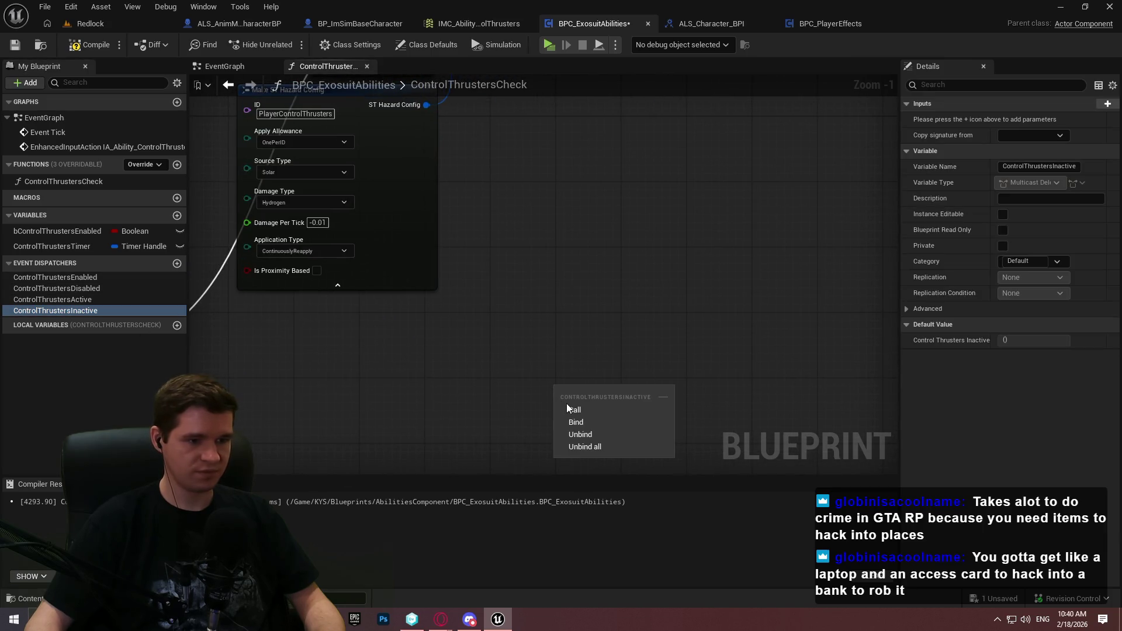
{"action": "left_click", "coordinate": [579, 410]}
{"action": "left_click_drag", "start_coordinate": [624, 335], "coordinate": [730, 110]}
{"action": "mouse_move", "coordinate": [662, 174]}
{"action": "left_mouse_down"}
{"action": "mouse_move", "coordinate": [435, 374]}
{"action": "mouse_move", "coordinate": [458, 299]}
{"action": "left_mouse_up"}
{"action": "mouse_move", "coordinate": [712, 168]}
{"action": "left_mouse_down"}
{"action": "mouse_move", "coordinate": [602, 279]}
{"action": "mouse_move", "coordinate": [577, 288]}
{"action": "left_mouse_up"}
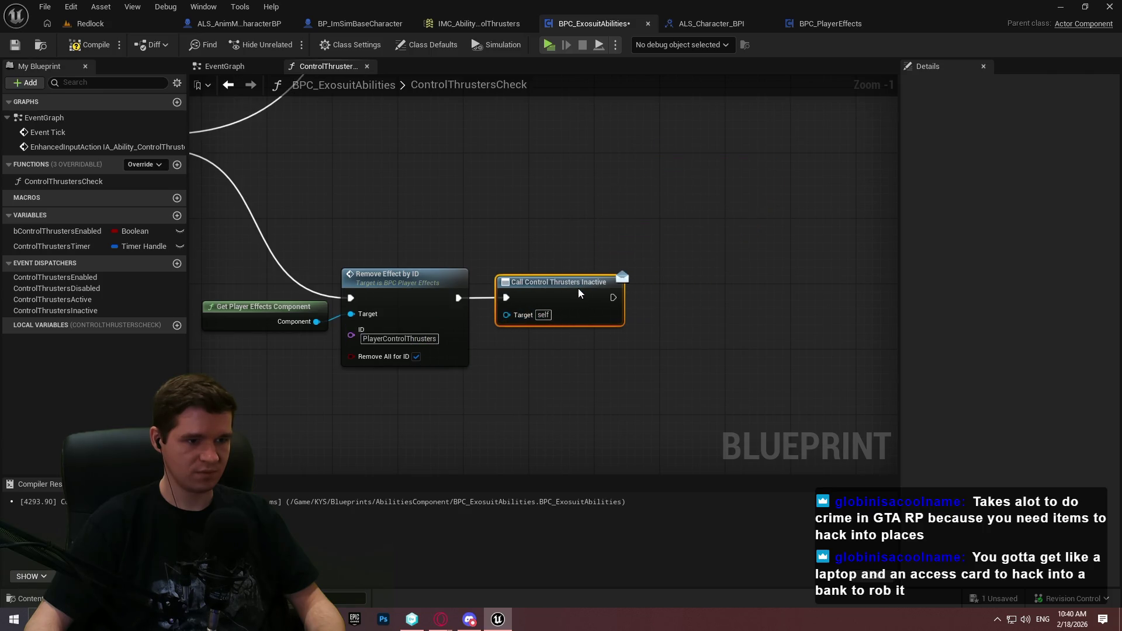
Pan to the function entry node and drag a new connection from its exec output
{"action": "scroll", "coordinate": [547, 241], "scroll_direction": "down", "scroll_amount": 1}
{"action": "scroll", "coordinate": [468, 226], "scroll_direction": "down", "scroll_amount": 2}
{"action": "mouse_move", "coordinate": [469, 226]}
{"action": "left_mouse_down"}
{"action": "mouse_move", "coordinate": [570, 285]}
{"action": "mouse_move", "coordinate": [711, 331]}
{"action": "left_mouse_up"}
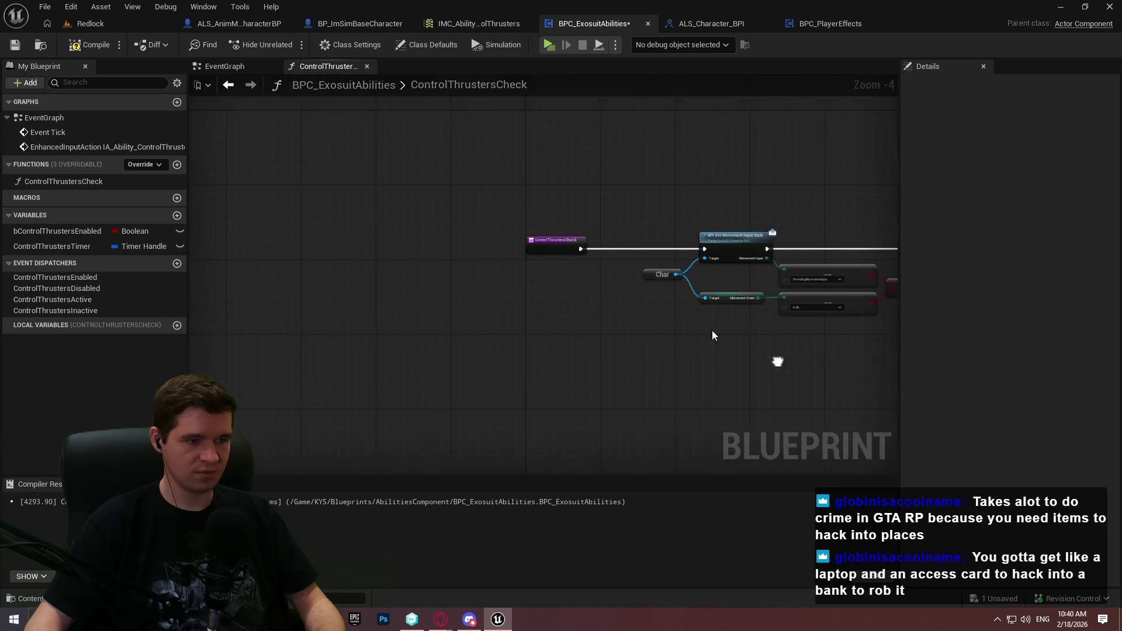
{"action": "scroll", "coordinate": [586, 230], "scroll_direction": "up", "scroll_amount": 3}
{"action": "mouse_move", "coordinate": [585, 226]}
{"action": "left_mouse_down"}
{"action": "mouse_move", "coordinate": [672, 233]}
{"action": "mouse_move", "coordinate": [651, 211]}
{"action": "left_mouse_up"}
Insert a Sequence node after the ControlThrustersCheck entry and shift both left
{"action": "type", "text": "seq"}
{"action": "left_click", "coordinate": [720, 276]}
{"action": "left_click", "coordinate": [523, 216]}
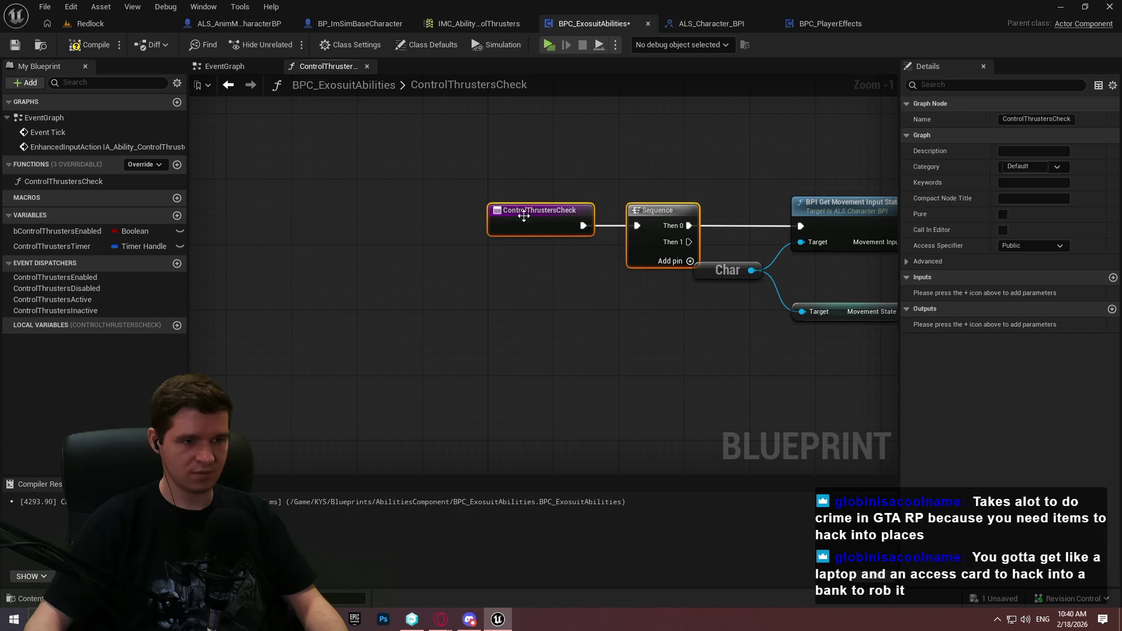
{"action": "left_click_drag", "start_coordinate": [523, 216], "coordinate": [200, 215]}
Add a Return Node on the Sequence's Then 1 pin and place it lower down
{"action": "mouse_move", "coordinate": [365, 242]}
{"action": "left_mouse_down"}
{"action": "mouse_move", "coordinate": [644, 530]}
{"action": "mouse_move", "coordinate": [675, 538]}
{"action": "left_mouse_up"}
{"action": "key", "text": "Home"}
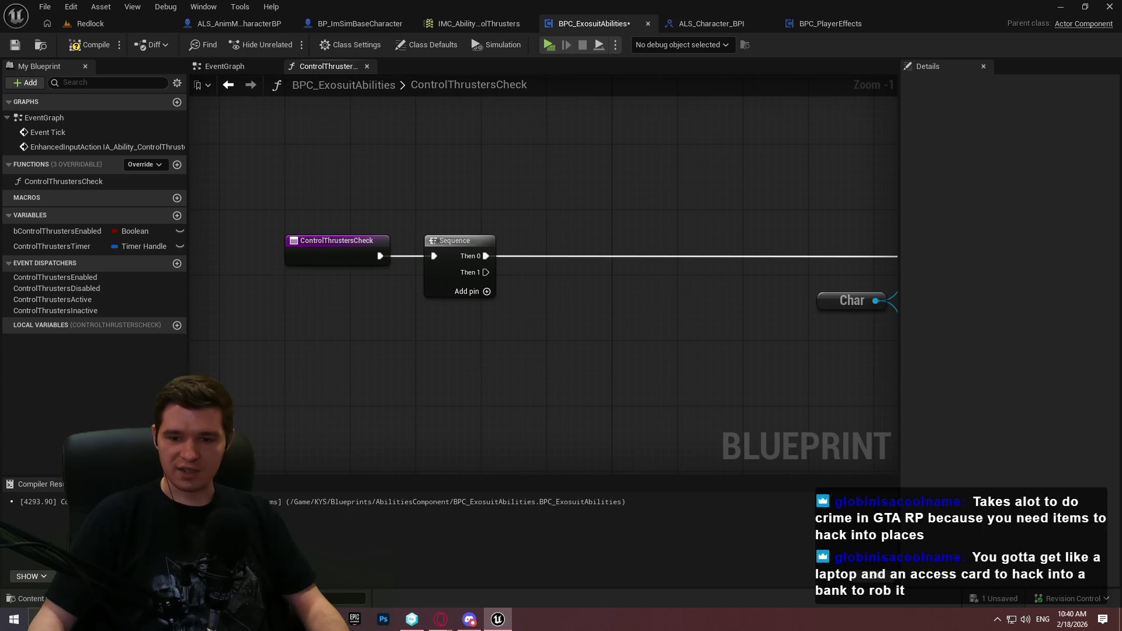
{"action": "left_click_drag", "start_coordinate": [587, 306], "coordinate": [494, 203]}
{"action": "left_click_drag", "start_coordinate": [393, 169], "coordinate": [491, 199]}
{"action": "type", "text": "return"}
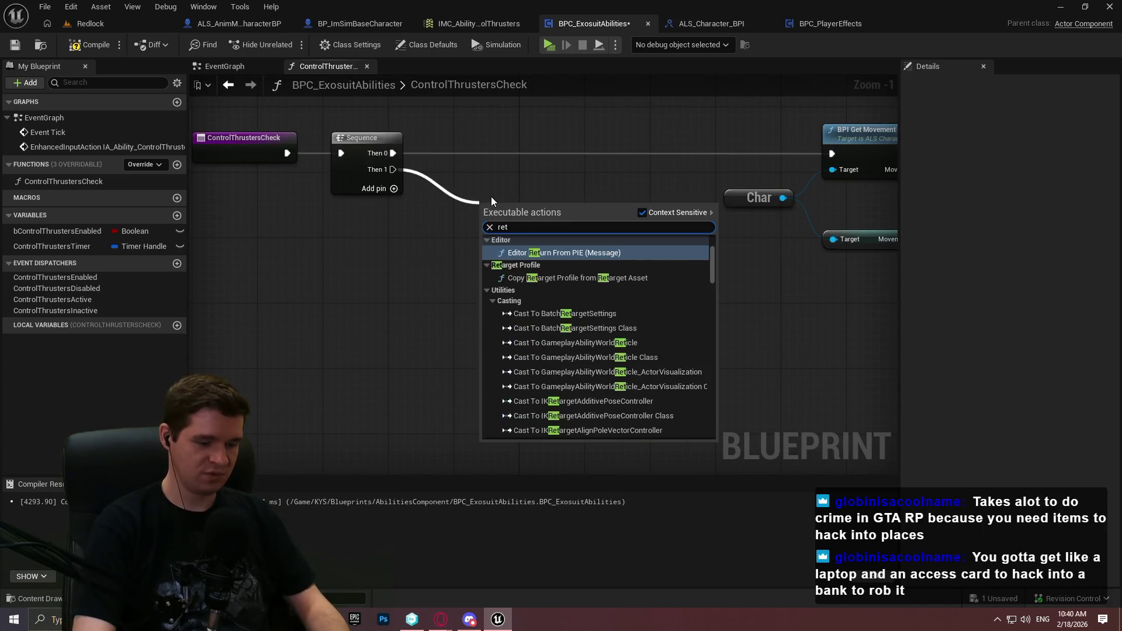
{"action": "left_click", "coordinate": [562, 407]}
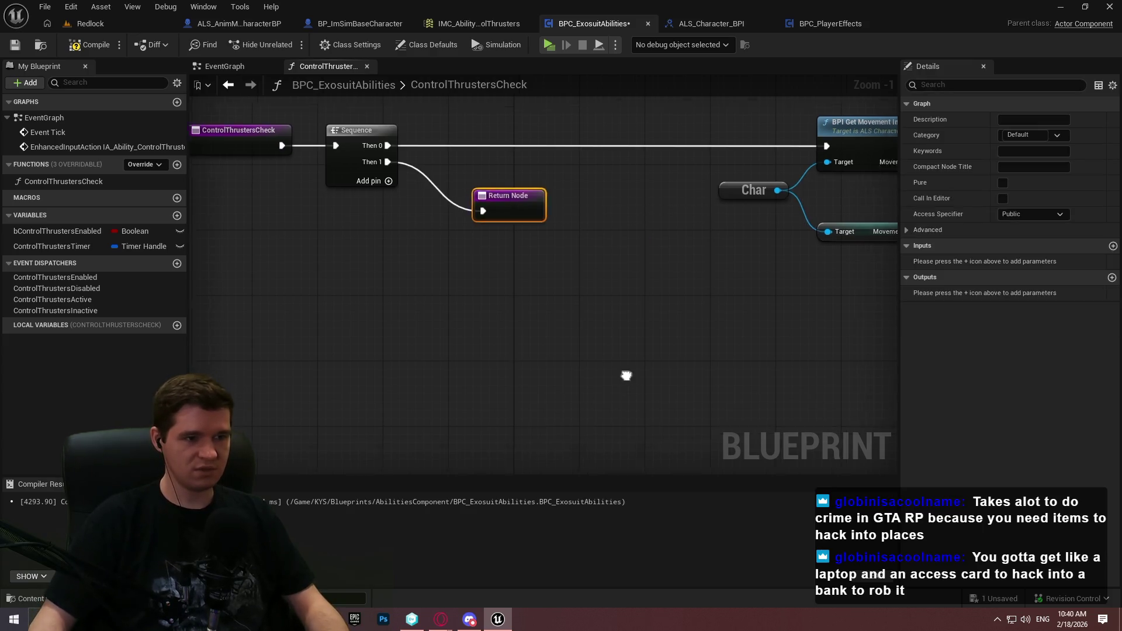
{"action": "mouse_move", "coordinate": [469, 131]}
{"action": "left_mouse_down"}
{"action": "mouse_move", "coordinate": [771, 419]}
{"action": "mouse_move", "coordinate": [654, 425]}
{"action": "mouse_move", "coordinate": [529, 403]}
{"action": "mouse_move", "coordinate": [654, 369]}
{"action": "mouse_move", "coordinate": [574, 316]}
{"action": "mouse_move", "coordinate": [656, 331]}
{"action": "left_mouse_up"}
{"action": "scroll", "coordinate": [549, 399], "scroll_direction": "down", "scroll_amount": 1}
{"action": "left_click", "coordinate": [340, 163]}
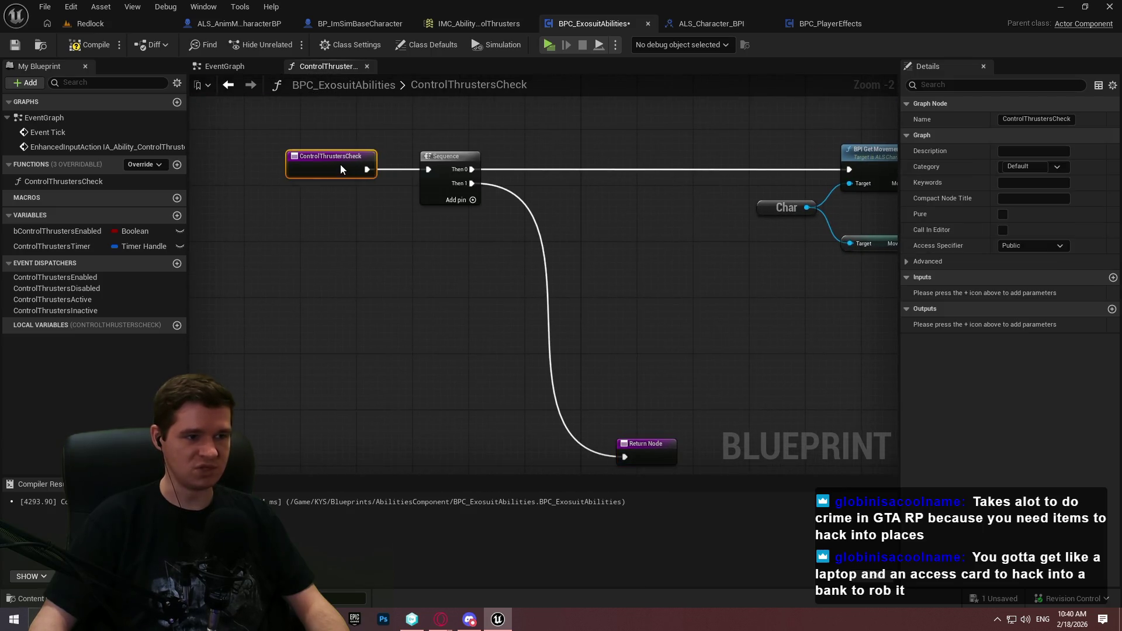
{"action": "left_click_drag", "start_coordinate": [531, 228], "coordinate": [351, 155]}
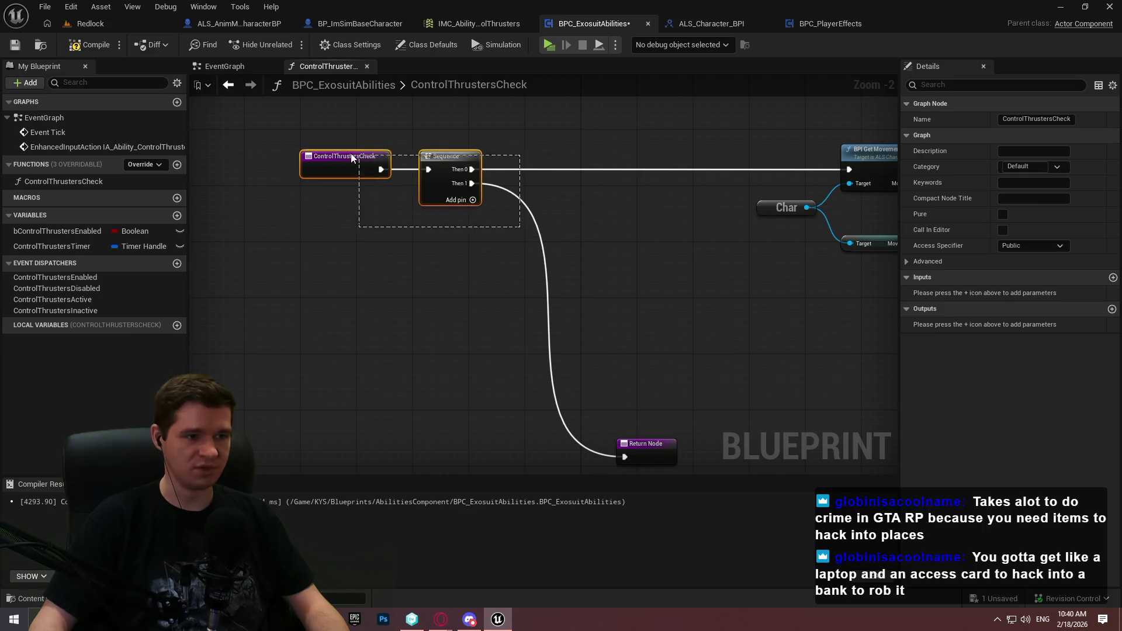
{"action": "left_click", "coordinate": [647, 471]}
{"action": "mouse_move", "coordinate": [647, 471]}
{"action": "left_mouse_down"}
{"action": "mouse_move", "coordinate": [602, 374]}
{"action": "mouse_move", "coordinate": [630, 356]}
{"action": "mouse_move", "coordinate": [640, 366]}
{"action": "left_mouse_up"}
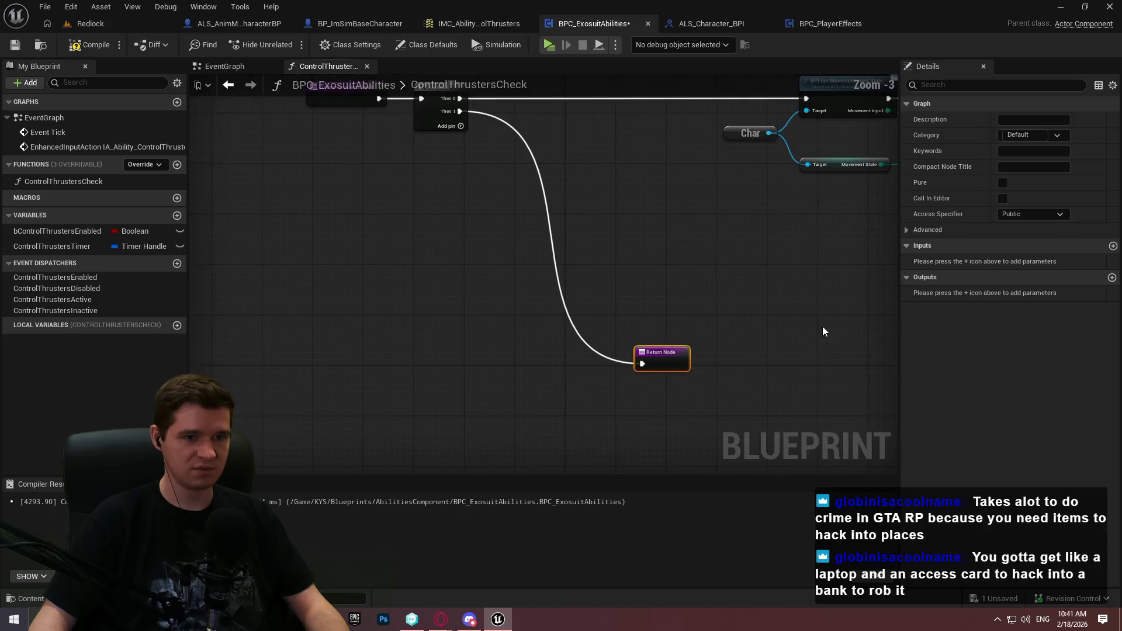
Add a reroute point on the Branch True wire, raised beside Initialize Effect
{"action": "left_click_drag", "start_coordinate": [822, 326], "coordinate": [390, 324]}
{"action": "scroll", "coordinate": [390, 330], "scroll_direction": "down", "scroll_amount": 1}
{"action": "left_click_drag", "start_coordinate": [655, 223], "coordinate": [623, 187]}
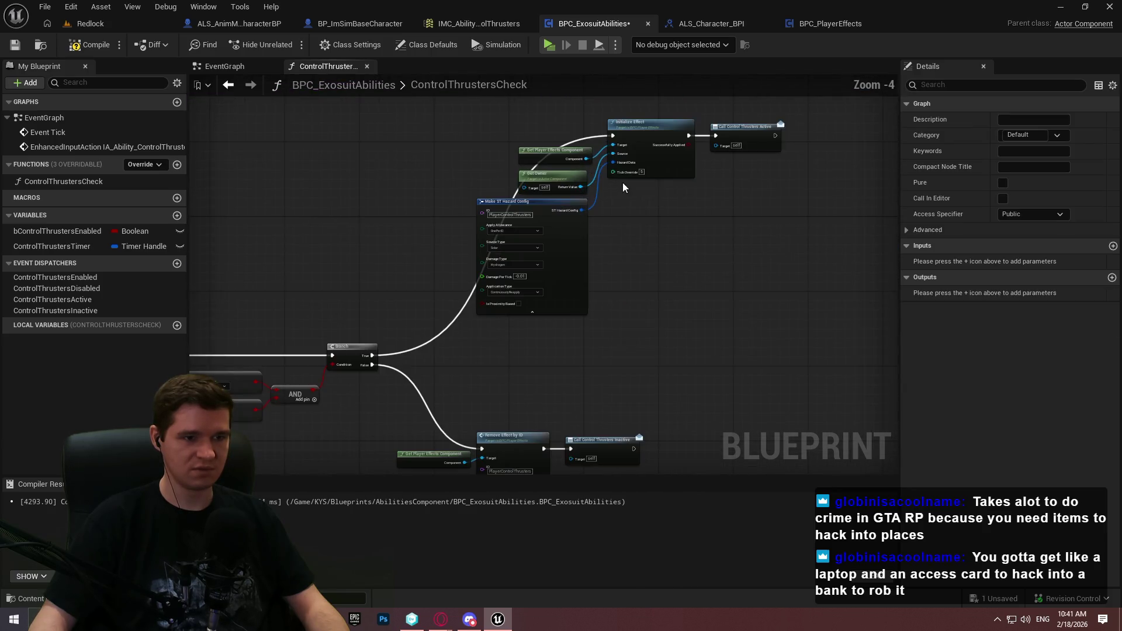
{"action": "left_click_drag", "start_coordinate": [728, 245], "coordinate": [724, 267]}
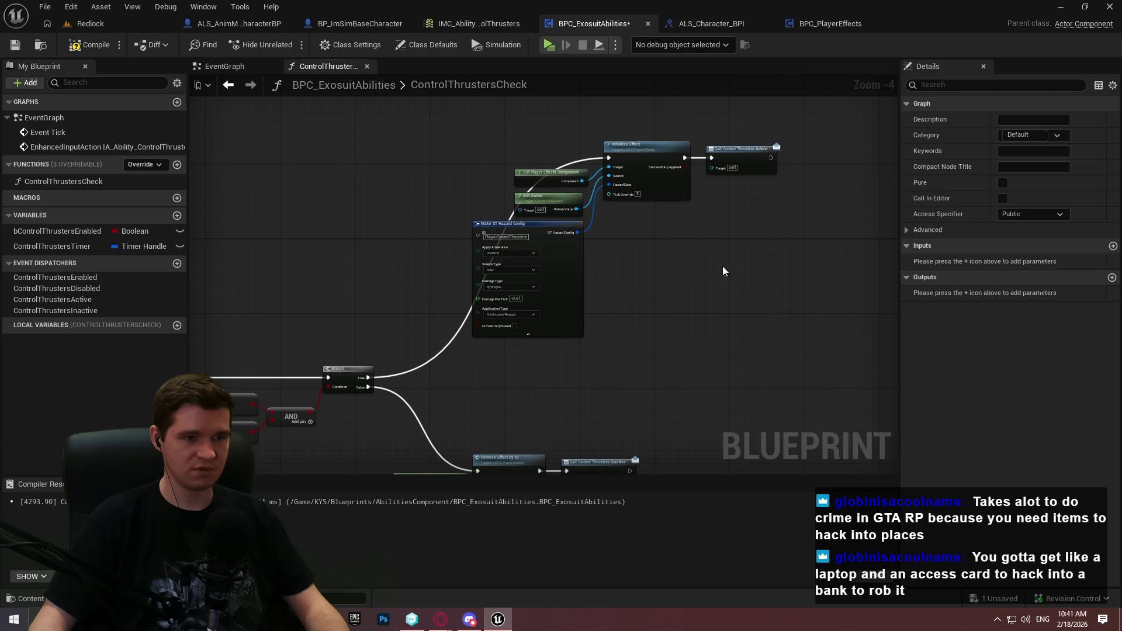
{"action": "double_click", "coordinate": [445, 345]}
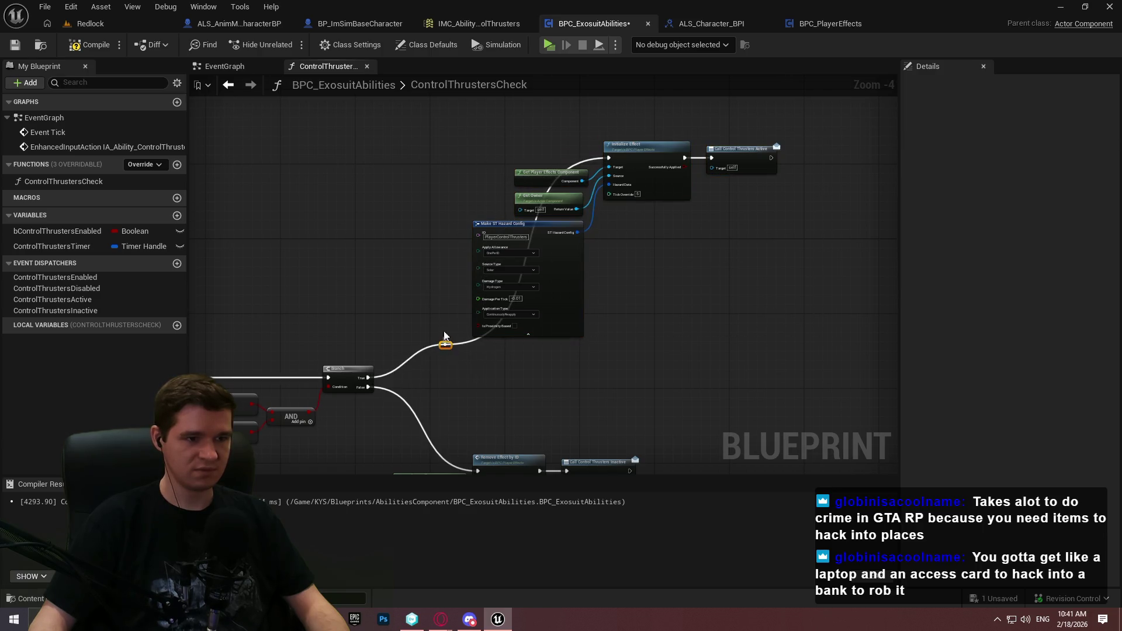
{"action": "mouse_move", "coordinate": [446, 345]}
{"action": "left_mouse_down"}
{"action": "mouse_move", "coordinate": [413, 167]}
{"action": "mouse_move", "coordinate": [453, 162]}
{"action": "left_mouse_up"}
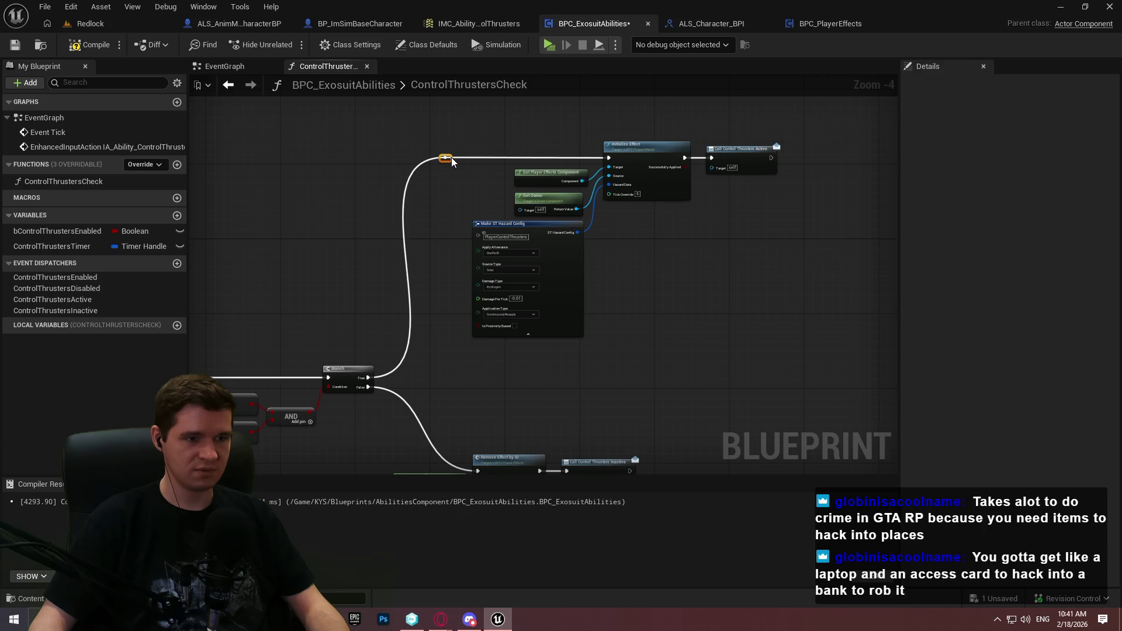
Shift the Initialize Effect group right and move the effect-removal nodes down
{"action": "left_click_drag", "start_coordinate": [388, 138], "coordinate": [826, 320]}
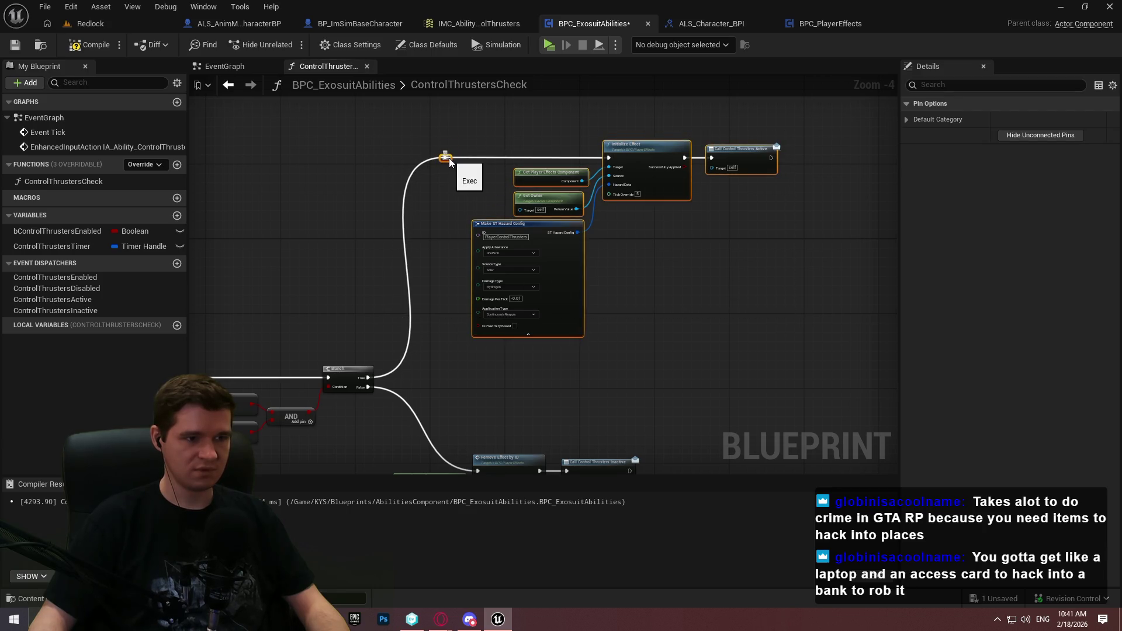
{"action": "mouse_move", "coordinate": [450, 163]}
{"action": "left_mouse_down"}
{"action": "mouse_move", "coordinate": [543, 159]}
{"action": "mouse_move", "coordinate": [483, 157]}
{"action": "left_mouse_up"}
{"action": "left_click", "coordinate": [540, 158]}
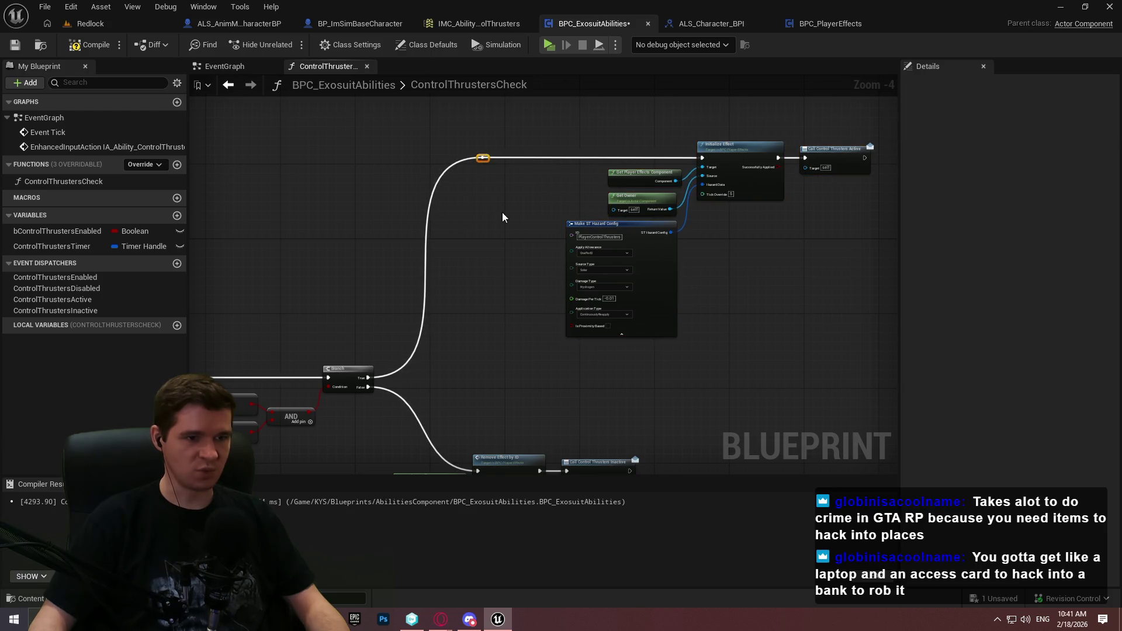
{"action": "mouse_move", "coordinate": [859, 307]}
{"action": "left_mouse_down"}
{"action": "mouse_move", "coordinate": [376, 110]}
{"action": "mouse_move", "coordinate": [672, 281]}
{"action": "left_mouse_up"}
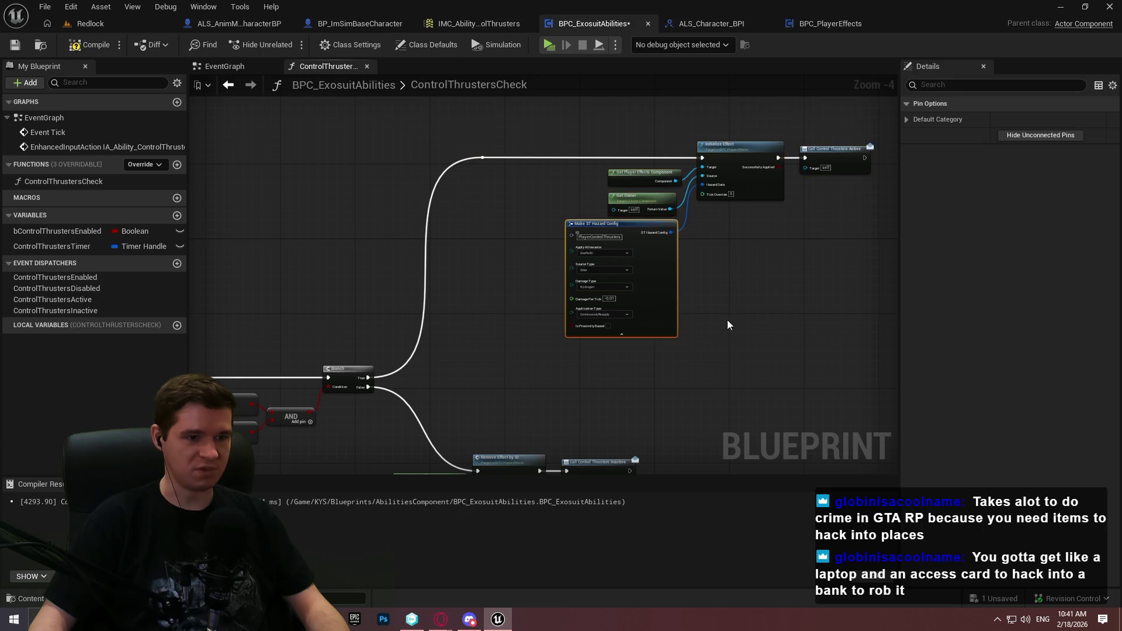
{"action": "mouse_move", "coordinate": [707, 377]}
{"action": "left_mouse_down"}
{"action": "mouse_move", "coordinate": [597, 423]}
{"action": "mouse_move", "coordinate": [409, 386]}
{"action": "left_mouse_up"}
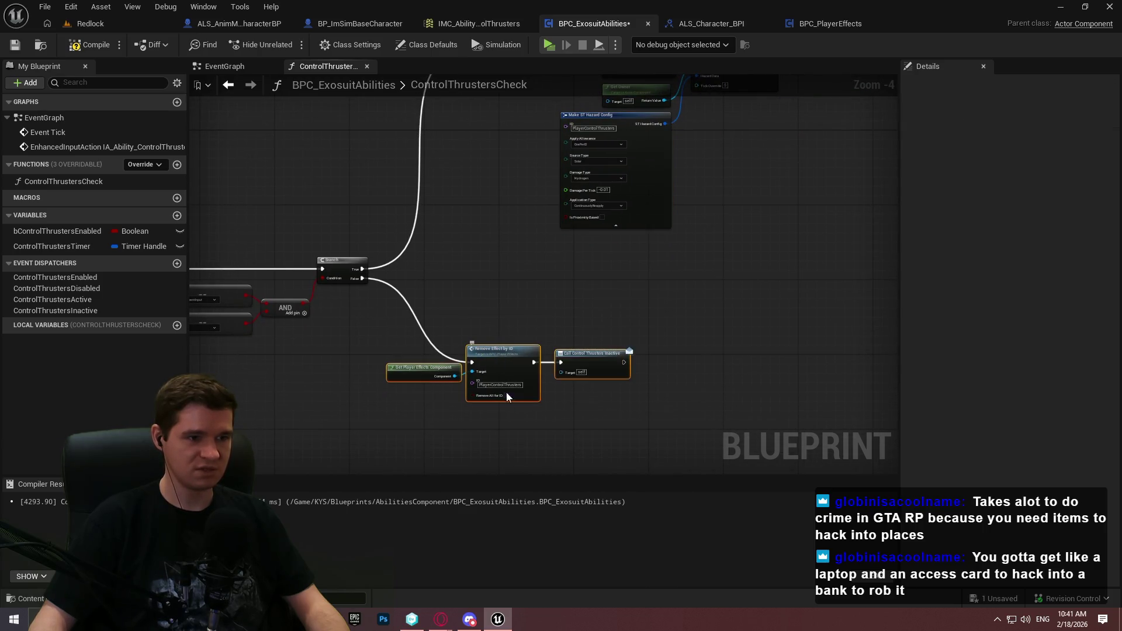
{"action": "mouse_move", "coordinate": [507, 397]}
{"action": "left_mouse_down"}
{"action": "mouse_move", "coordinate": [570, 433]}
{"action": "mouse_move", "coordinate": [532, 453]}
{"action": "left_mouse_up"}
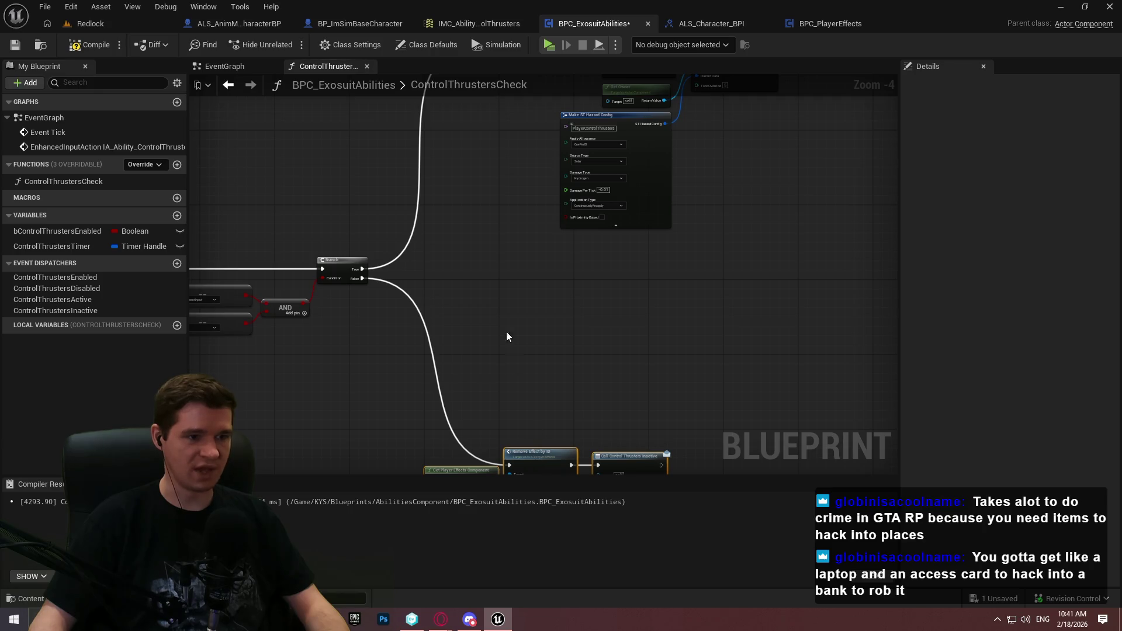
Move the movement-check nodes and Branch right, then save the blueprint
{"action": "left_click_drag", "start_coordinate": [506, 337], "coordinate": [745, 258]}
{"action": "scroll", "coordinate": [804, 255], "scroll_direction": "down", "scroll_amount": 3}
{"action": "scroll", "coordinate": [672, 240], "scroll_direction": "up", "scroll_amount": 3}
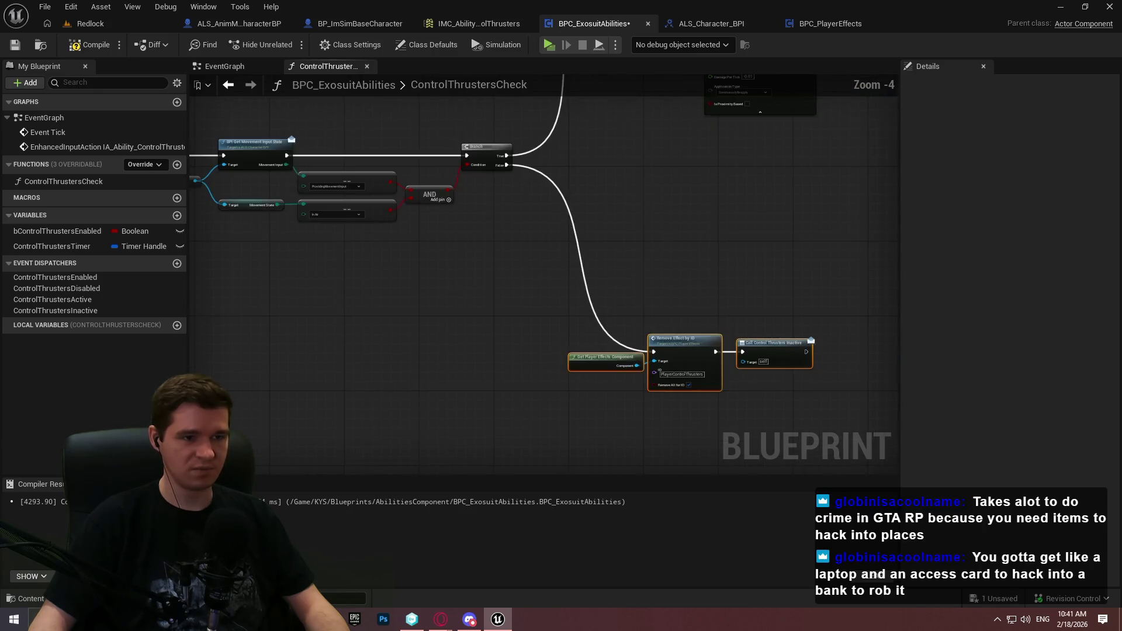
{"action": "left_click_drag", "start_coordinate": [672, 240], "coordinate": [577, 413]}
{"action": "scroll", "coordinate": [627, 220], "scroll_direction": "down", "scroll_amount": 5}
{"action": "mouse_move", "coordinate": [779, 319]}
{"action": "left_mouse_down"}
{"action": "mouse_move", "coordinate": [462, 86]}
{"action": "mouse_move", "coordinate": [454, 187]}
{"action": "mouse_move", "coordinate": [427, 187]}
{"action": "left_mouse_up"}
{"action": "scroll", "coordinate": [417, 272], "scroll_direction": "up", "scroll_amount": 6}
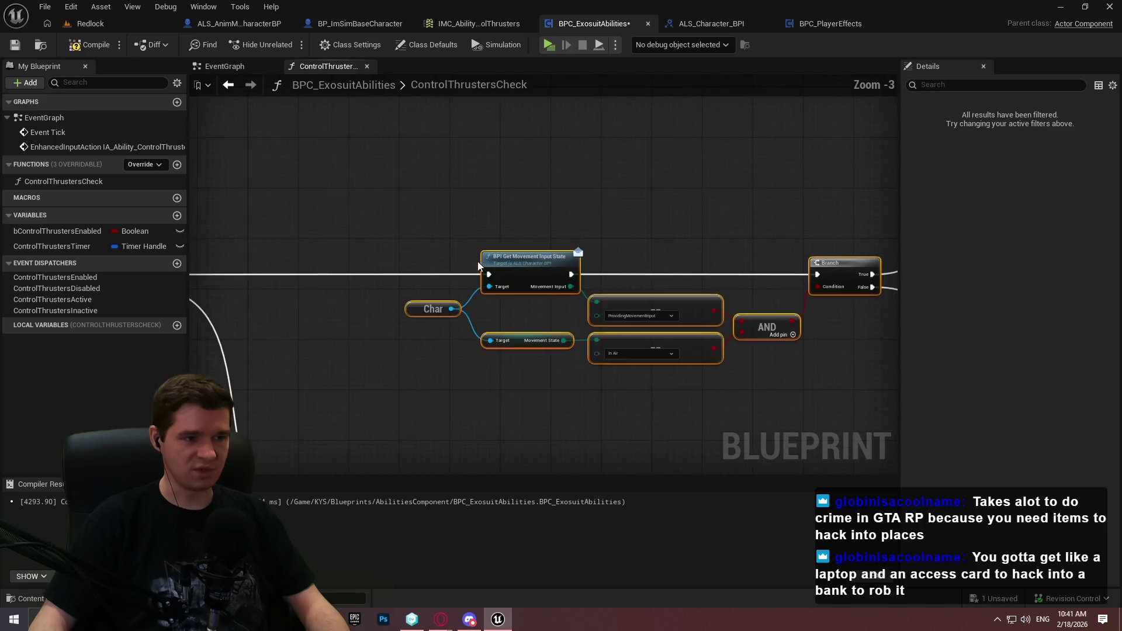
{"action": "mouse_move", "coordinate": [530, 276]}
{"action": "left_mouse_down"}
{"action": "mouse_move", "coordinate": [646, 268]}
{"action": "mouse_move", "coordinate": [712, 278]}
{"action": "left_mouse_up"}
{"action": "left_click", "coordinate": [639, 388]}
{"action": "mouse_move", "coordinate": [639, 388]}
{"action": "left_mouse_down"}
{"action": "mouse_move", "coordinate": [659, 322]}
{"action": "mouse_move", "coordinate": [247, 311]}
{"action": "mouse_move", "coordinate": [290, 391]}
{"action": "left_mouse_up"}
{"action": "scroll", "coordinate": [659, 323], "scroll_direction": "down", "scroll_amount": 3}
{"action": "scroll", "coordinate": [290, 391], "scroll_direction": "down", "scroll_amount": 1}
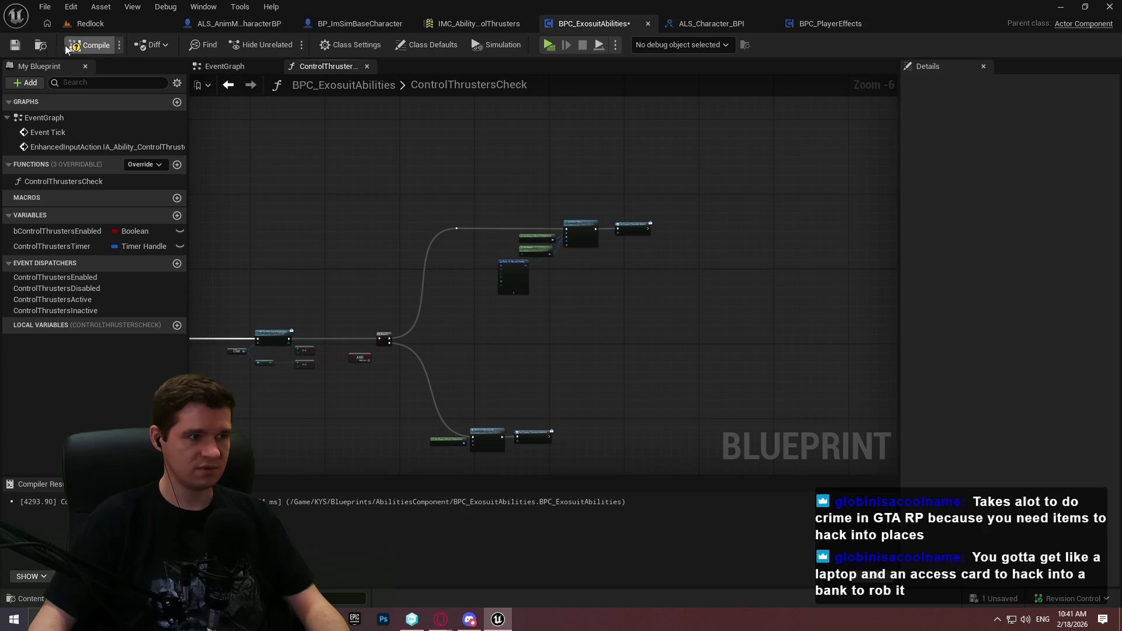
{"action": "left_click", "coordinate": [15, 45]}
{"action": "left_click", "coordinate": [225, 69]}
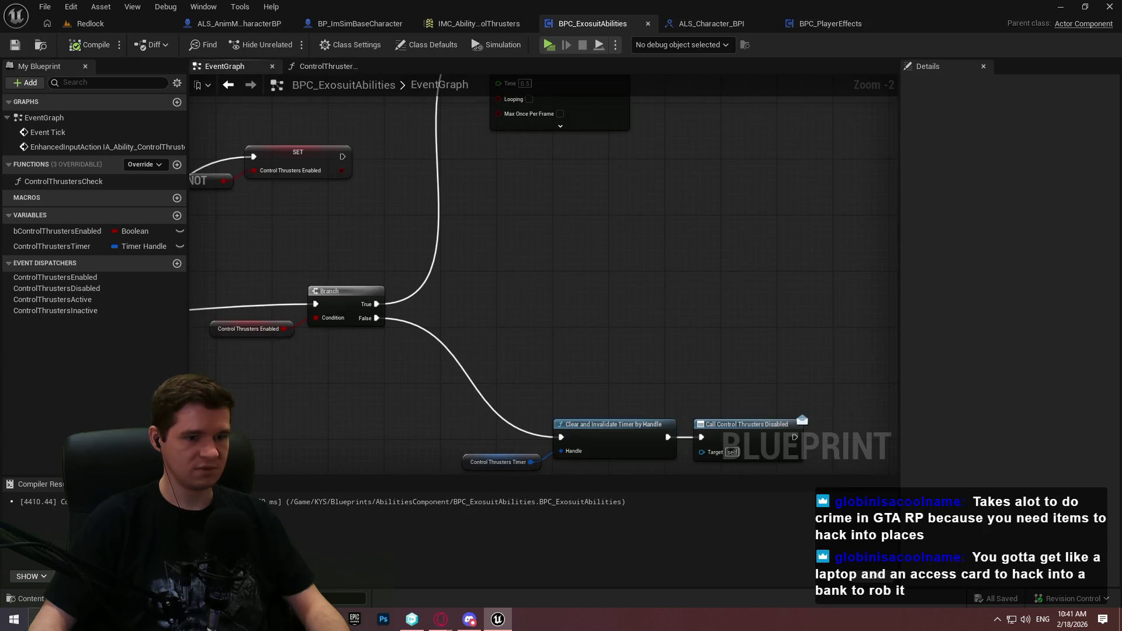
Wire Remove Effect by ID after Clear and Invalidate Timer by Handle, chaining Call Control Thrusters Disabled after it
{"action": "scroll", "coordinate": [621, 158], "scroll_direction": "down", "scroll_amount": 2}
{"action": "scroll", "coordinate": [418, 140], "scroll_direction": "down", "scroll_amount": 2}
{"action": "scroll", "coordinate": [557, 236], "scroll_direction": "down", "scroll_amount": 1}
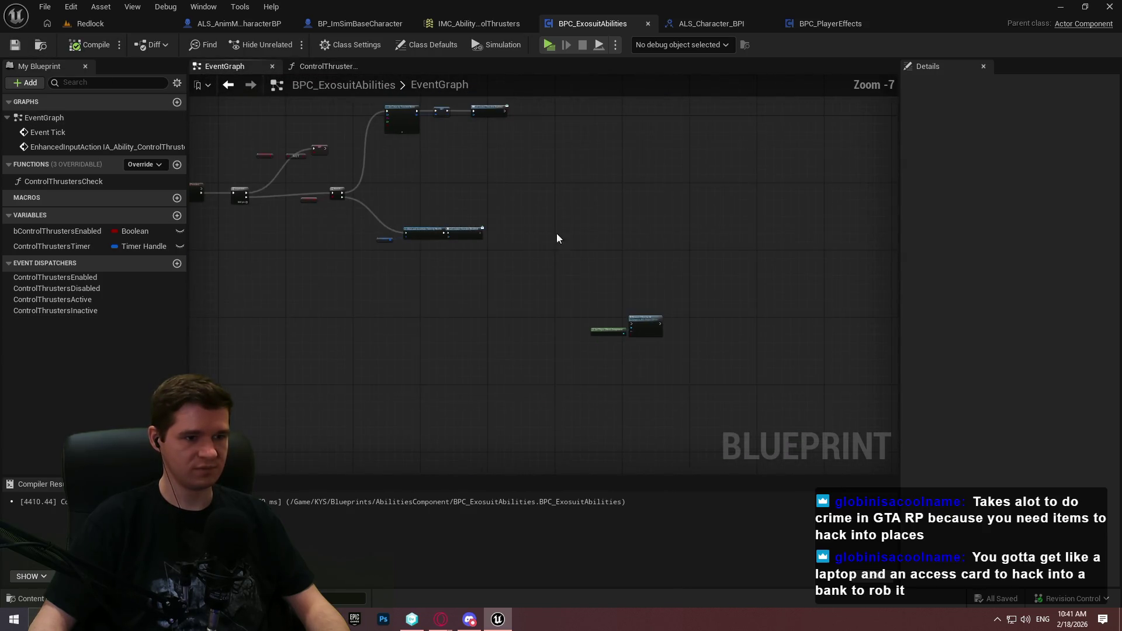
{"action": "scroll", "coordinate": [658, 345], "scroll_direction": "up", "scroll_amount": 3}
{"action": "mouse_move", "coordinate": [506, 250]}
{"action": "left_mouse_down"}
{"action": "mouse_move", "coordinate": [639, 292]}
{"action": "mouse_move", "coordinate": [351, 341]}
{"action": "mouse_move", "coordinate": [365, 348]}
{"action": "left_mouse_up"}
{"action": "scroll", "coordinate": [417, 312], "scroll_direction": "up", "scroll_amount": 1}
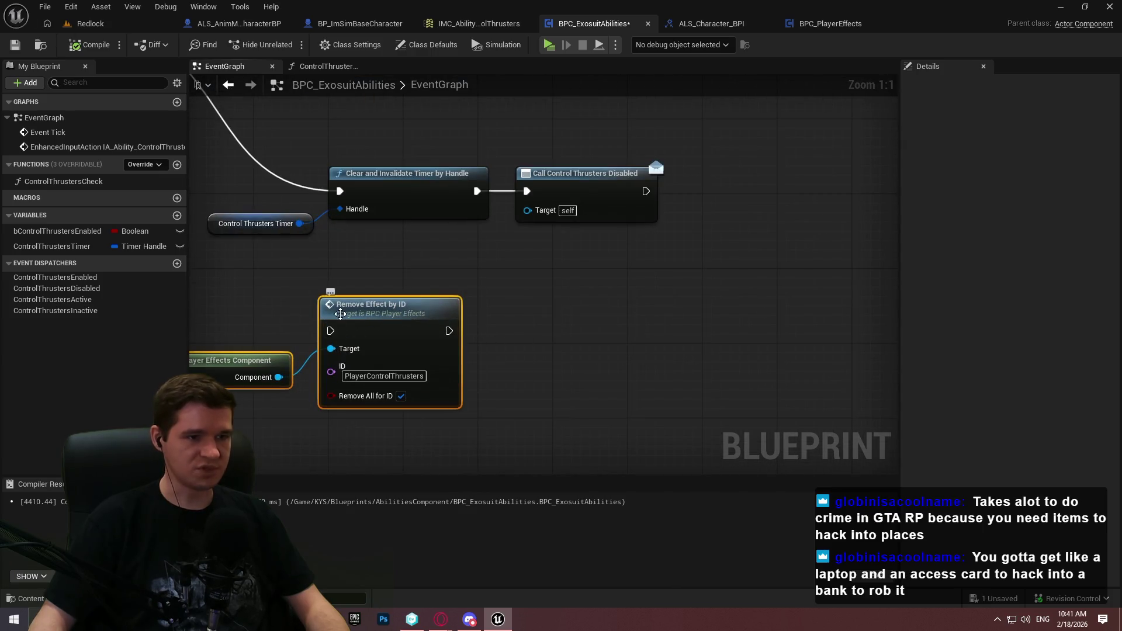
{"action": "left_click_drag", "start_coordinate": [331, 331], "coordinate": [476, 195]}
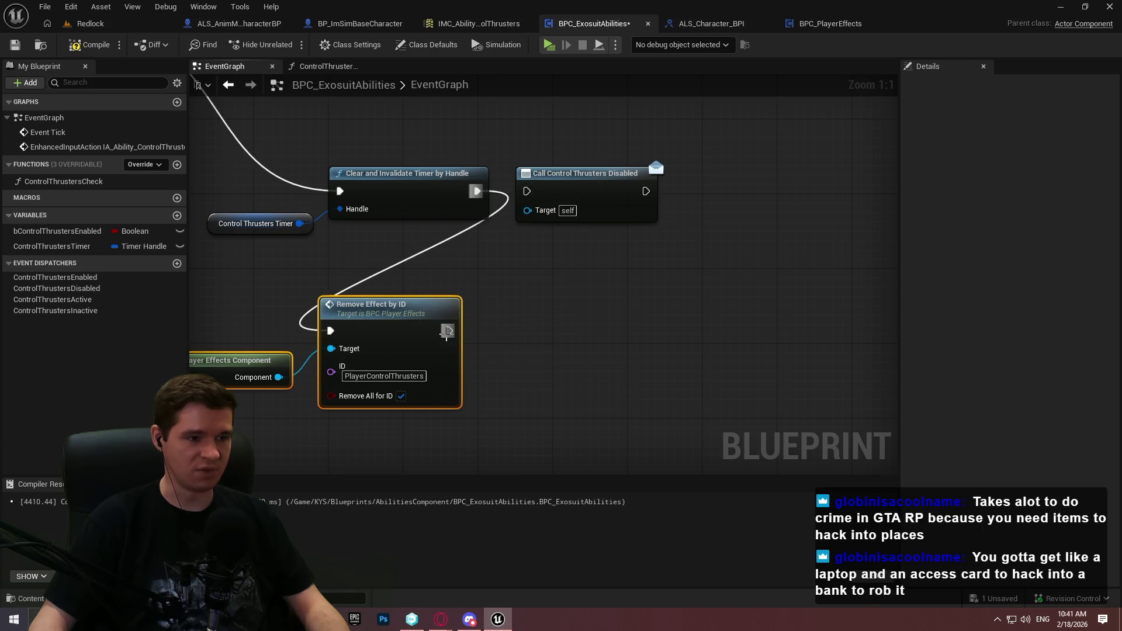
{"action": "mouse_move", "coordinate": [449, 331]}
{"action": "left_mouse_down"}
{"action": "mouse_move", "coordinate": [540, 186]}
{"action": "mouse_move", "coordinate": [512, 335]}
{"action": "mouse_move", "coordinate": [512, 326]}
{"action": "left_mouse_up"}
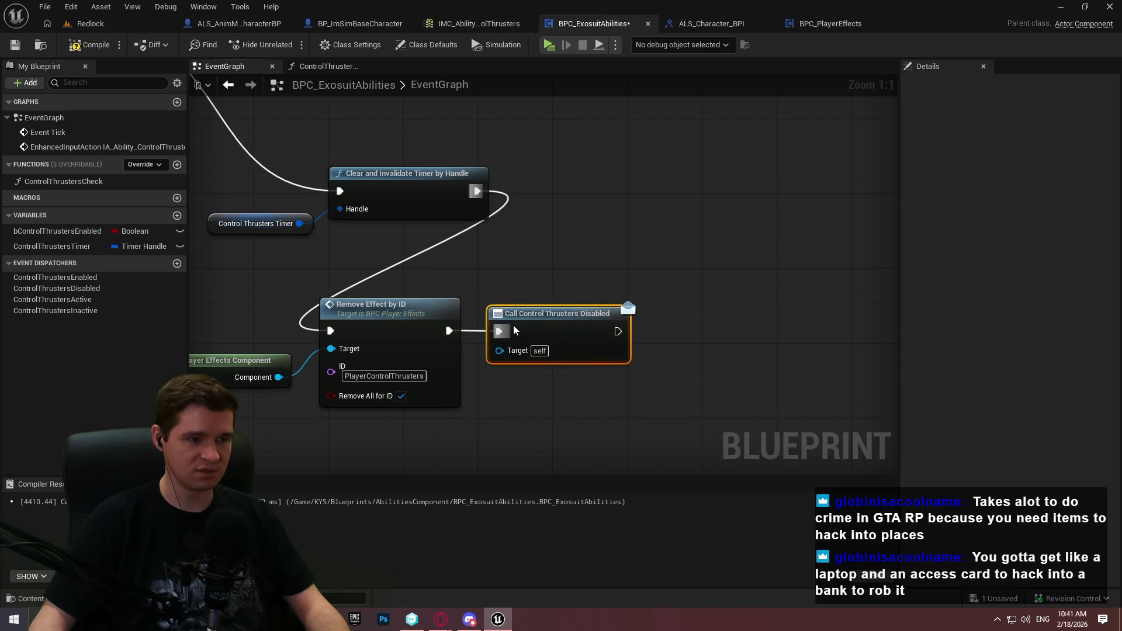
Line up Call Control Thrusters Disabled and move the three removal nodes up into line
{"action": "left_click_drag", "start_coordinate": [703, 446], "coordinate": [220, 312]}
{"action": "mouse_move", "coordinate": [379, 315]}
{"action": "left_mouse_down"}
{"action": "mouse_move", "coordinate": [703, 173]}
{"action": "mouse_move", "coordinate": [766, 192]}
{"action": "mouse_move", "coordinate": [753, 174]}
{"action": "left_mouse_up"}
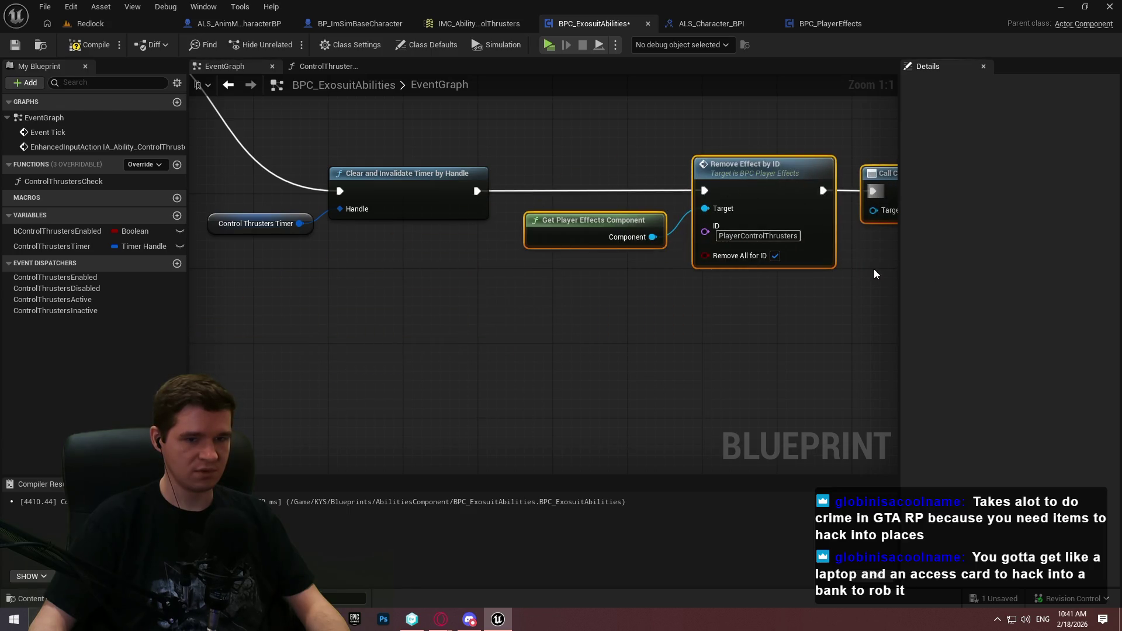
{"action": "scroll", "coordinate": [629, 286], "scroll_direction": "down", "scroll_amount": 3}
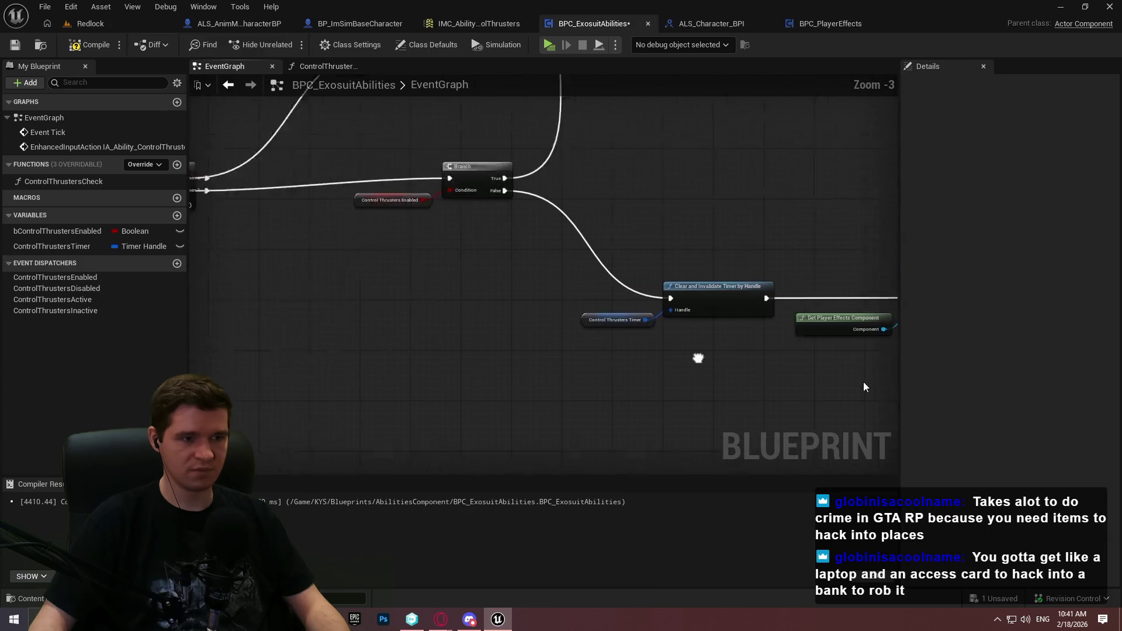
{"action": "scroll", "coordinate": [657, 299], "scroll_direction": "down", "scroll_amount": 3}
{"action": "scroll", "coordinate": [620, 268], "scroll_direction": "up", "scroll_amount": 2}
{"action": "scroll", "coordinate": [629, 275], "scroll_direction": "down", "scroll_amount": 2}
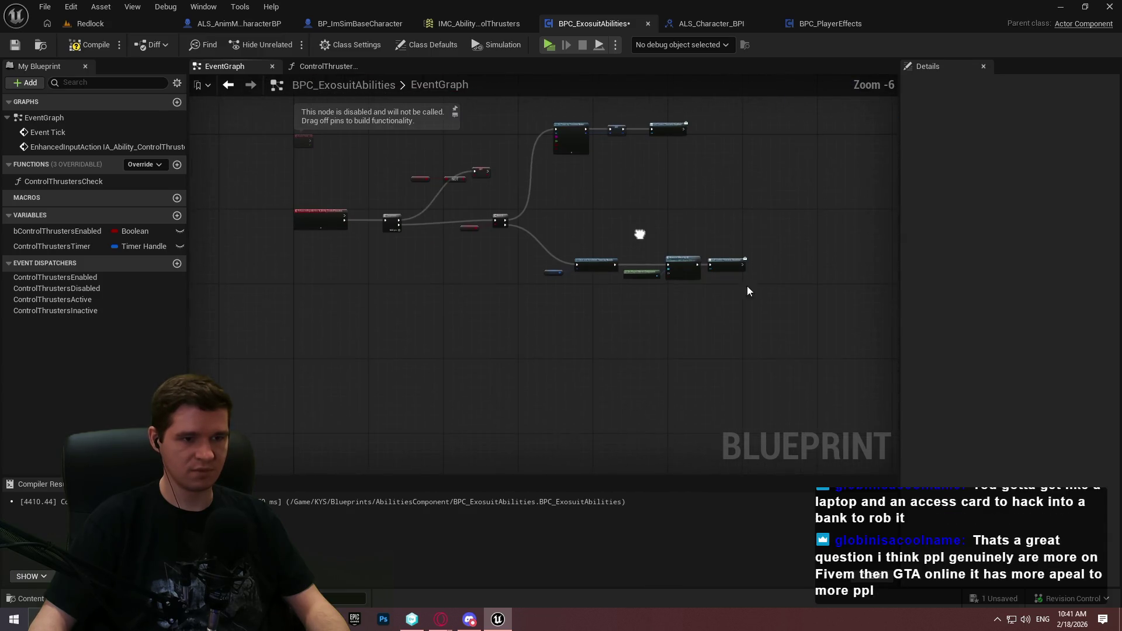
Move the Branch and its condition right, and raise the SET, NOT and getter nodes
{"action": "mouse_move", "coordinate": [748, 290]}
{"action": "left_mouse_down"}
{"action": "mouse_move", "coordinate": [511, 111]}
{"action": "mouse_move", "coordinate": [492, 146]}
{"action": "left_mouse_up"}
{"action": "scroll", "coordinate": [479, 208], "scroll_direction": "up", "scroll_amount": 2}
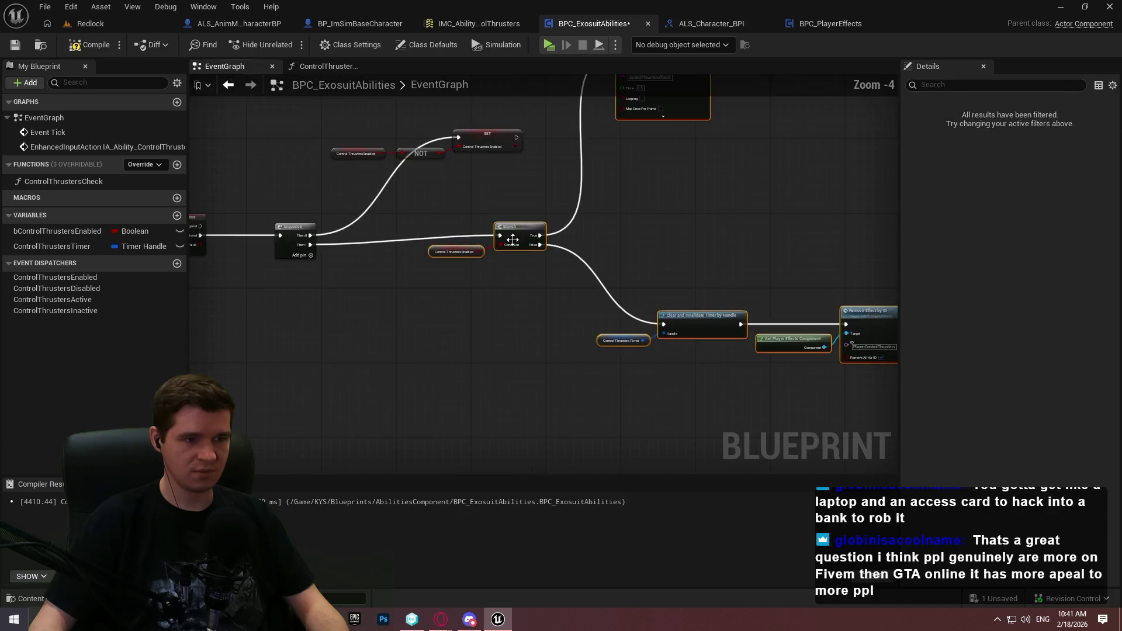
{"action": "scroll", "coordinate": [513, 240], "scroll_direction": "up", "scroll_amount": 2}
{"action": "left_click_drag", "start_coordinate": [513, 240], "coordinate": [714, 244]}
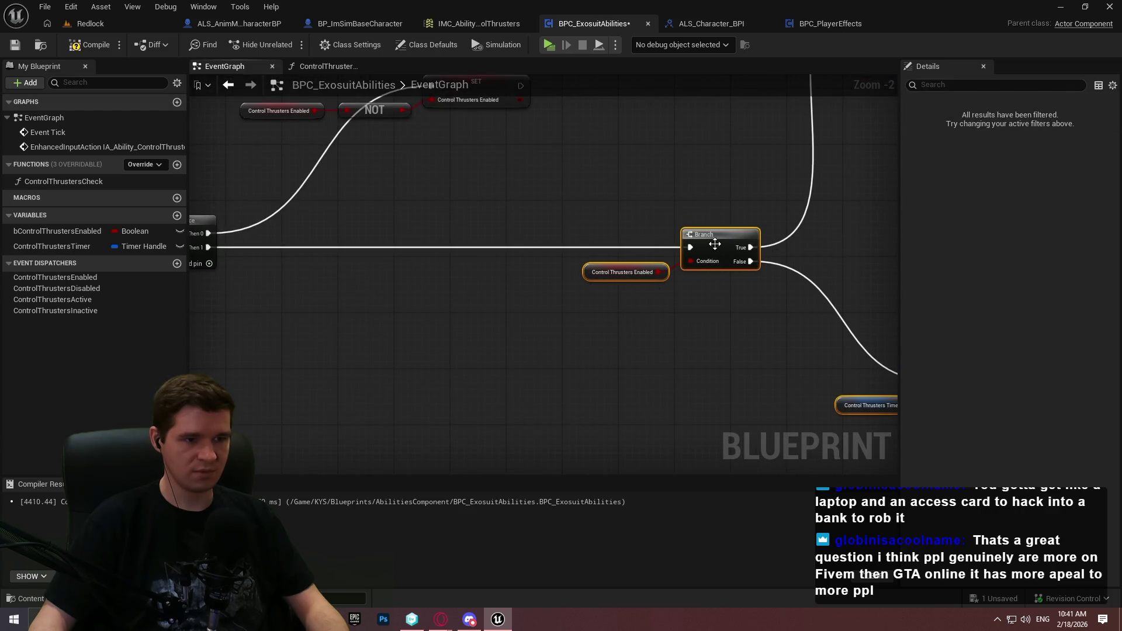
{"action": "left_click_drag", "start_coordinate": [656, 275], "coordinate": [288, 170]}
{"action": "left_click_drag", "start_coordinate": [512, 193], "coordinate": [519, 137]}
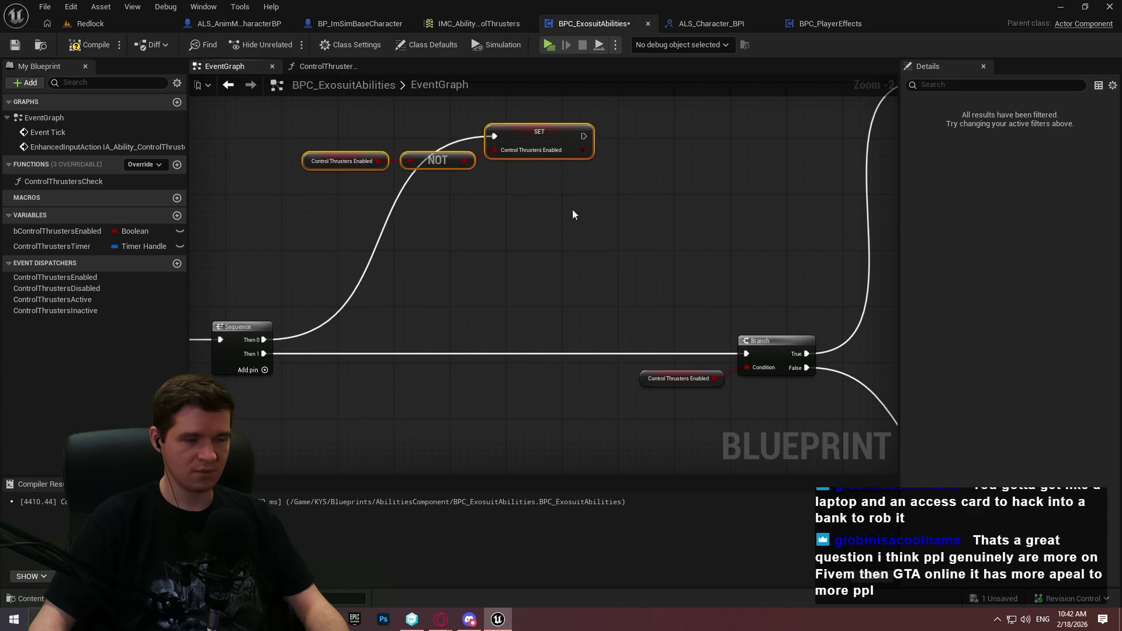
Add a reroute point on the Then 0 wire and shift the toggle nodes right
{"action": "left_click", "coordinate": [573, 215]}
{"action": "double_click", "coordinate": [580, 248]}
{"action": "mouse_move", "coordinate": [581, 248]}
{"action": "left_mouse_down"}
{"action": "mouse_move", "coordinate": [467, 174]}
{"action": "mouse_move", "coordinate": [490, 177]}
{"action": "left_mouse_up"}
{"action": "left_click_drag", "start_coordinate": [724, 240], "coordinate": [476, 160]}
{"action": "left_click_drag", "start_coordinate": [761, 164], "coordinate": [806, 167]}
{"action": "left_click", "coordinate": [806, 280]}
Reposition the reroute and Control Thrusters Enabled toggle nodes as one group
{"action": "scroll", "coordinate": [685, 327], "scroll_direction": "down", "scroll_amount": 1}
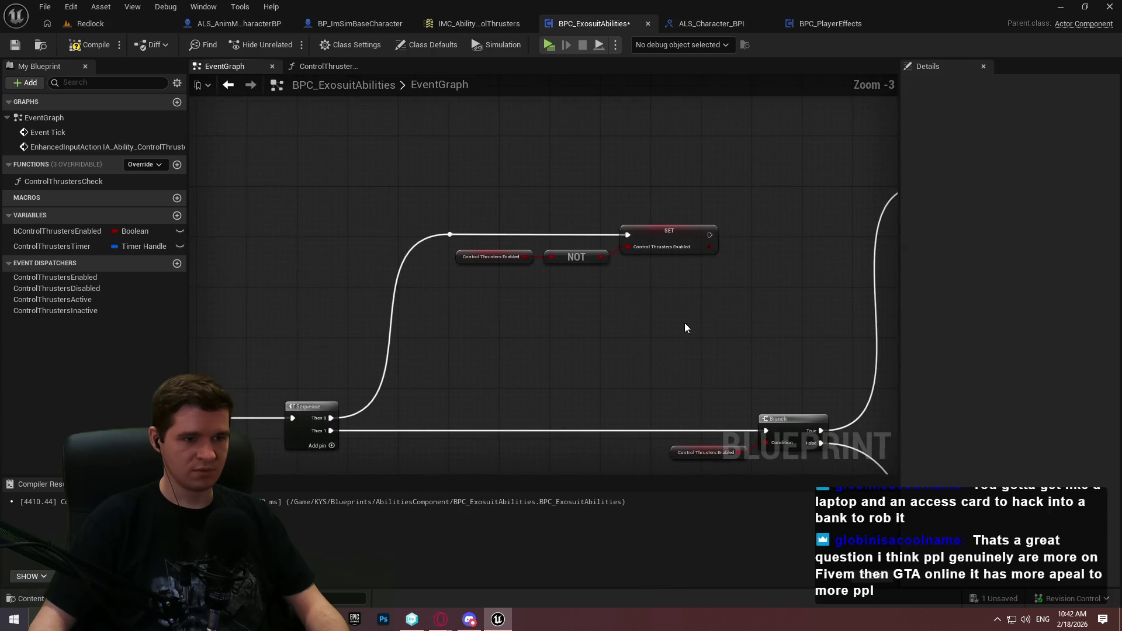
{"action": "left_click_drag", "start_coordinate": [686, 327], "coordinate": [445, 237]}
{"action": "left_click_drag", "start_coordinate": [717, 229], "coordinate": [793, 242]}
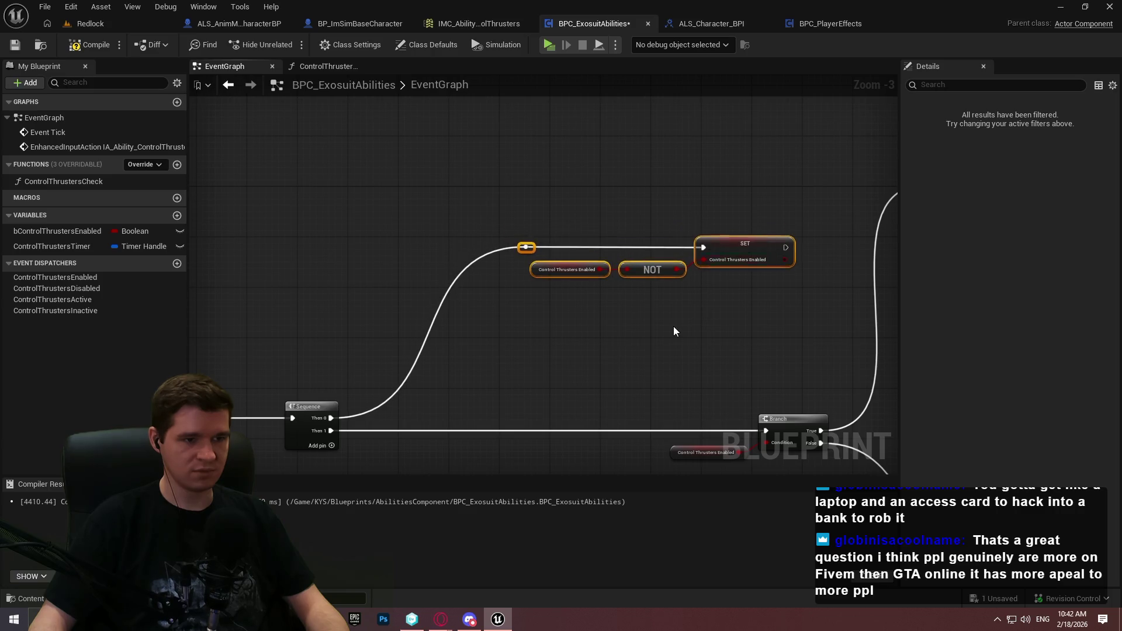
{"action": "left_click", "coordinate": [673, 326]}
{"action": "left_click_drag", "start_coordinate": [713, 257], "coordinate": [547, 185]}
{"action": "left_click_drag", "start_coordinate": [658, 197], "coordinate": [614, 196]}
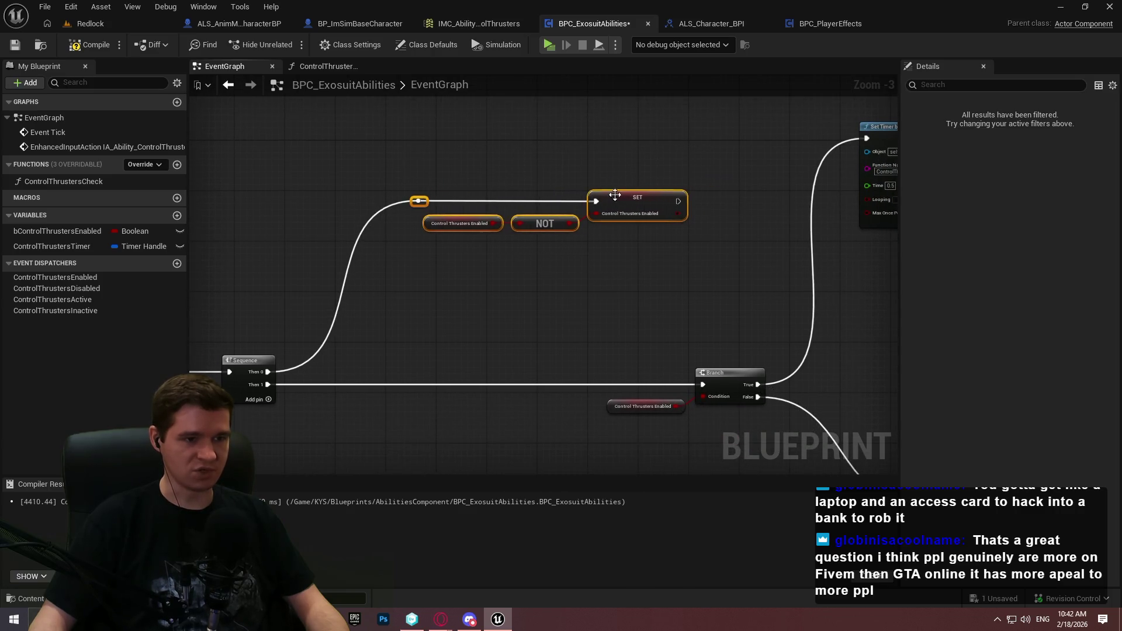
{"action": "left_click", "coordinate": [488, 289]}
Compile and save BPC_ExosuitAbilities
{"action": "left_click_drag", "start_coordinate": [327, 243], "coordinate": [521, 191]}
{"action": "mouse_move", "coordinate": [712, 269]}
{"action": "left_mouse_down"}
{"action": "mouse_move", "coordinate": [305, 231]}
{"action": "mouse_move", "coordinate": [866, 214]}
{"action": "left_mouse_up"}
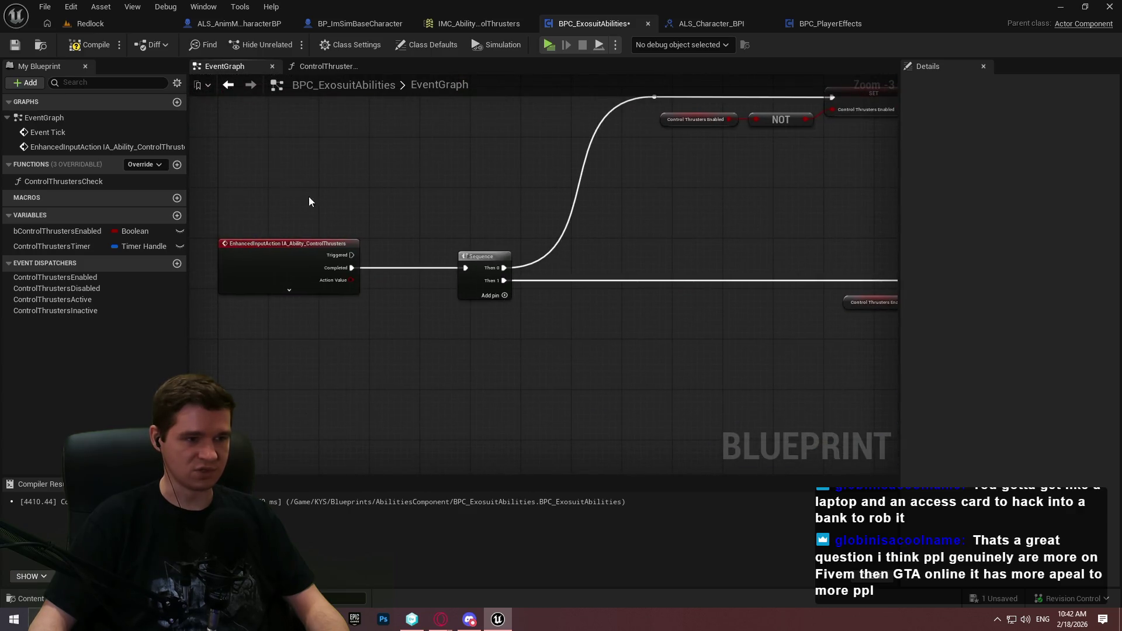
{"action": "left_click", "coordinate": [15, 44]}
Pan past the timer nodes to centre the Call Control Thrusters Enabled node
{"action": "scroll", "coordinate": [773, 204], "scroll_direction": "down", "scroll_amount": 1}
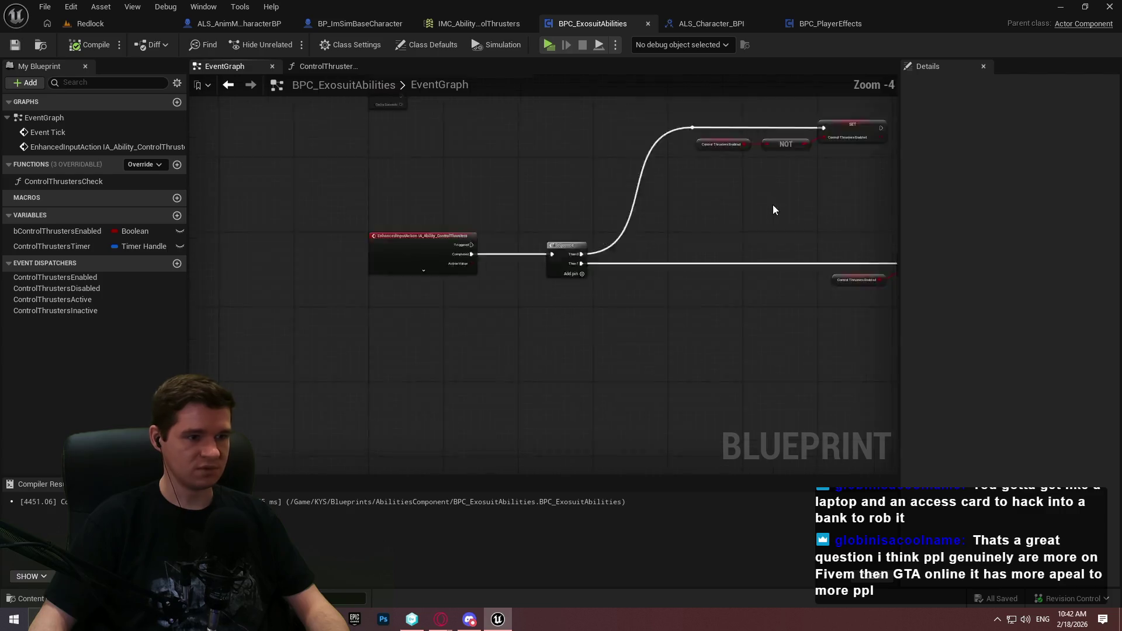
{"action": "scroll", "coordinate": [357, 217], "scroll_direction": "up", "scroll_amount": 3}
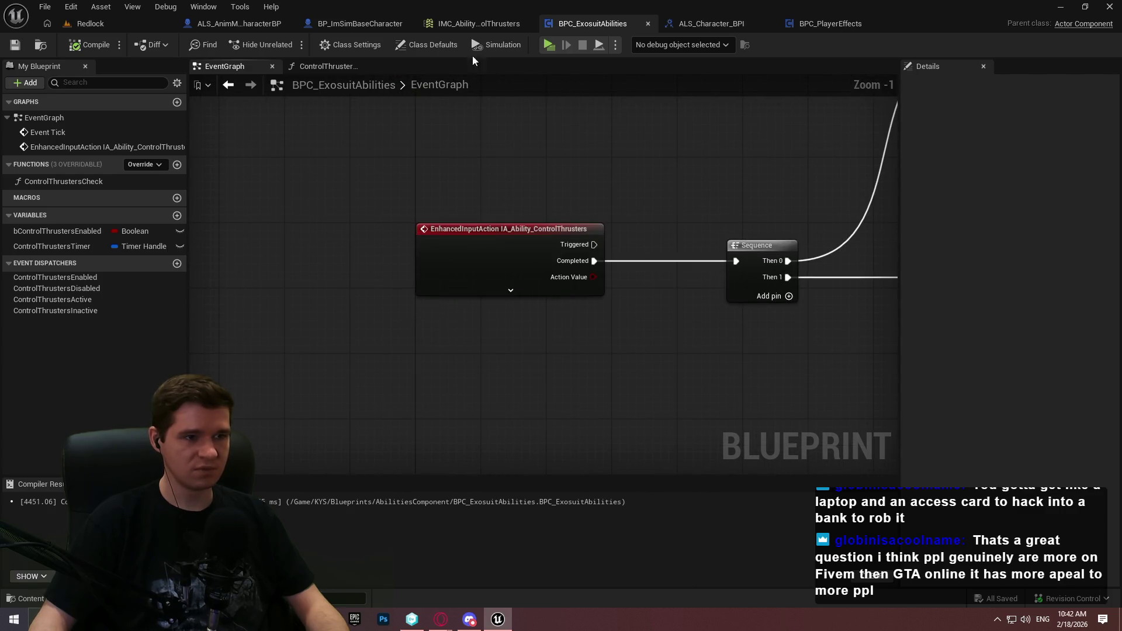
{"action": "left_click_drag", "start_coordinate": [809, 188], "coordinate": [388, 221]}
{"action": "scroll", "coordinate": [388, 220], "scroll_direction": "down", "scroll_amount": 2}
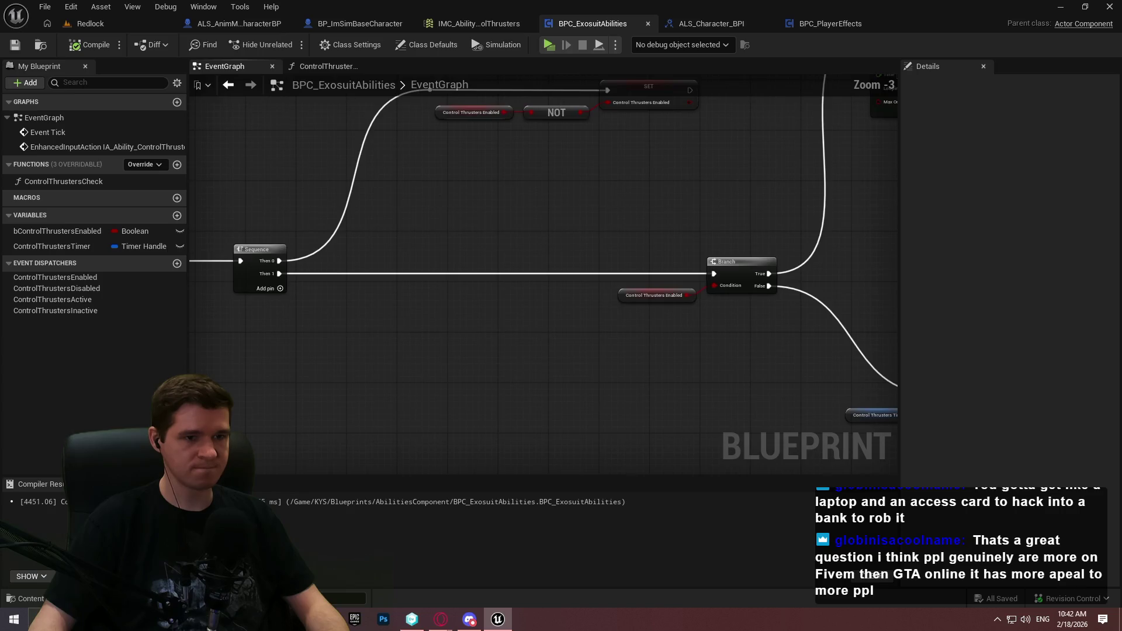
{"action": "left_click_drag", "start_coordinate": [643, 93], "coordinate": [768, 217]}
{"action": "left_click_drag", "start_coordinate": [388, 190], "coordinate": [242, 389]}
{"action": "scroll", "coordinate": [388, 190], "scroll_direction": "up", "scroll_amount": 2}
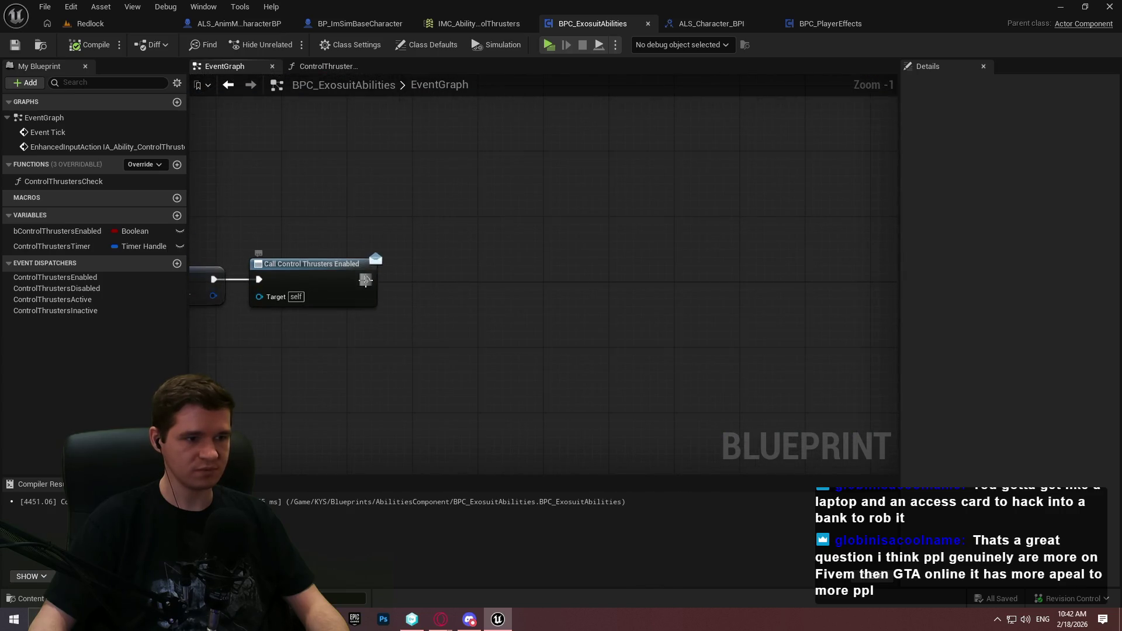
Add a Print String node after Call Control Thrusters Enabled and expand its extra options
{"action": "left_click_drag", "start_coordinate": [365, 280], "coordinate": [524, 278]}
{"action": "type", "text": "print"}
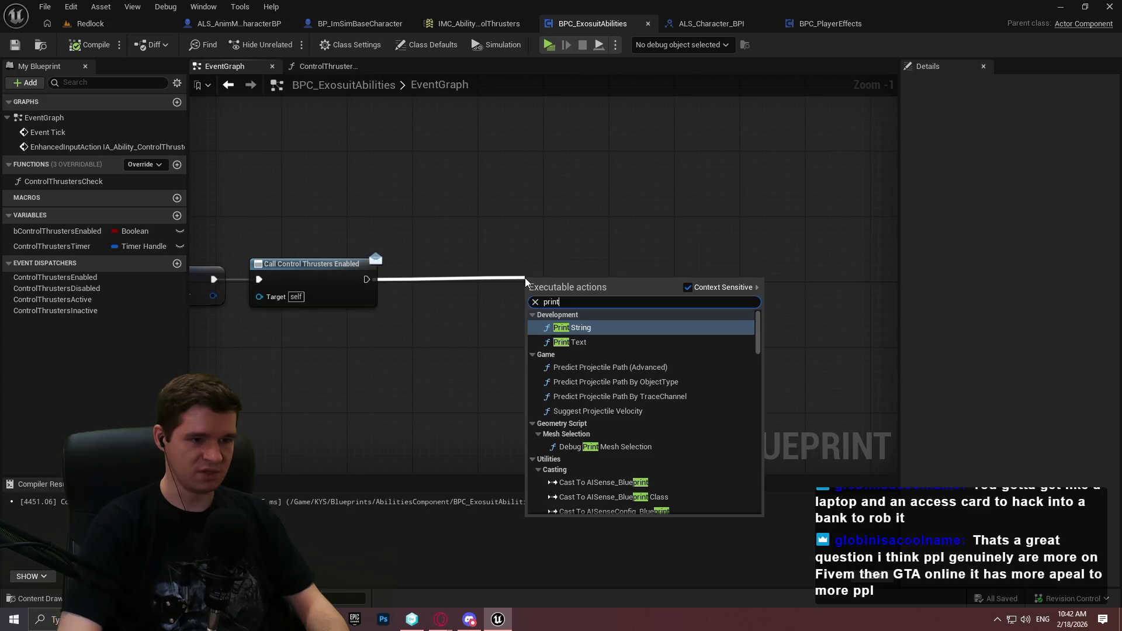
{"action": "key", "text": "Return"}
{"action": "left_click", "coordinate": [576, 339]}
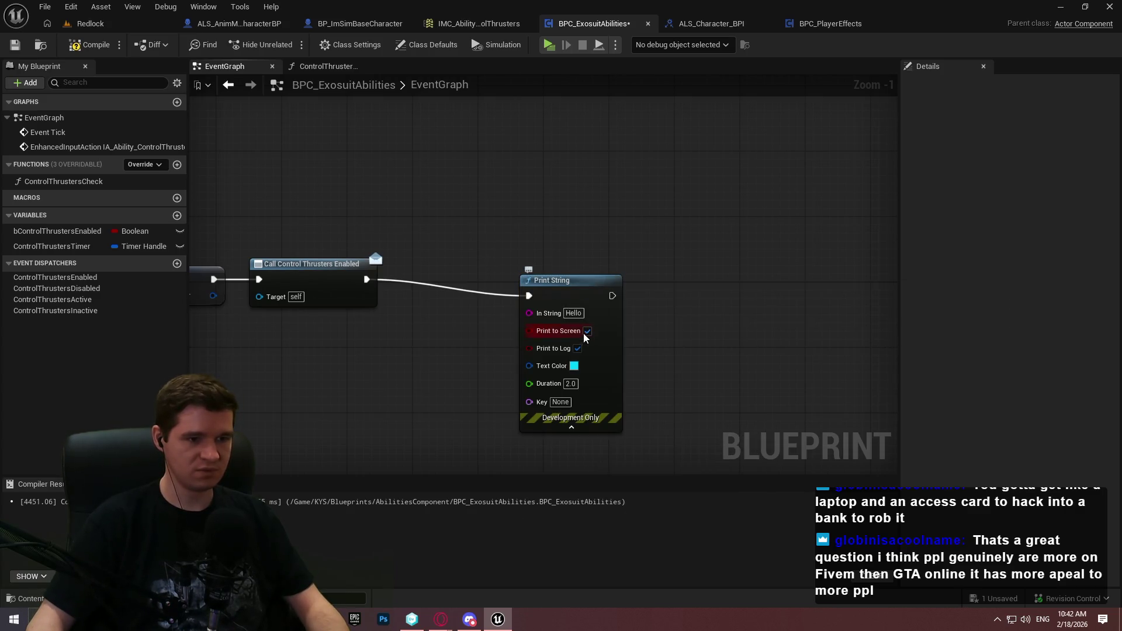
{"action": "left_click_drag", "start_coordinate": [574, 292], "coordinate": [494, 282]}
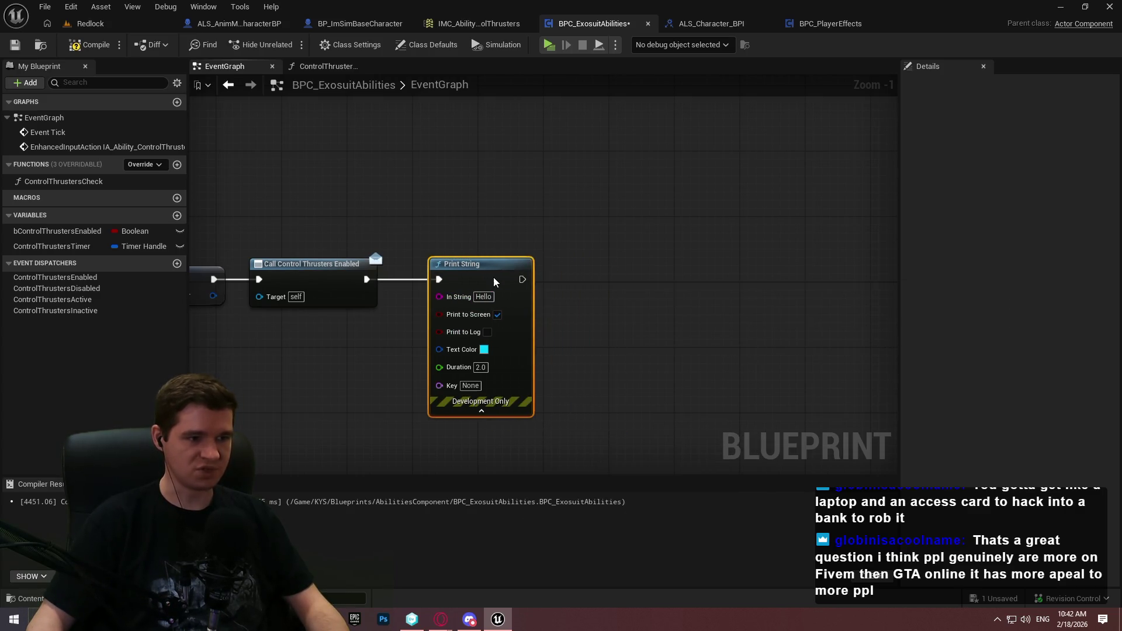
{"action": "left_click", "coordinate": [627, 295]}
{"action": "left_click_drag", "start_coordinate": [627, 295], "coordinate": [770, 285]}
{"action": "scroll", "coordinate": [526, 298], "scroll_direction": "up", "scroll_amount": 1}
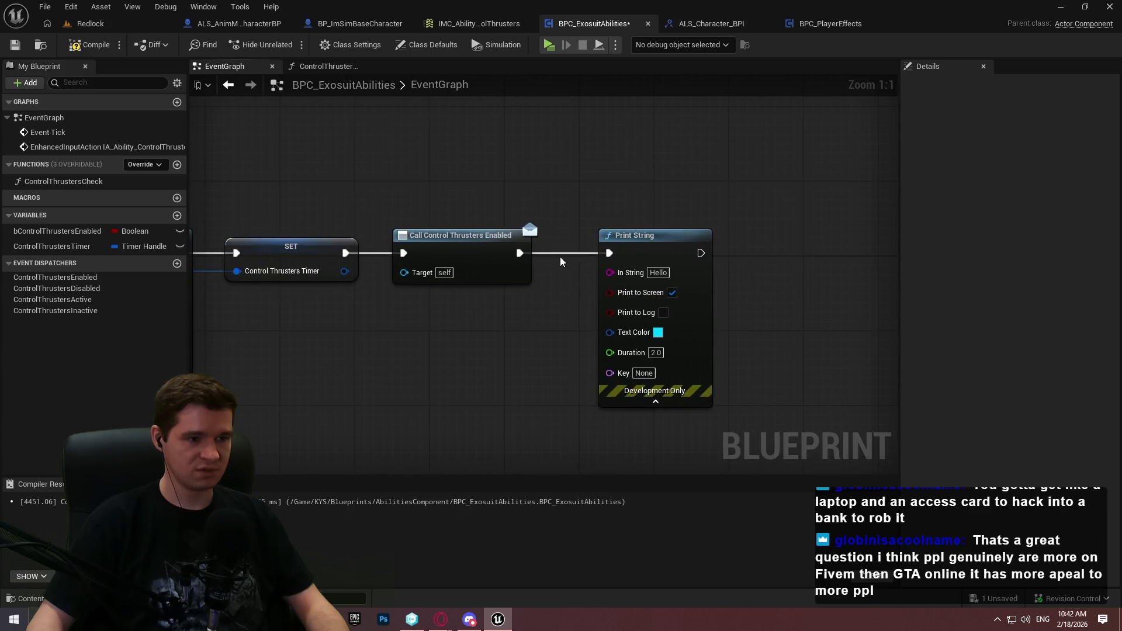
Set the Print String message to 'Control Thrusters Enabled'
{"action": "right_click", "coordinate": [460, 318]}
{"action": "type", "text": "print"}
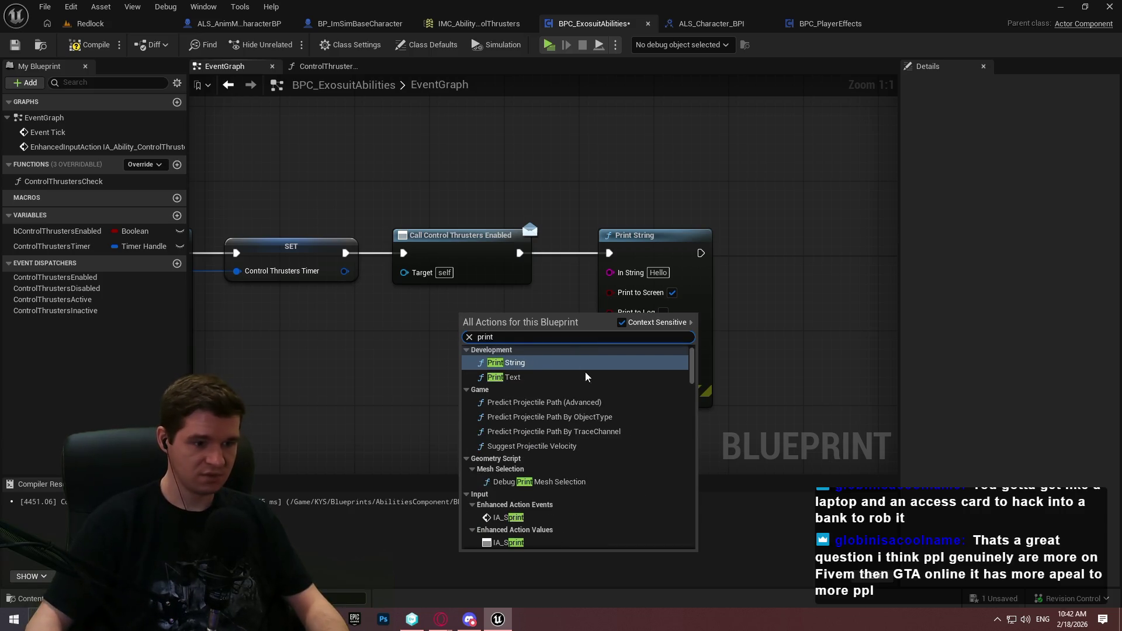
{"action": "scroll", "coordinate": [579, 374], "scroll_direction": "down", "scroll_amount": 3}
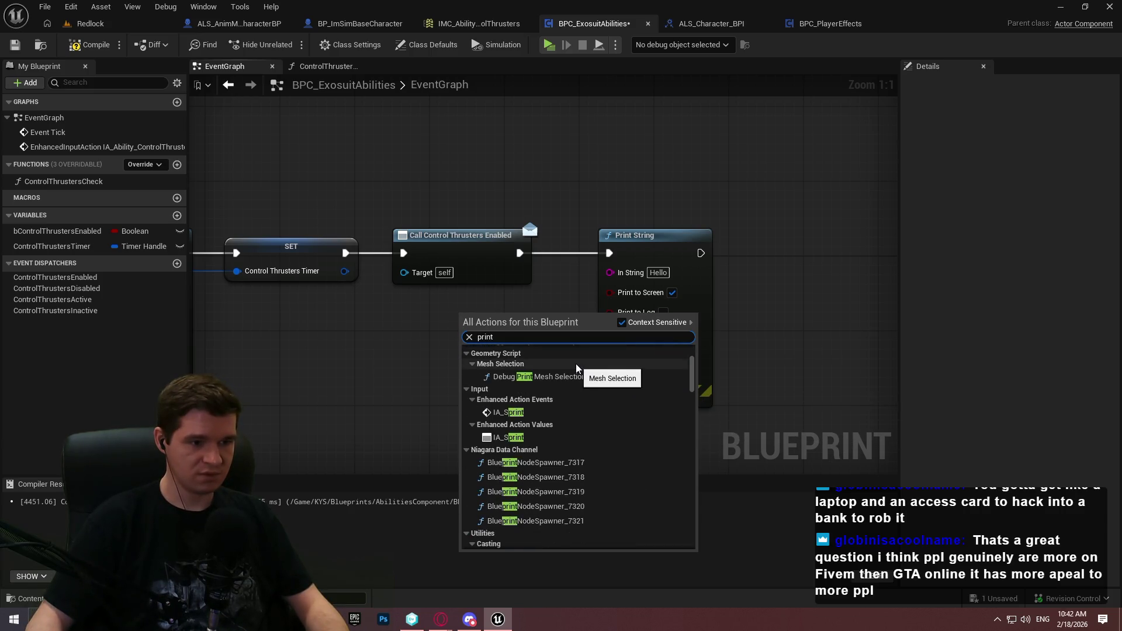
{"action": "scroll", "coordinate": [578, 374], "scroll_direction": "down", "scroll_amount": 5}
{"action": "left_click", "coordinate": [298, 376]}
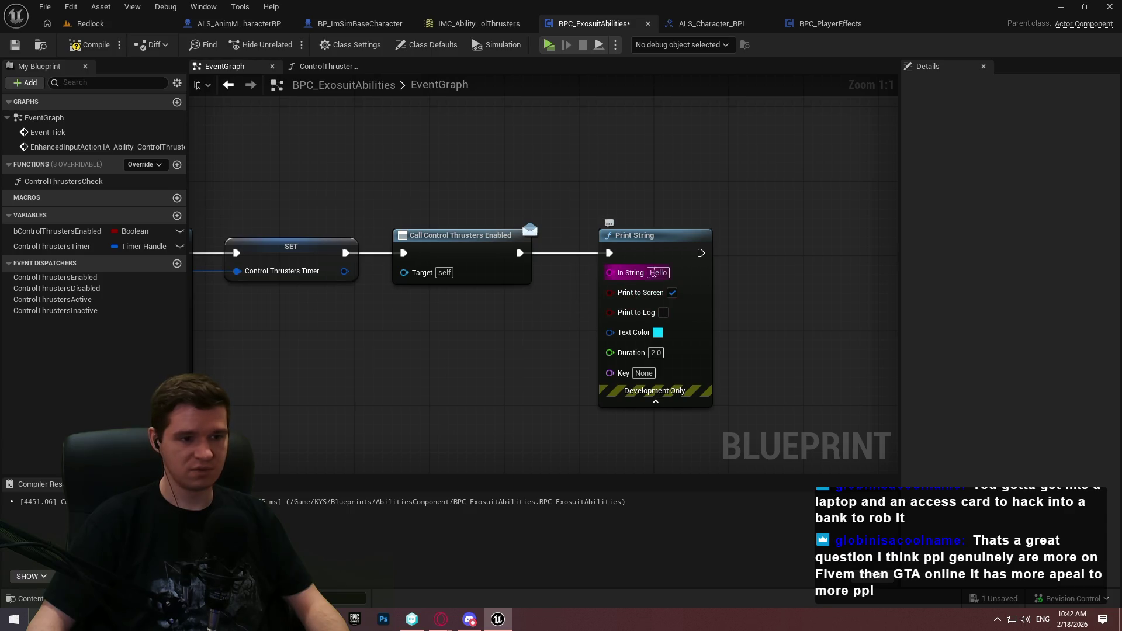
{"action": "left_click", "coordinate": [657, 272]}
{"action": "type", "text": "Control"}
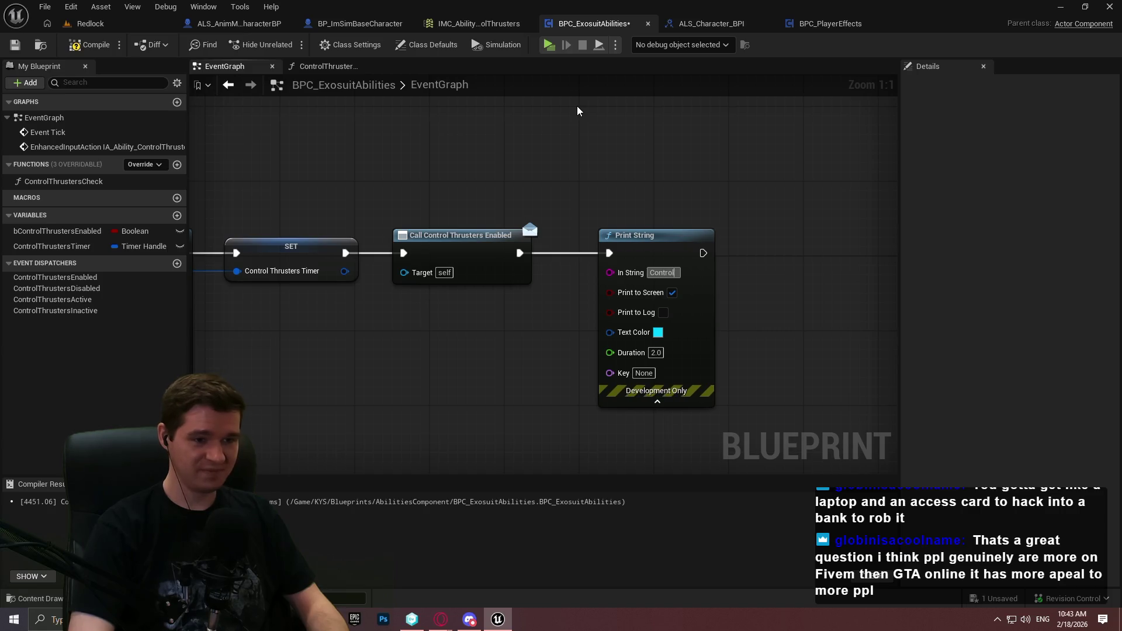
{"action": "type", "text": " Thrusters En"}
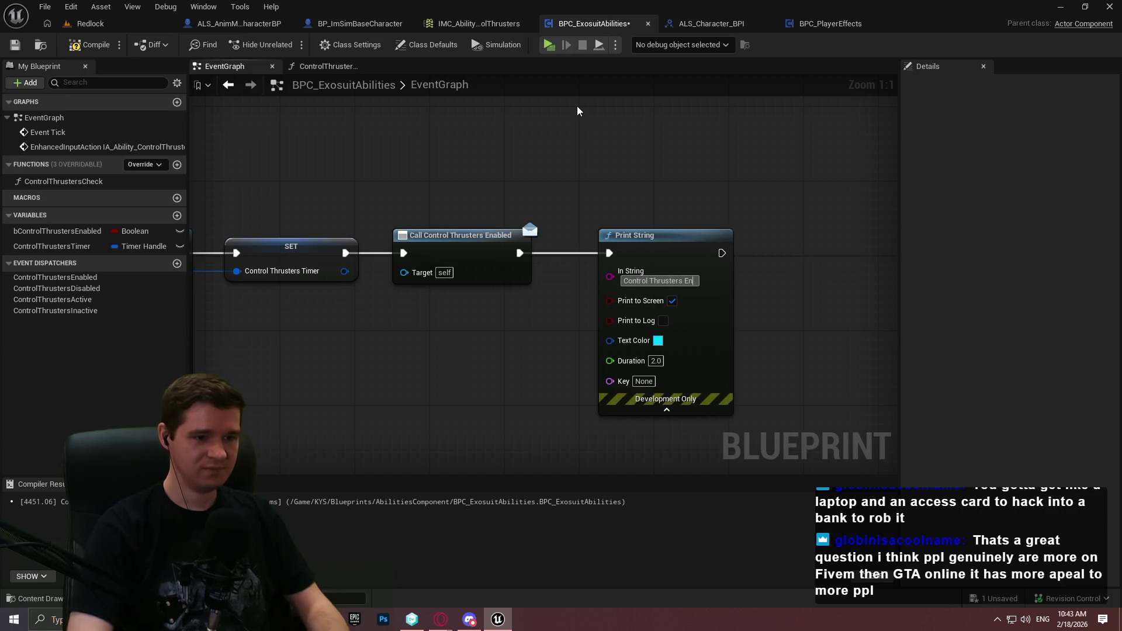
{"action": "type", "text": "abled"}
{"action": "key", "text": "Return"}
Connect a copy of the print node after Call Control Thrusters Disabled
{"action": "left_click", "coordinate": [607, 345]}
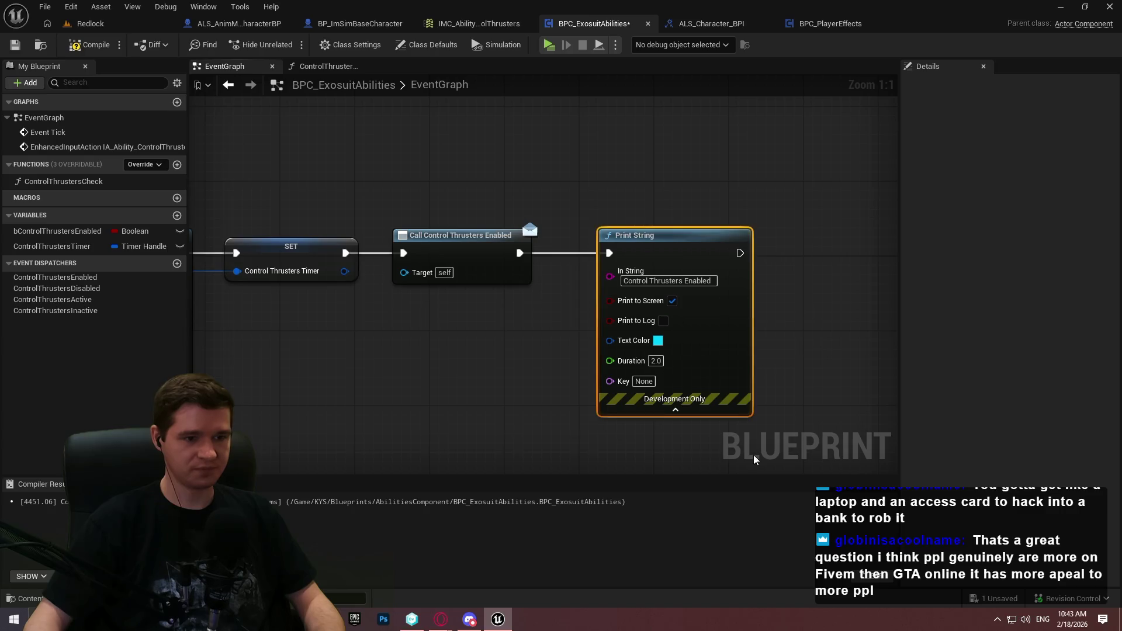
{"action": "left_click_drag", "start_coordinate": [584, 345], "coordinate": [674, 155]}
{"action": "left_click_drag", "start_coordinate": [806, 192], "coordinate": [709, 185]}
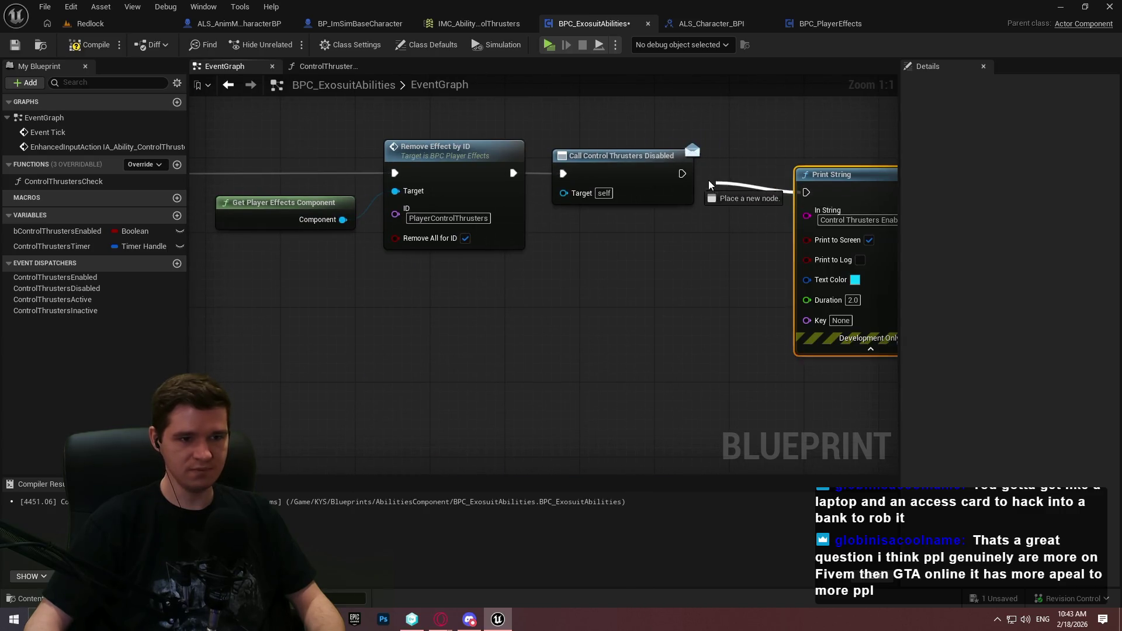
Change the copied print node's message to 'Control Thrusters Disabled'
{"action": "mouse_move", "coordinate": [848, 174]}
{"action": "left_mouse_down"}
{"action": "mouse_move", "coordinate": [829, 155]}
{"action": "mouse_move", "coordinate": [791, 156]}
{"action": "left_mouse_up"}
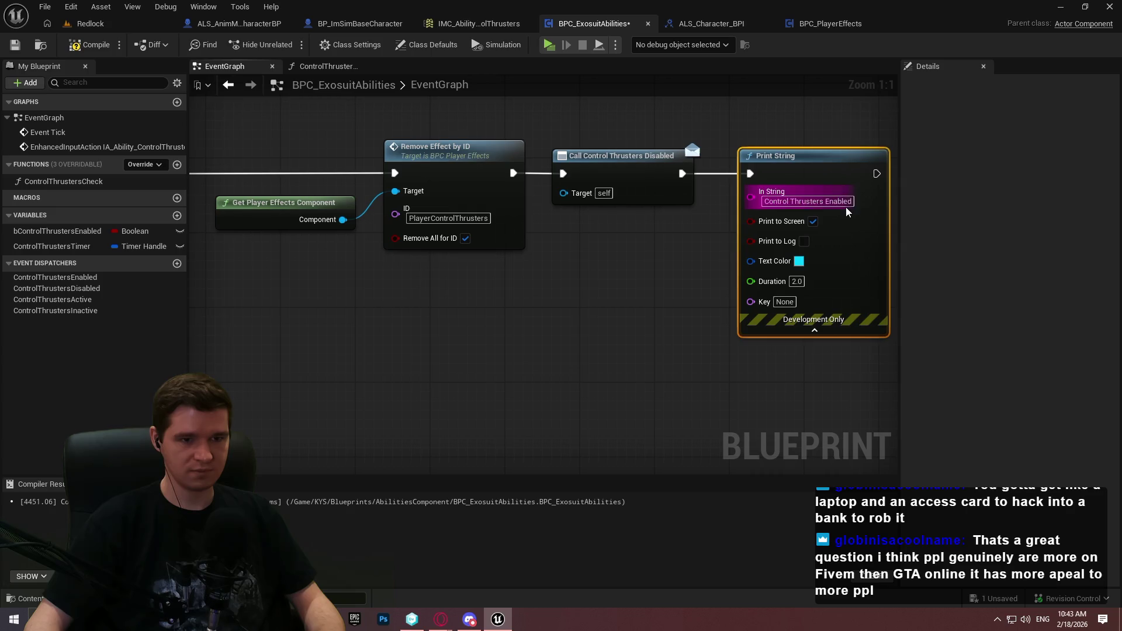
{"action": "type", "text": "Disabled"}
{"action": "key", "text": "Return"}
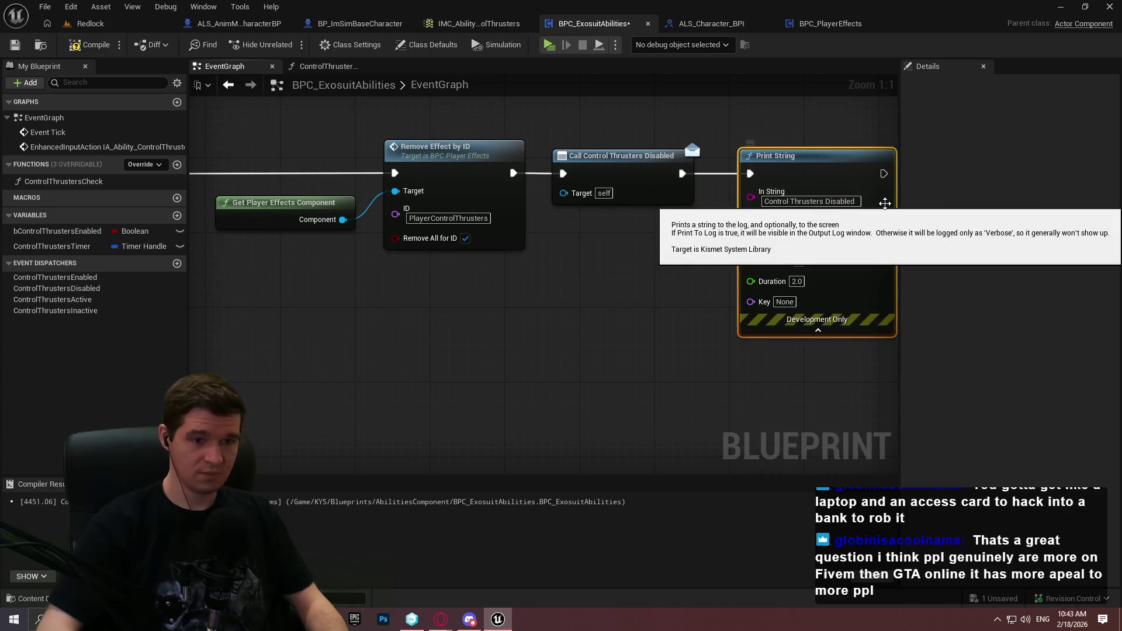
{"action": "scroll", "coordinate": [763, 194], "scroll_direction": "down", "scroll_amount": 3}
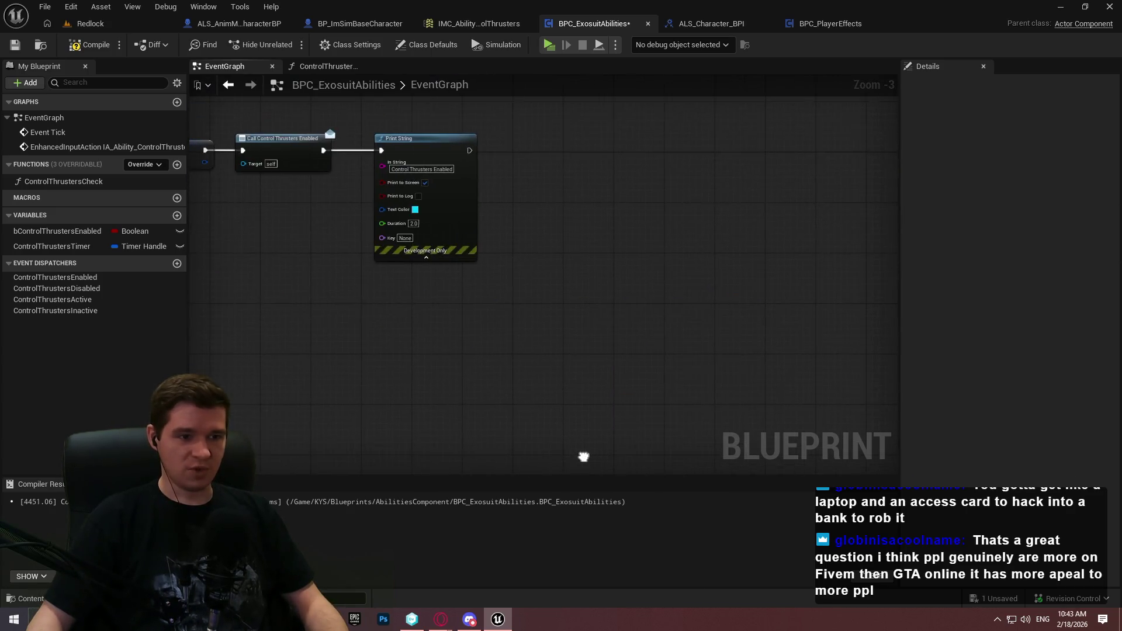
In ControlThrustersCheck, paste a print node after Call Control Thrusters Active printing 'Control Thrusters Active'
{"action": "left_click", "coordinate": [332, 68]}
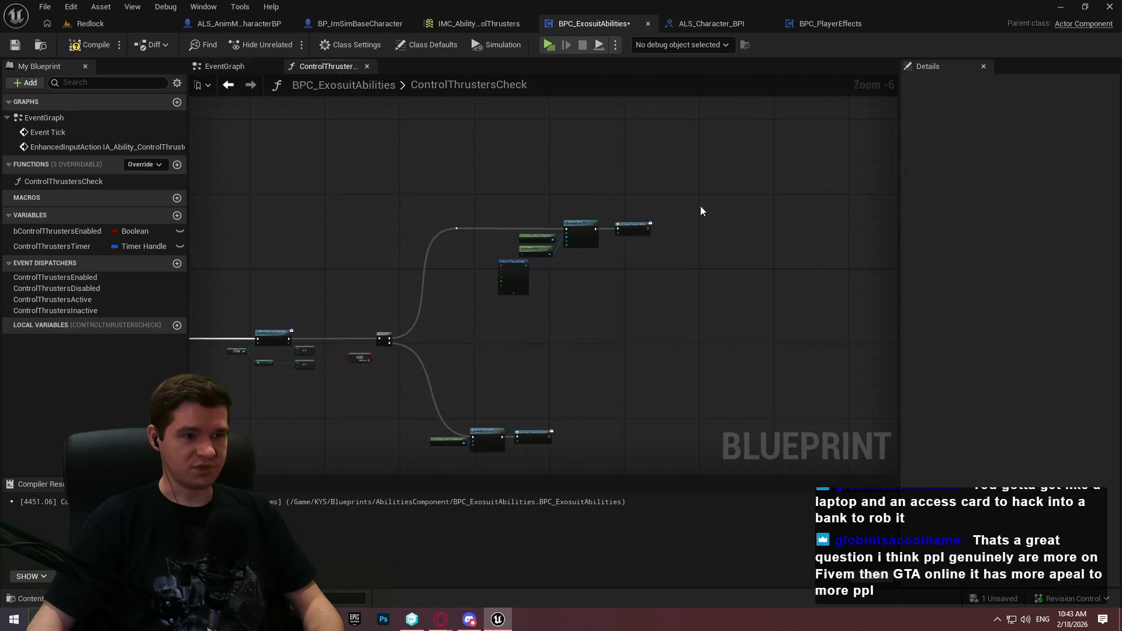
{"action": "scroll", "coordinate": [666, 237], "scroll_direction": "up", "scroll_amount": 3}
{"action": "key", "text": "ctrl+v"}
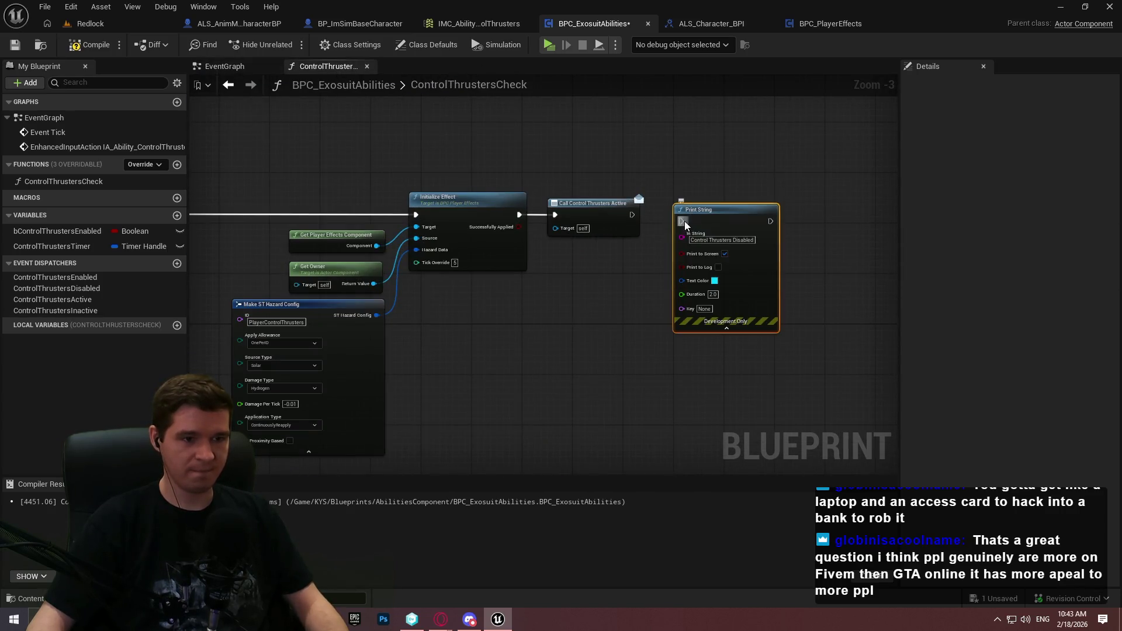
{"action": "left_click_drag", "start_coordinate": [681, 221], "coordinate": [633, 216]}
{"action": "left_click_drag", "start_coordinate": [723, 214], "coordinate": [703, 207]}
{"action": "double_click", "coordinate": [724, 233]}
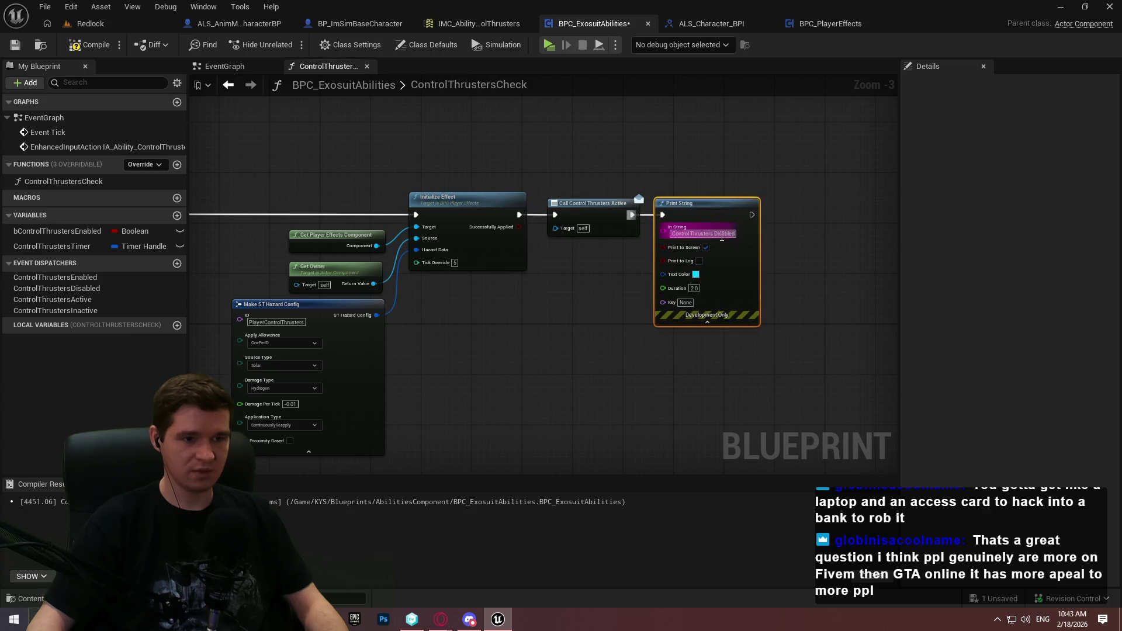
{"action": "type", "text": "Active"}
{"action": "key", "text": "Return"}
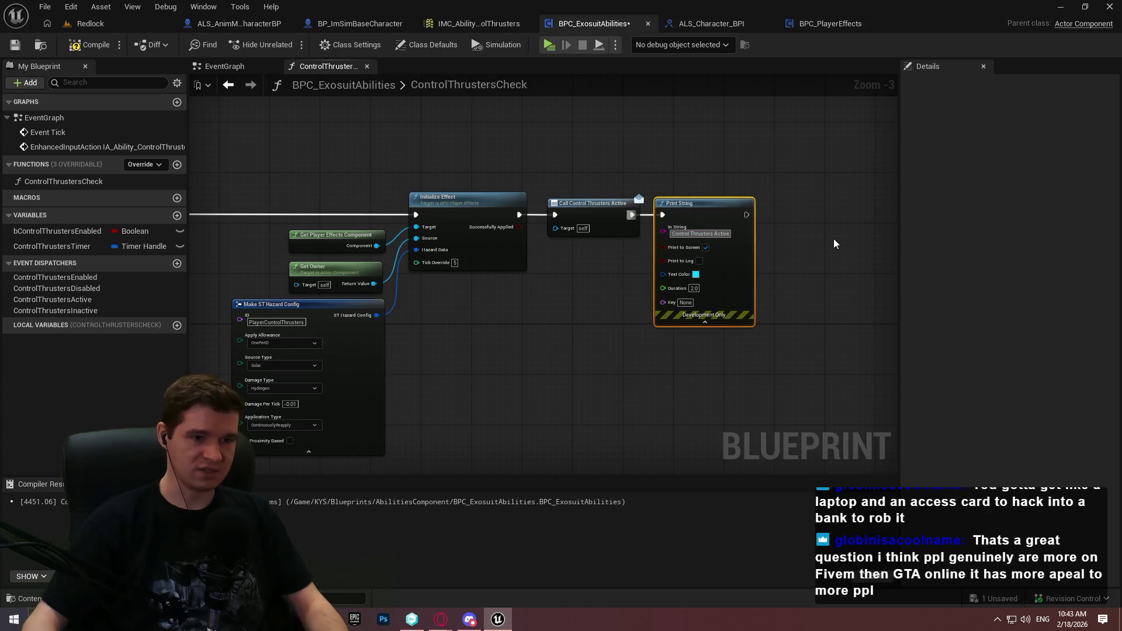
Add a print node after Call Control Thrusters Inactive printing 'Control Thrusters Inactive', then compile and save
{"action": "left_click_drag", "start_coordinate": [734, 258], "coordinate": [642, 333]}
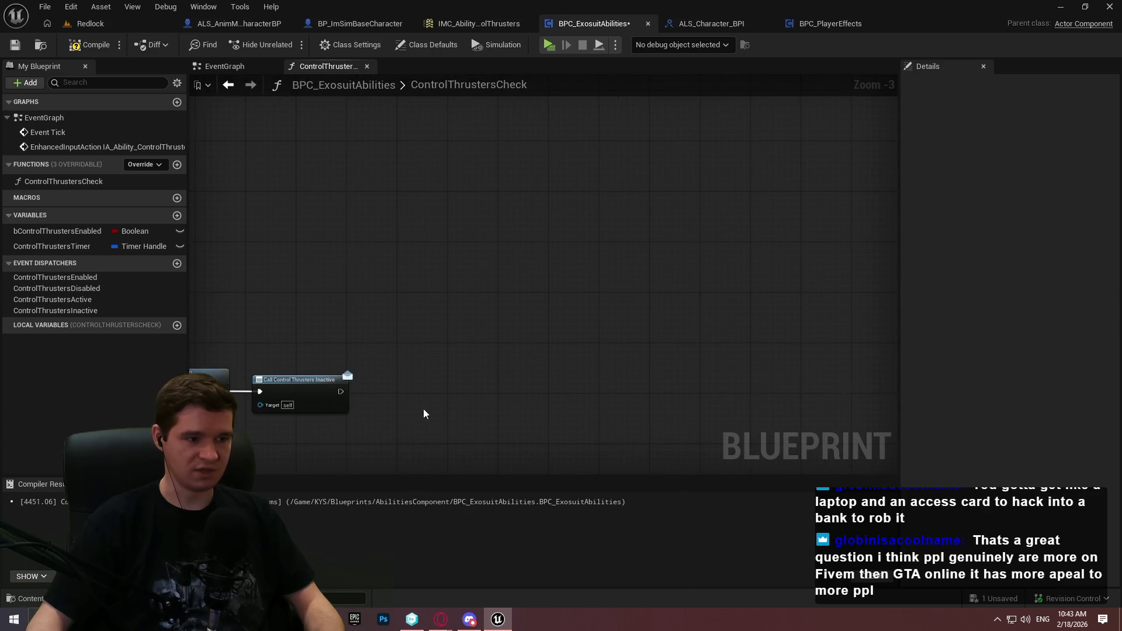
{"action": "key", "text": "ctrl+v"}
{"action": "left_click_drag", "start_coordinate": [431, 423], "coordinate": [367, 402]}
{"action": "left_click_drag", "start_coordinate": [461, 420], "coordinate": [423, 388]}
{"action": "double_click", "coordinate": [452, 411]}
{"action": "type", "text": "Inactive"}
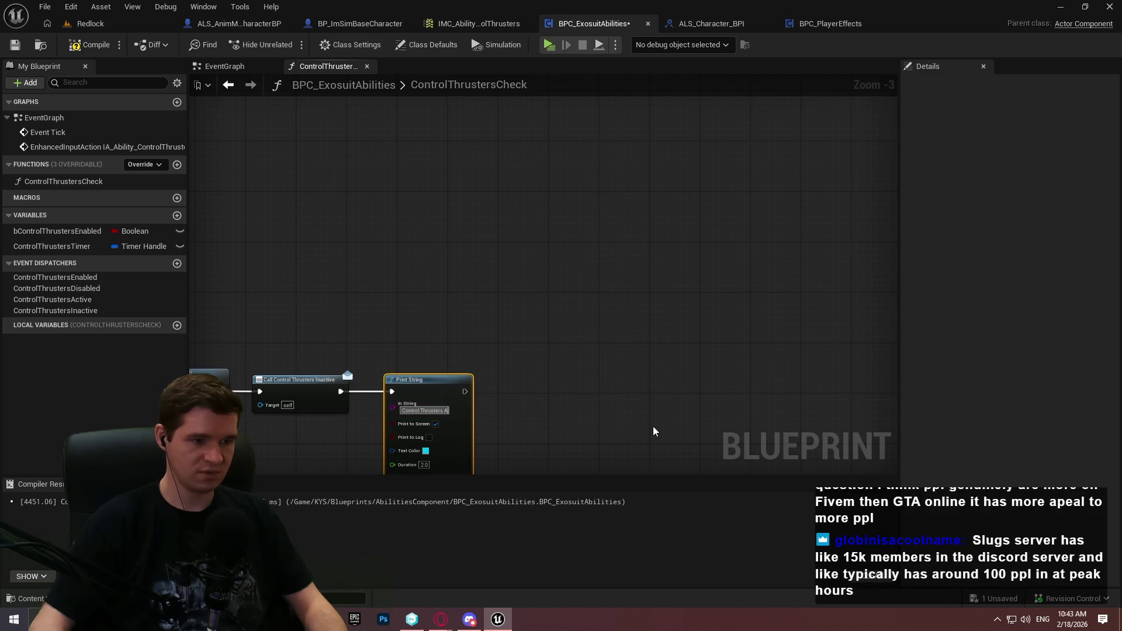
{"action": "key", "text": "Return"}
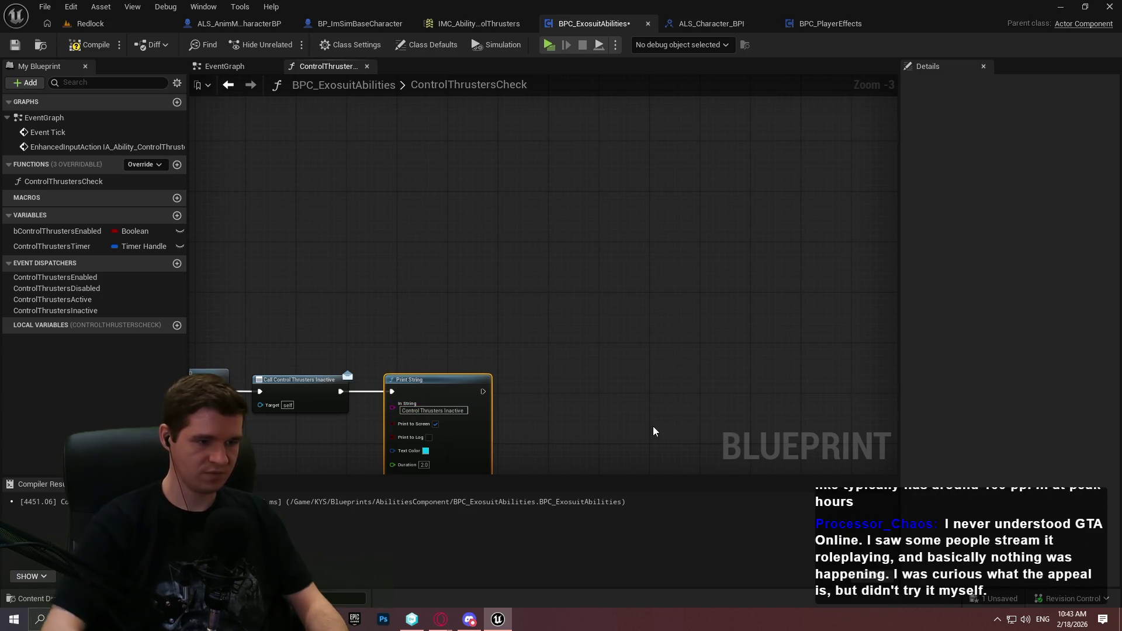
{"action": "left_click", "coordinate": [75, 46]}
{"action": "left_click", "coordinate": [14, 46]}
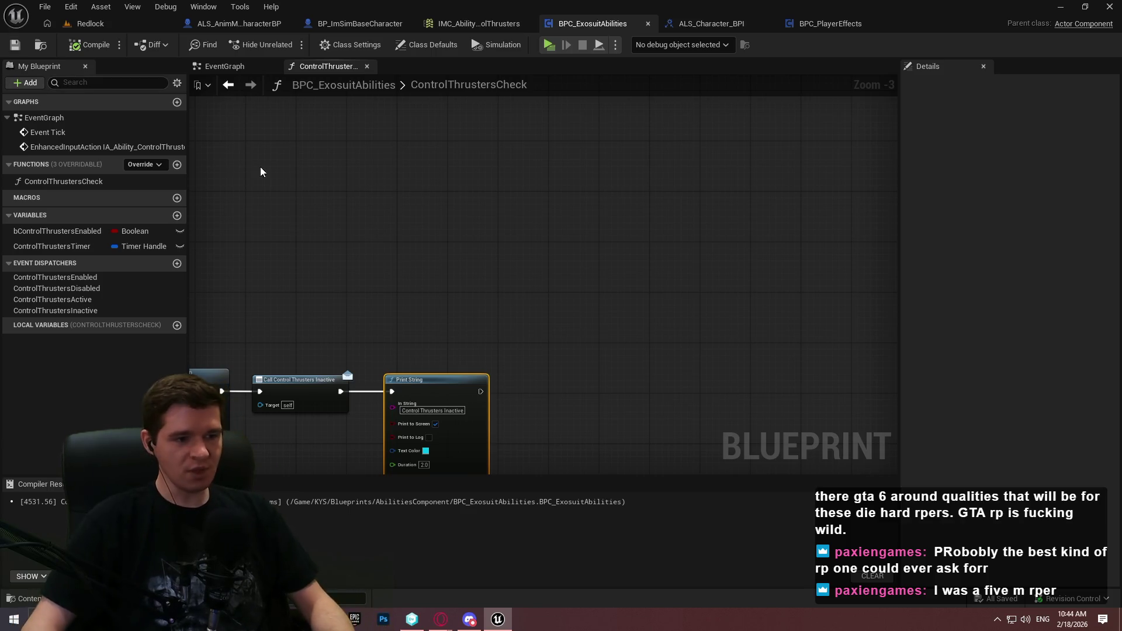
Switch to the ALS_AnimMan_CharacterBP blueprint
{"action": "left_click", "coordinate": [284, 27]}
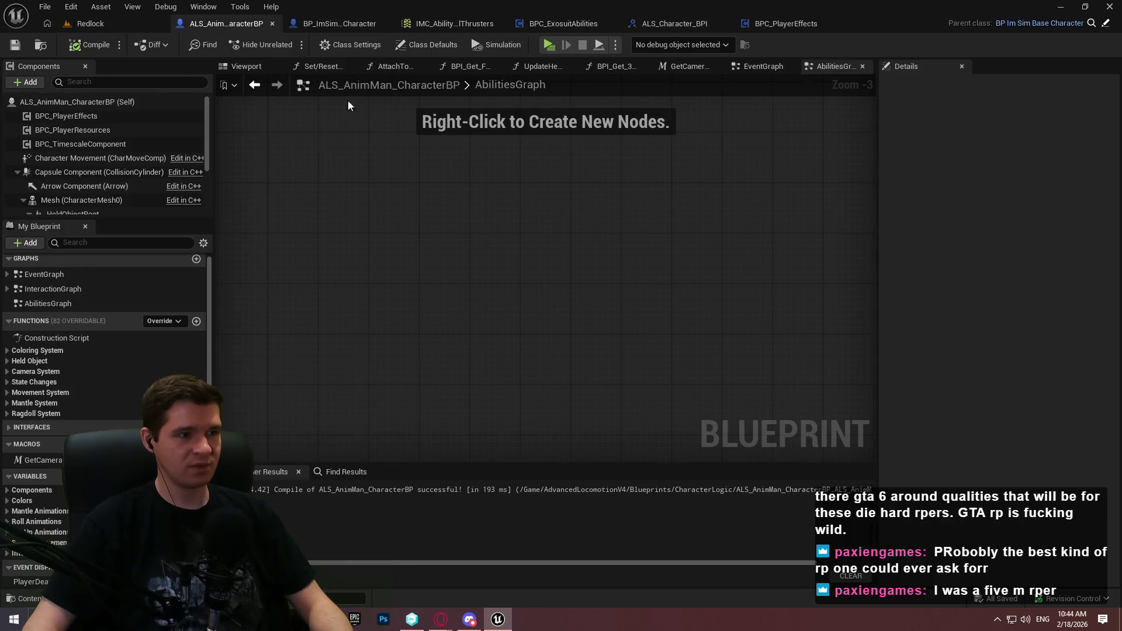
Open the character blueprint's EventGraph and pan to the Event Tick and mesh toggle nodes
{"action": "left_click", "coordinate": [42, 274]}
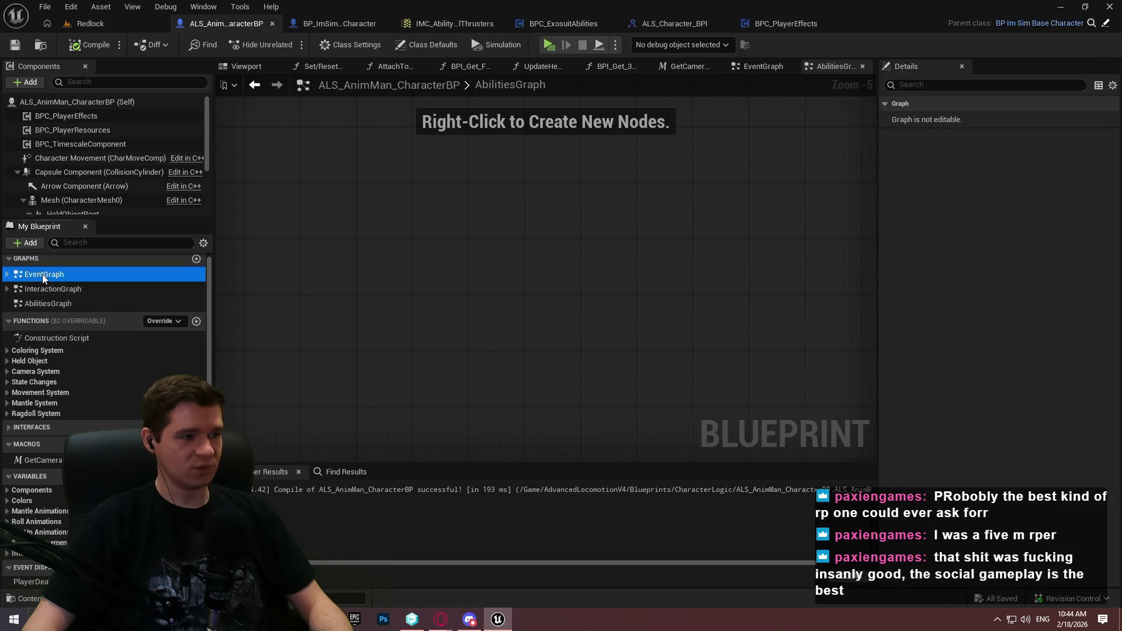
{"action": "double_click", "coordinate": [42, 274]}
{"action": "scroll", "coordinate": [487, 270], "scroll_direction": "up", "scroll_amount": 9}
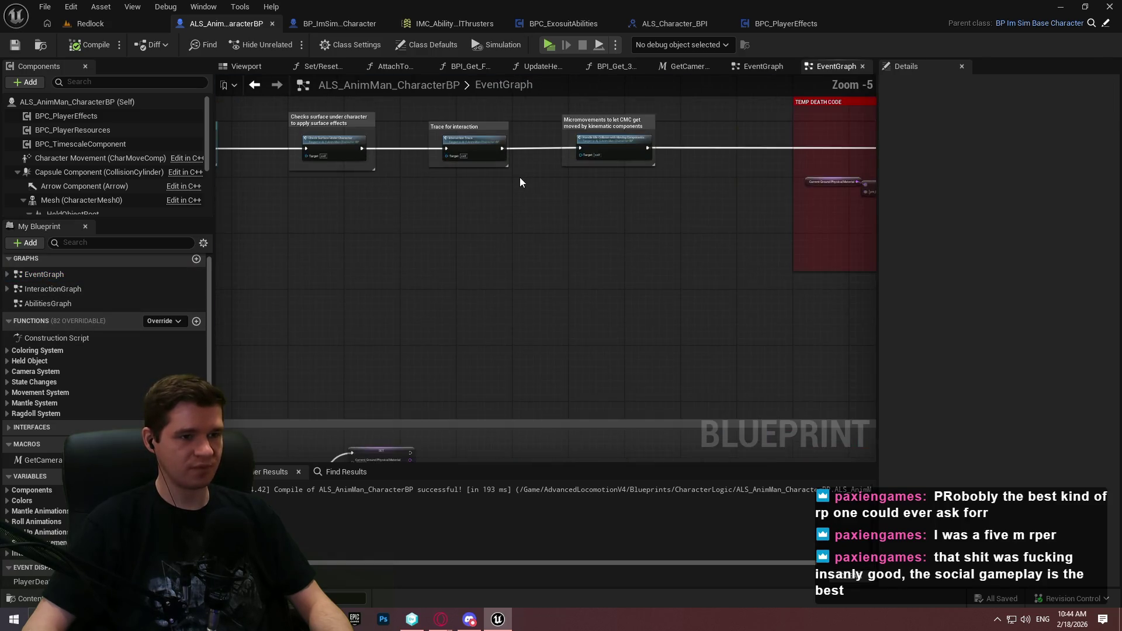
{"action": "left_click_drag", "start_coordinate": [493, 181], "coordinate": [818, 275]}
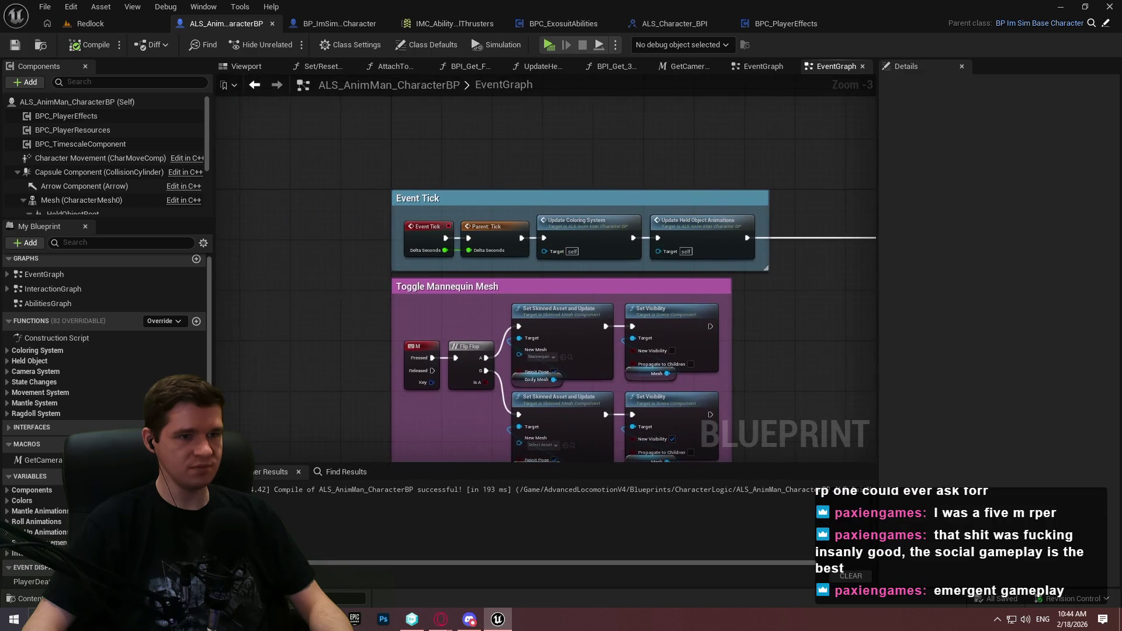
Clear the hazard blueprint selection in the Redlock level editor
{"action": "left_click", "coordinate": [88, 23]}
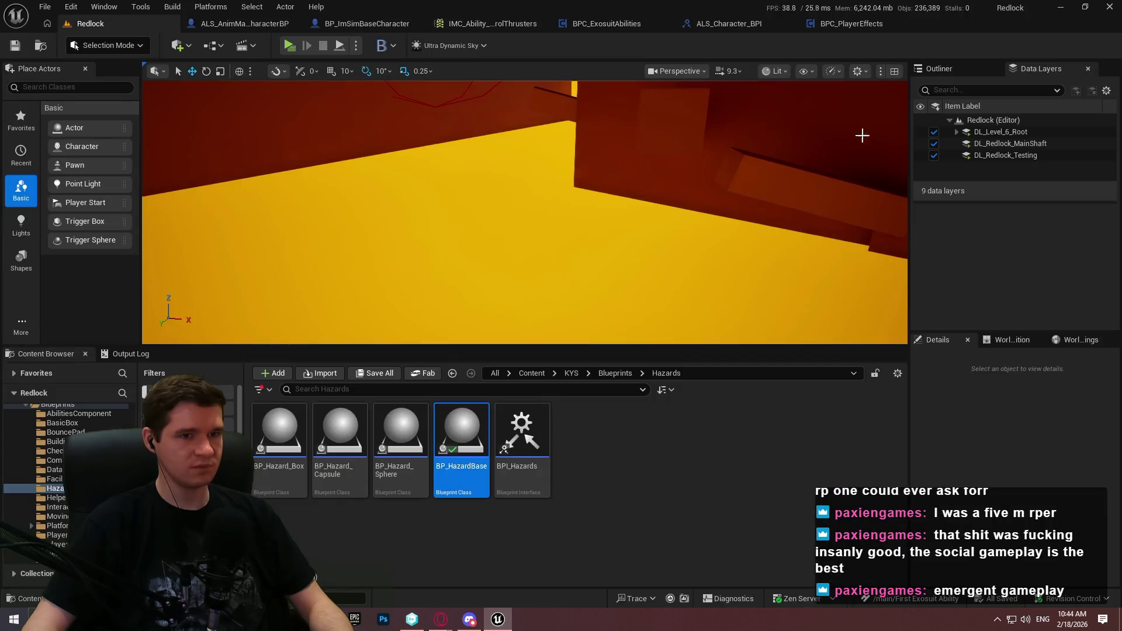
{"action": "left_click", "coordinate": [672, 466]}
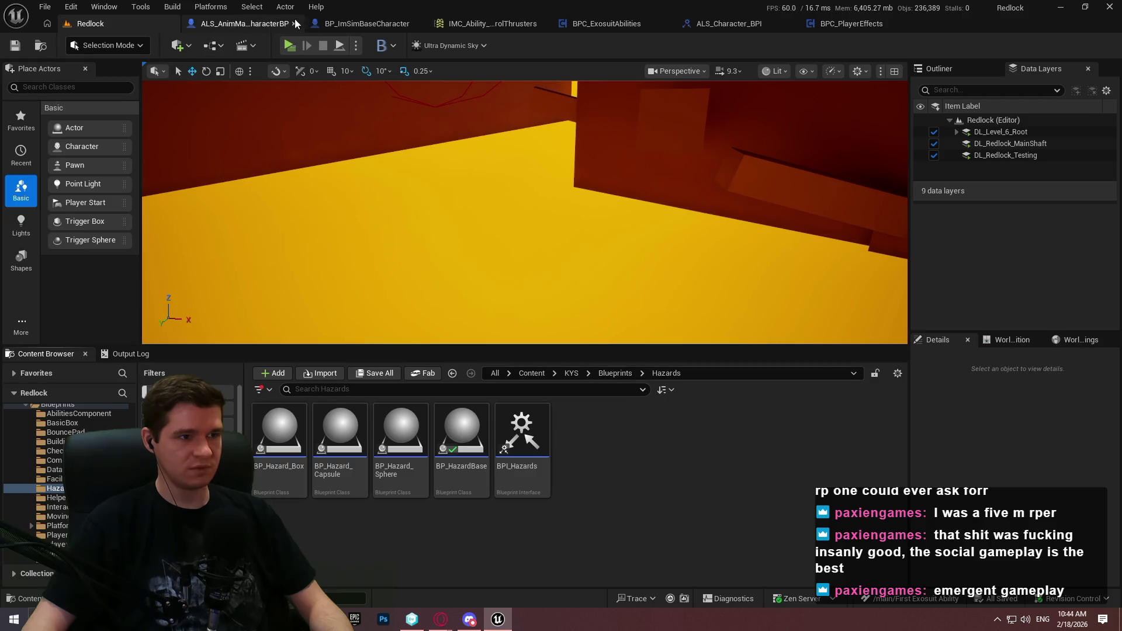
{"action": "left_click", "coordinate": [207, 23]}
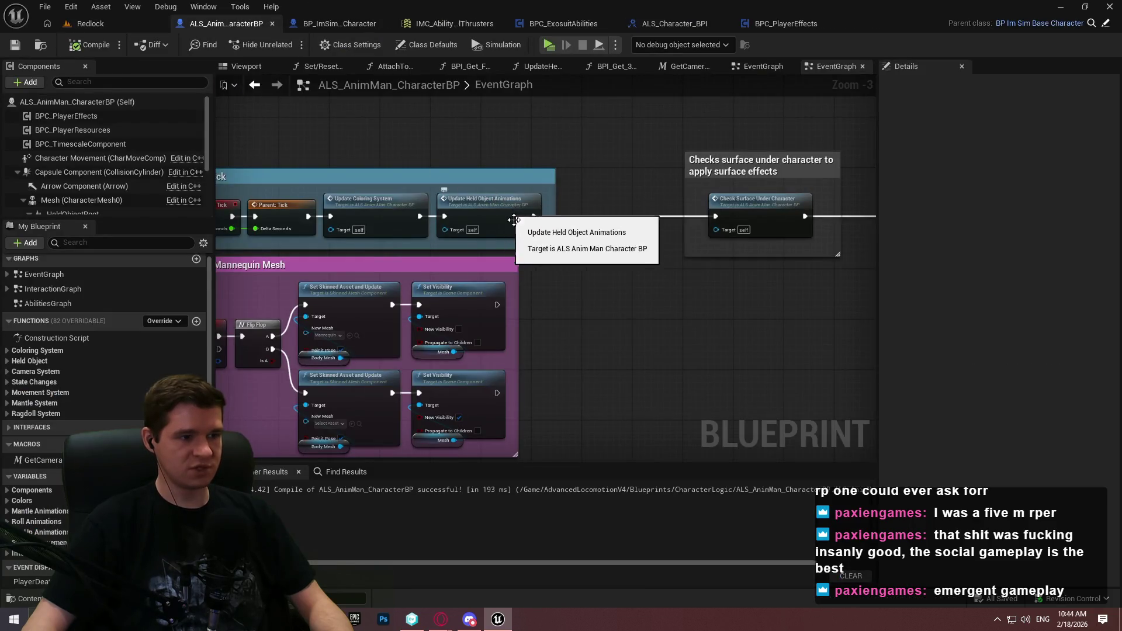
Pan across the zoomed-out character EventGraph to survey its node groups
{"action": "scroll", "coordinate": [741, 261], "scroll_direction": "down", "scroll_amount": 1}
{"action": "left_click_drag", "start_coordinate": [742, 261], "coordinate": [672, 171]}
{"action": "scroll", "coordinate": [672, 171], "scroll_direction": "down", "scroll_amount": 4}
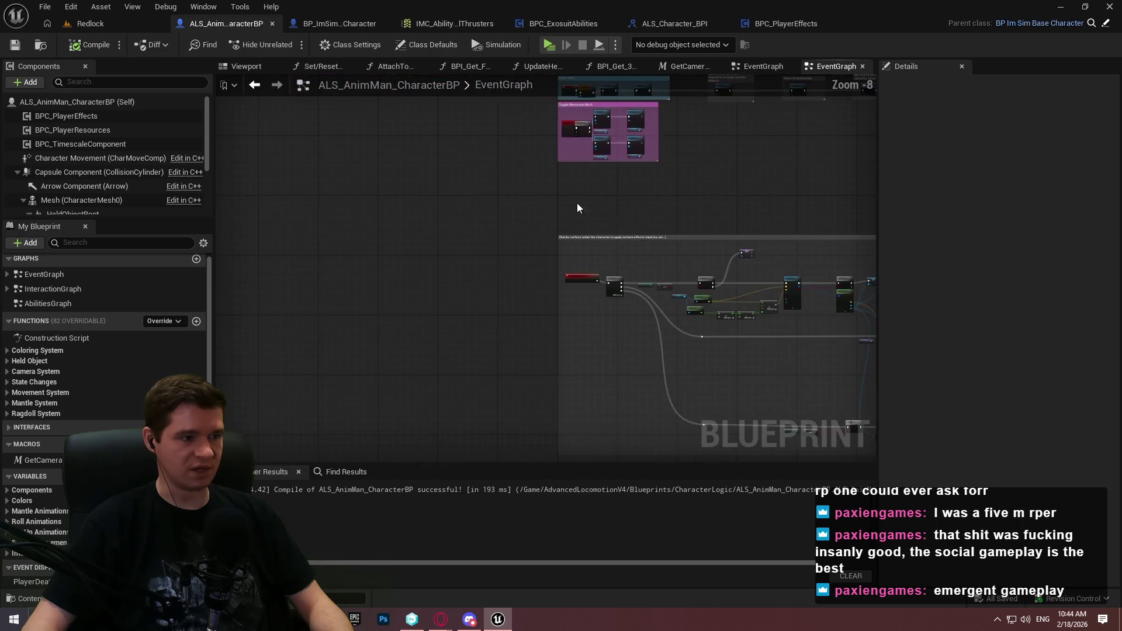
{"action": "left_click_drag", "start_coordinate": [577, 202], "coordinate": [348, 220]}
{"action": "left_click_drag", "start_coordinate": [413, 363], "coordinate": [92, 209]}
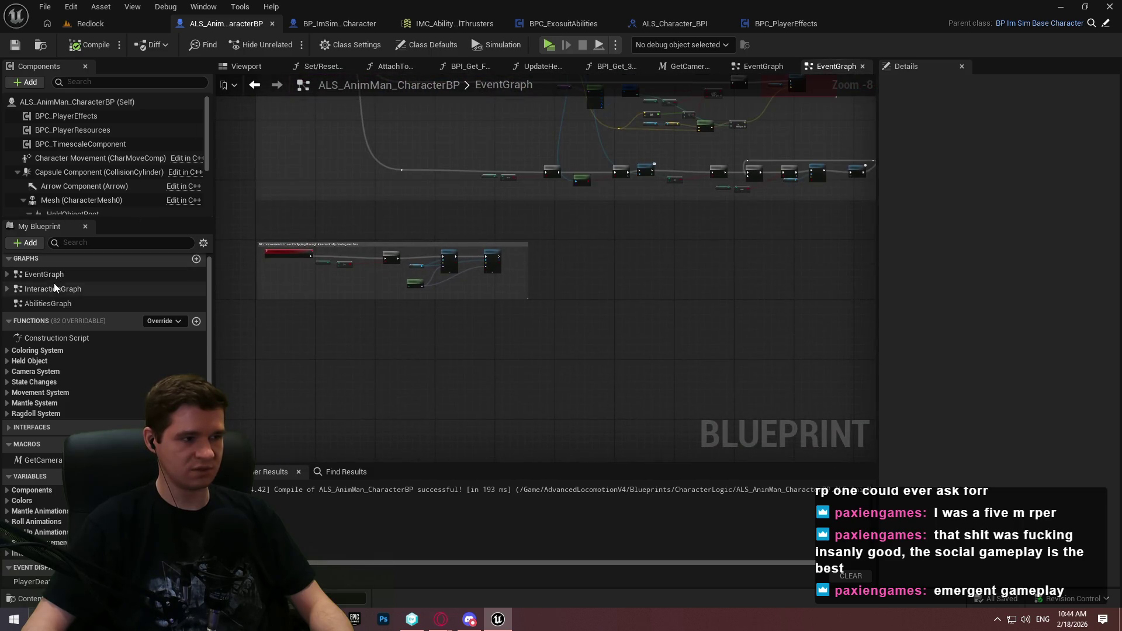
Open the BP_ImSimBaseCharacter EventGraph and bring the Debug Time Dilation section into view
{"action": "left_click", "coordinate": [359, 23]}
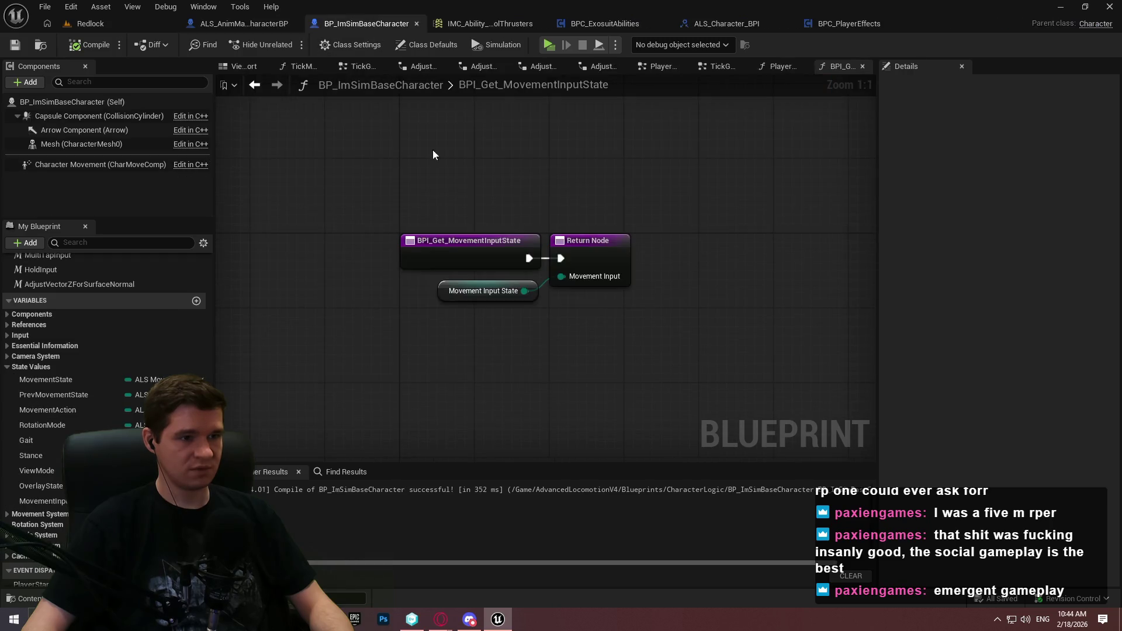
{"action": "scroll", "coordinate": [87, 308], "scroll_direction": "up", "scroll_amount": 3}
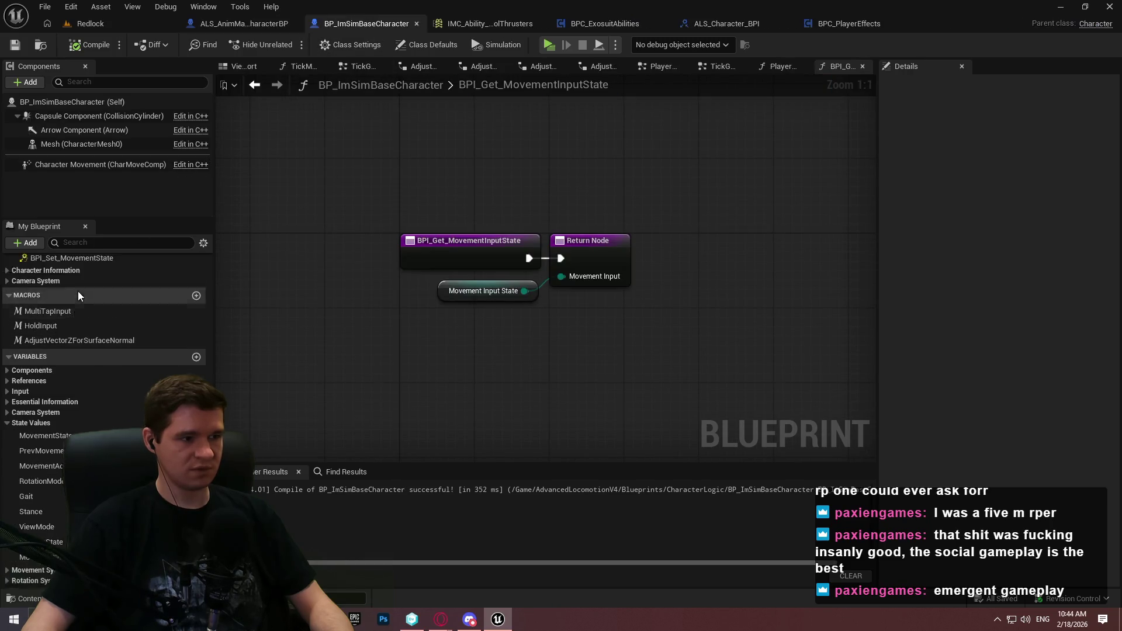
{"action": "scroll", "coordinate": [146, 280], "scroll_direction": "up", "scroll_amount": 3}
{"action": "double_click", "coordinate": [41, 278]}
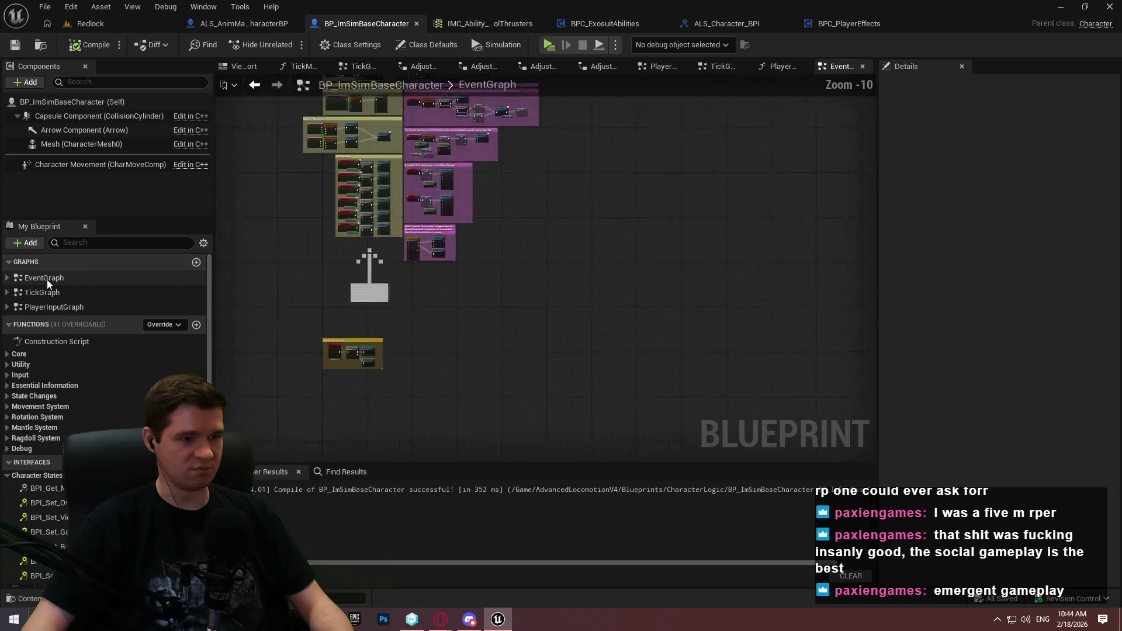
{"action": "scroll", "coordinate": [514, 390], "scroll_direction": "up", "scroll_amount": 5}
{"action": "left_click_drag", "start_coordinate": [577, 283], "coordinate": [578, 130]}
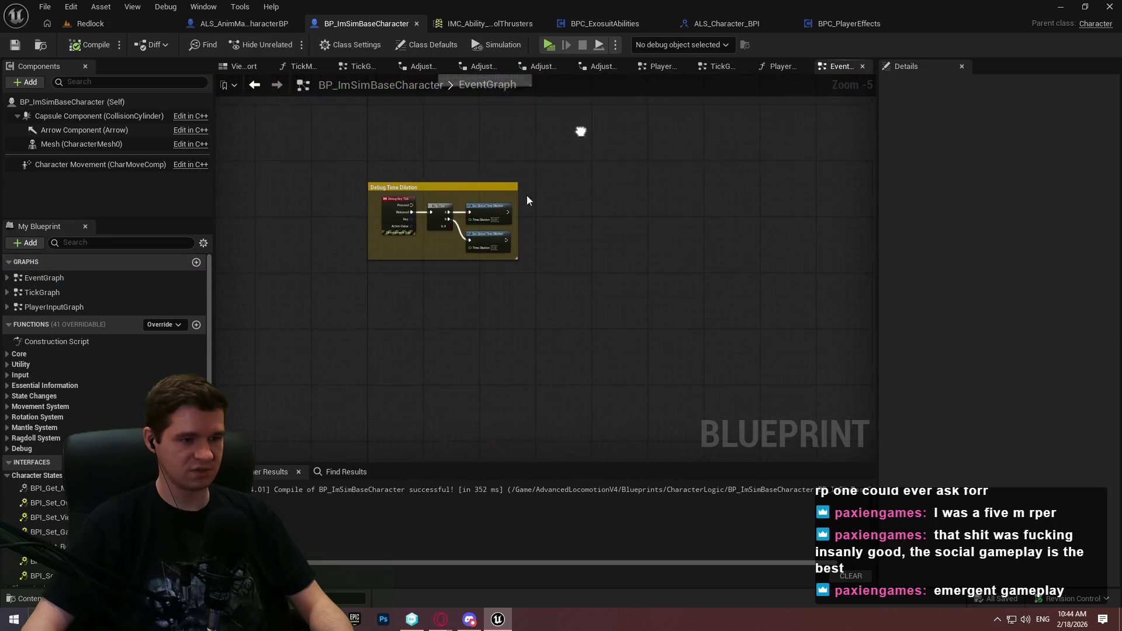
{"action": "scroll", "coordinate": [400, 314], "scroll_direction": "up", "scroll_amount": 2}
Place a Debug Key O event node in the EventGraph
{"action": "right_click", "coordinate": [391, 288]}
{"action": "type", "text": "deb"}
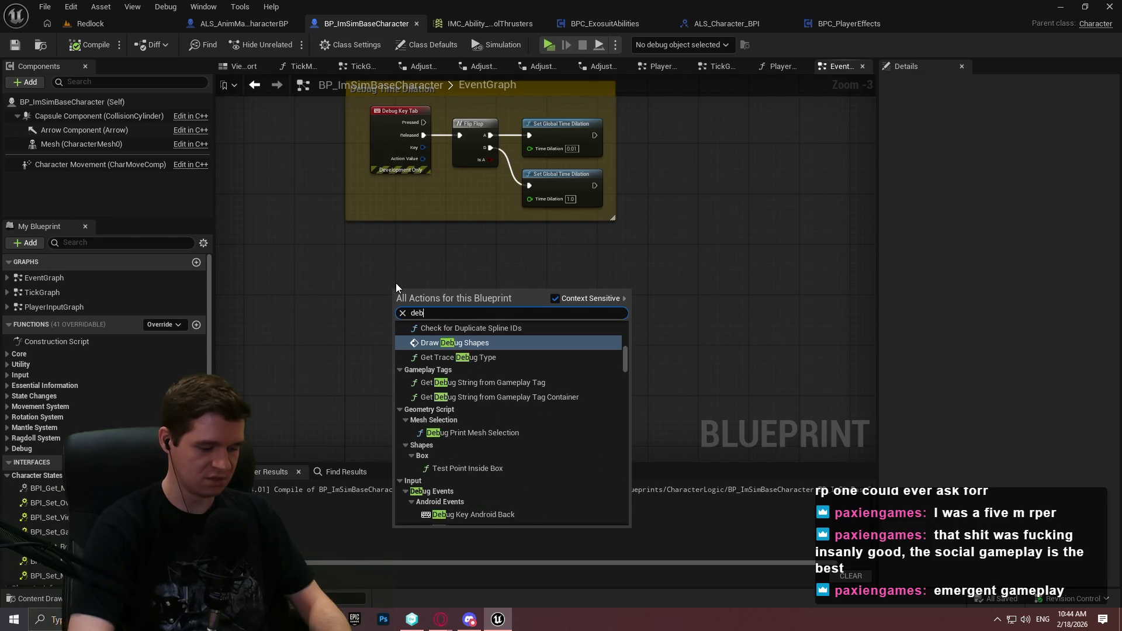
{"action": "type", "text": "ug key 0"}
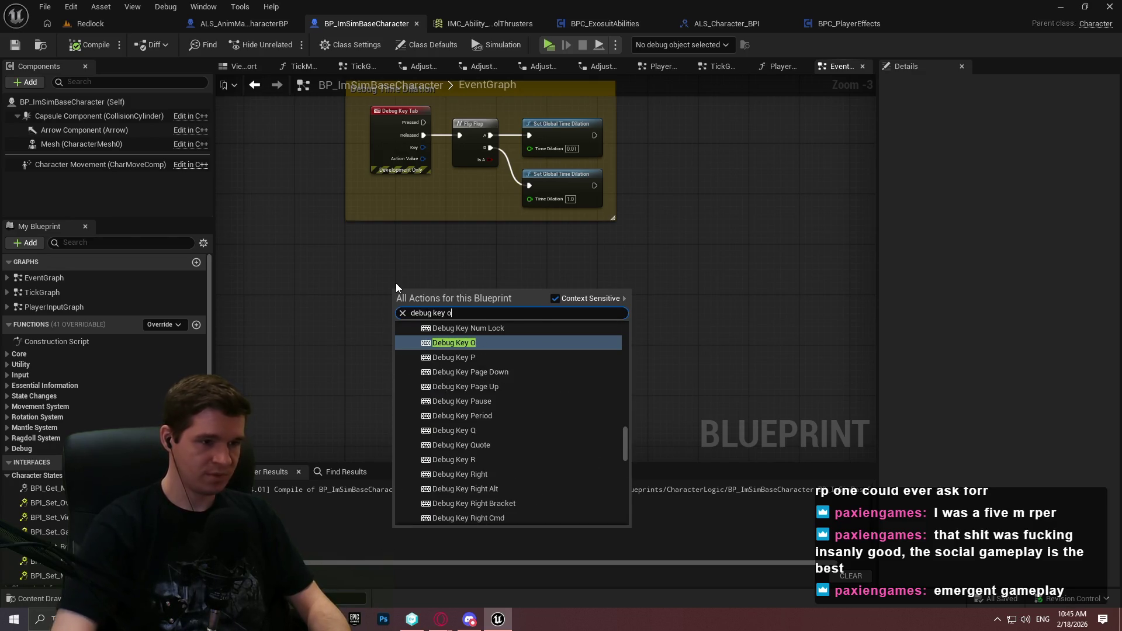
{"action": "left_click", "coordinate": [471, 341]}
{"action": "scroll", "coordinate": [464, 316], "scroll_direction": "up", "scroll_amount": 3}
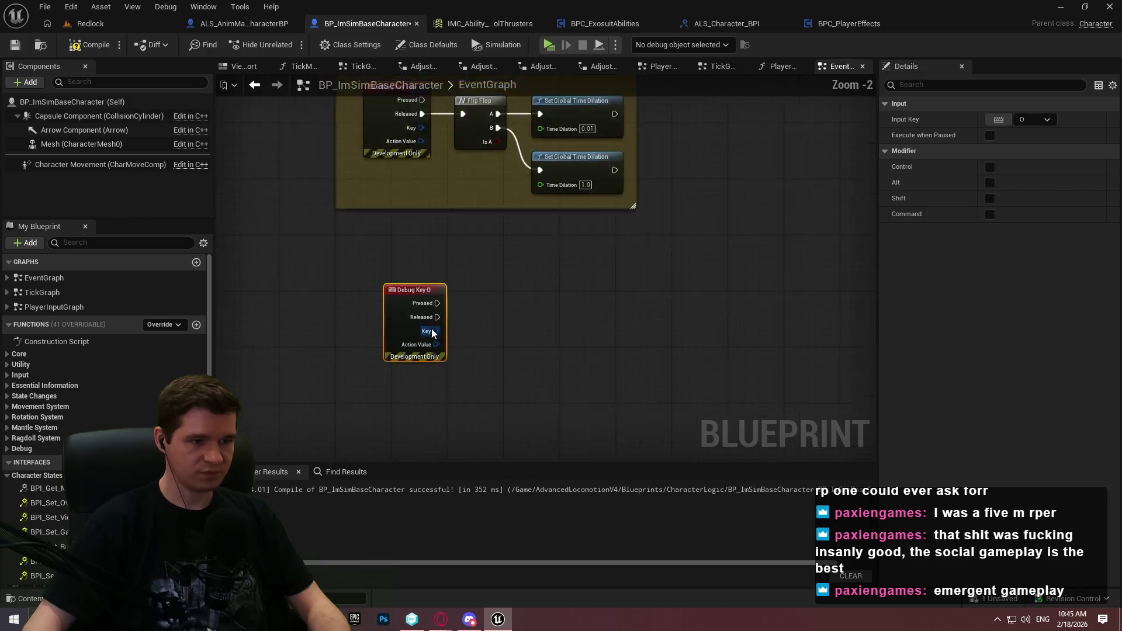
Add Add Mapping Context and Remove Mapping Context nodes from the Released output
{"action": "mouse_move", "coordinate": [437, 313]}
{"action": "left_mouse_down"}
{"action": "mouse_move", "coordinate": [661, 315]}
{"action": "mouse_move", "coordinate": [638, 311]}
{"action": "left_mouse_up"}
{"action": "type", "text": "mapping co"}
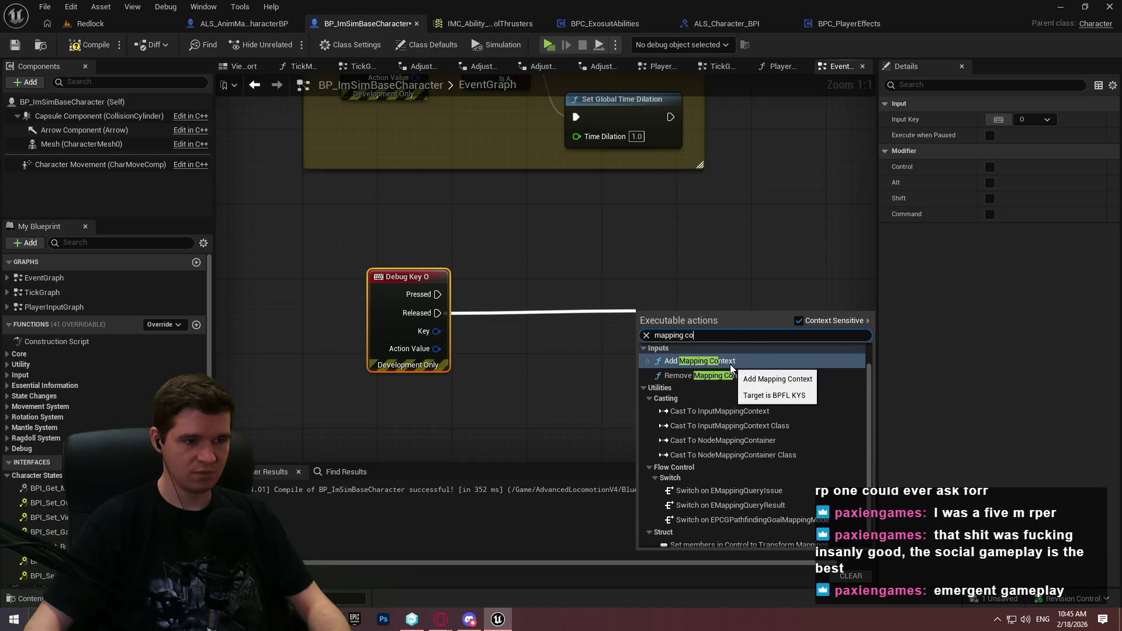
{"action": "left_click", "coordinate": [699, 361]}
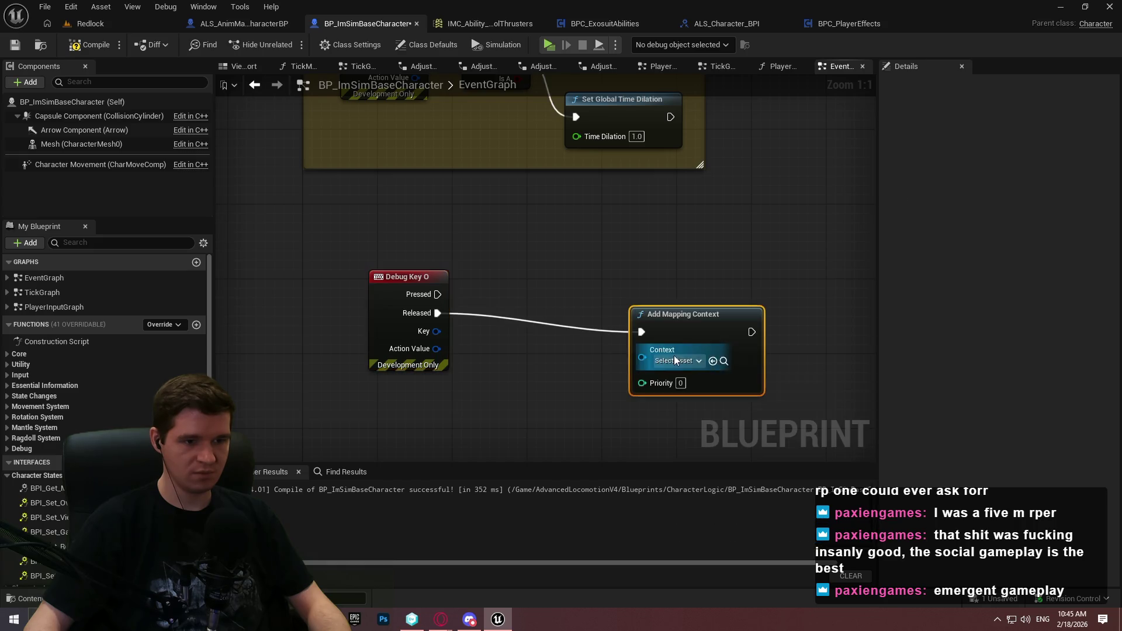
{"action": "left_click_drag", "start_coordinate": [531, 412], "coordinate": [543, 413]}
{"action": "type", "text": "remove mapping"}
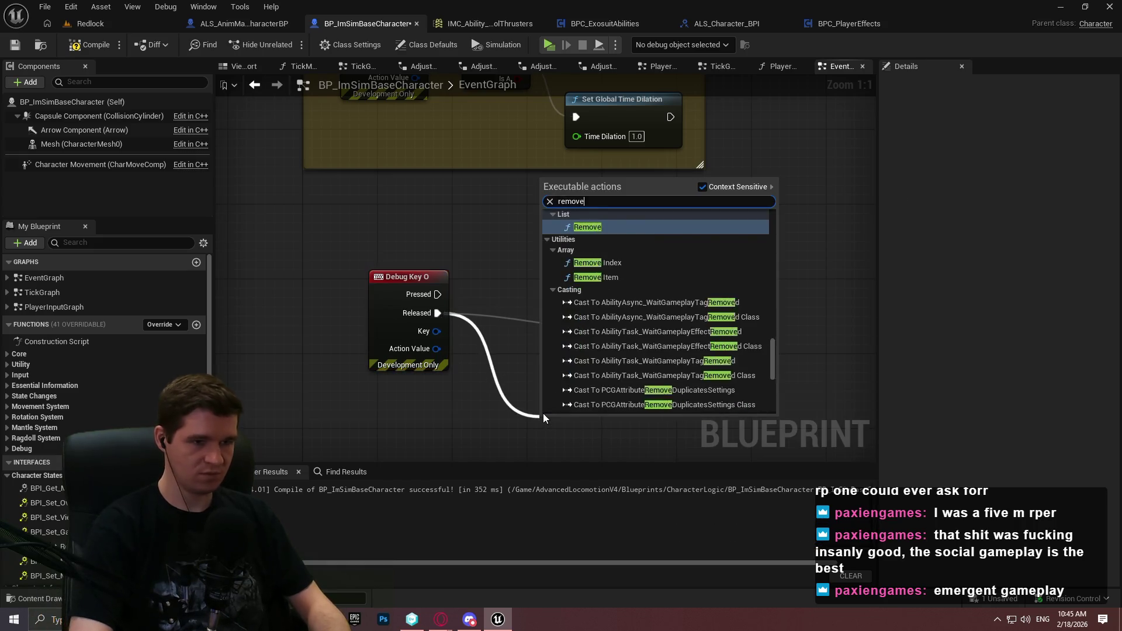
{"action": "key", "text": "Return"}
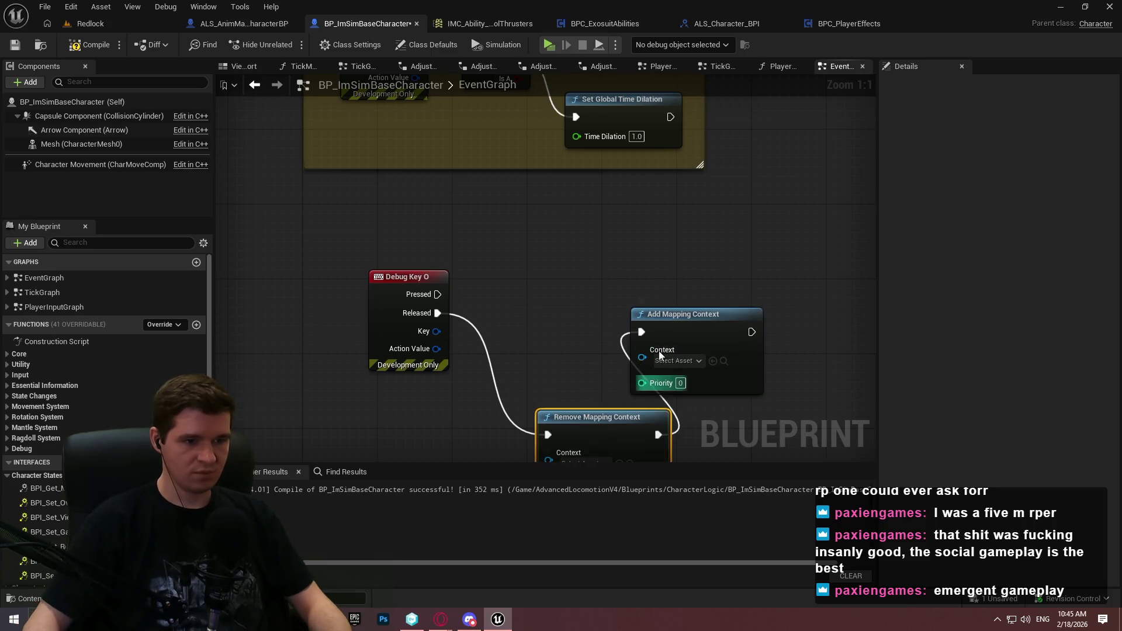
Detach Remove Mapping Context from the Add node and stack both mapping nodes neatly
{"action": "left_click", "coordinate": [638, 328], "text": "alt"}
{"action": "mouse_move", "coordinate": [626, 425]}
{"action": "left_mouse_down"}
{"action": "mouse_move", "coordinate": [713, 437]}
{"action": "mouse_move", "coordinate": [707, 426]}
{"action": "left_mouse_up"}
{"action": "left_click_drag", "start_coordinate": [760, 462], "coordinate": [541, 302]}
{"action": "left_click_drag", "start_coordinate": [667, 370], "coordinate": [630, 324]}
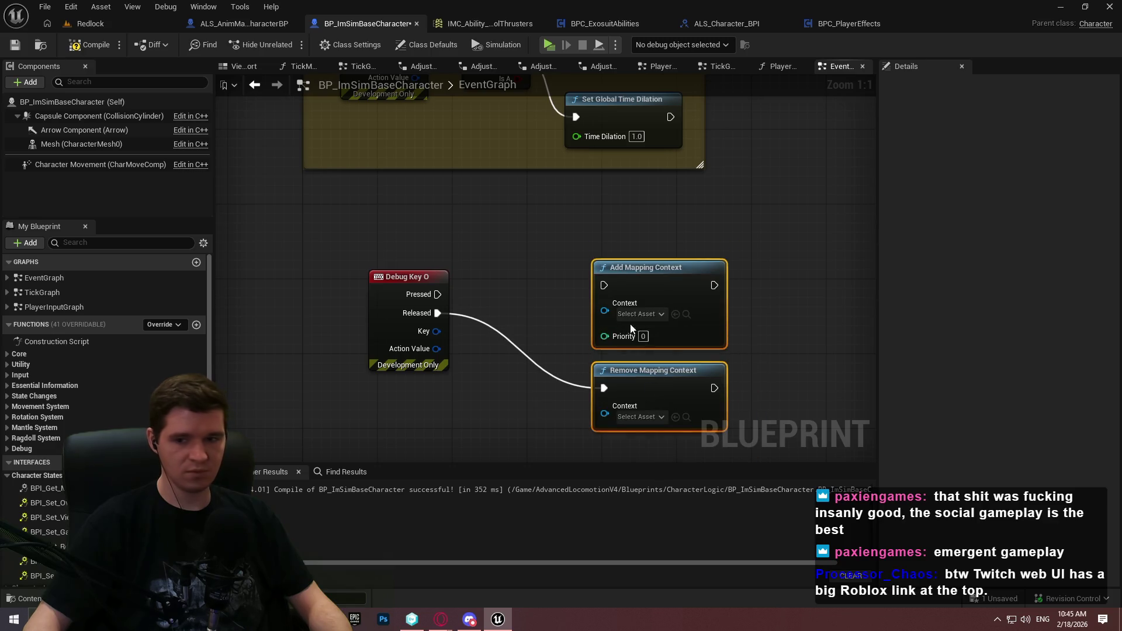
{"action": "left_click", "coordinate": [539, 271]}
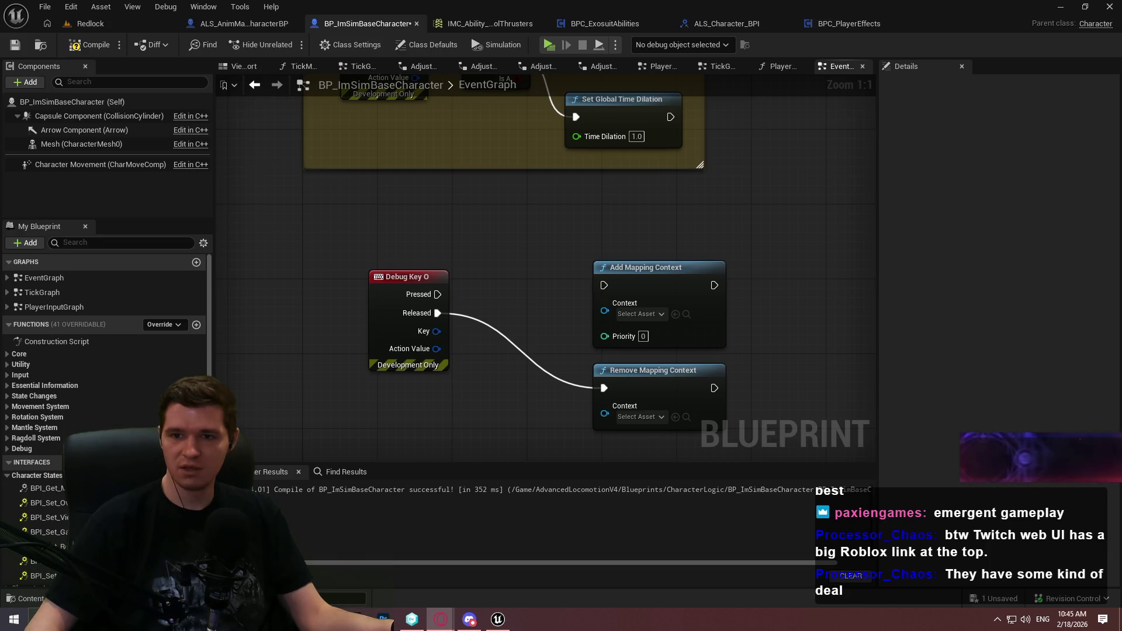
{"action": "key", "text": "alt+Tab"}
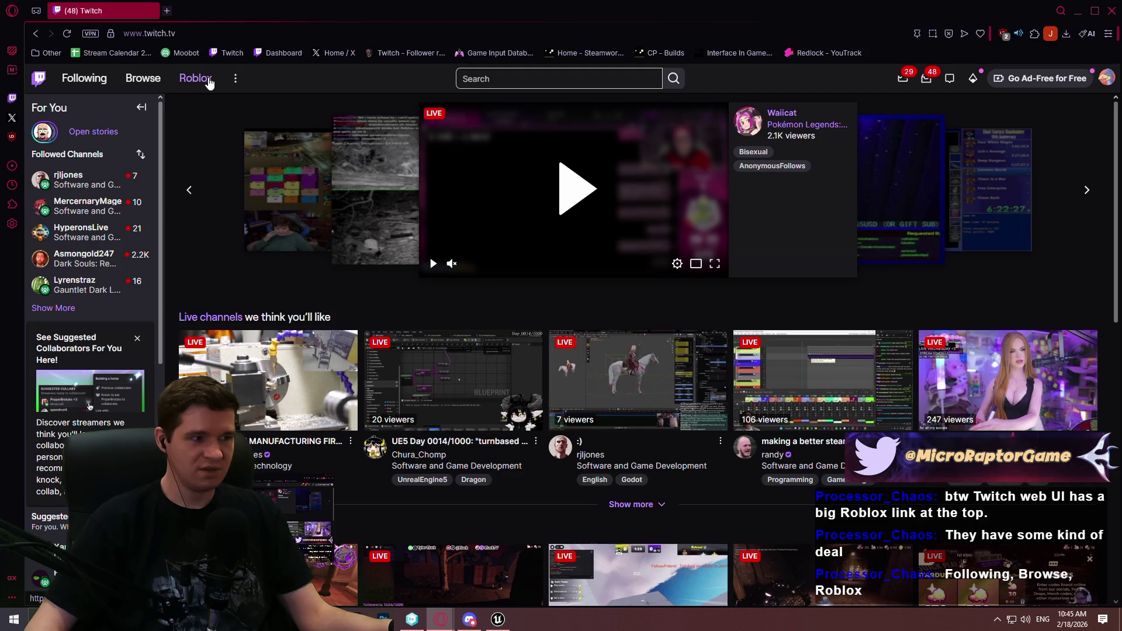
Scroll through Twitch's Roblox category page, then minimize the browser
{"action": "left_click", "coordinate": [208, 80]}
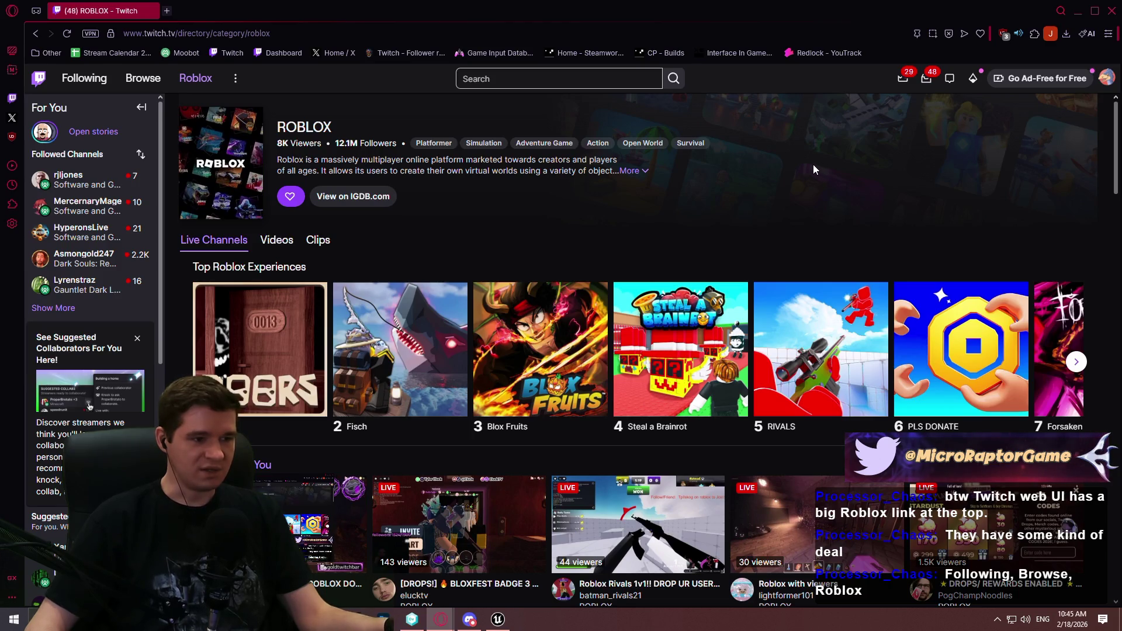
{"action": "scroll", "coordinate": [783, 160], "scroll_direction": "down", "scroll_amount": 3}
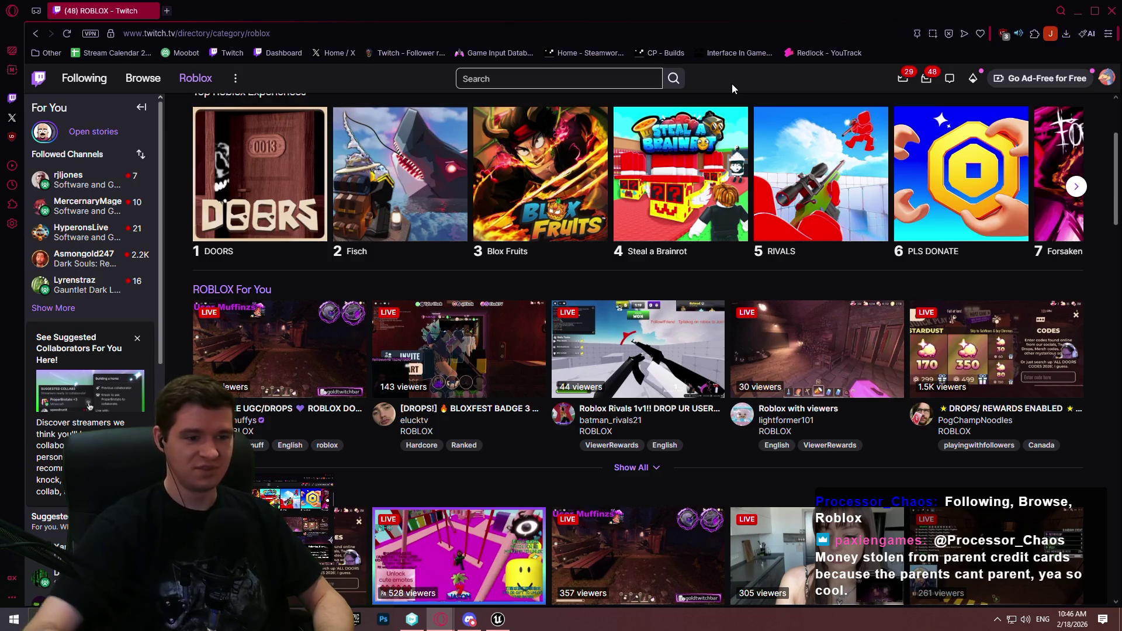
{"action": "left_click", "coordinate": [1110, 11]}
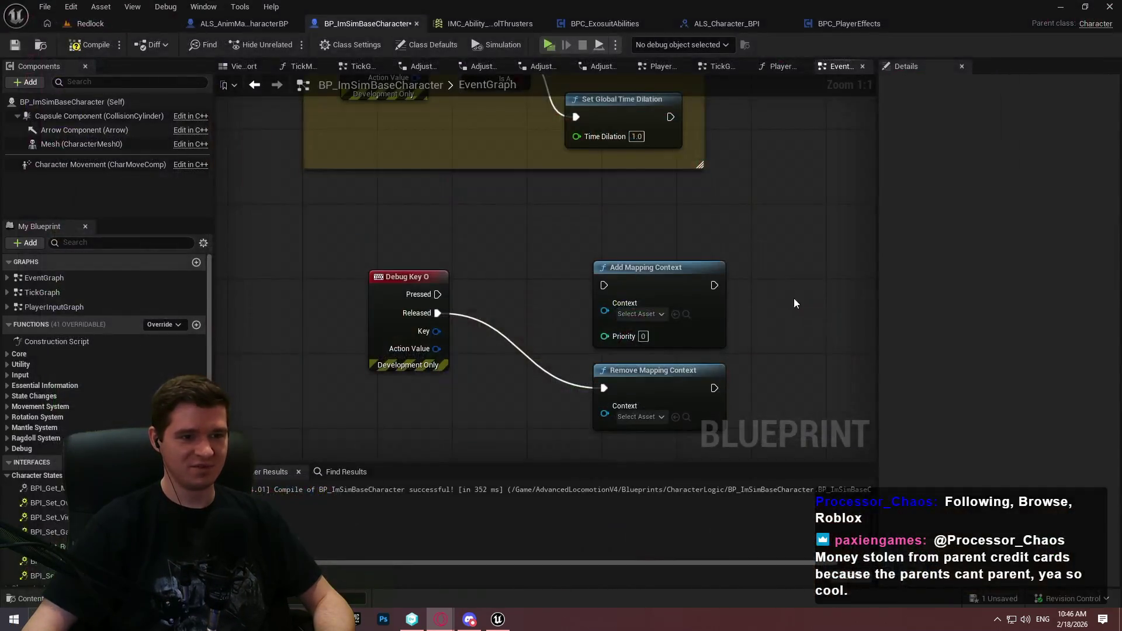
Insert a Flip Flop after Released and arrange it before the two mapping context nodes
{"action": "left_click_drag", "start_coordinate": [399, 304], "coordinate": [464, 301]}
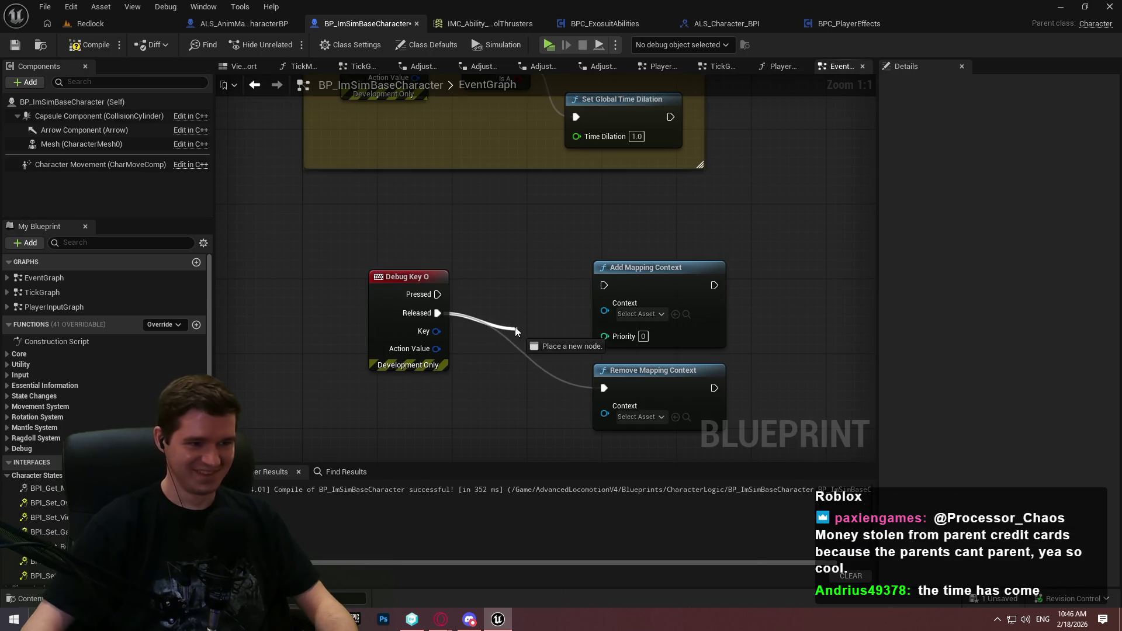
{"action": "left_click_drag", "start_coordinate": [515, 328], "coordinate": [515, 328]}
{"action": "type", "text": "flip"}
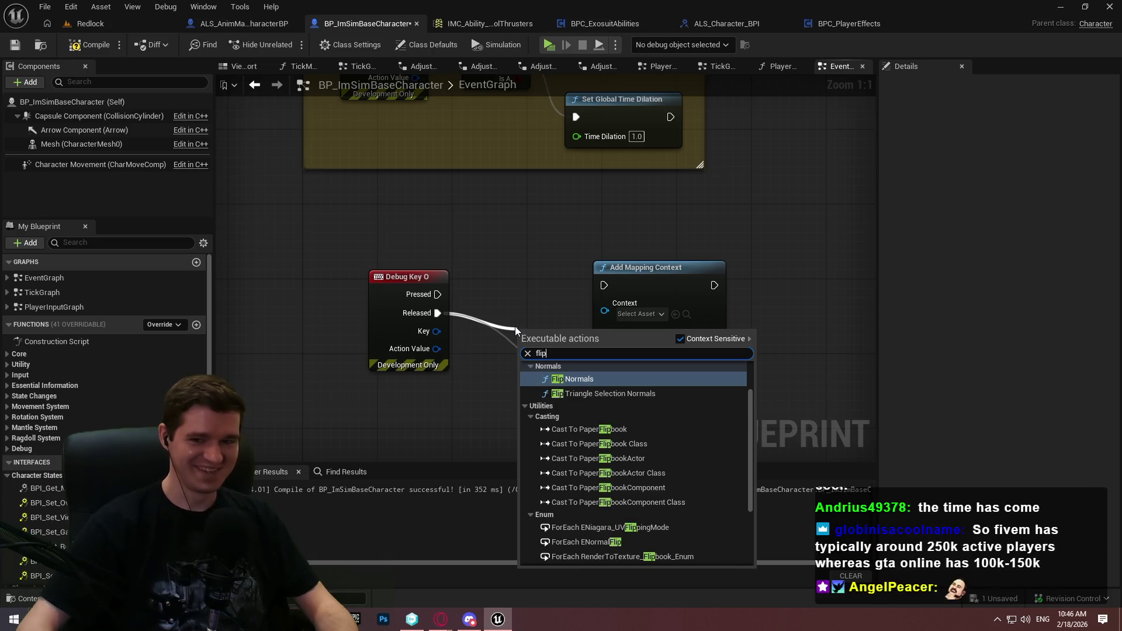
{"action": "left_click_drag", "start_coordinate": [749, 398], "coordinate": [759, 525]}
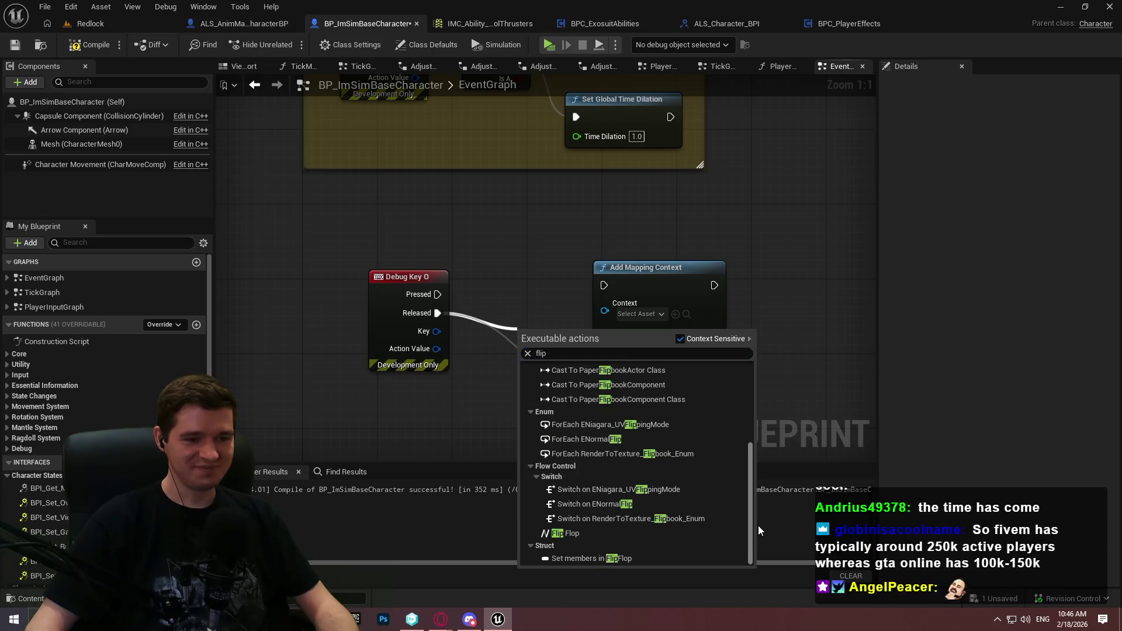
{"action": "left_click", "coordinate": [565, 533]}
{"action": "left_click_drag", "start_coordinate": [547, 347], "coordinate": [512, 316]}
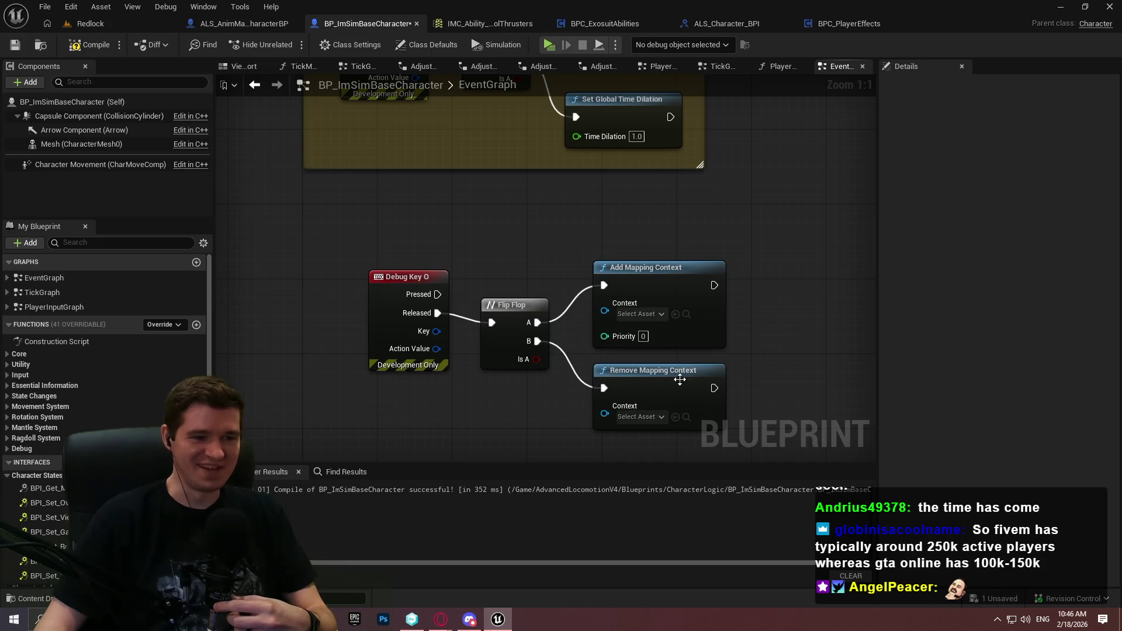
{"action": "left_click", "coordinate": [503, 304]}
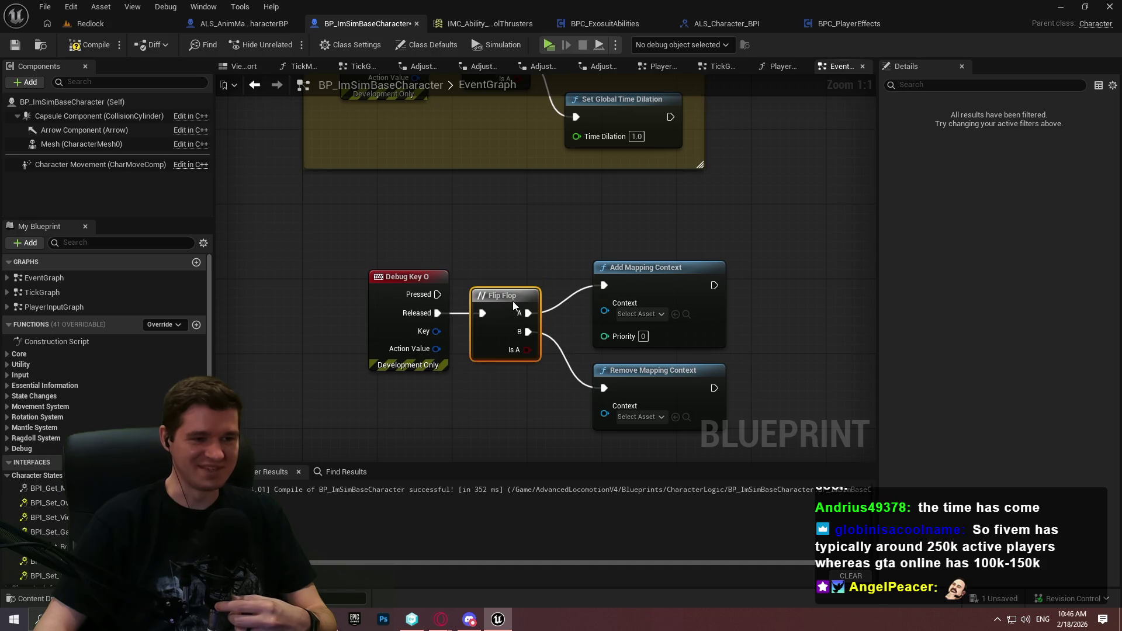
{"action": "left_click_drag", "start_coordinate": [513, 301], "coordinate": [522, 291]}
{"action": "mouse_move", "coordinate": [697, 281]}
{"action": "left_mouse_down"}
{"action": "mouse_move", "coordinate": [686, 266]}
{"action": "mouse_move", "coordinate": [658, 266]}
{"action": "mouse_move", "coordinate": [669, 268]}
{"action": "left_mouse_up"}
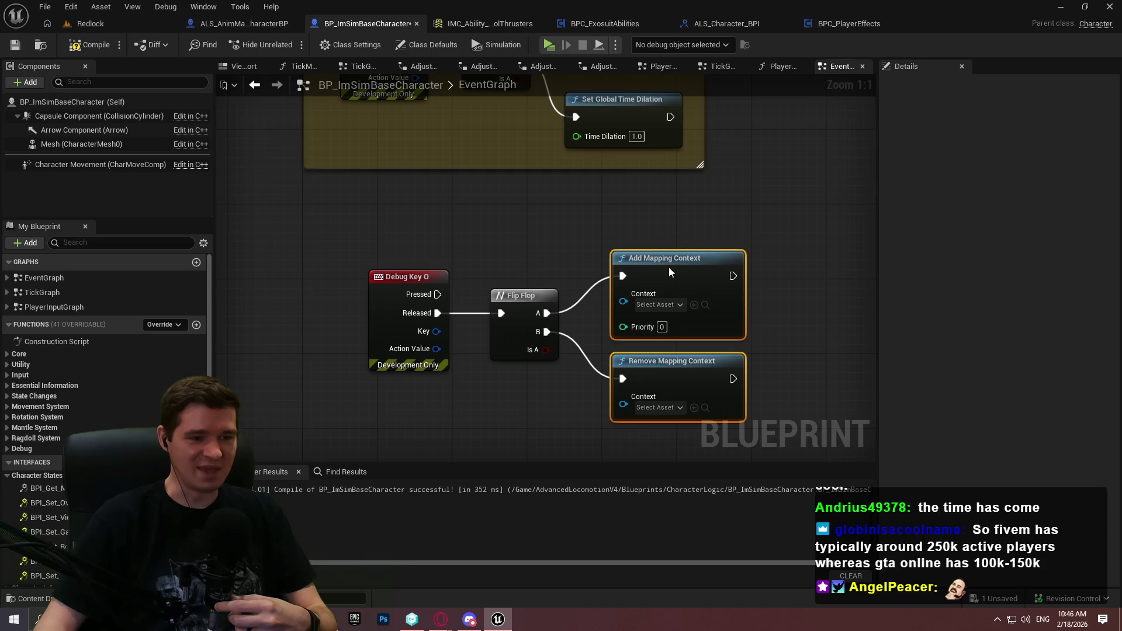
{"action": "left_click", "coordinate": [813, 311]}
Set both Add and Remove Mapping Context to IMC_Ability_ControlThrusters
{"action": "left_click", "coordinate": [659, 305]}
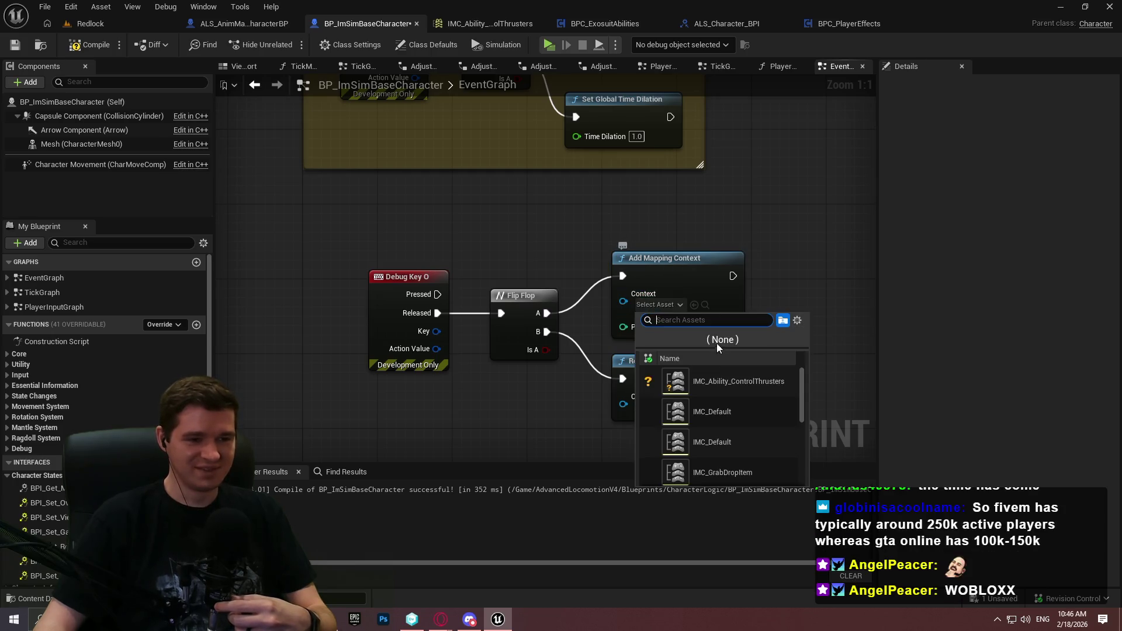
{"action": "left_click", "coordinate": [754, 388]}
{"action": "left_click", "coordinate": [658, 407]}
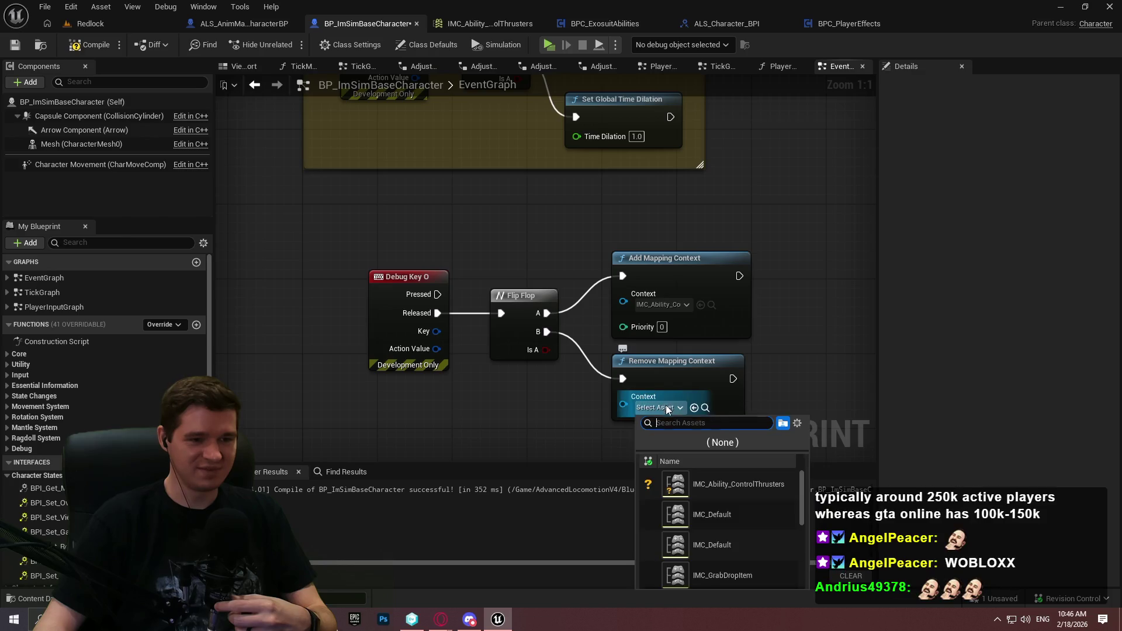
{"action": "left_click", "coordinate": [723, 484]}
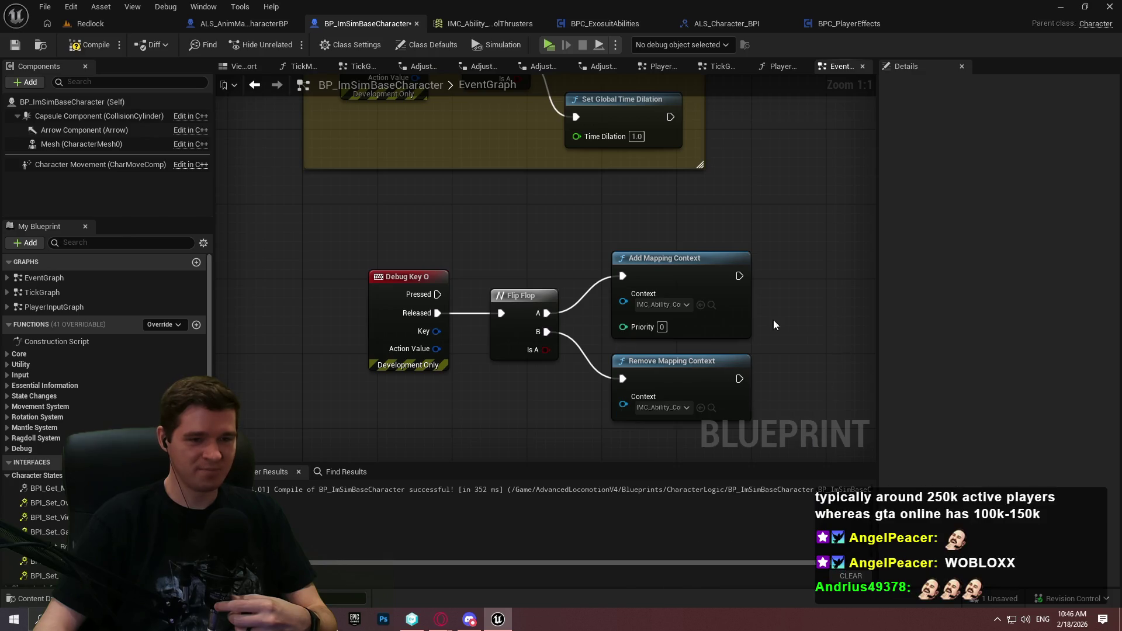
Compile and save the character blueprint, then start a play session
{"action": "left_click", "coordinate": [19, 47]}
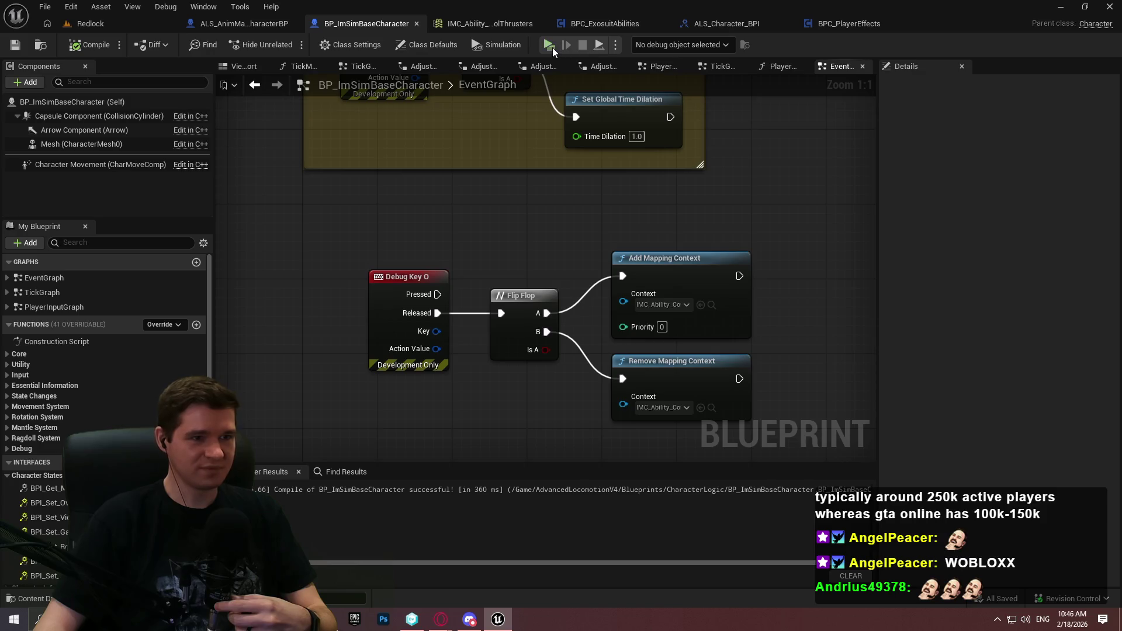
{"action": "left_click", "coordinate": [552, 47]}
{"action": "left_click", "coordinate": [558, 498]}
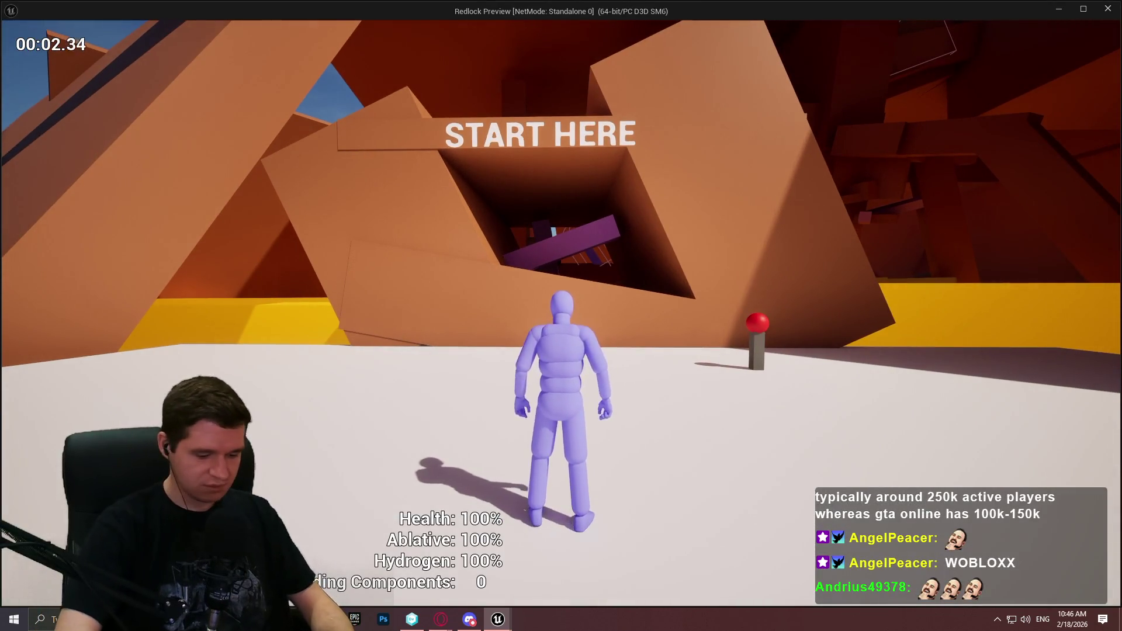
Run and jump around the START HERE structure and orange wall, then stop the play session
{"action": "key", "text": "w"}
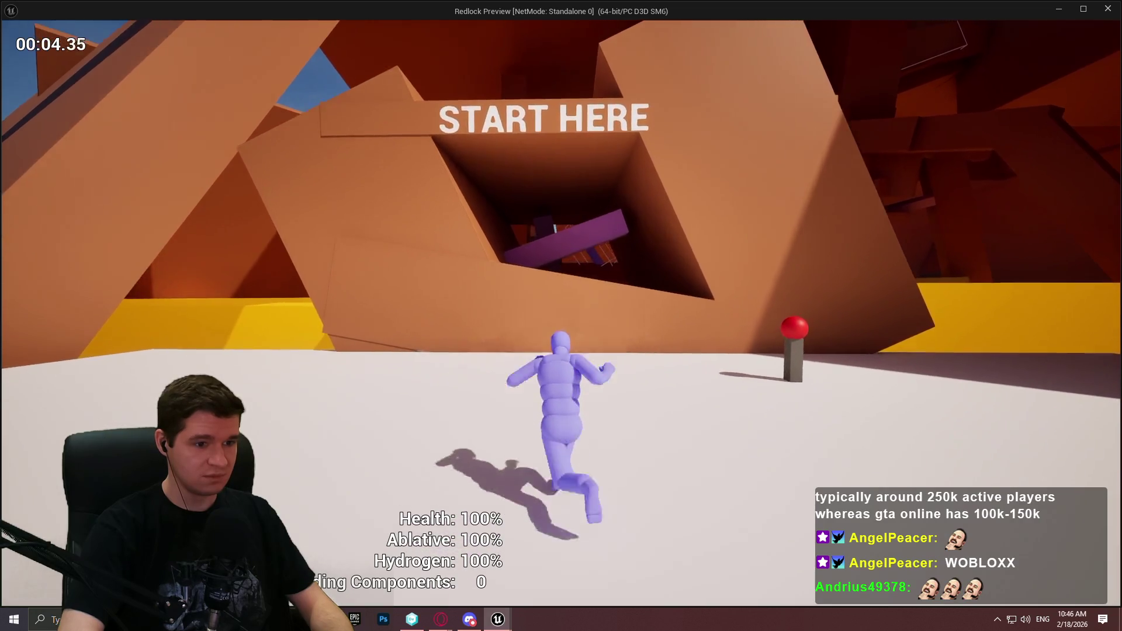
{"action": "key", "text": "w"}
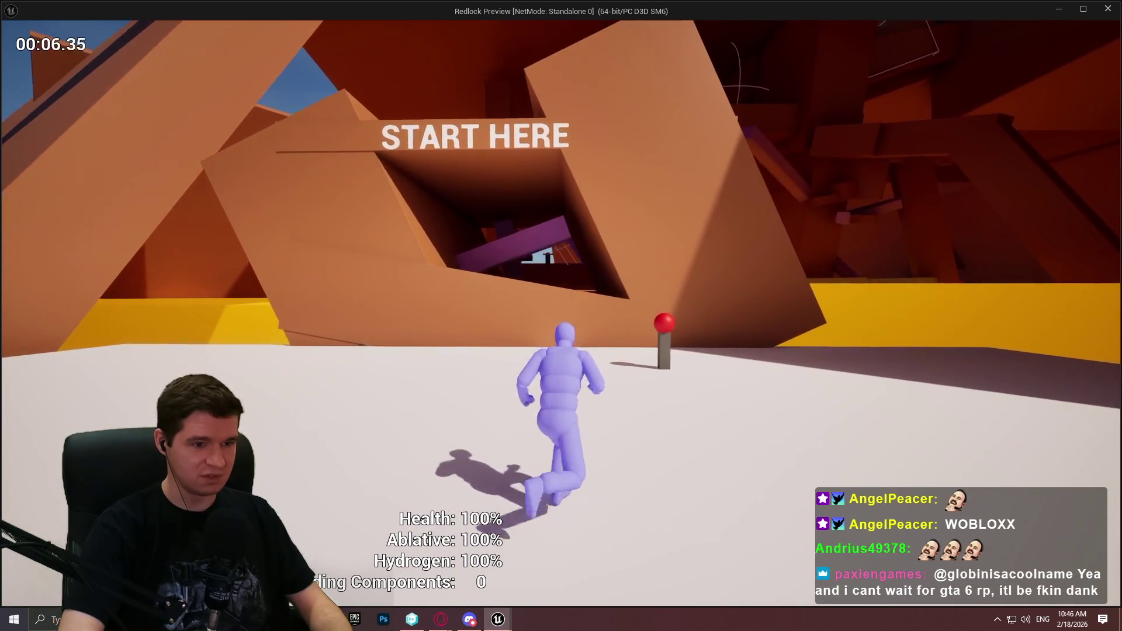
{"action": "key", "text": "w"}
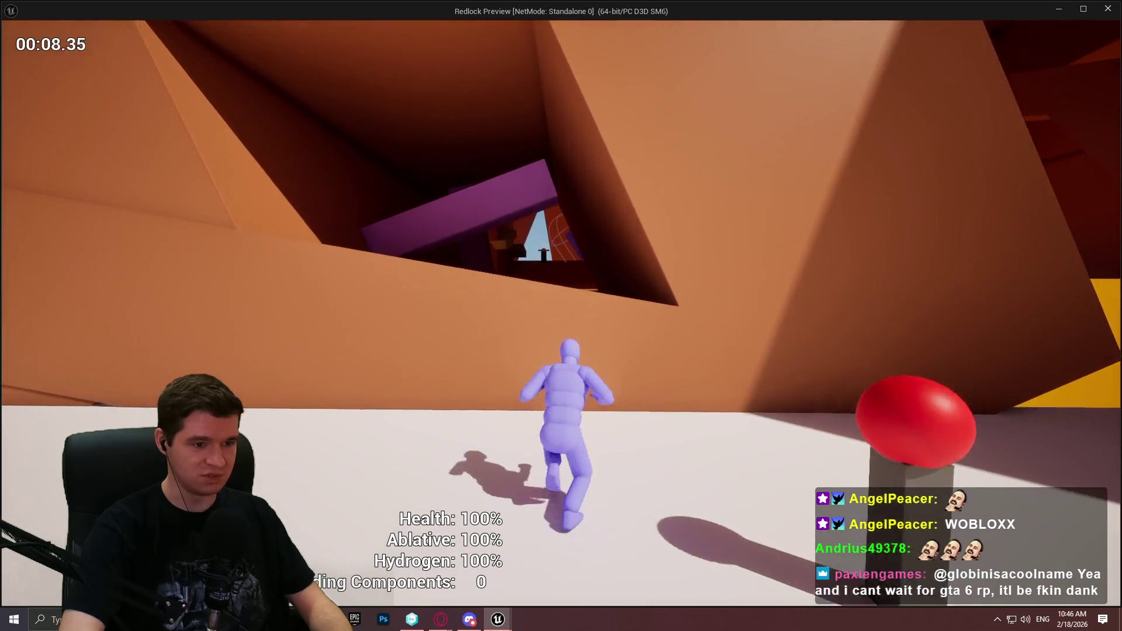
{"action": "key", "text": "w"}
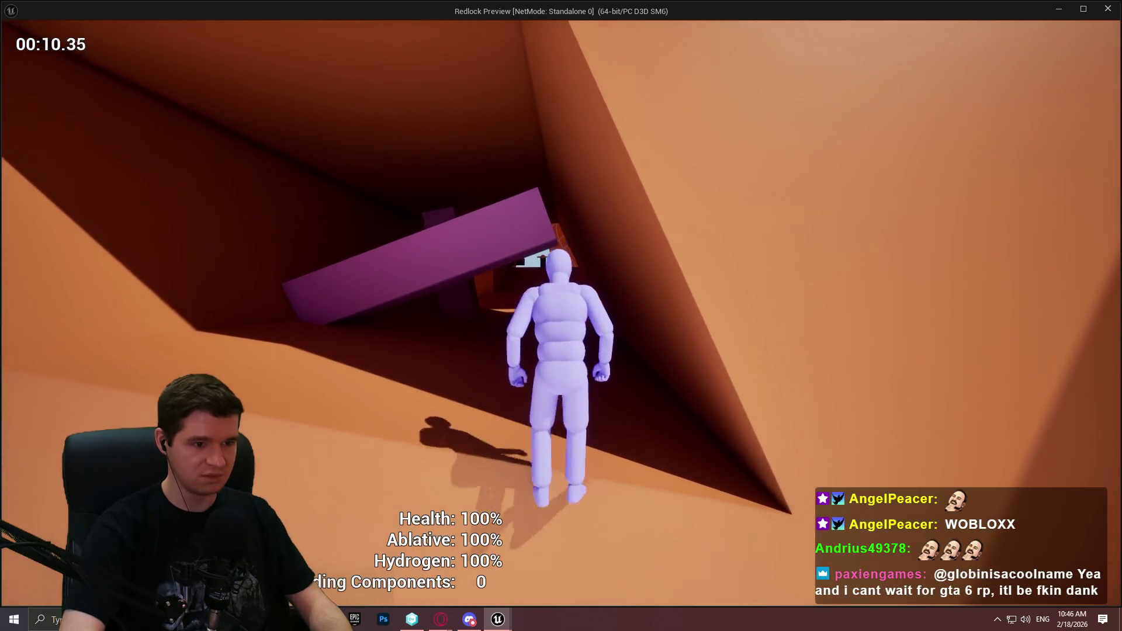
{"action": "key", "text": "w"}
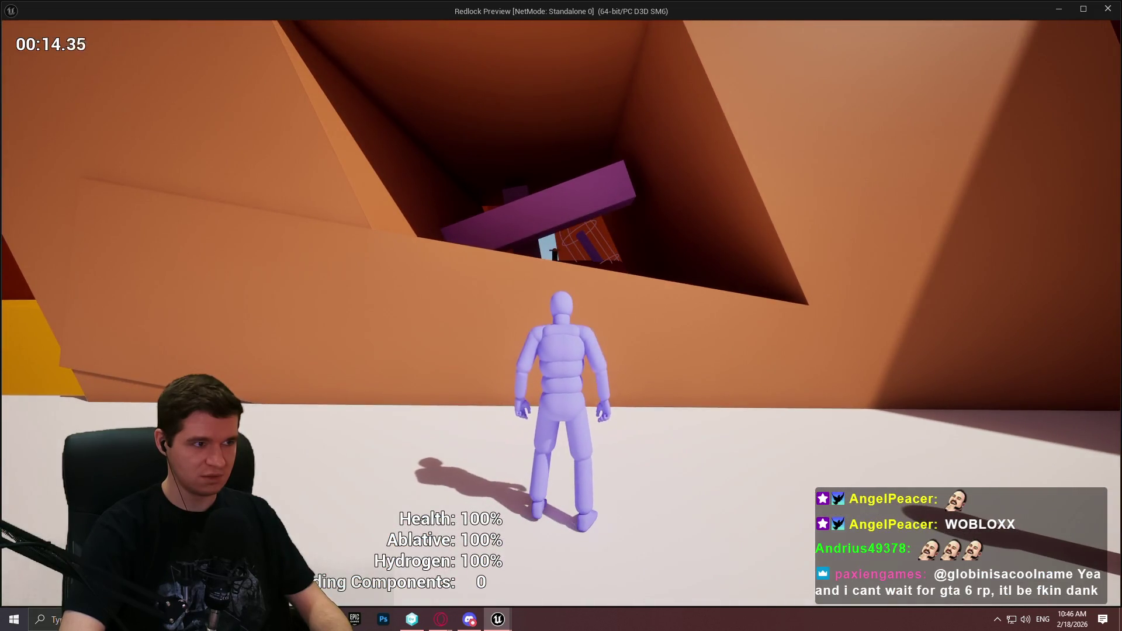
{"action": "key", "text": "space"}
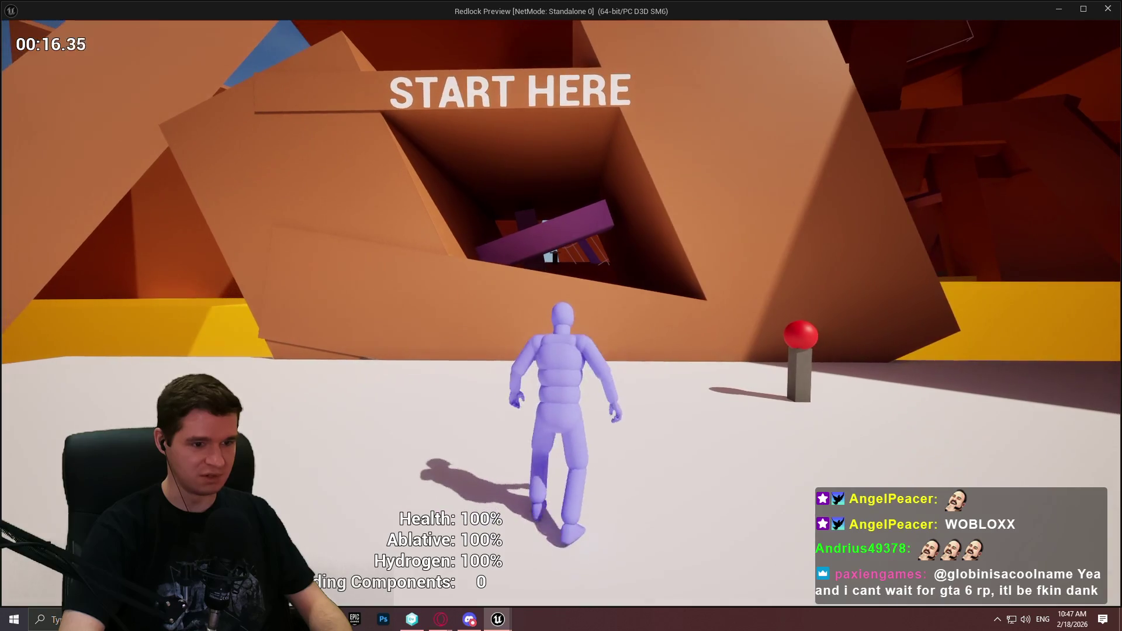
{"action": "key", "text": "w"}
{"action": "key", "text": "space"}
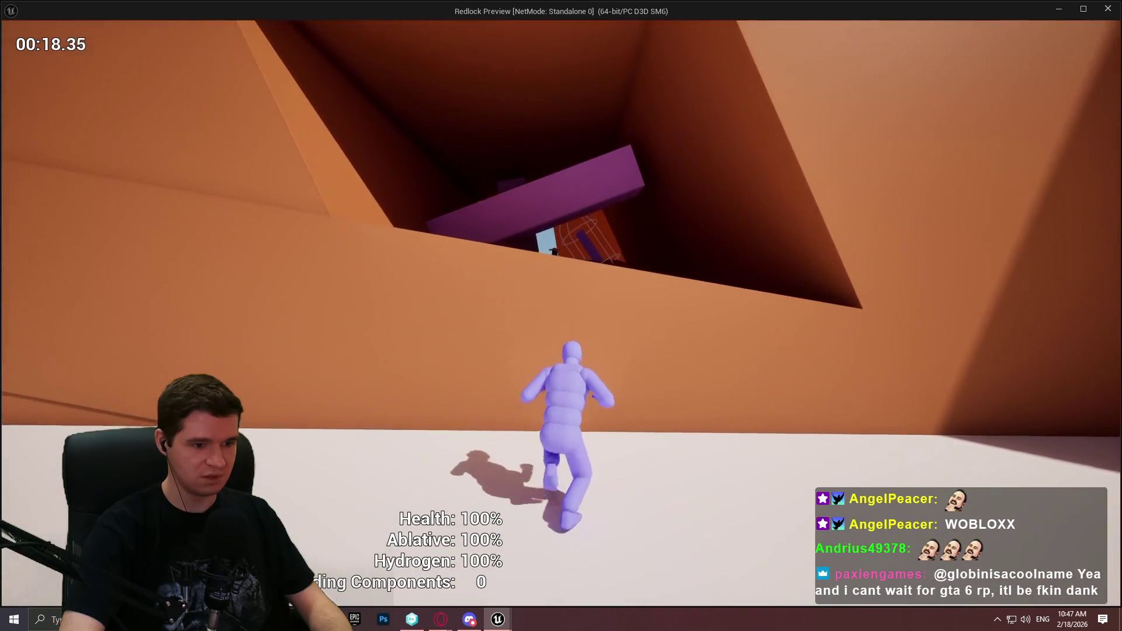
{"action": "key", "text": "space"}
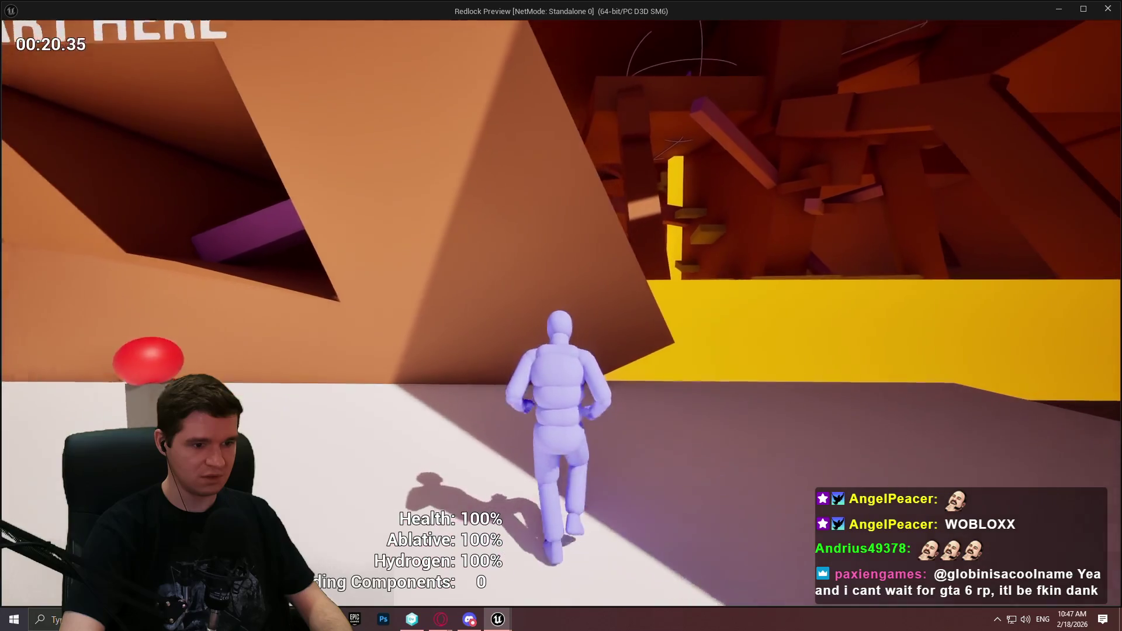
{"action": "key", "text": "Escape"}
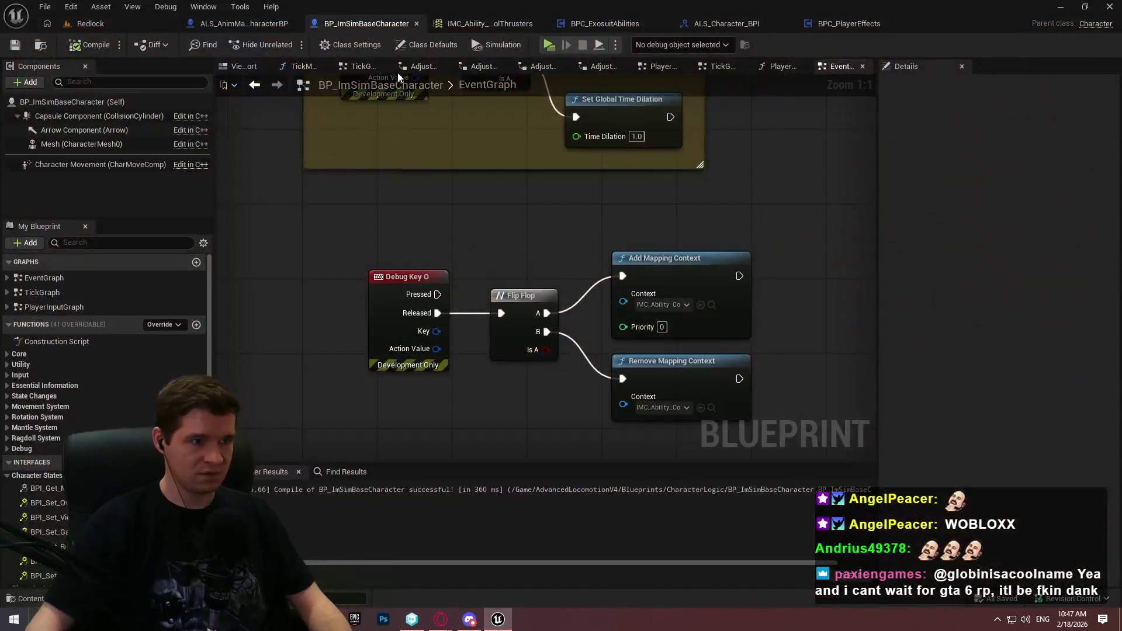
Add a BPC_ExosuitAbilities component to ALS_AnimMan_CharacterBP, compile and save, then press Play
{"action": "left_click", "coordinate": [243, 23]}
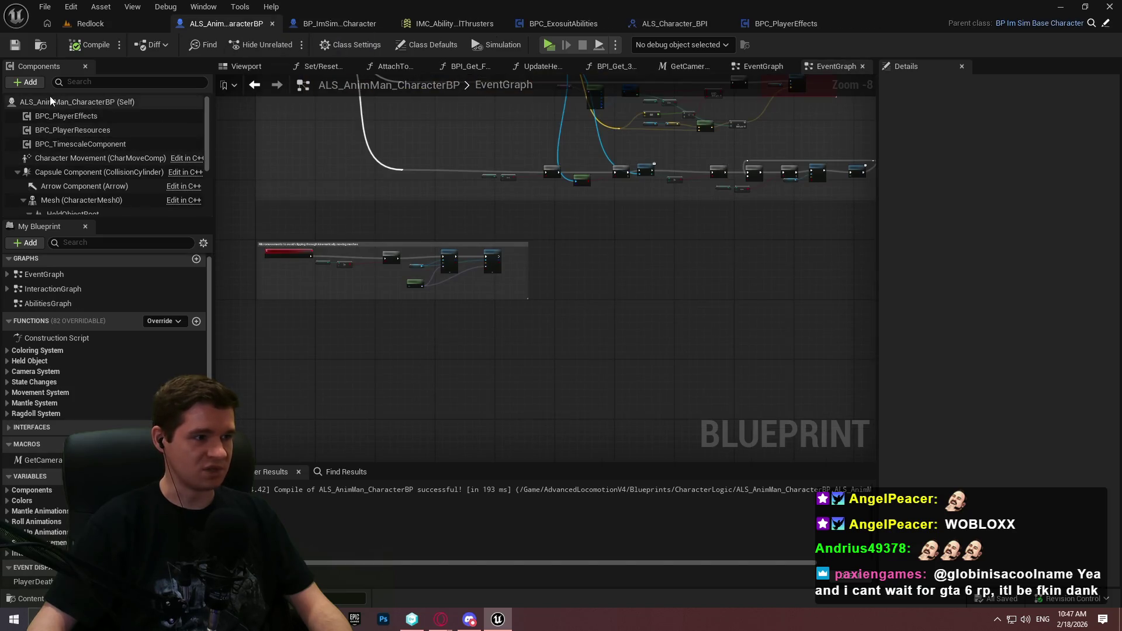
{"action": "left_click", "coordinate": [29, 83]}
{"action": "type", "text": "exo"}
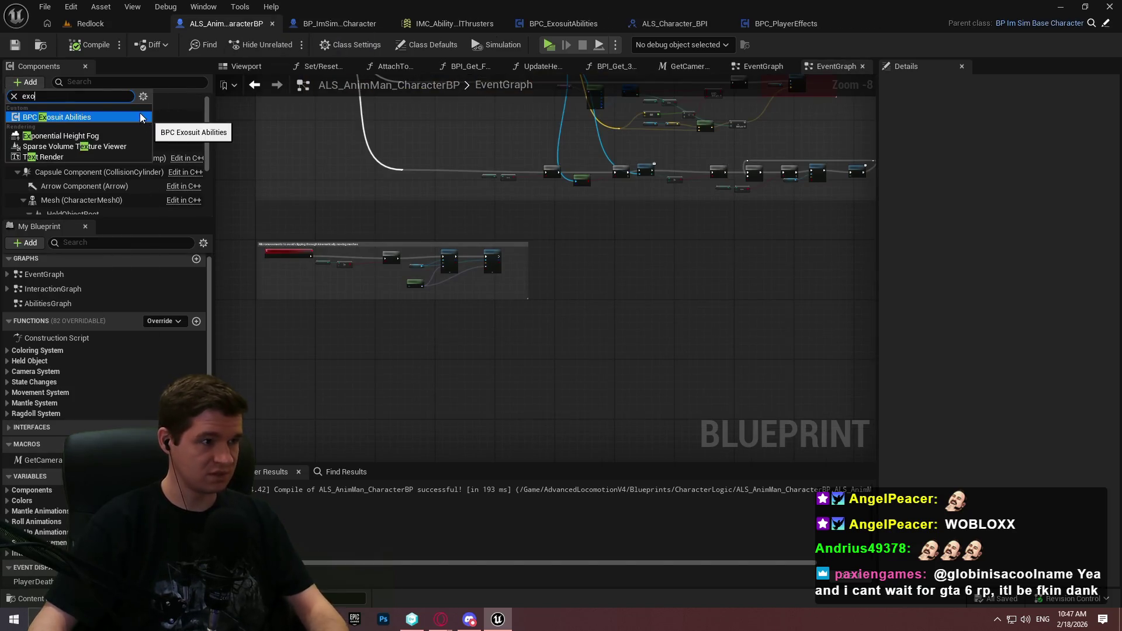
{"action": "left_click", "coordinate": [142, 117]}
{"action": "left_click", "coordinate": [87, 45]}
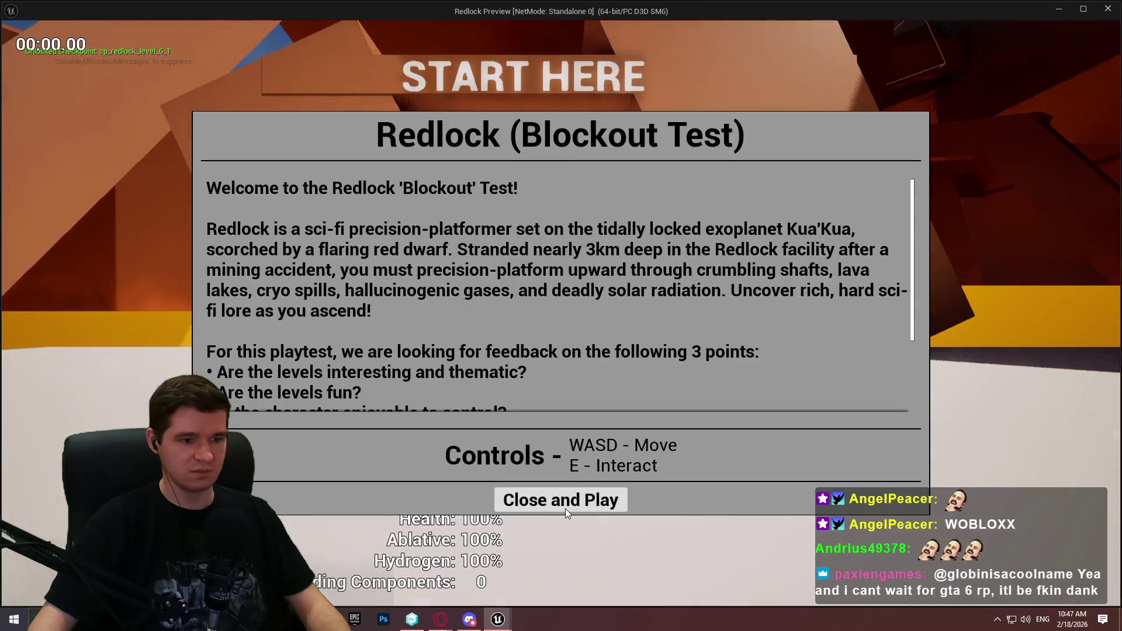
{"action": "left_click", "coordinate": [566, 506]}
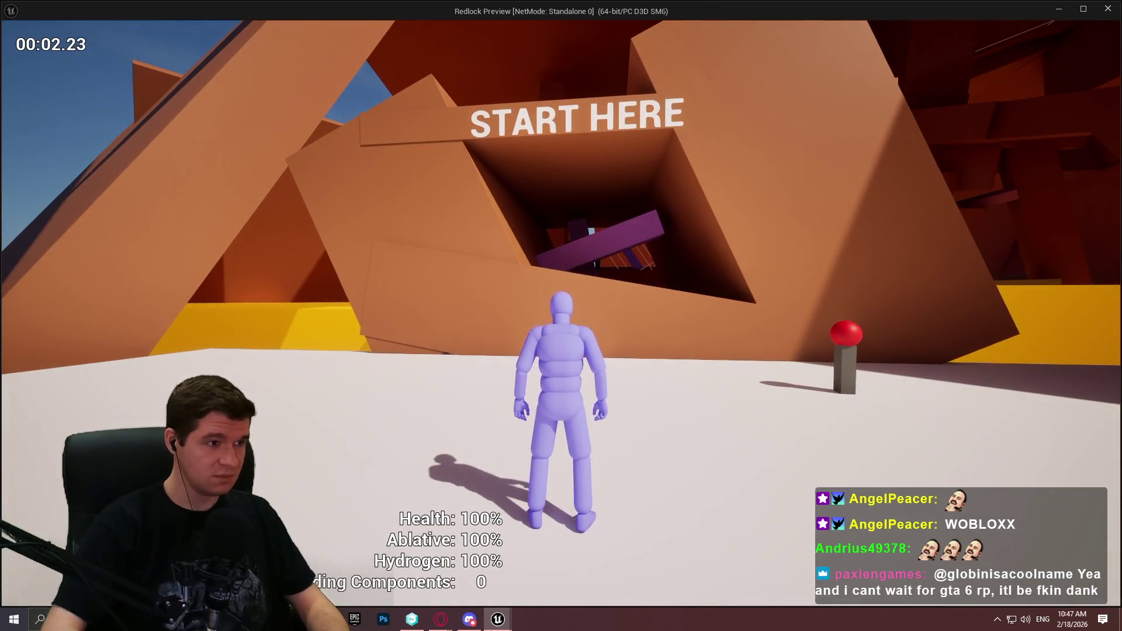
Run and jump toward START HERE, switching the control thrusters on and then off
{"action": "key", "text": "w"}
{"action": "key", "text": "space"}
{"action": "key", "text": "w"}
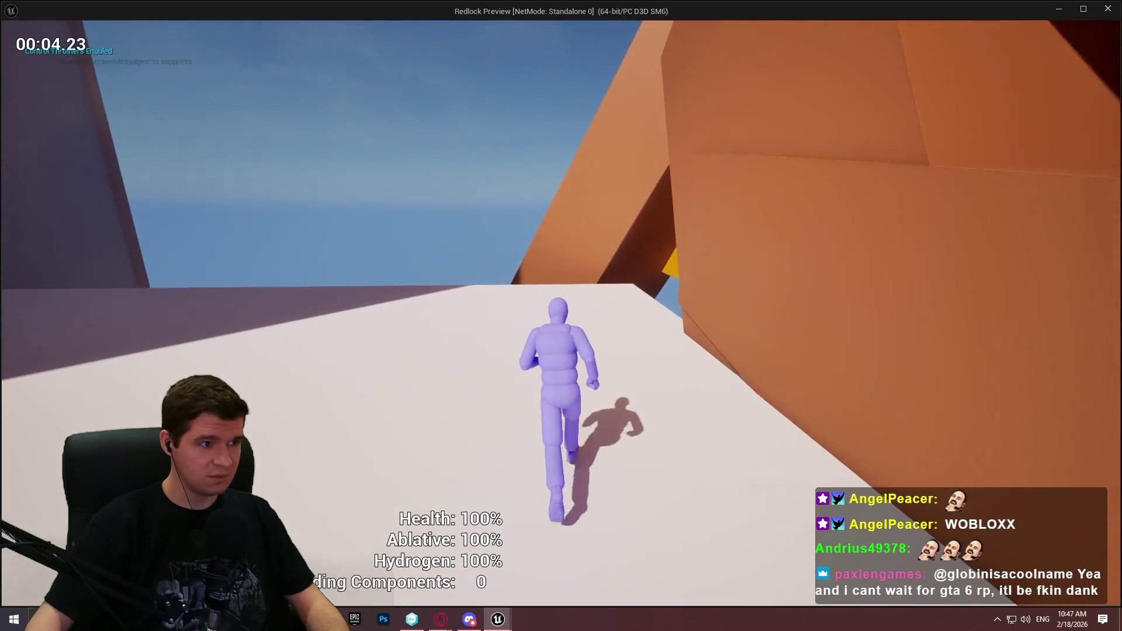
{"action": "key", "text": "w"}
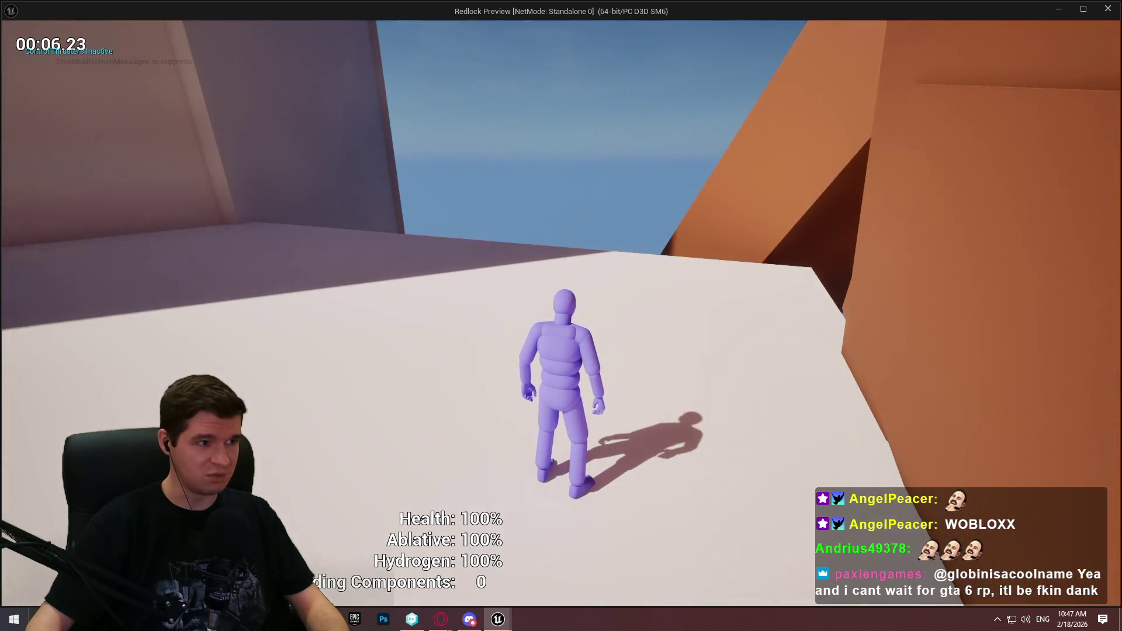
{"action": "key", "text": "w"}
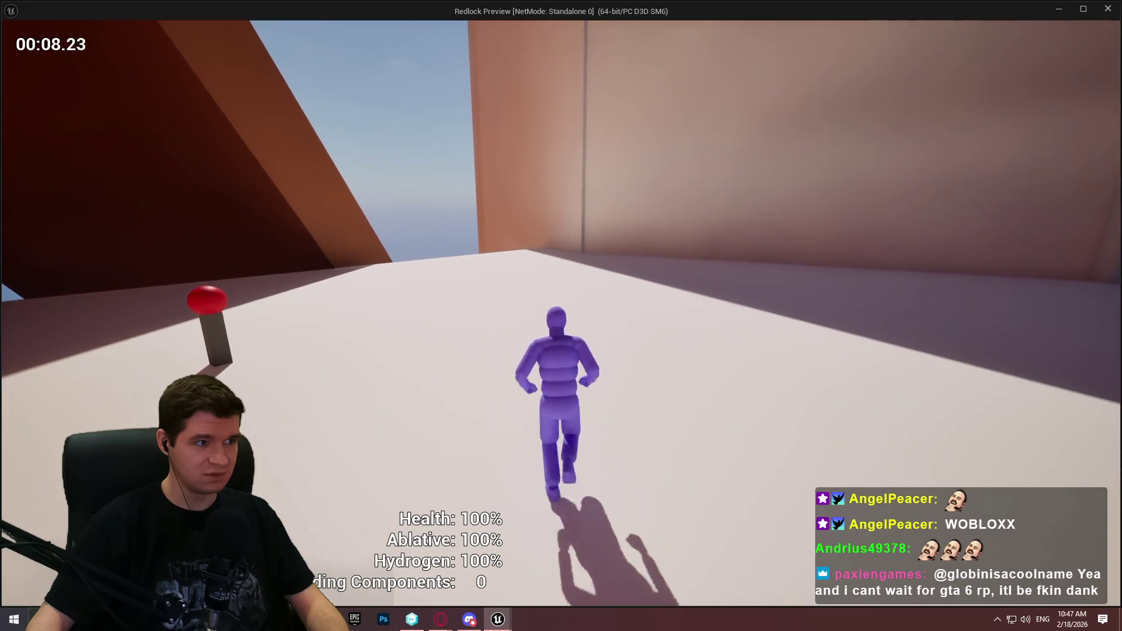
{"action": "key", "text": "w"}
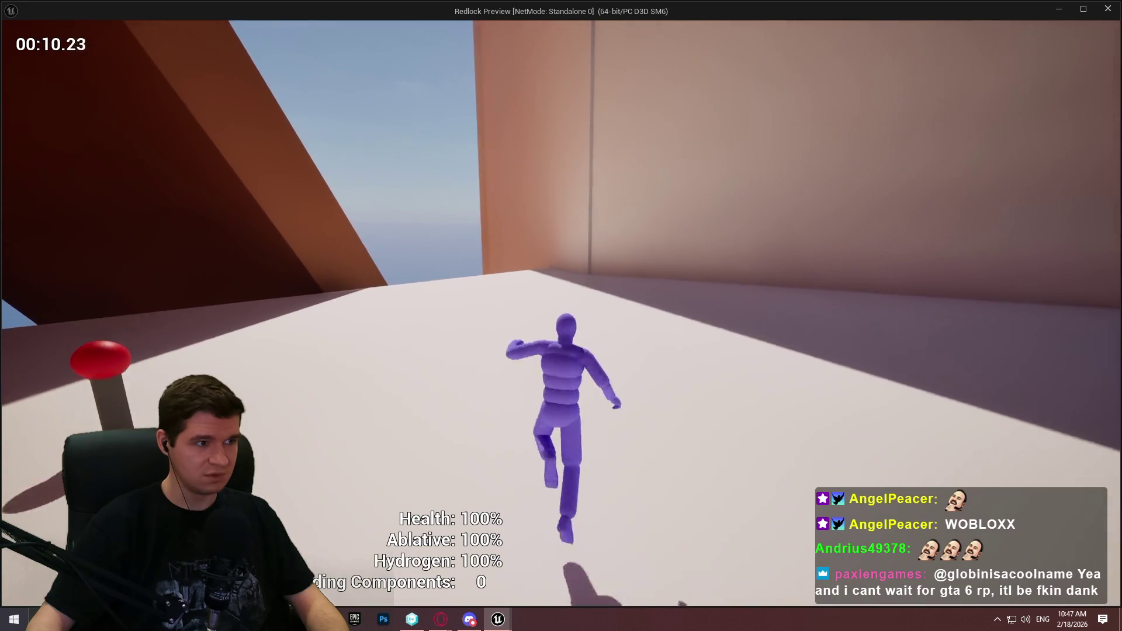
{"action": "key", "text": "w"}
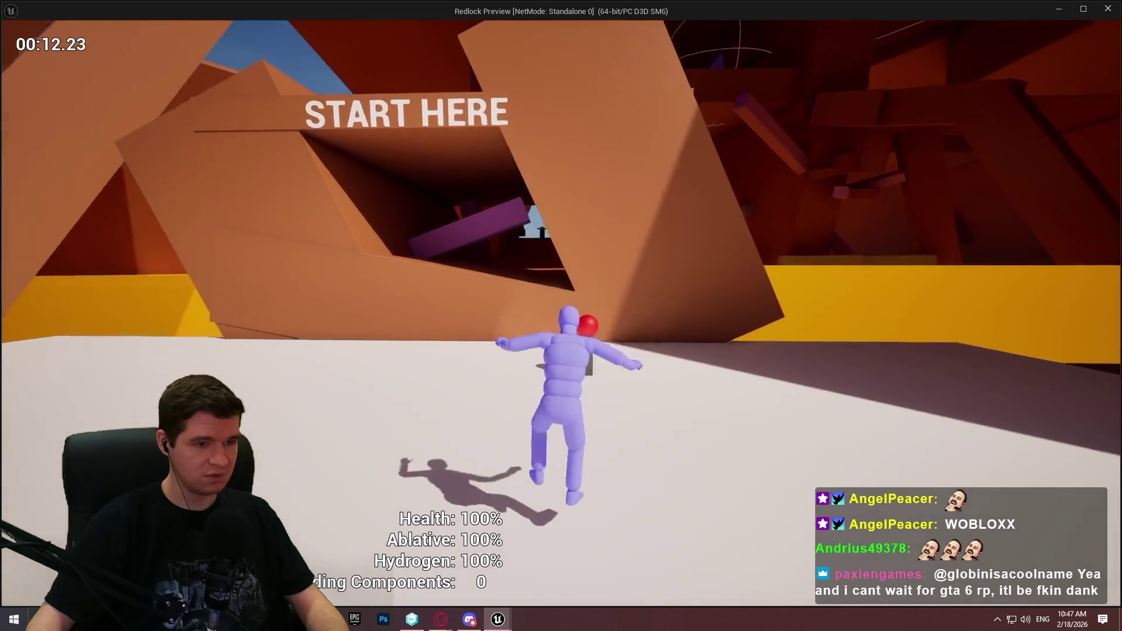
Jump to switch the thrusters back on, run toward the orange structures, then end the session
{"action": "key", "text": "w"}
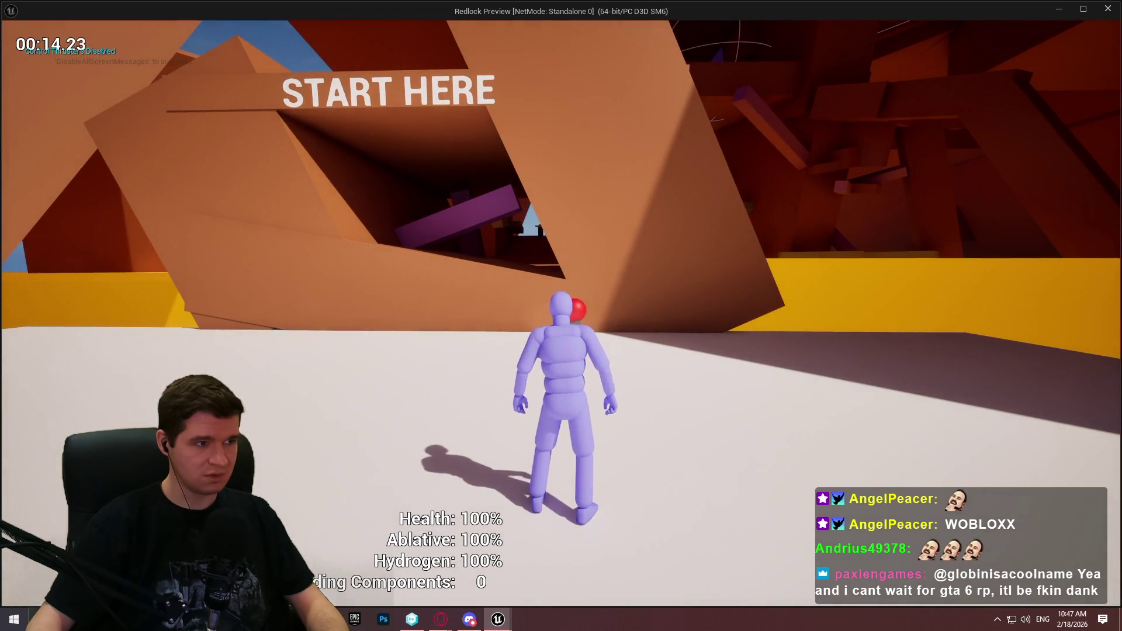
{"action": "key", "text": "space"}
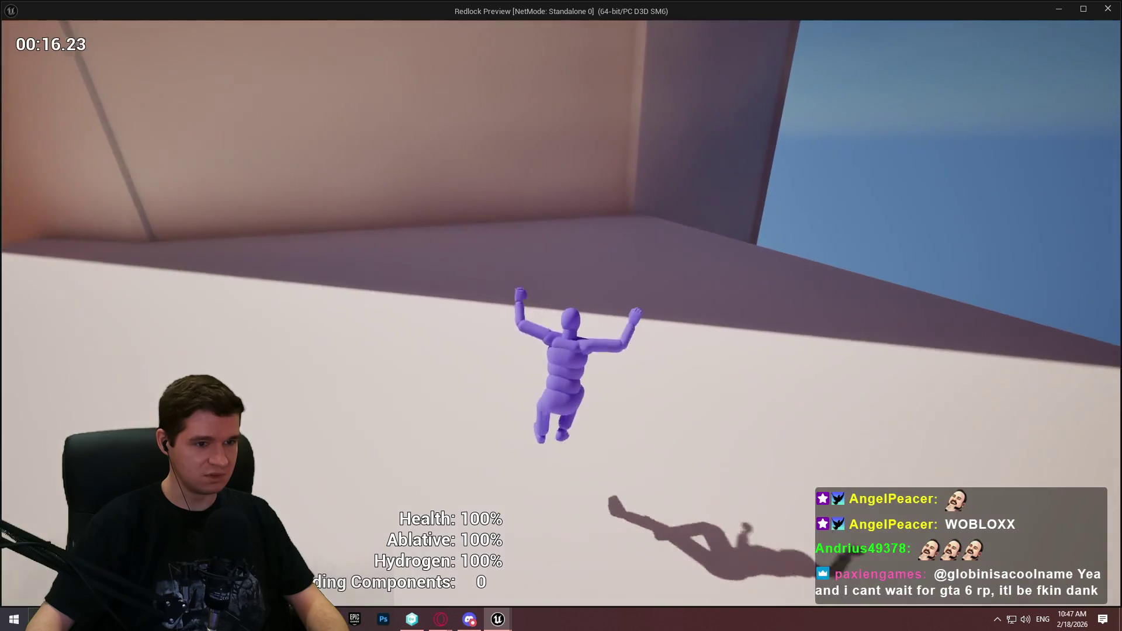
{"action": "key", "text": "w"}
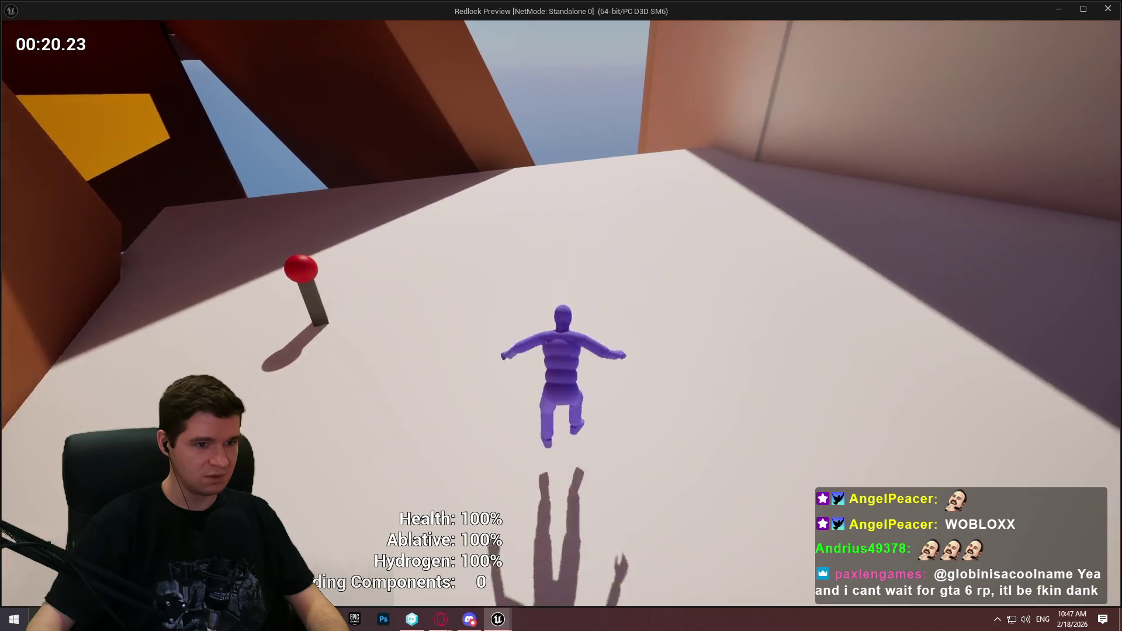
{"action": "key", "text": "space"}
{"action": "key", "text": "w"}
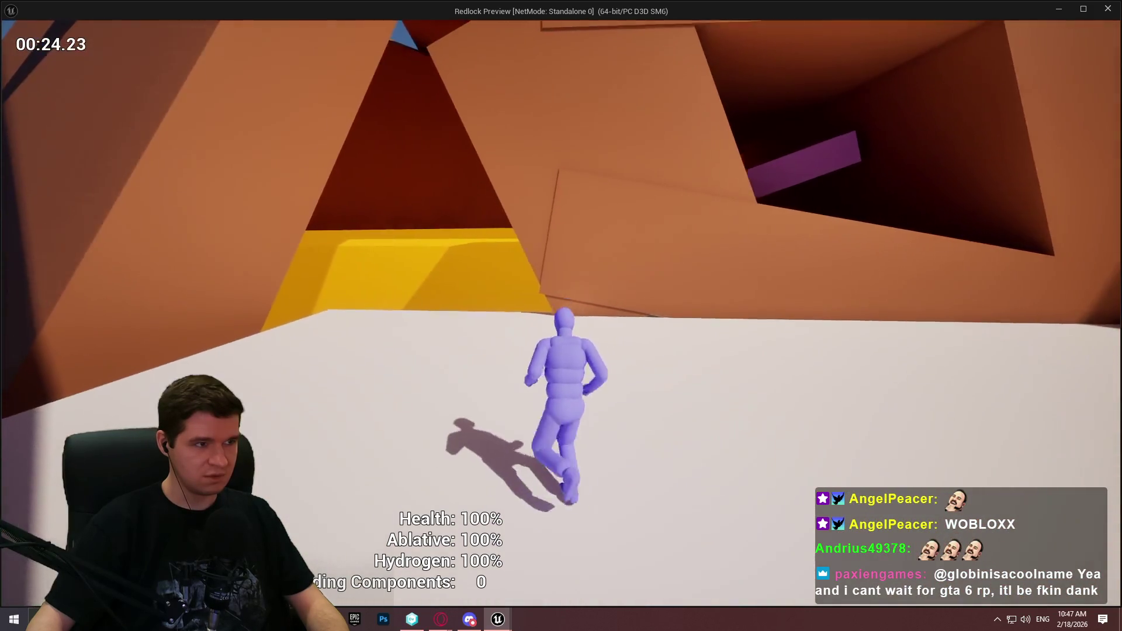
{"action": "key", "text": "space"}
{"action": "key", "text": "Escape"}
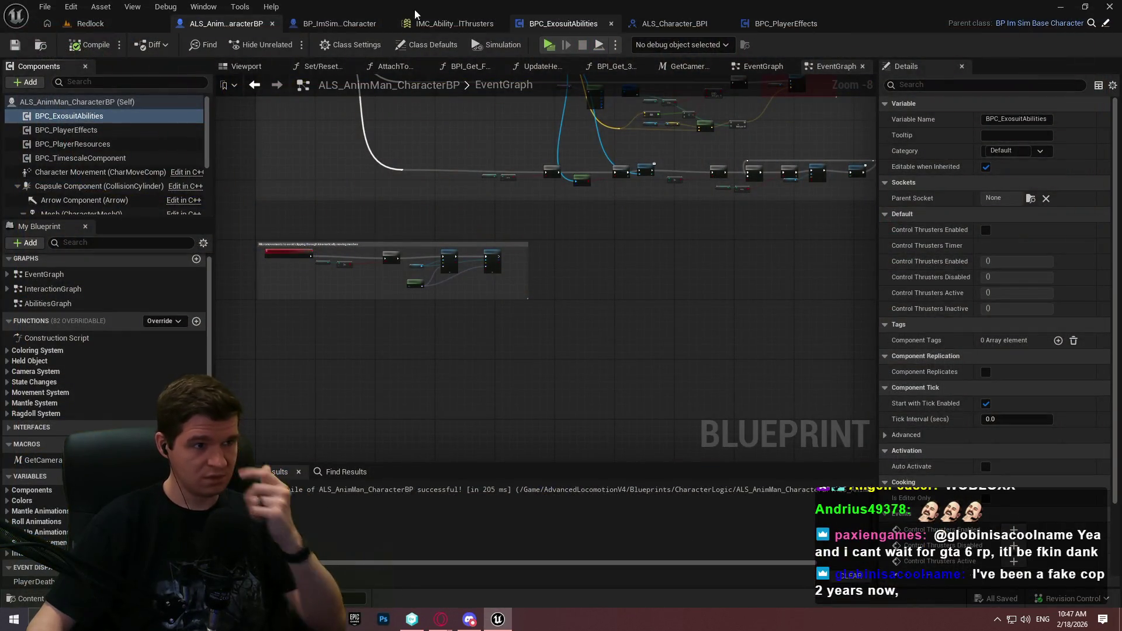
Inspect the ControlThrustersCheck function graph, including the Remove Effect and Make ST Hazard Config nodes
{"action": "left_click", "coordinate": [559, 23]}
{"action": "mouse_move", "coordinate": [383, 284]}
{"action": "left_mouse_down"}
{"action": "mouse_move", "coordinate": [613, 98]}
{"action": "mouse_move", "coordinate": [626, 475]}
{"action": "left_mouse_up"}
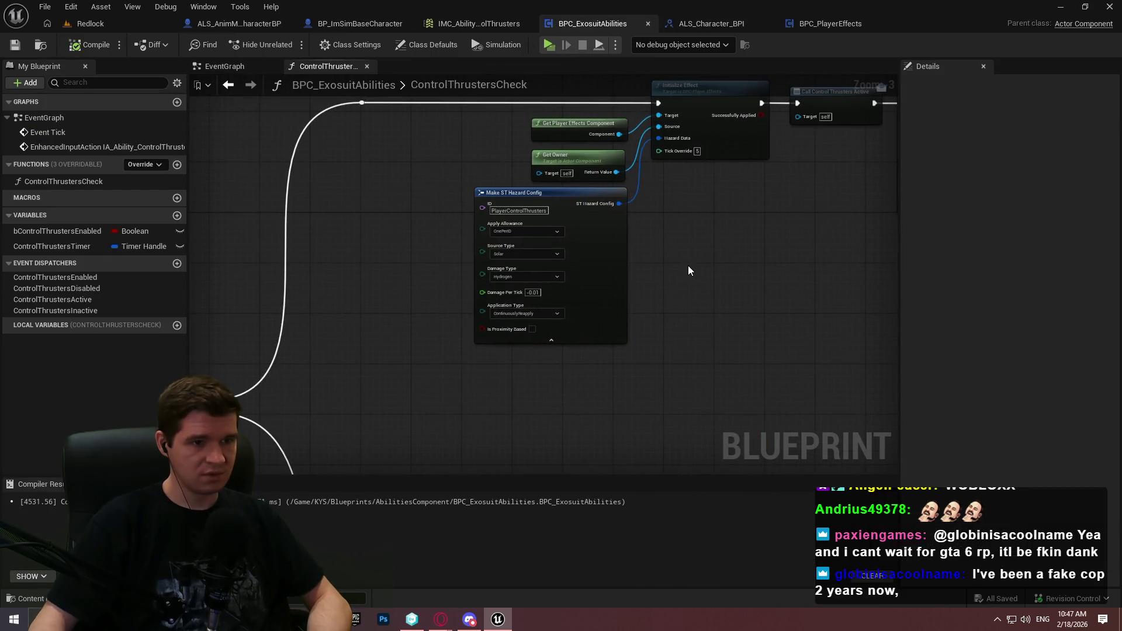
{"action": "mouse_move", "coordinate": [689, 268]}
{"action": "left_mouse_down"}
{"action": "mouse_move", "coordinate": [748, 266]}
{"action": "mouse_move", "coordinate": [637, 263]}
{"action": "mouse_move", "coordinate": [818, 257]}
{"action": "mouse_move", "coordinate": [677, 244]}
{"action": "mouse_move", "coordinate": [654, 265]}
{"action": "mouse_move", "coordinate": [526, 298]}
{"action": "mouse_move", "coordinate": [555, 221]}
{"action": "mouse_move", "coordinate": [843, 269]}
{"action": "left_mouse_up"}
{"action": "scroll", "coordinate": [734, 201], "scroll_direction": "down", "scroll_amount": 1}
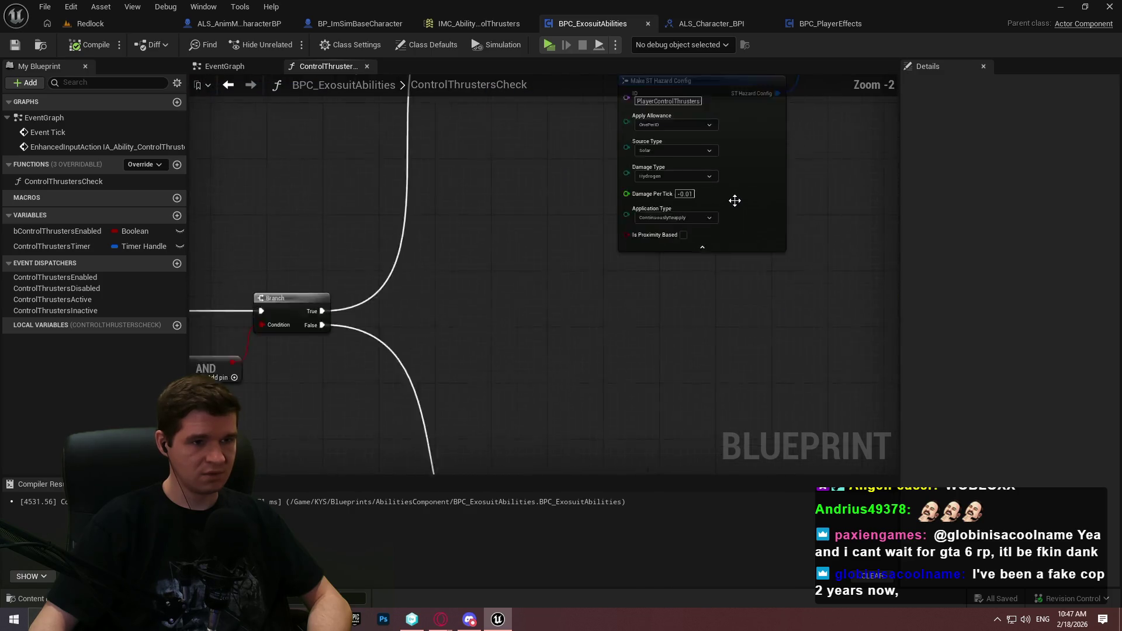
{"action": "scroll", "coordinate": [589, 351], "scroll_direction": "down", "scroll_amount": 1}
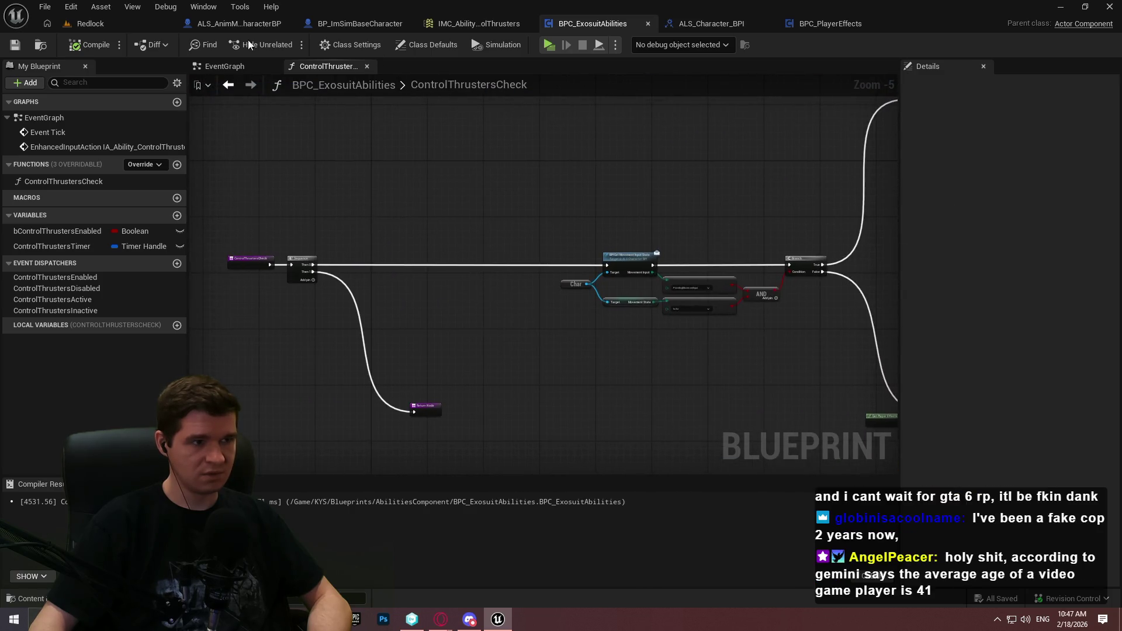
Tick Looping on the EventGraph's Set Timer by Function Name node, compile, and start Play
{"action": "left_click", "coordinate": [228, 66]}
{"action": "mouse_move", "coordinate": [518, 284]}
{"action": "left_mouse_down"}
{"action": "mouse_move", "coordinate": [493, 159]}
{"action": "mouse_move", "coordinate": [514, 328]}
{"action": "mouse_move", "coordinate": [584, 146]}
{"action": "mouse_move", "coordinate": [771, 308]}
{"action": "left_mouse_up"}
{"action": "scroll", "coordinate": [634, 193], "scroll_direction": "up", "scroll_amount": 2}
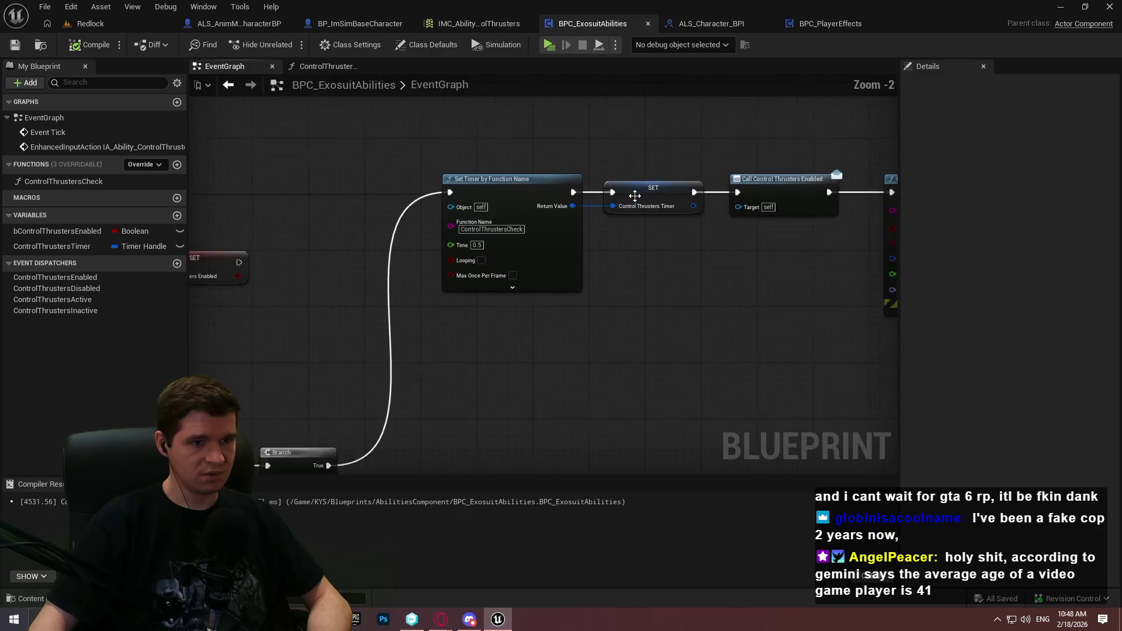
{"action": "left_click", "coordinate": [455, 272]}
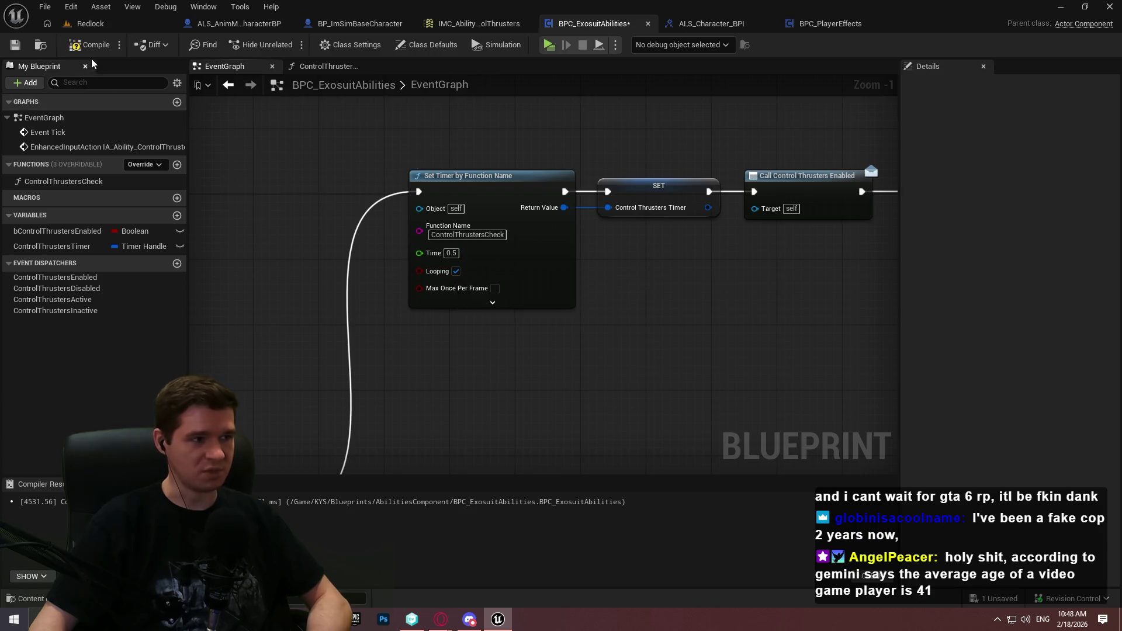
{"action": "left_click", "coordinate": [91, 45]}
{"action": "left_click", "coordinate": [550, 49]}
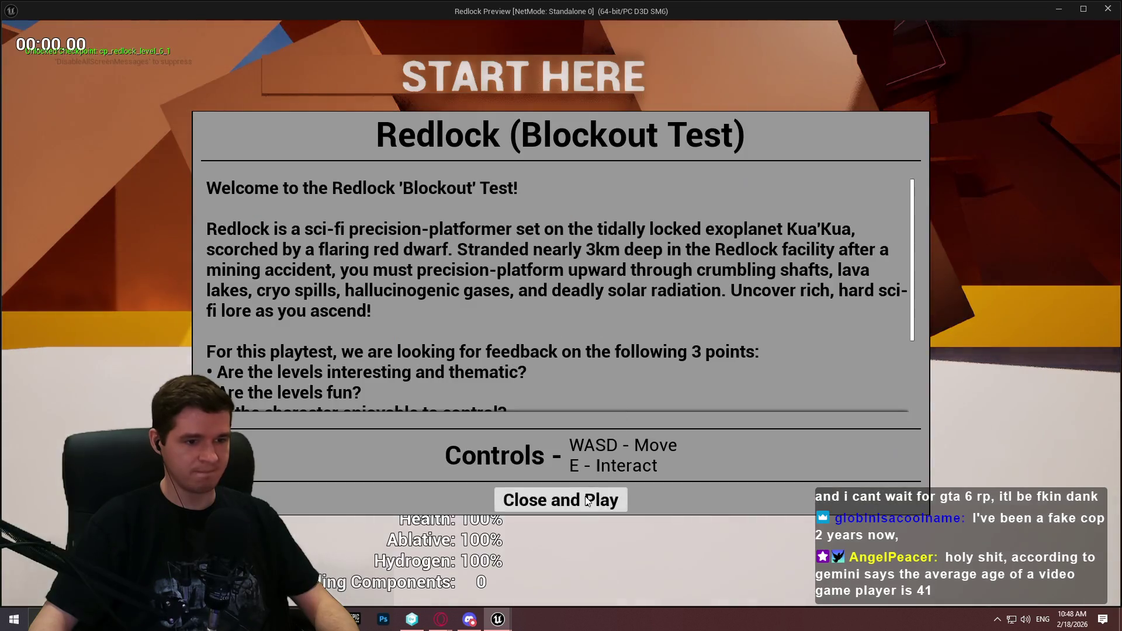
Dismiss the intro, thrust off START HERE, climb the orange wall and thrust up the purple ramp
{"action": "left_click", "coordinate": [561, 498]}
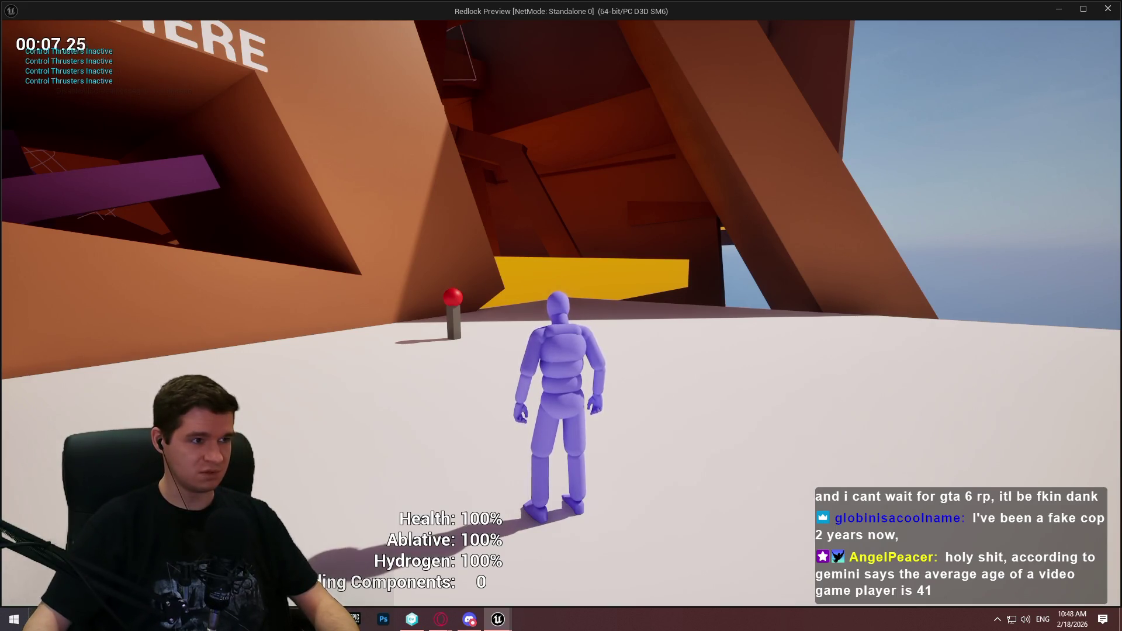
{"action": "key", "text": "w"}
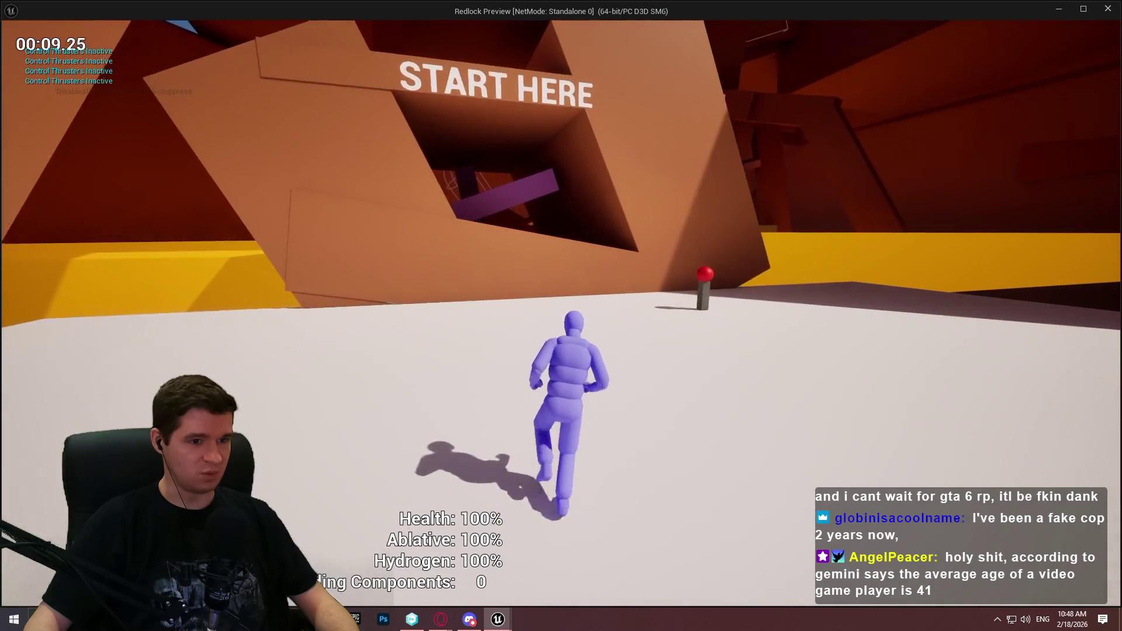
{"action": "key", "text": "space"}
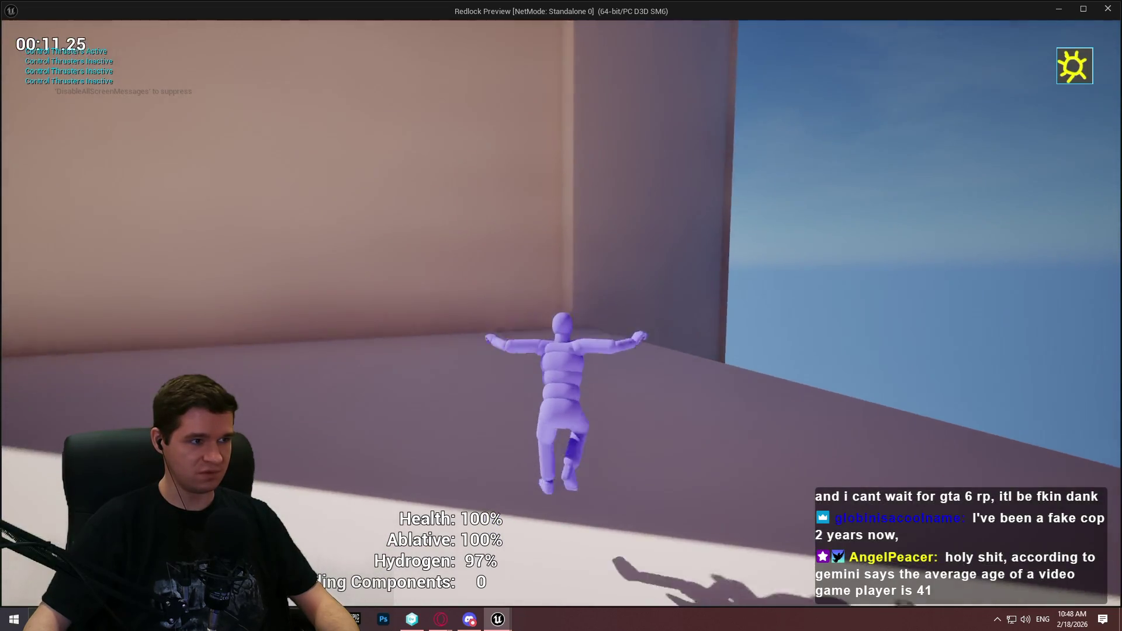
{"action": "key", "text": "w"}
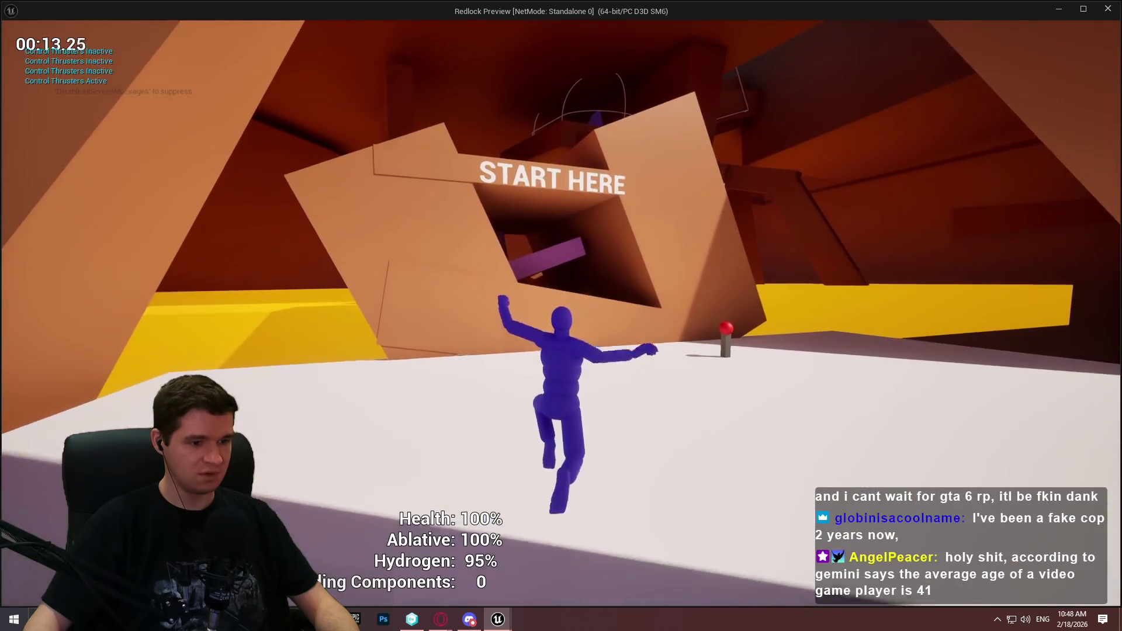
{"action": "key", "text": "space"}
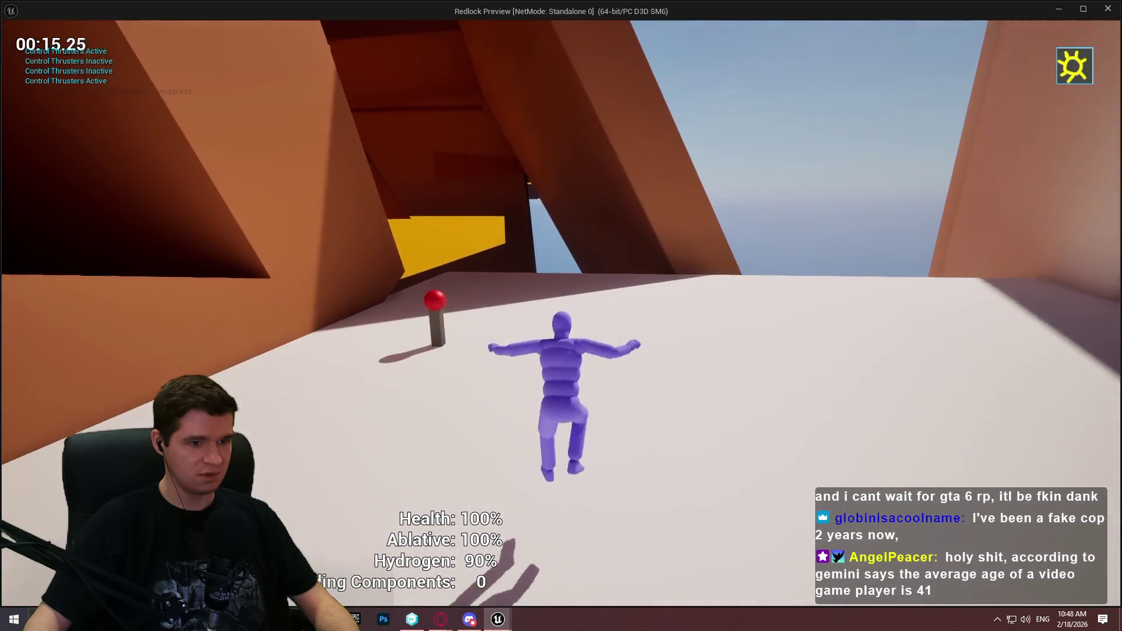
{"action": "key", "text": "w"}
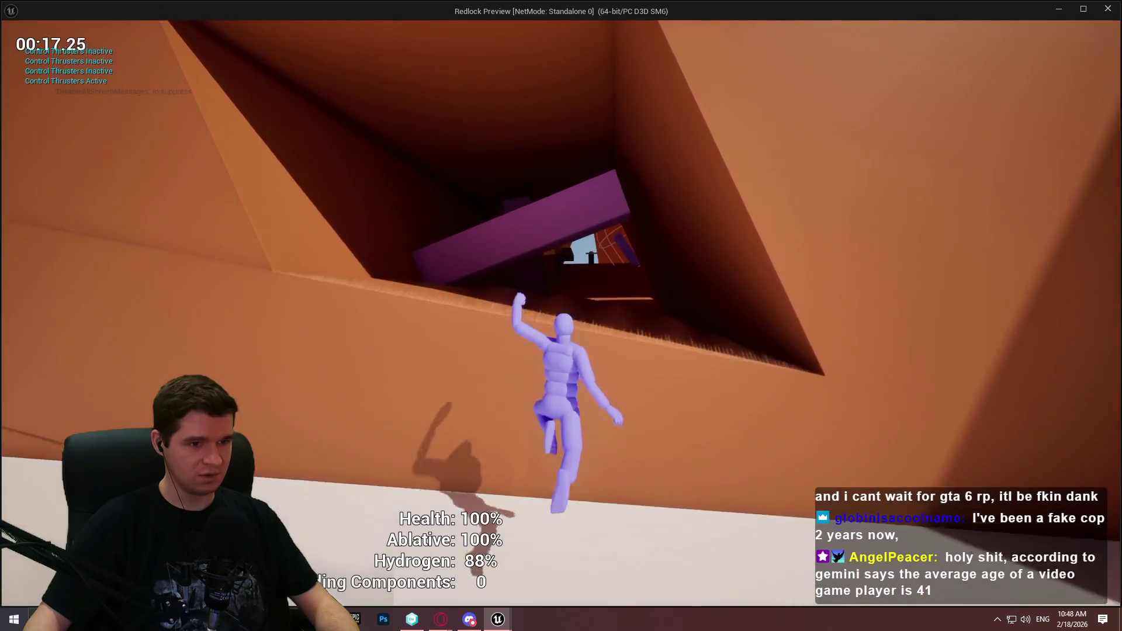
{"action": "key", "text": "w"}
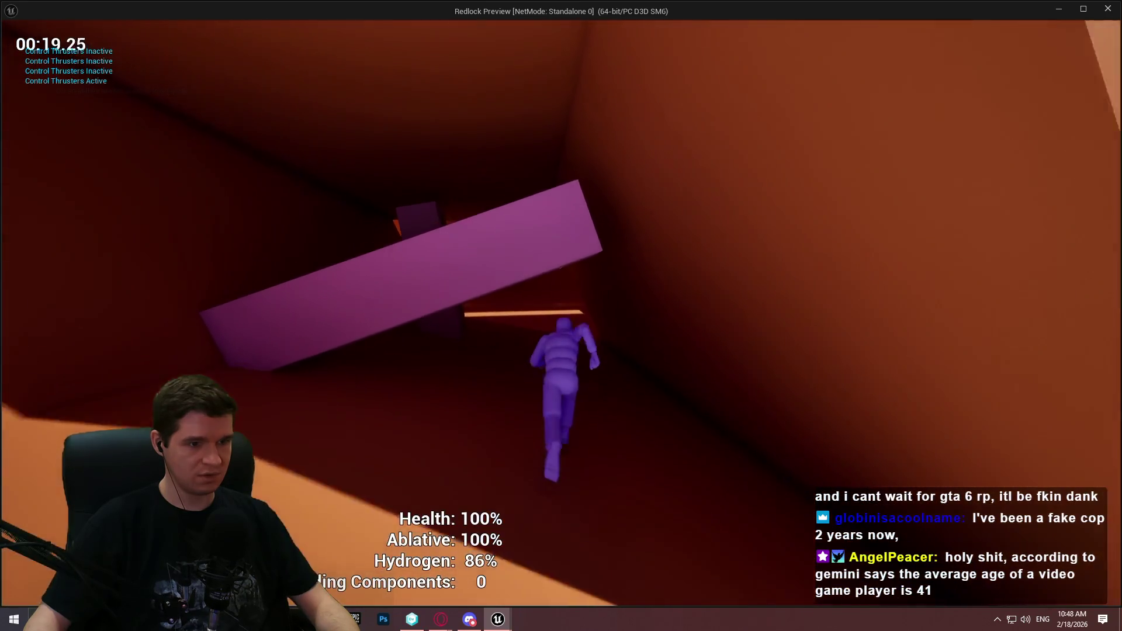
{"action": "key", "text": "w"}
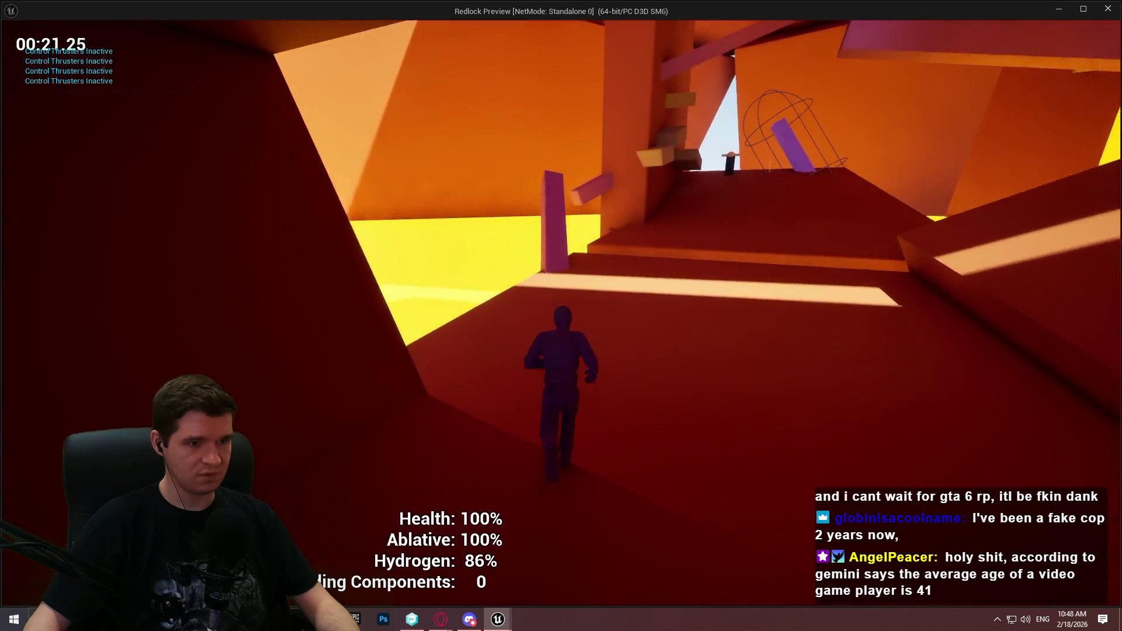
{"action": "key", "text": "w"}
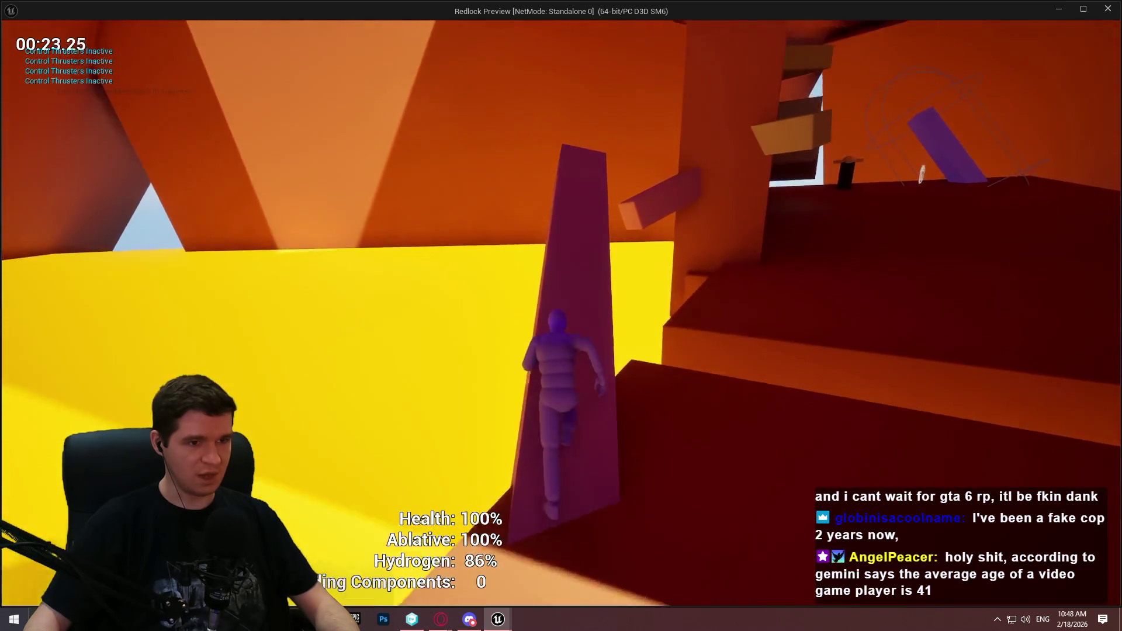
{"action": "key", "text": "w"}
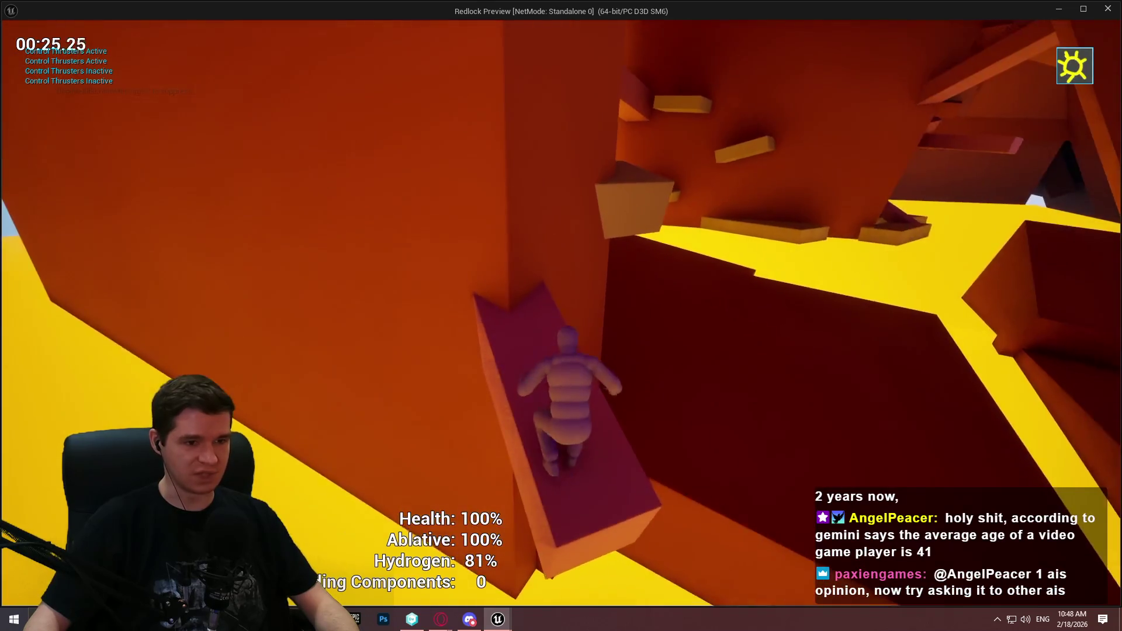
{"action": "key", "text": "w"}
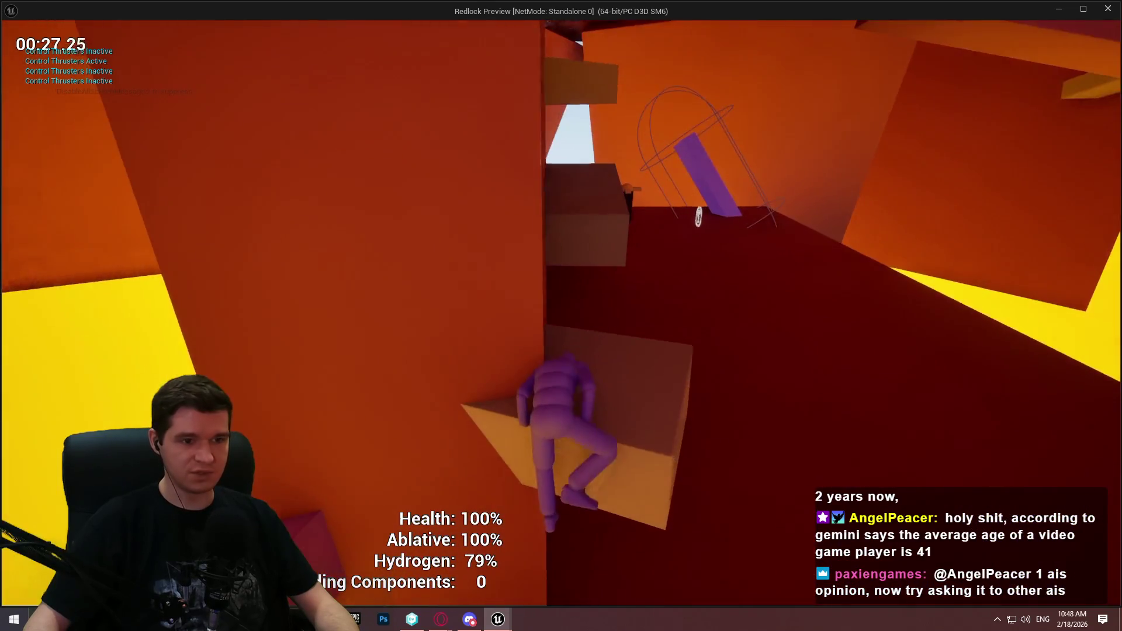
{"action": "key", "text": "w"}
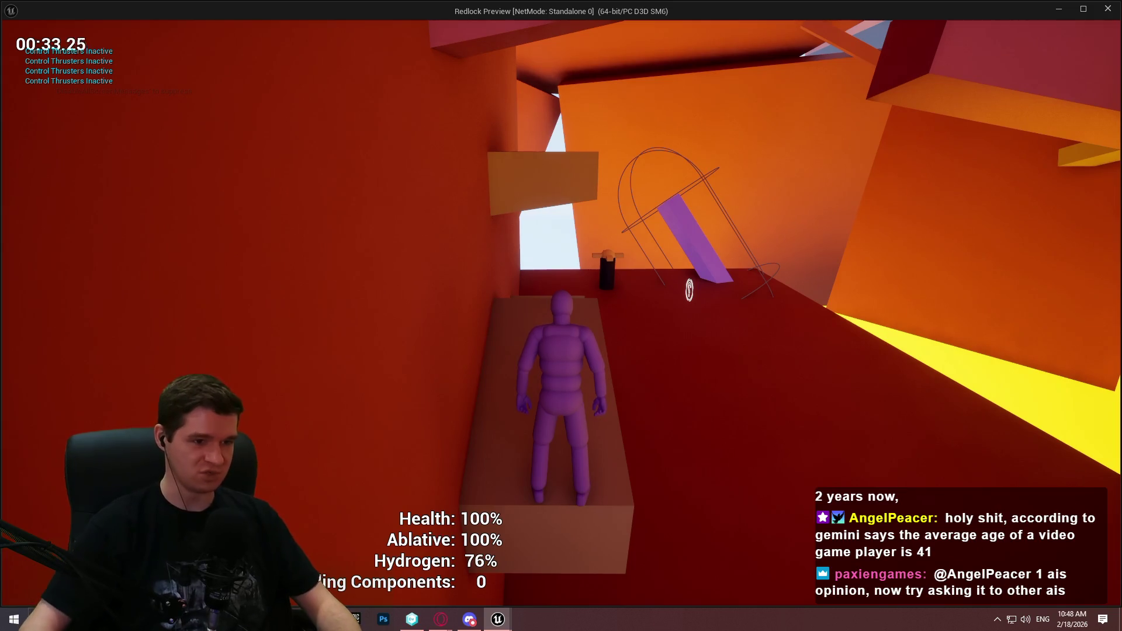
Run along the red floor, thrusting over blocks toward the wreckage while hydrogen drains
{"action": "mouse_move", "coordinate": [561, 316]}
{"action": "key", "text": "w"}
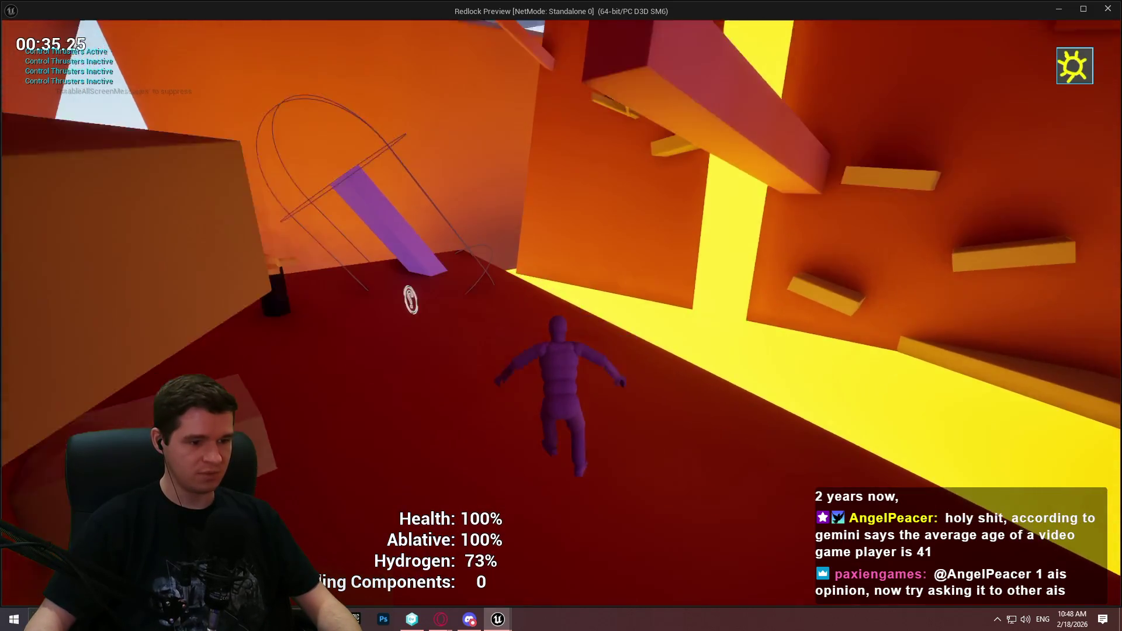
{"action": "key", "text": "w"}
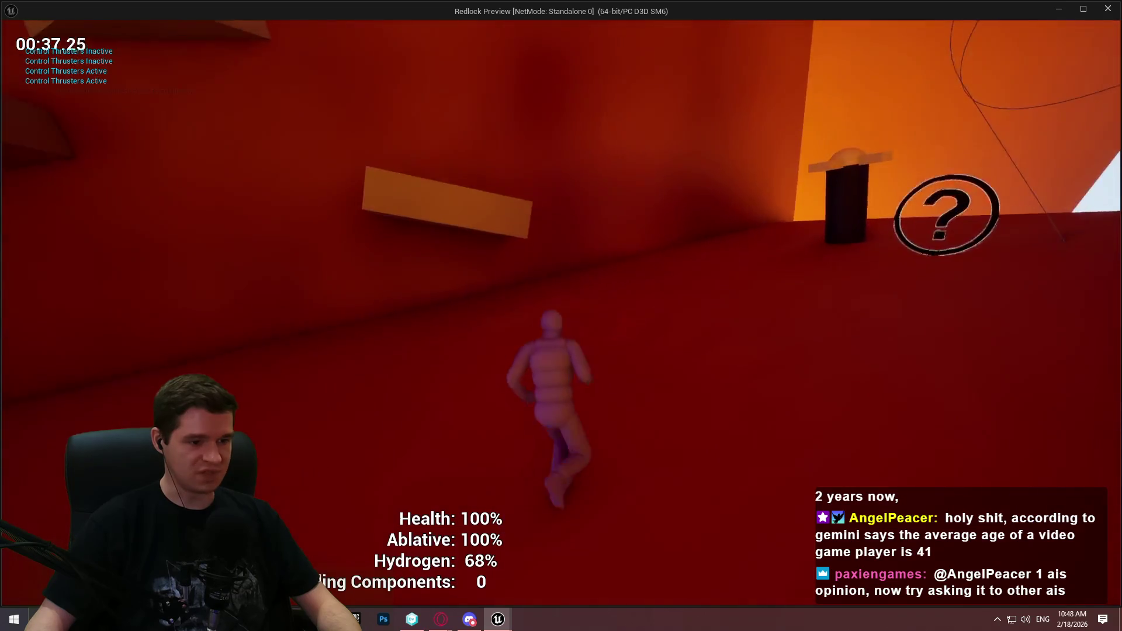
{"action": "key", "text": "w"}
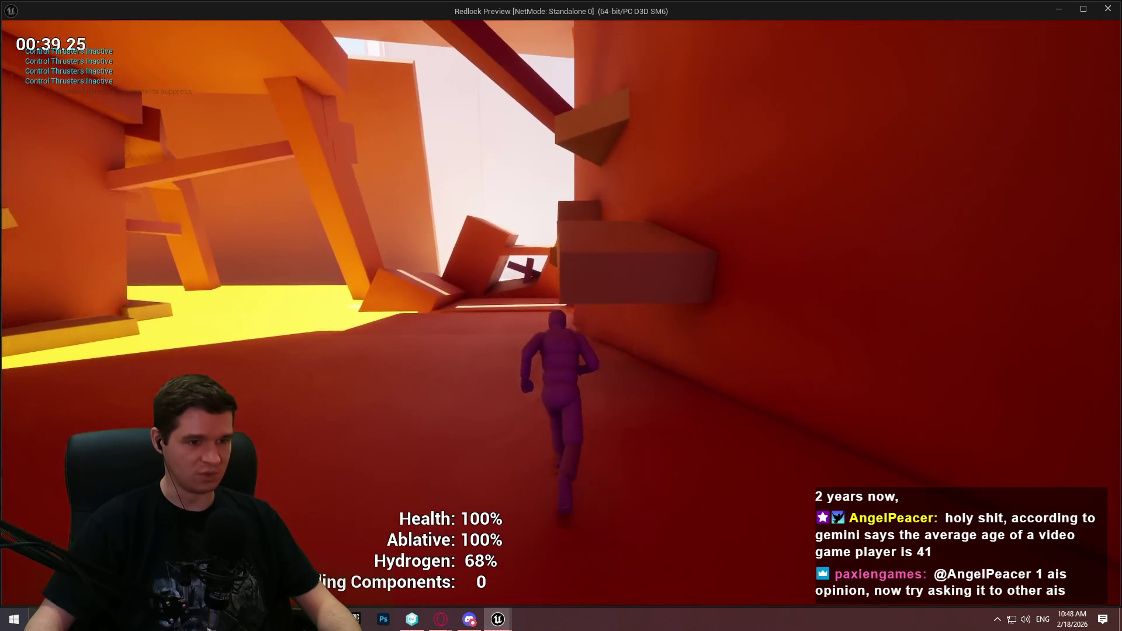
{"action": "key", "text": "w"}
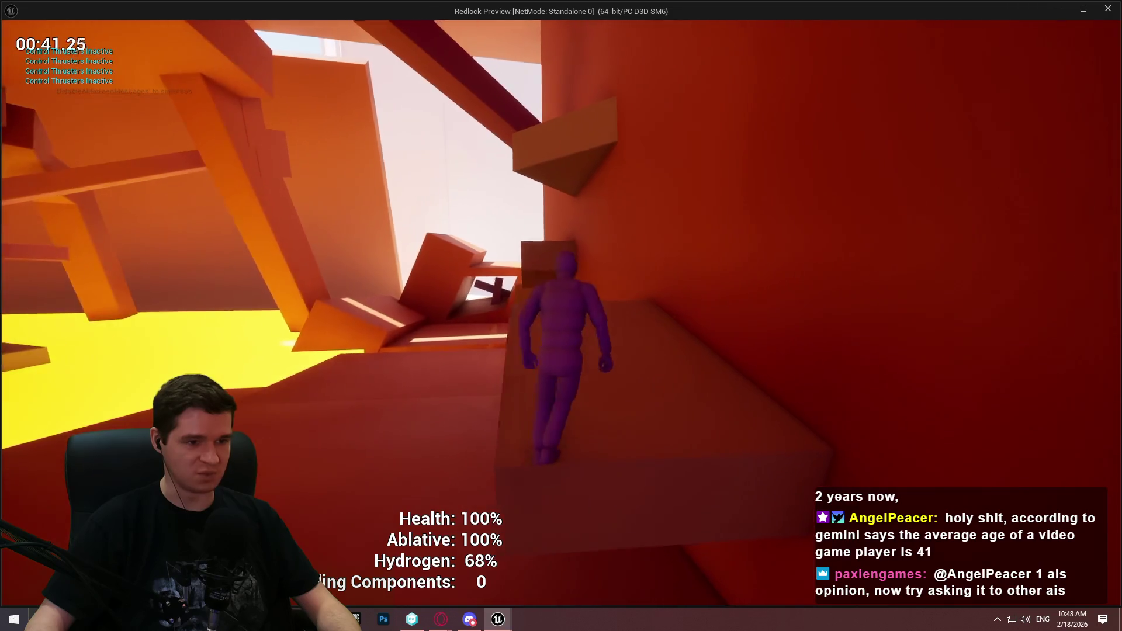
{"action": "key", "text": "w"}
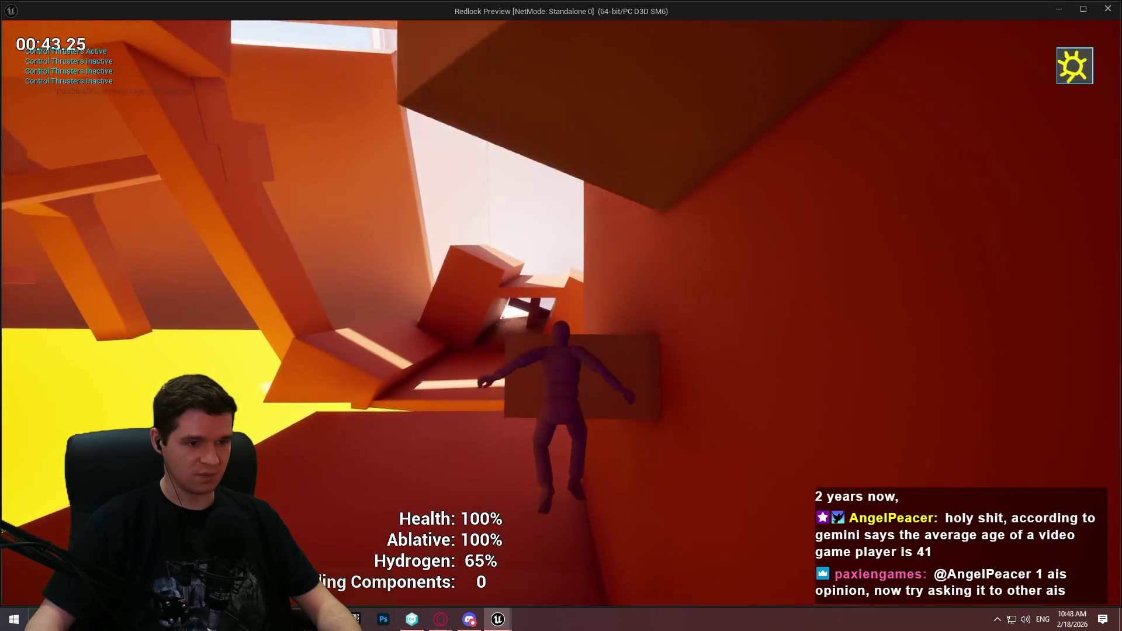
{"action": "key", "text": "w"}
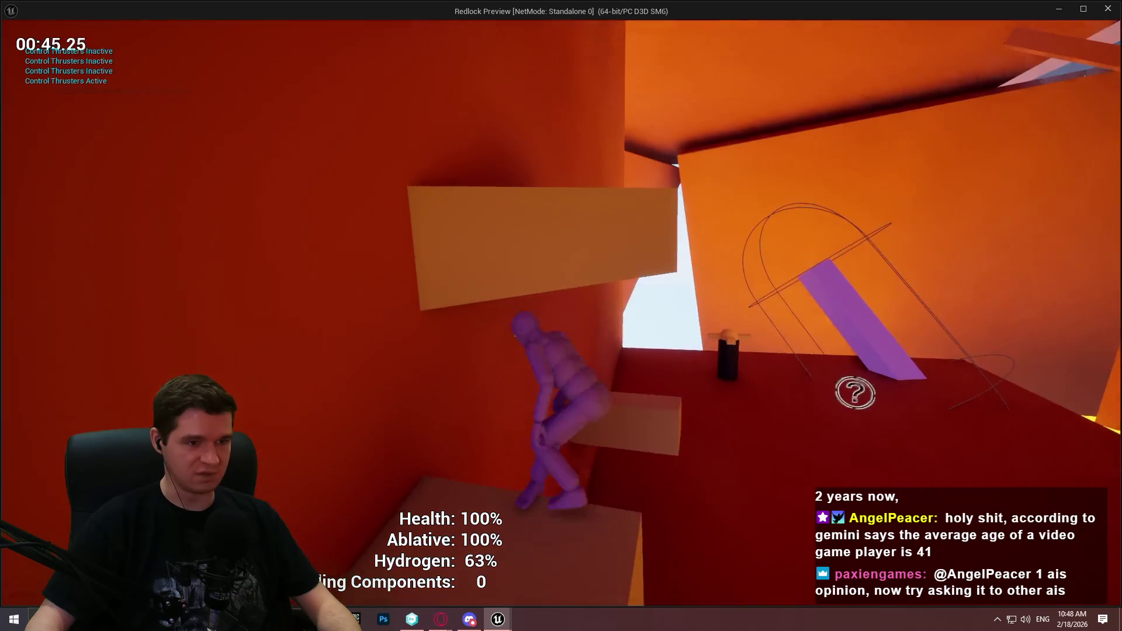
{"action": "key", "text": "w"}
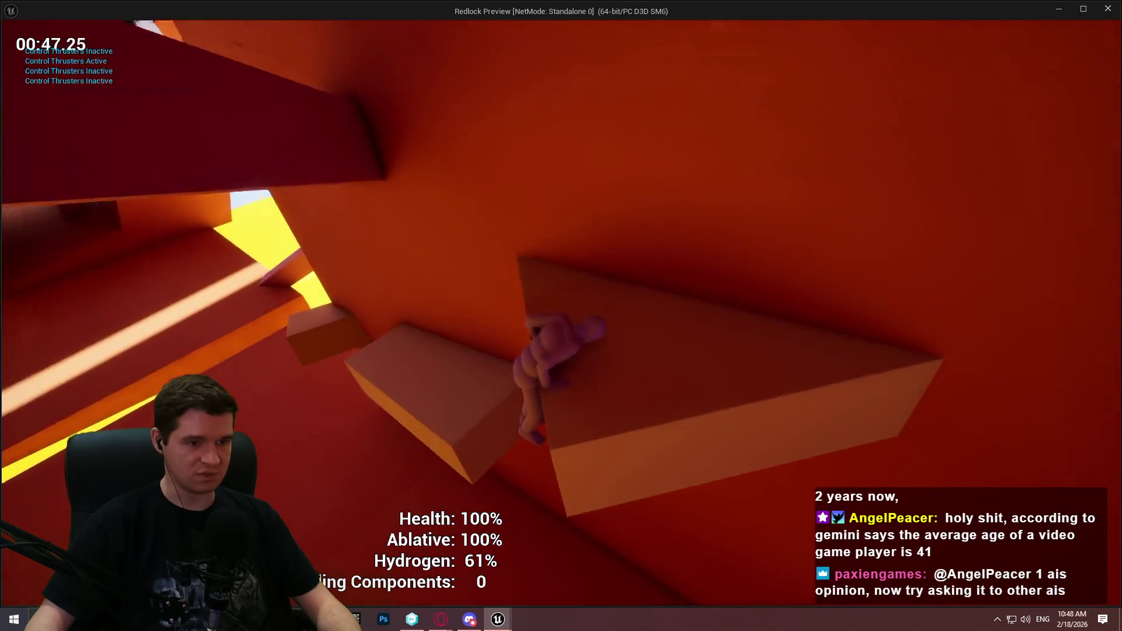
{"action": "key", "text": "w"}
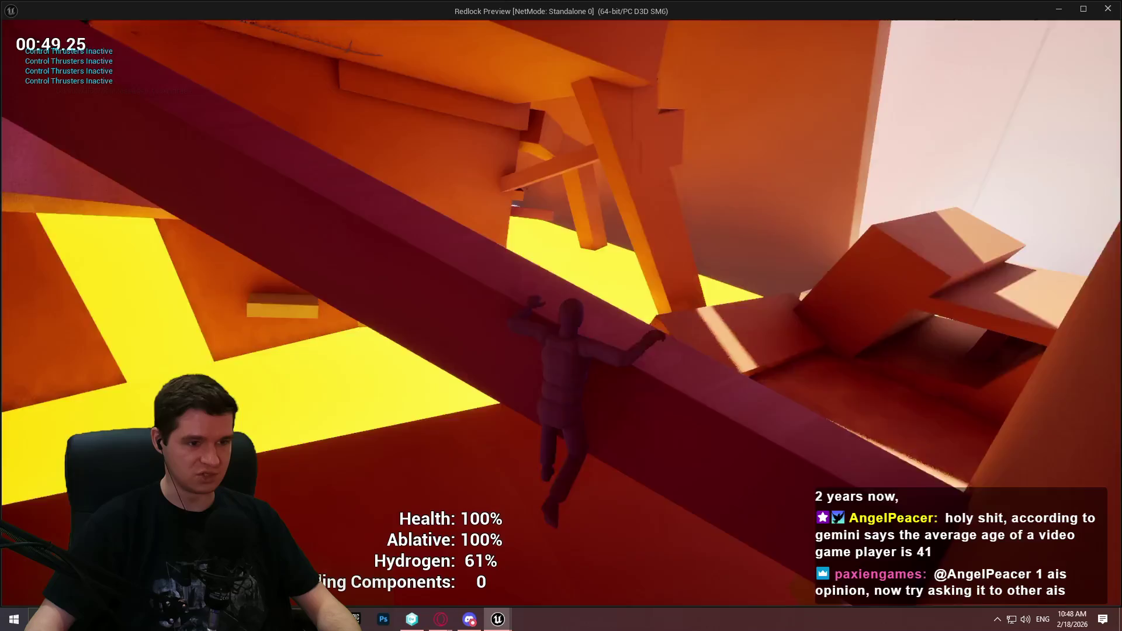
{"action": "key", "text": "w"}
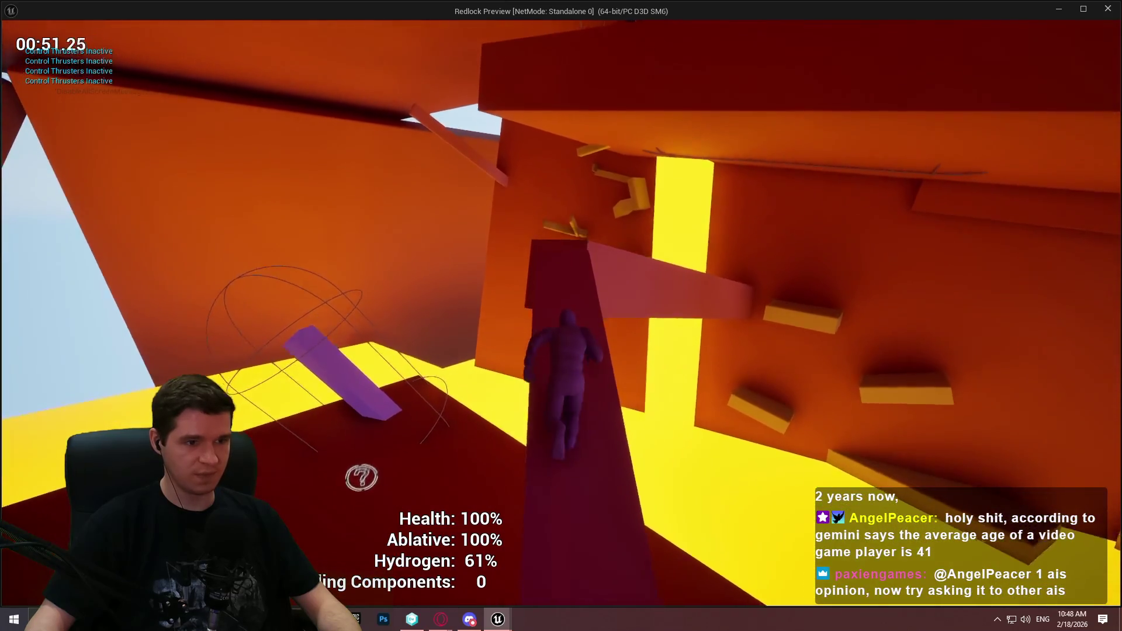
{"action": "key", "text": "w"}
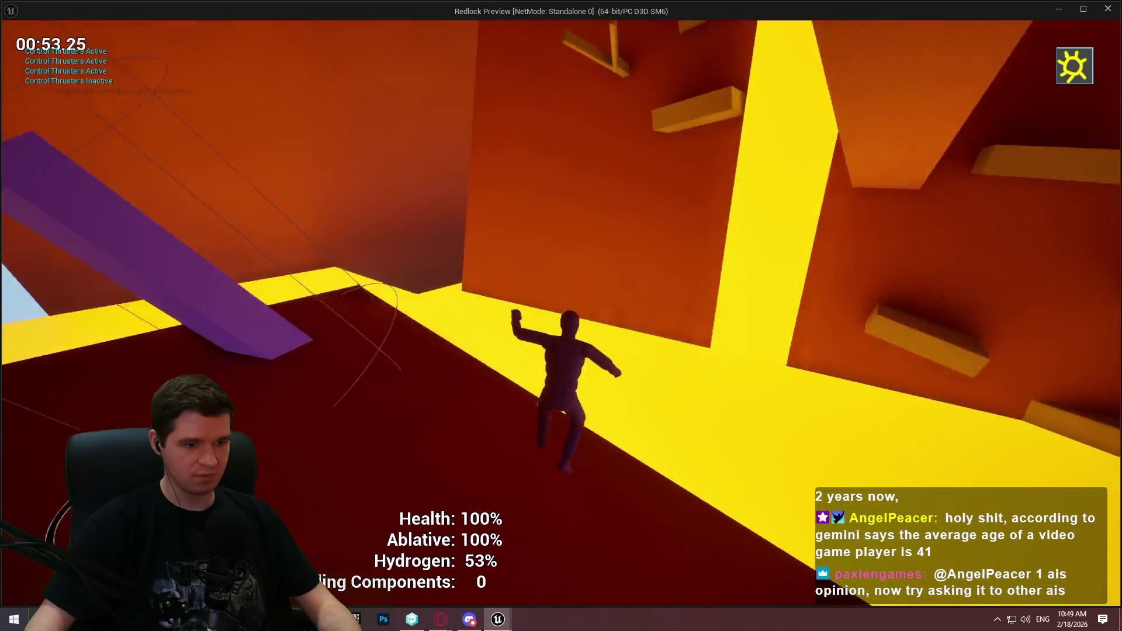
{"action": "key", "text": "w"}
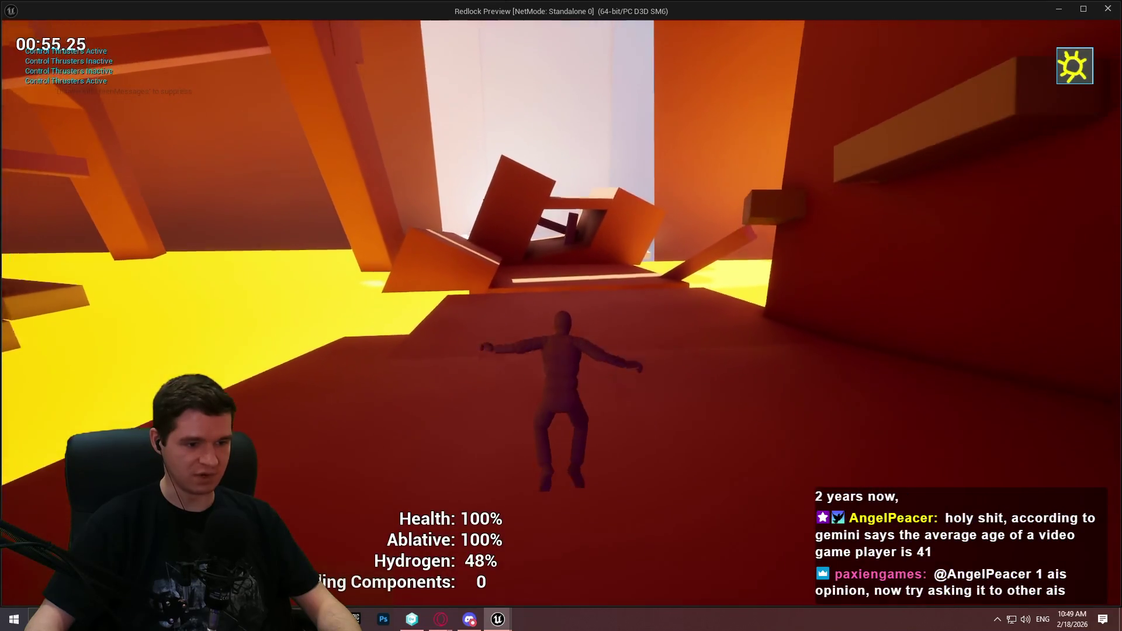
{"action": "key", "text": "w"}
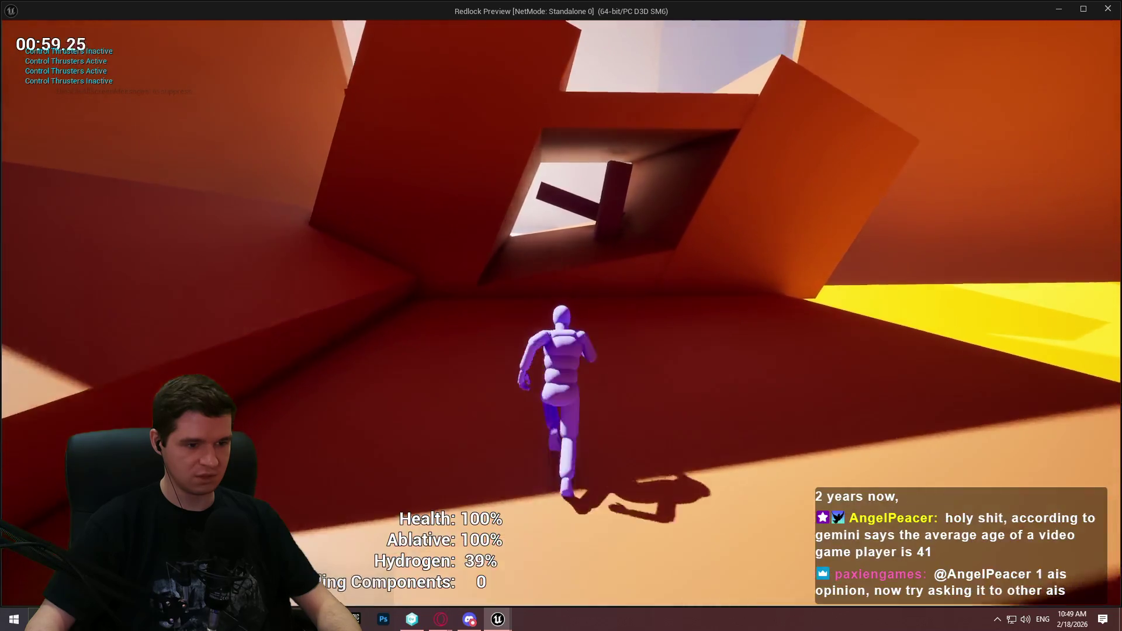
Fly up at the wreckage, climb through the dark red passage to the purple pillar until hydrogen hits 0%
{"action": "key", "text": "space"}
{"action": "key", "text": "w"}
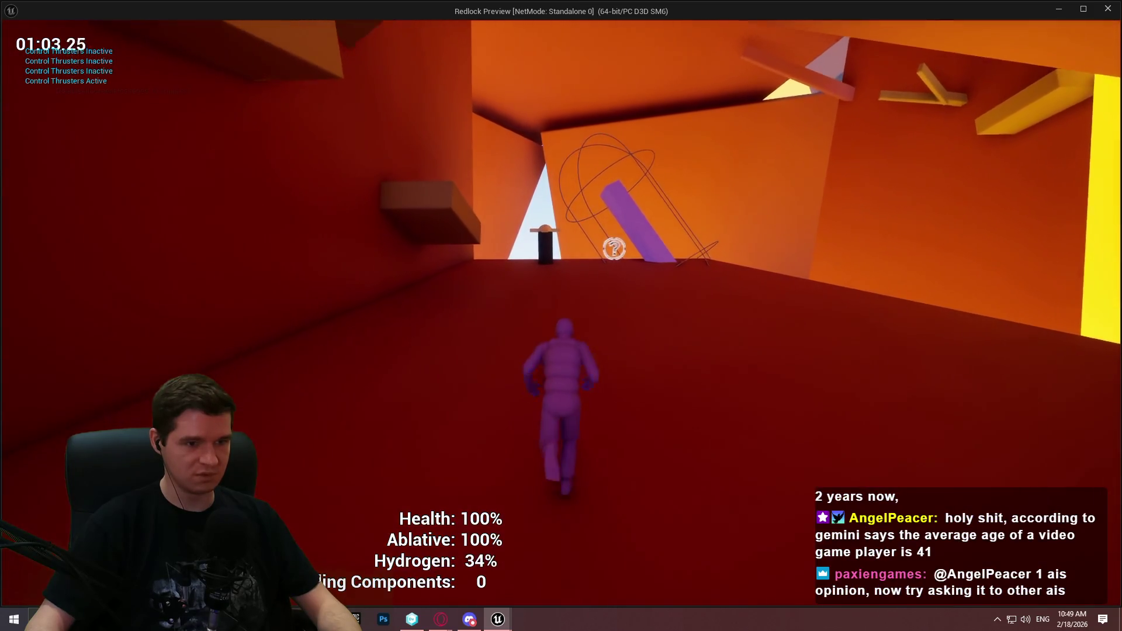
{"action": "key", "text": "w"}
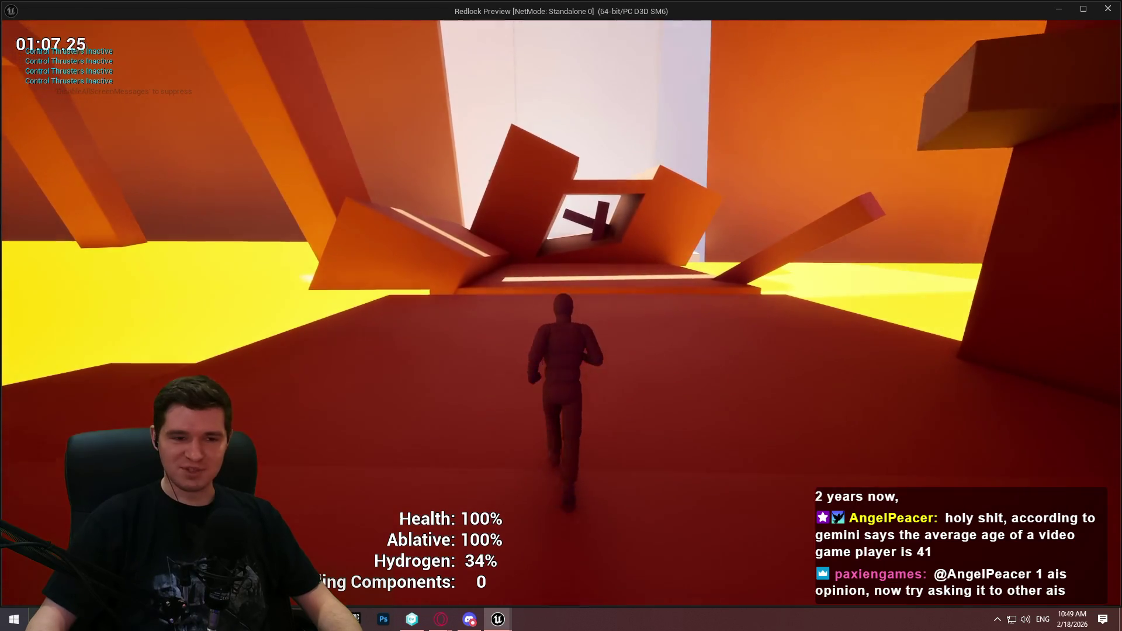
{"action": "key", "text": "w"}
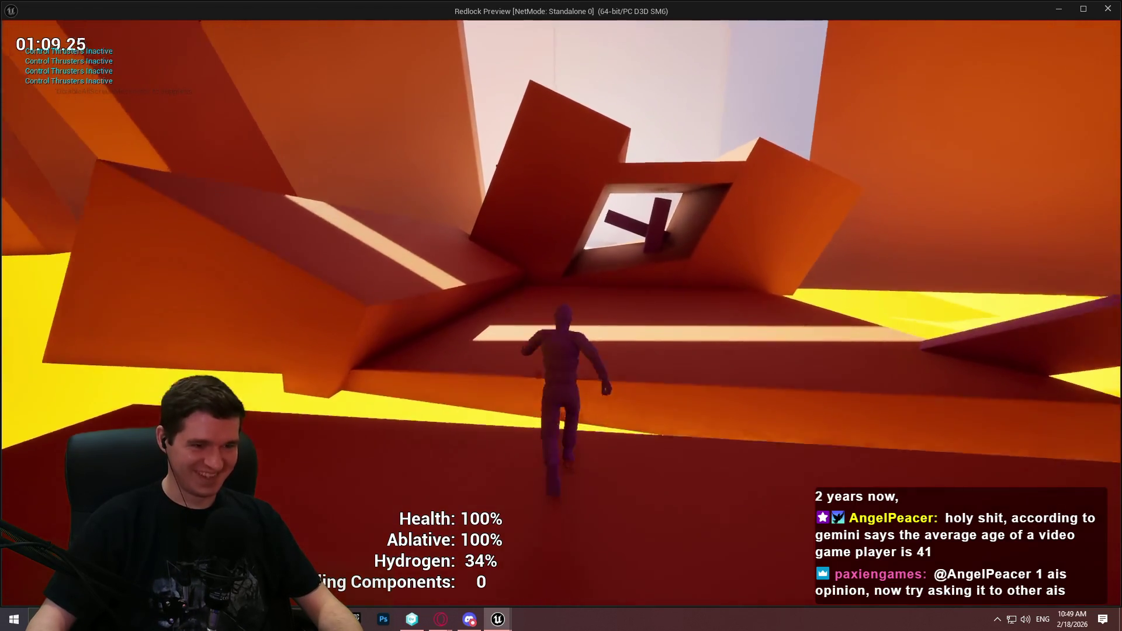
{"action": "key", "text": "space"}
{"action": "key", "text": "w"}
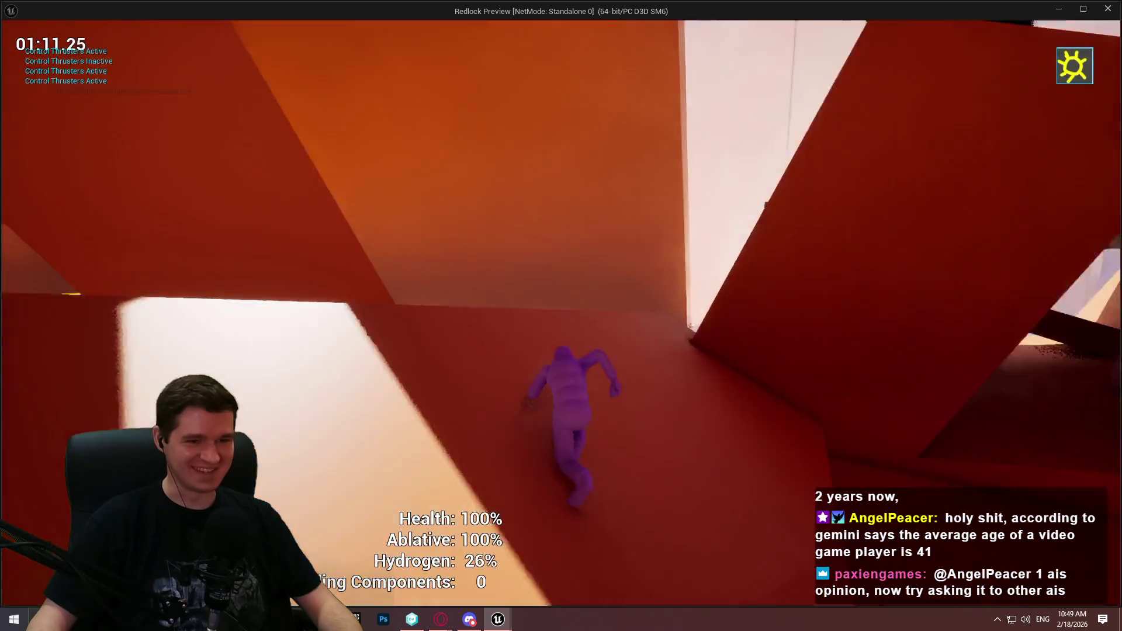
{"action": "key", "text": "w"}
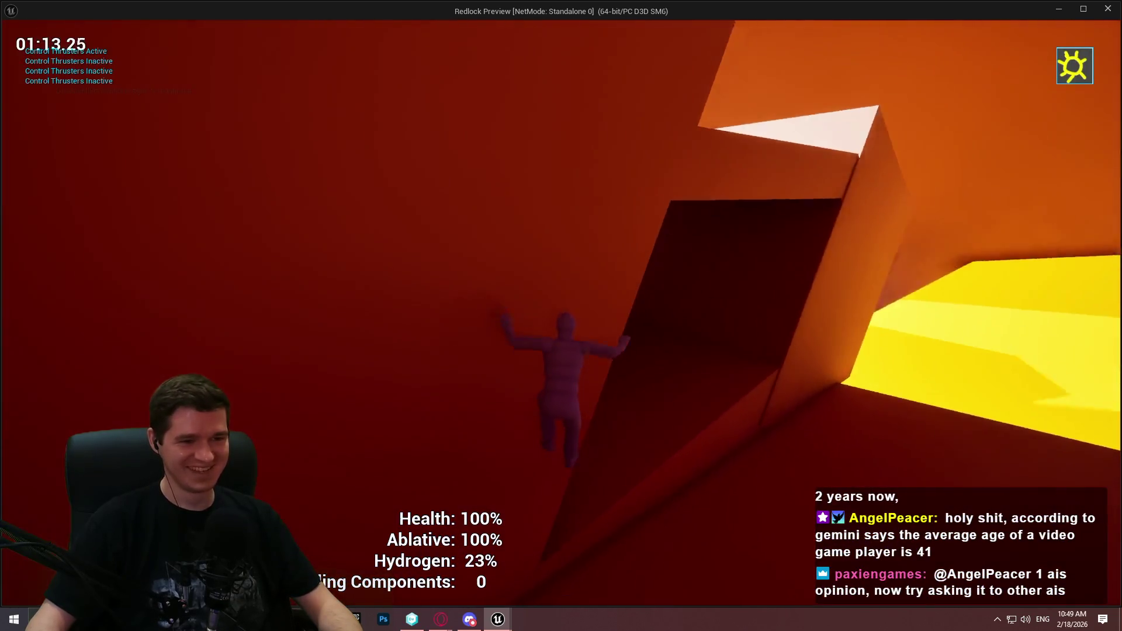
{"action": "key", "text": "w"}
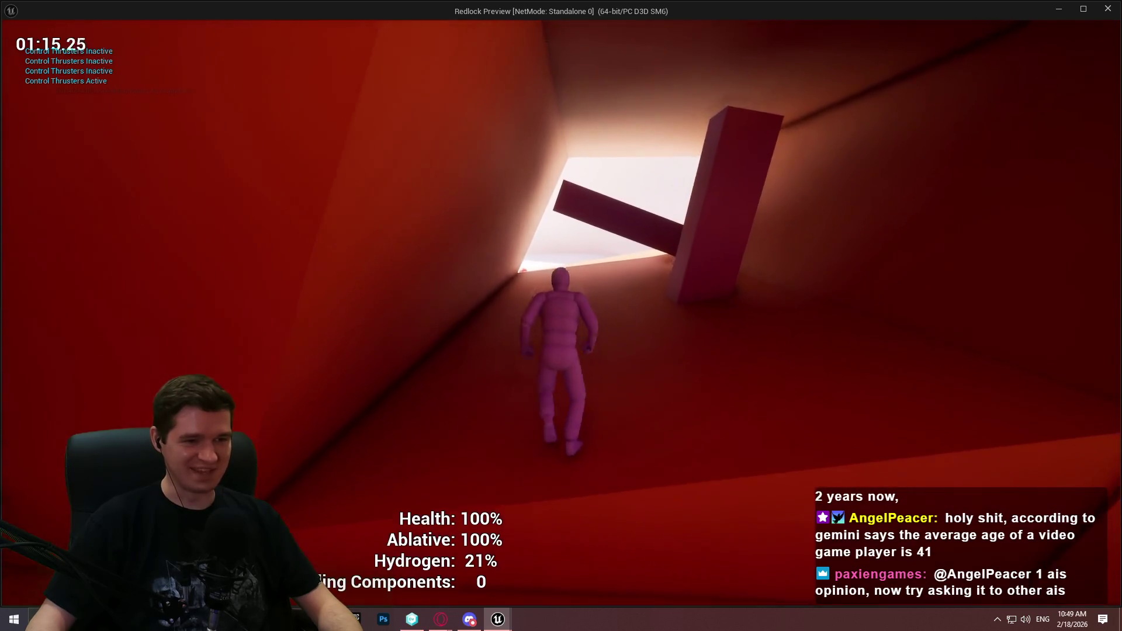
{"action": "key", "text": "w"}
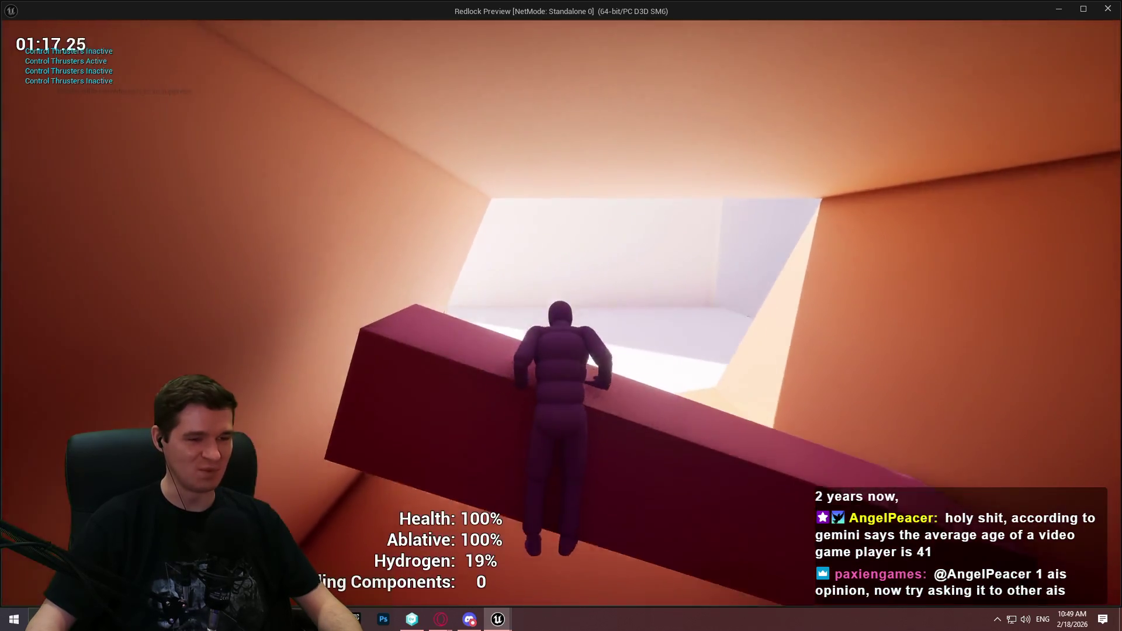
{"action": "key", "text": "w"}
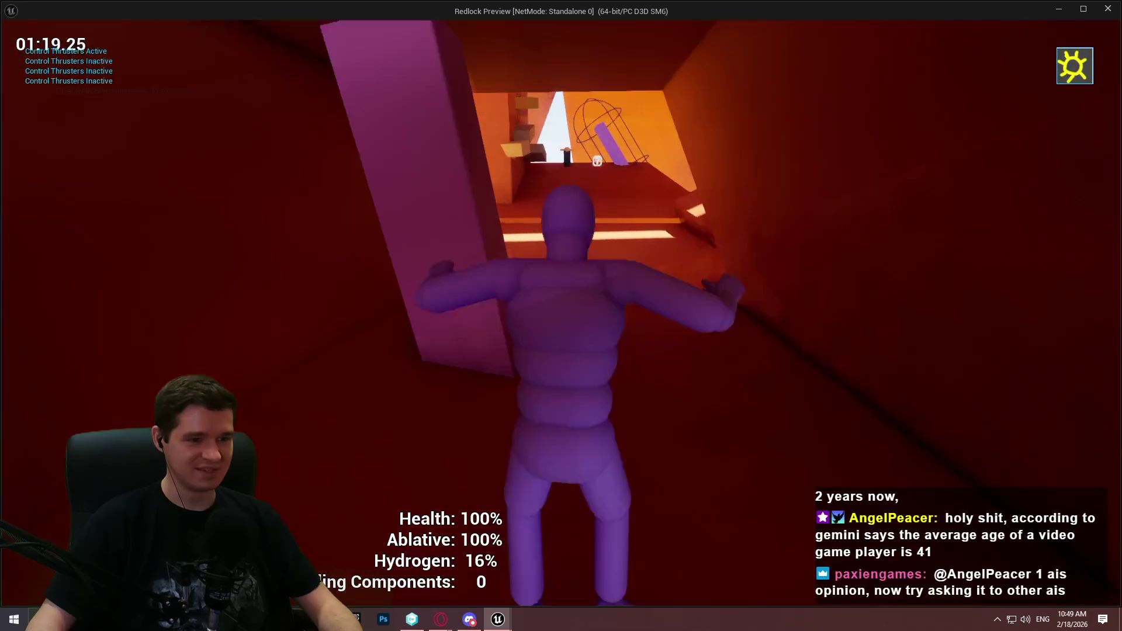
{"action": "key", "text": "w"}
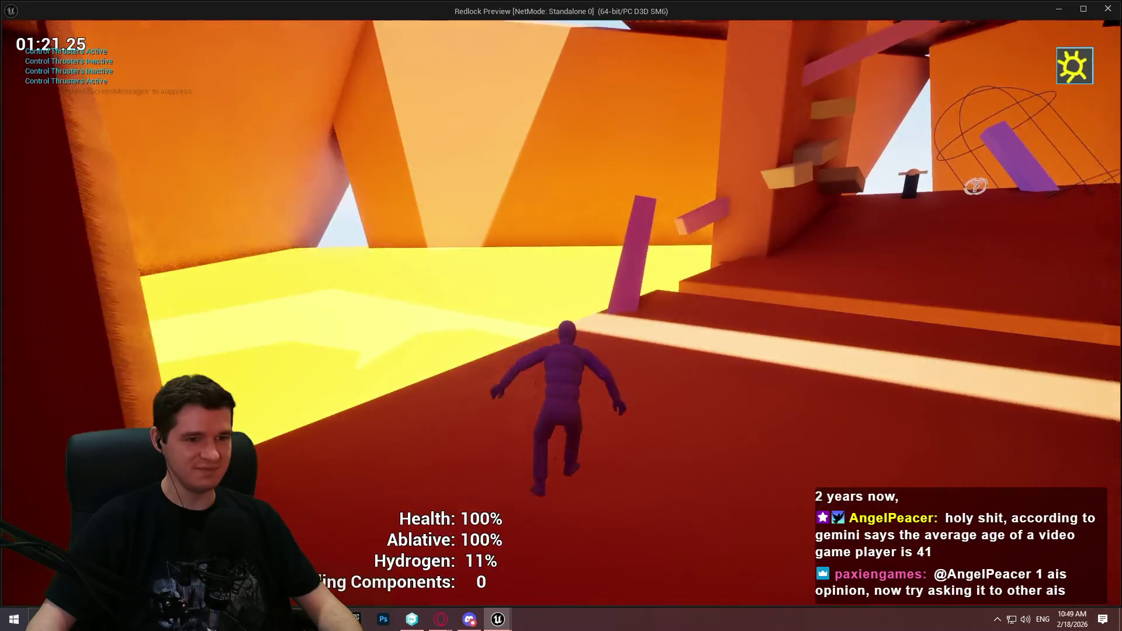
{"action": "key", "text": "w"}
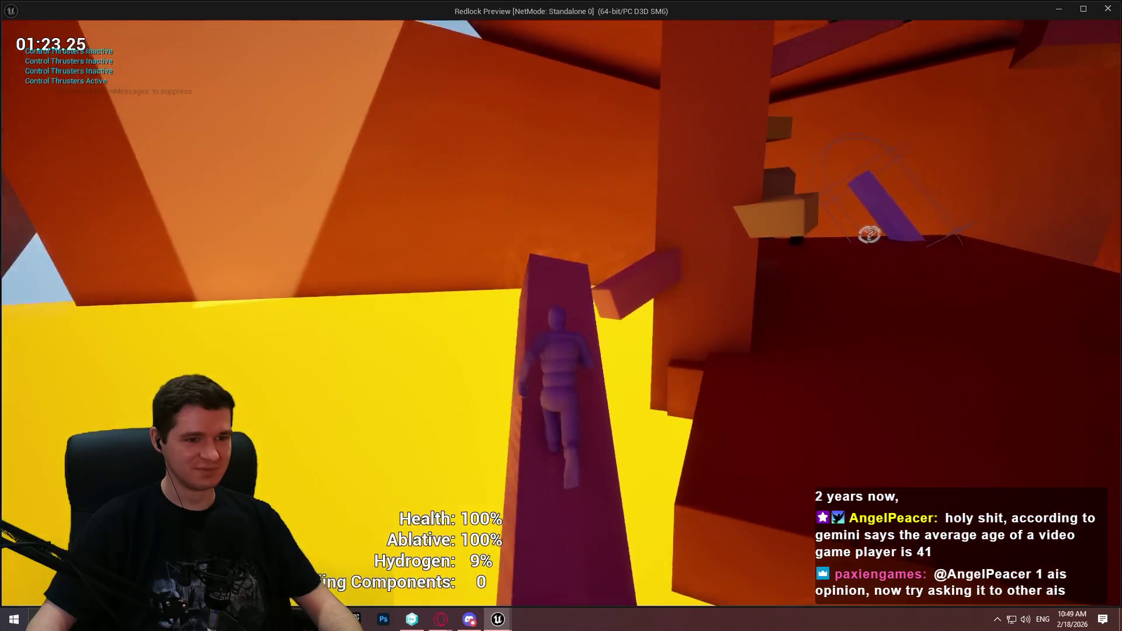
Keep running over ledges and ramps toggling thrusters at 0% hydrogen, then end the session
{"action": "key", "text": "w"}
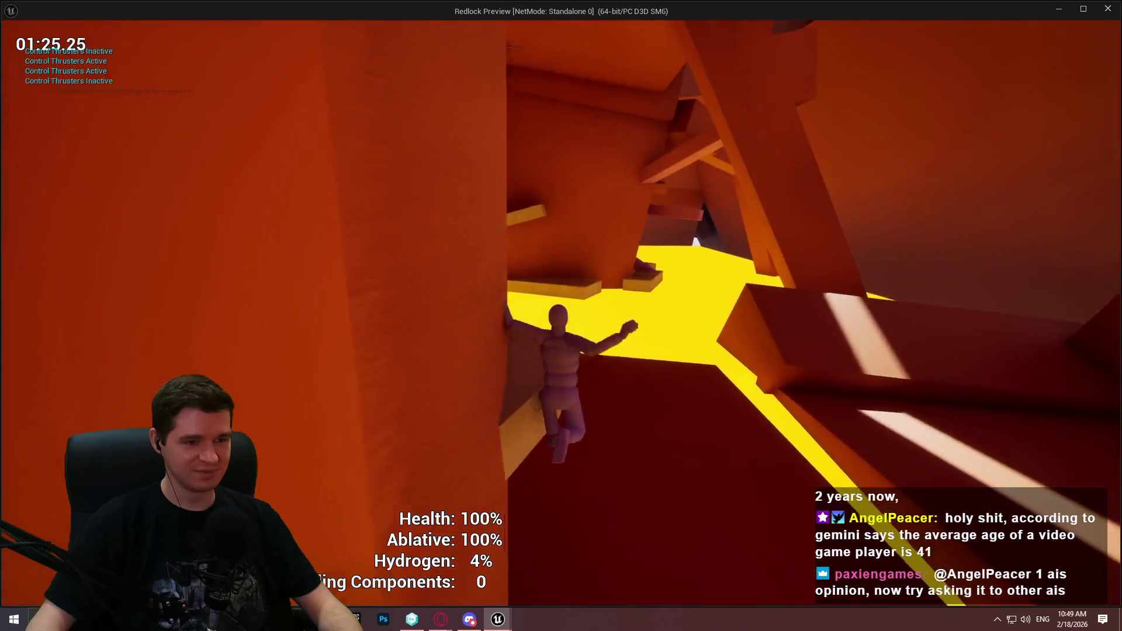
{"action": "key", "text": "w"}
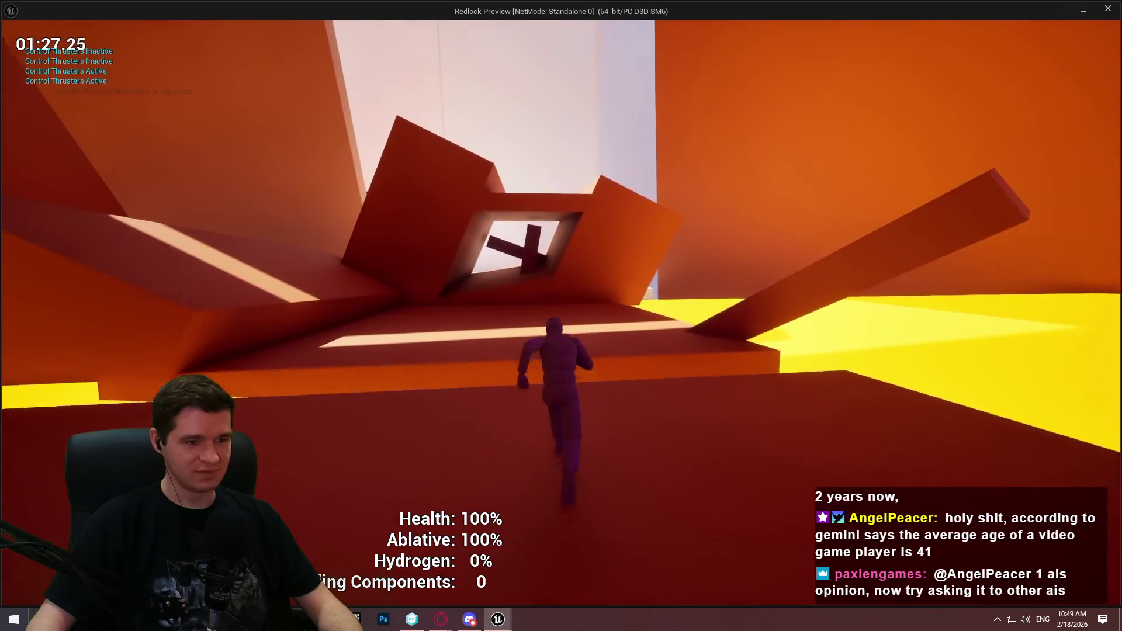
{"action": "key", "text": "w"}
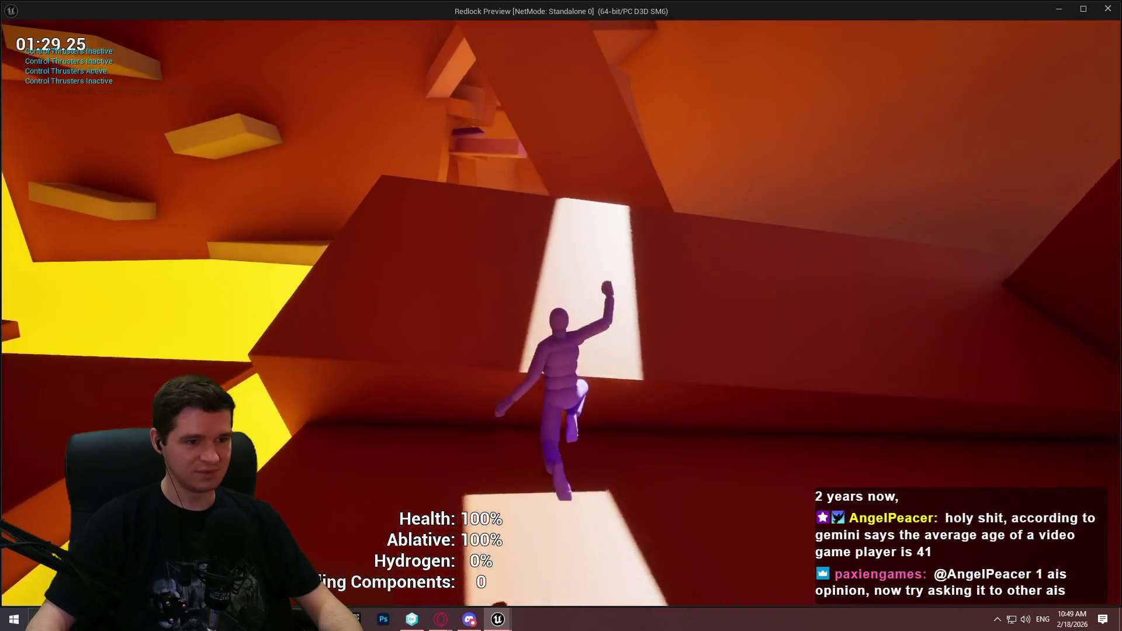
{"action": "key", "text": "w"}
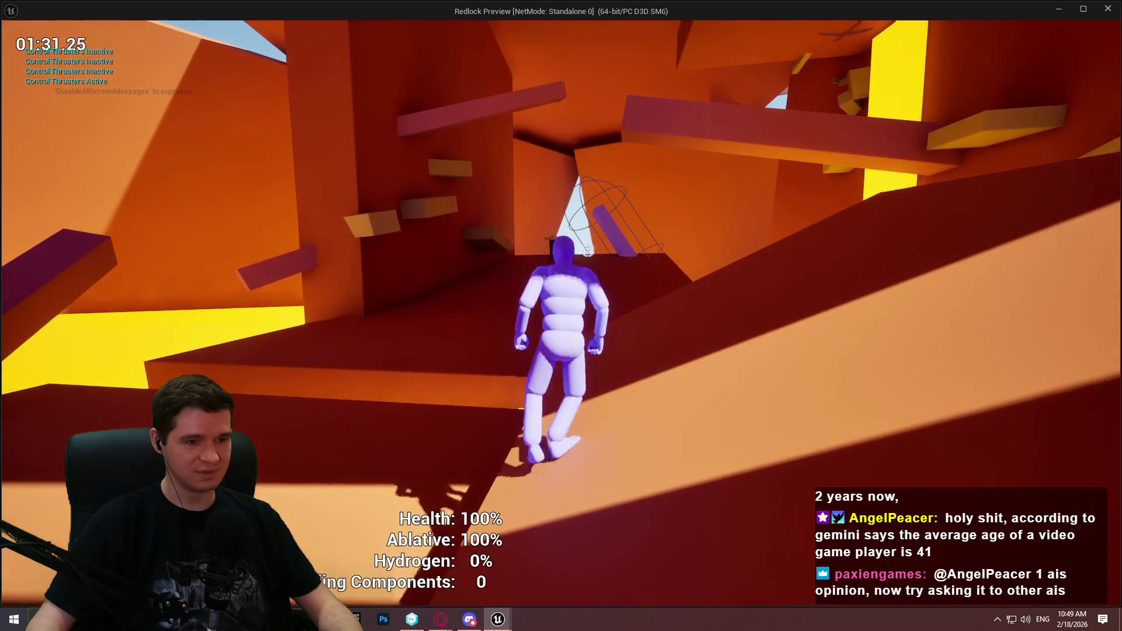
{"action": "key", "text": "w"}
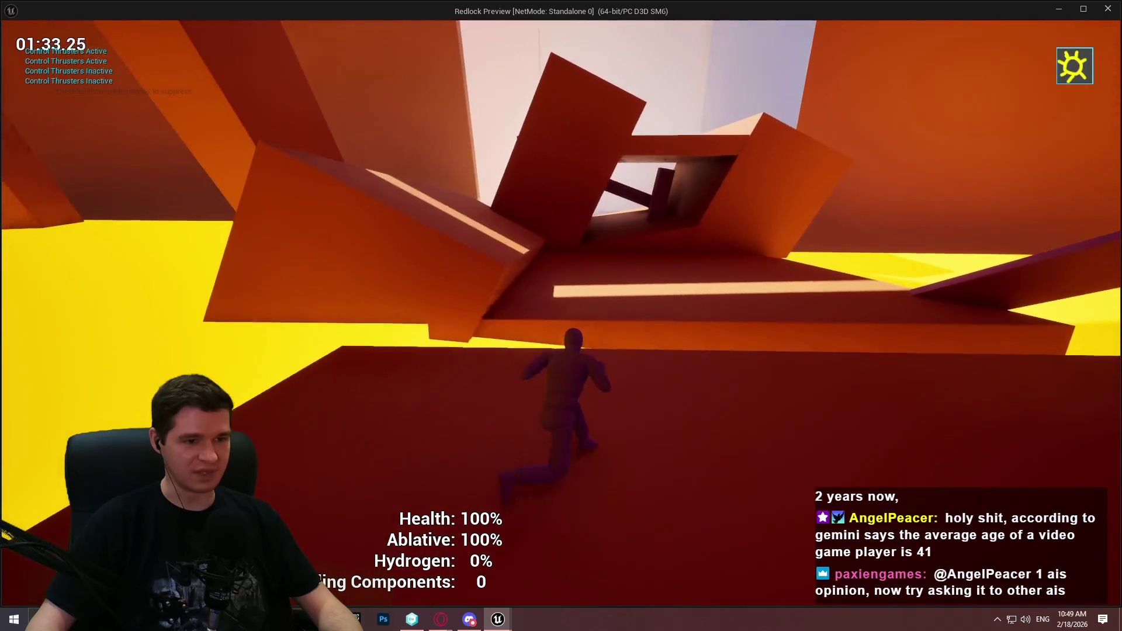
{"action": "key", "text": "w"}
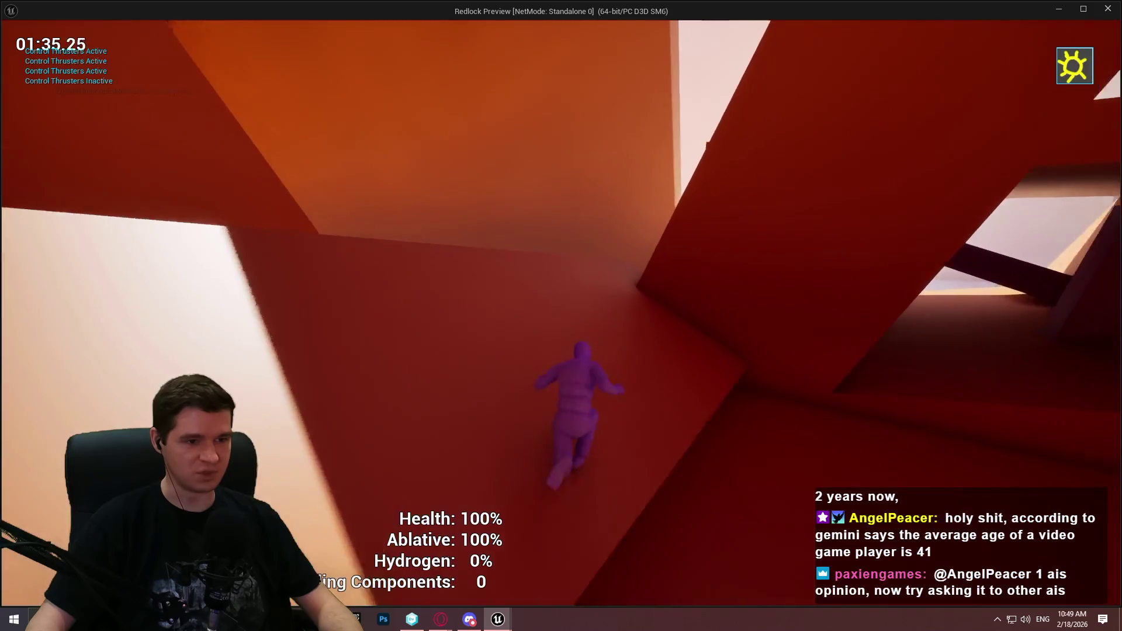
{"action": "key", "text": "w"}
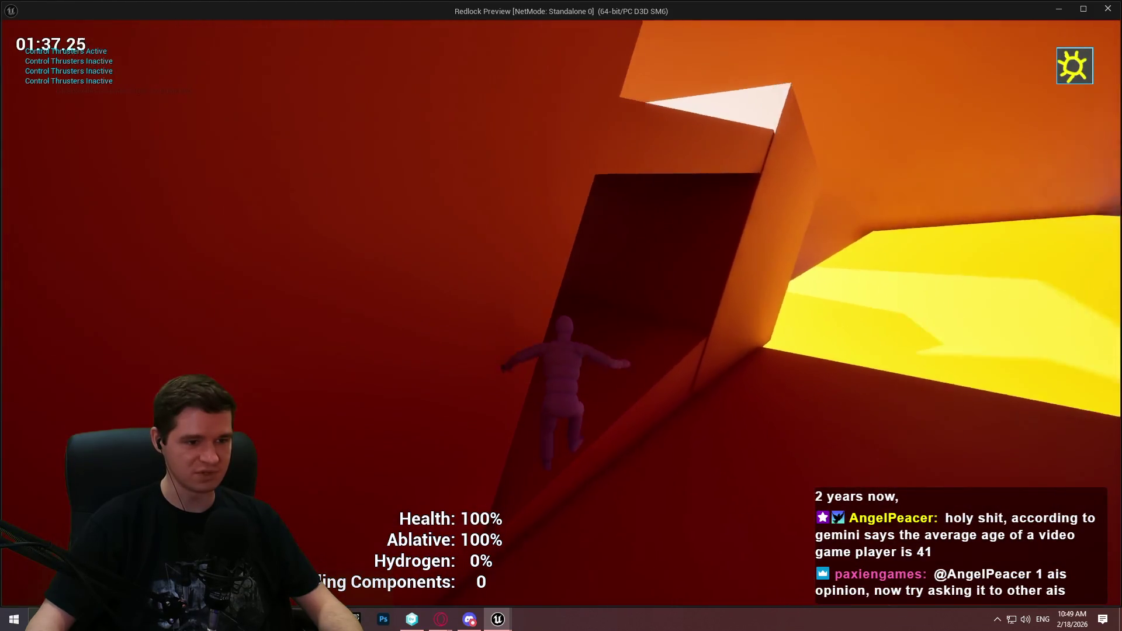
{"action": "key", "text": "w"}
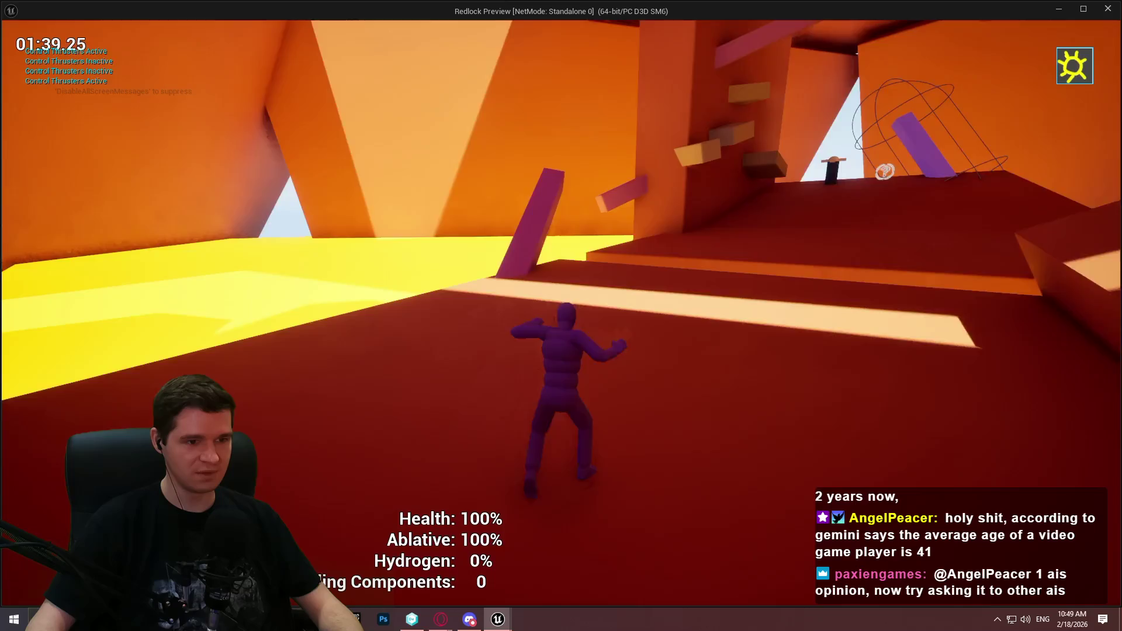
{"action": "key", "text": "w"}
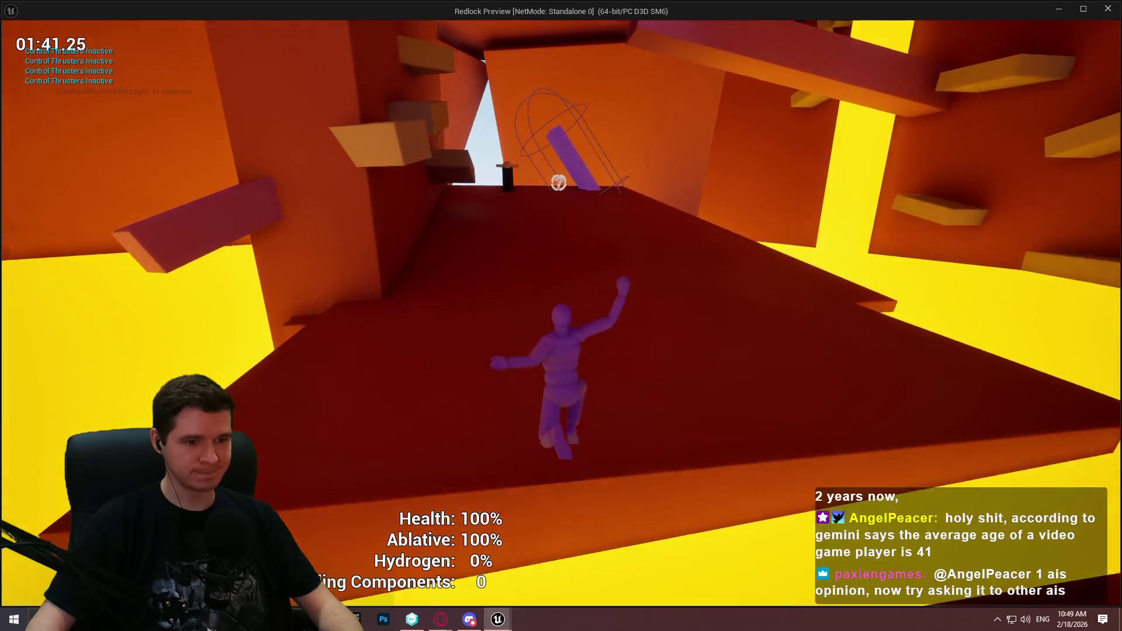
{"action": "key", "text": "w"}
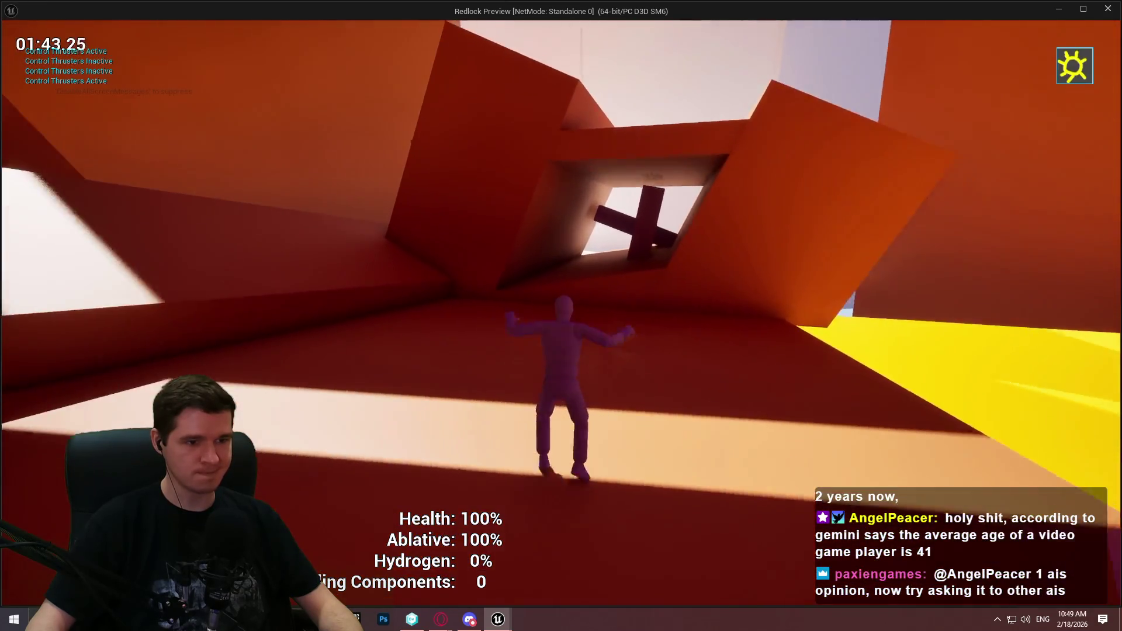
{"action": "key", "text": "w"}
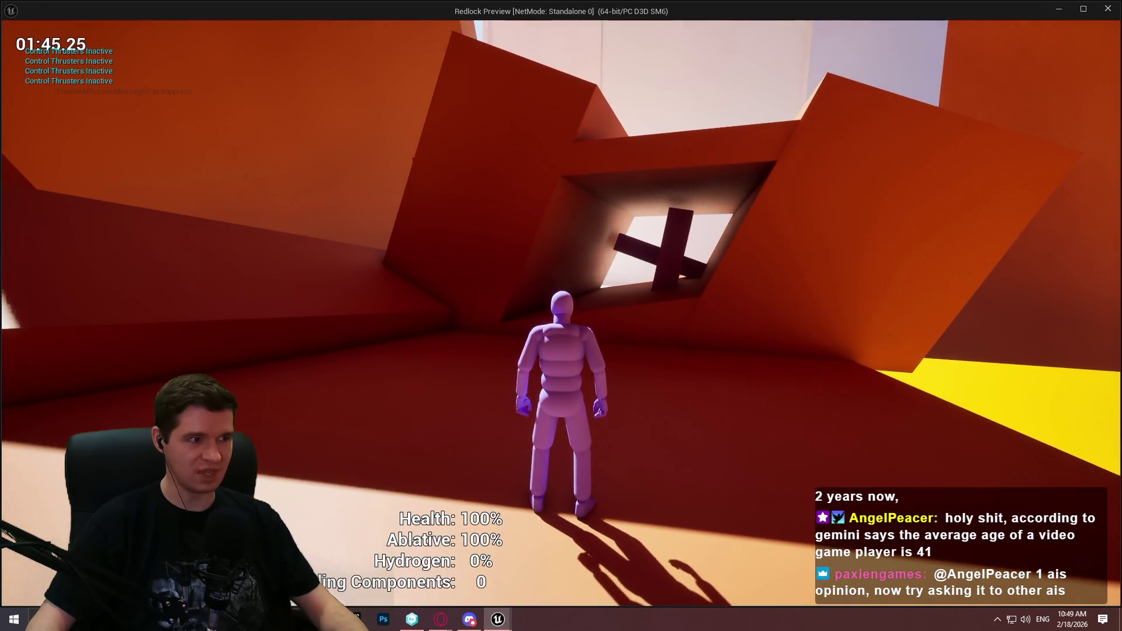
{"action": "key", "text": "Escape"}
Zoom out and box-select all nodes in the BPC_ExosuitAbilities EventGraph
{"action": "scroll", "coordinate": [745, 362], "scroll_direction": "down", "scroll_amount": 3}
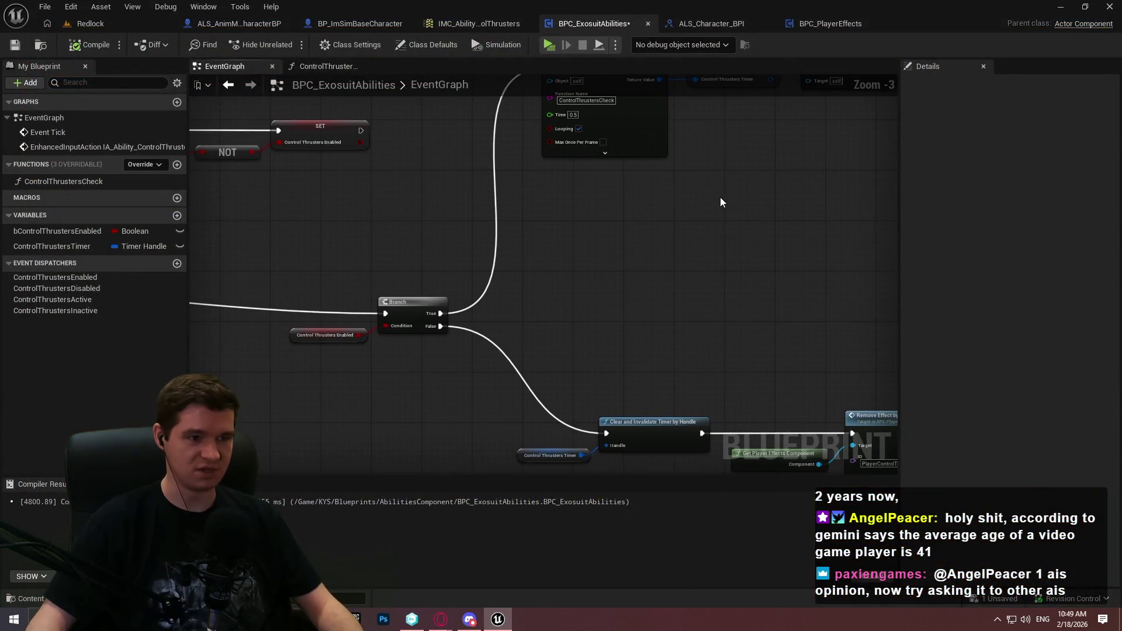
{"action": "scroll", "coordinate": [711, 243], "scroll_direction": "down", "scroll_amount": 4}
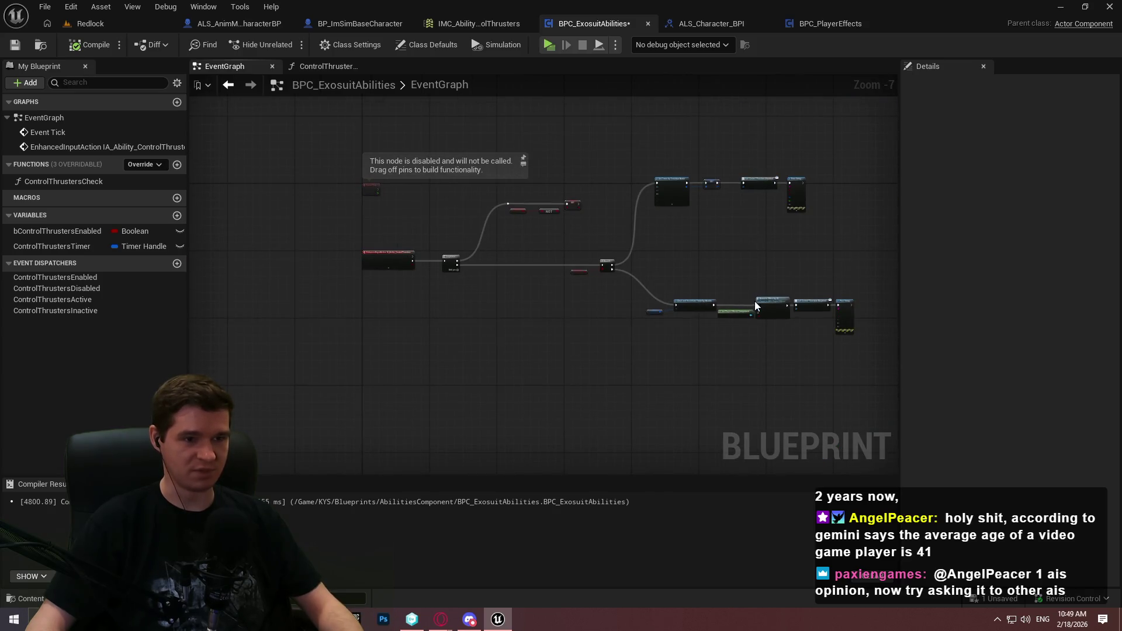
{"action": "scroll", "coordinate": [347, 176], "scroll_direction": "up", "scroll_amount": 3}
{"action": "scroll", "coordinate": [359, 183], "scroll_direction": "down", "scroll_amount": 2}
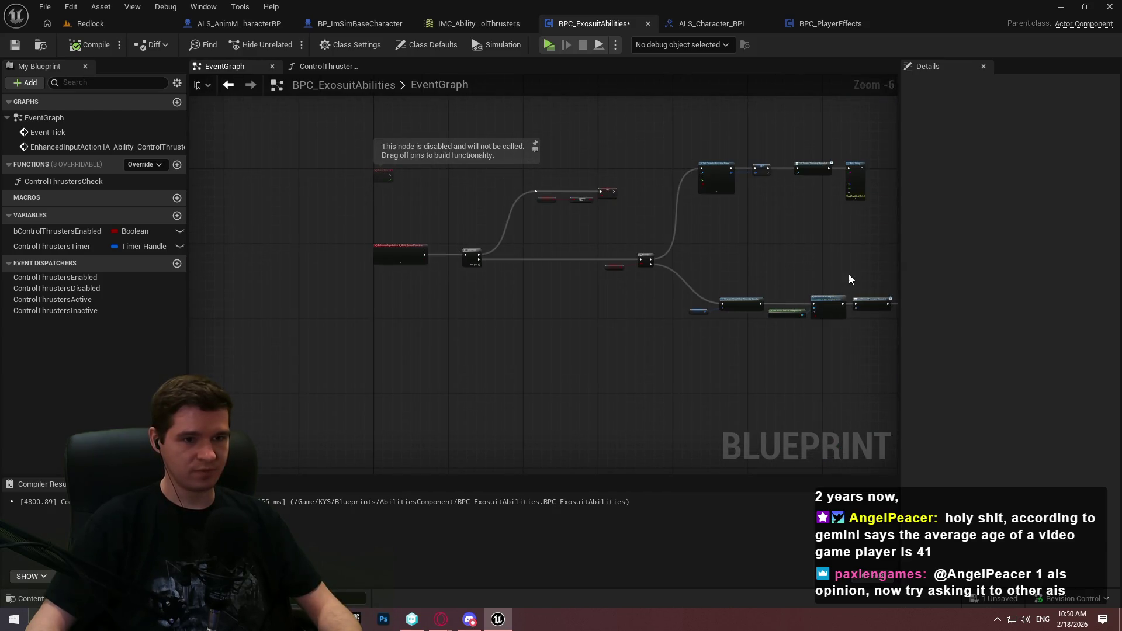
{"action": "scroll", "coordinate": [760, 283], "scroll_direction": "down", "scroll_amount": 2}
{"action": "left_click_drag", "start_coordinate": [772, 463], "coordinate": [219, 188]}
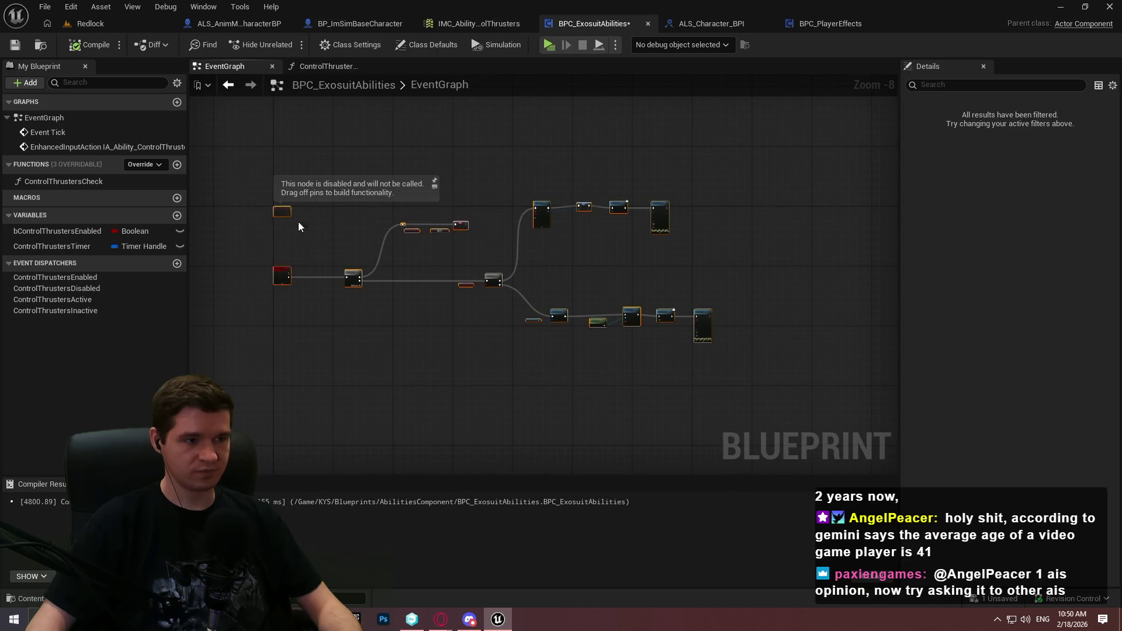
Locate the disabled Event Tick node near the input events and delete it
{"action": "scroll", "coordinate": [312, 236], "scroll_direction": "up", "scroll_amount": 2}
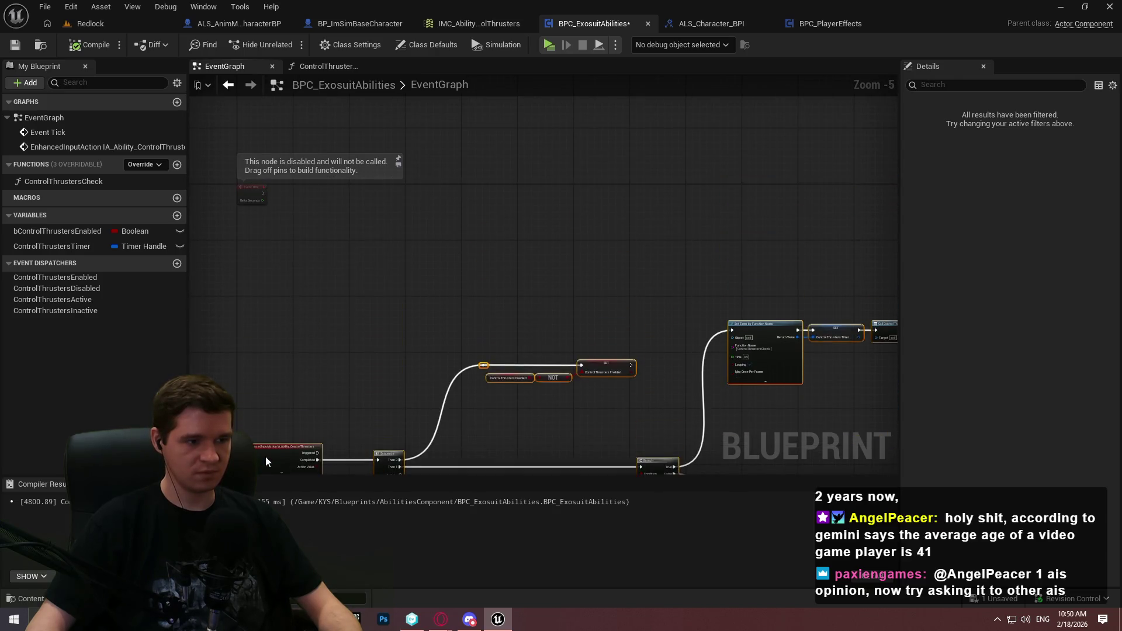
{"action": "scroll", "coordinate": [262, 467], "scroll_direction": "up", "scroll_amount": 1}
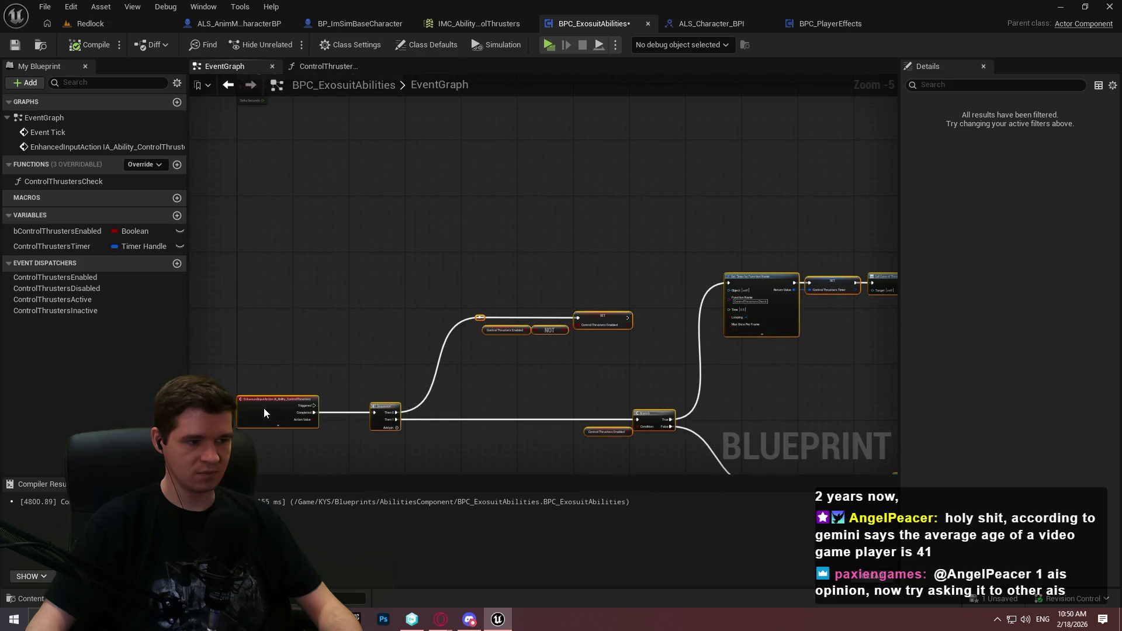
{"action": "mouse_move", "coordinate": [320, 265]}
{"action": "left_mouse_down"}
{"action": "mouse_move", "coordinate": [268, 138]}
{"action": "mouse_move", "coordinate": [423, 233]}
{"action": "left_mouse_up"}
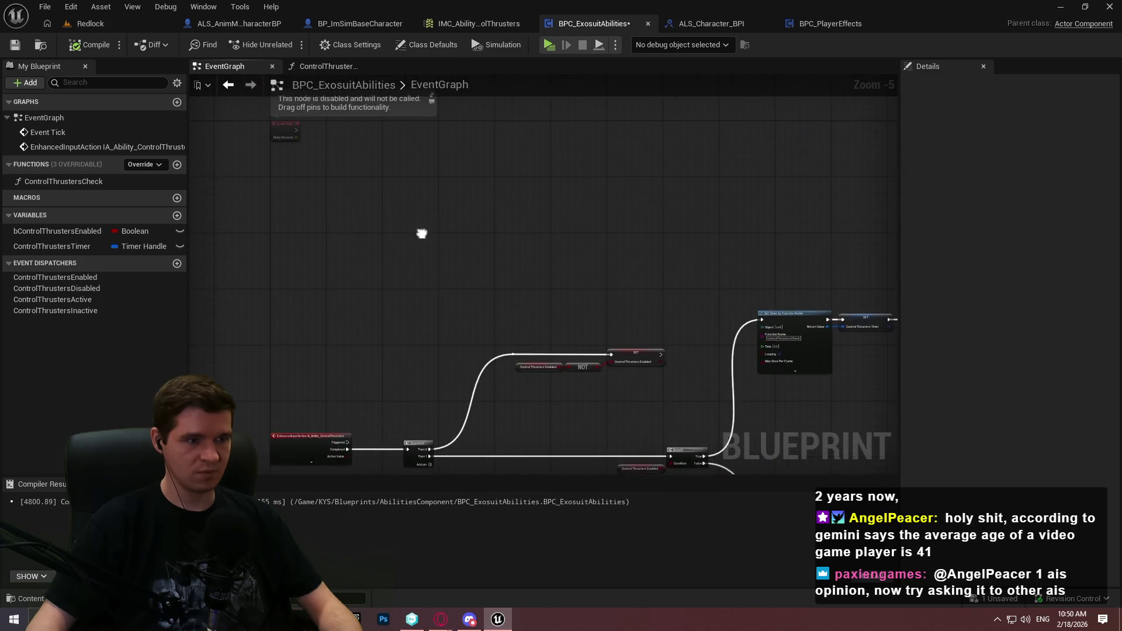
{"action": "scroll", "coordinate": [433, 221], "scroll_direction": "up", "scroll_amount": 2}
{"action": "left_click", "coordinate": [446, 230]}
{"action": "key", "text": "Delete"}
{"action": "right_click", "coordinate": [447, 229]}
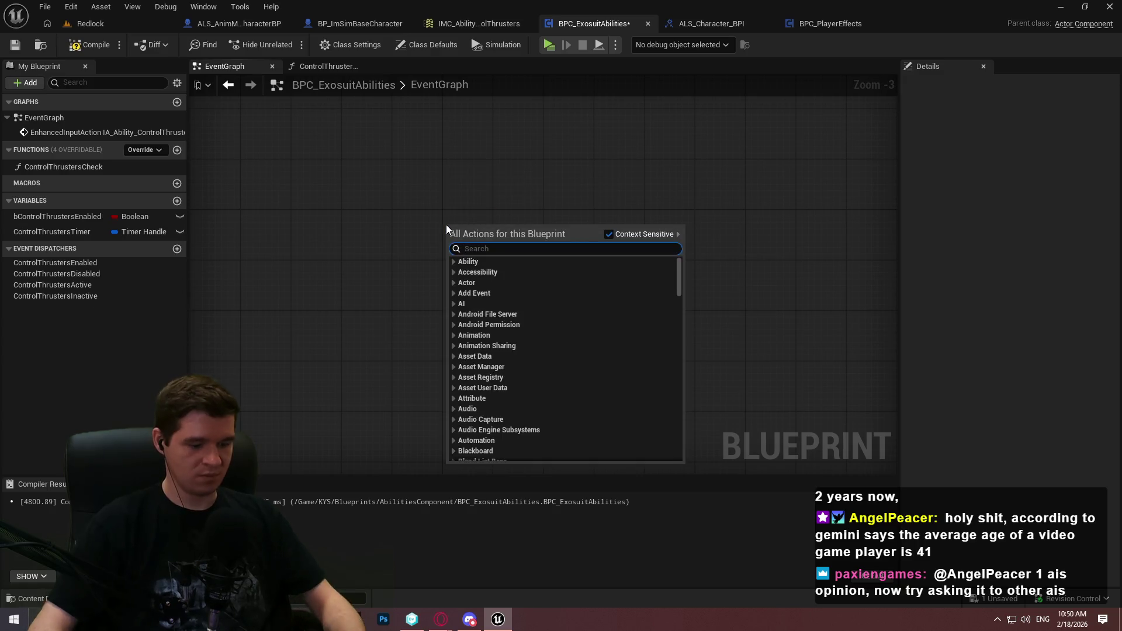
Add an Event Begin Play node by searching 'begin' in the action menu
{"action": "type", "text": "begin"}
{"action": "key", "text": "Up"}
{"action": "key", "text": "Up"}
{"action": "key", "text": "Return"}
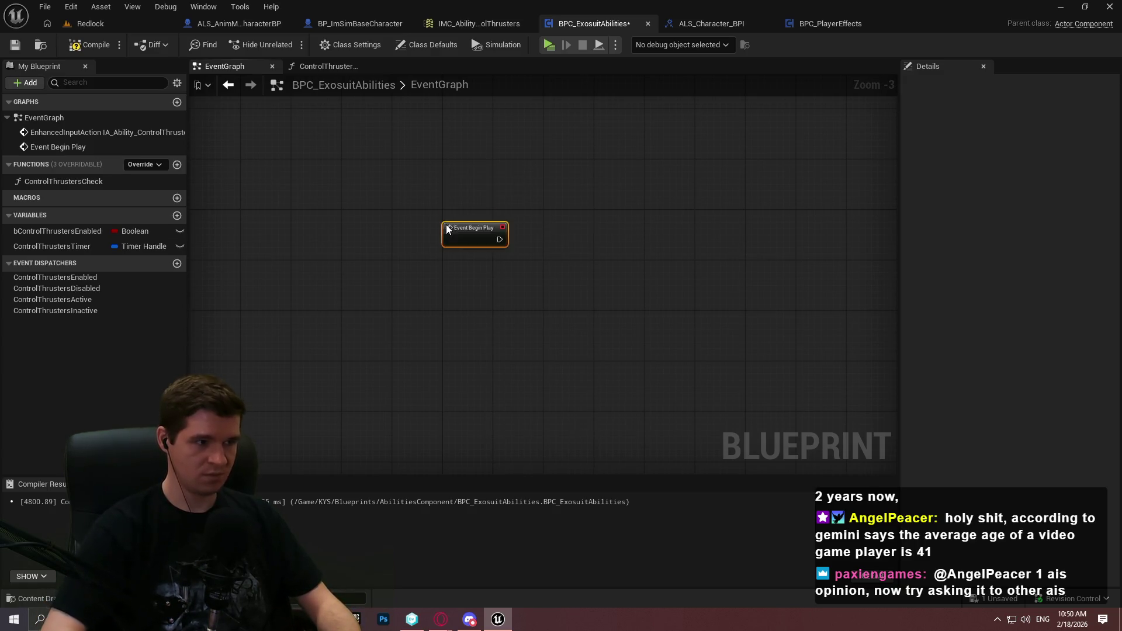
{"action": "scroll", "coordinate": [454, 233], "scroll_direction": "up", "scroll_amount": 3}
{"action": "left_click", "coordinate": [570, 286]}
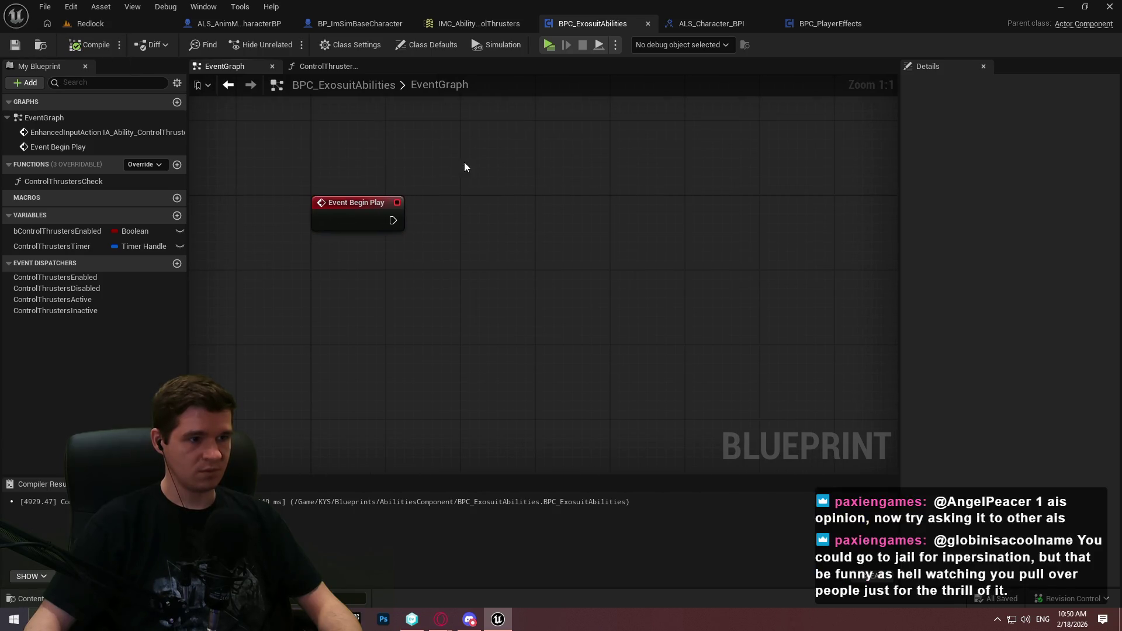
Add a Get Player Character node below Event Begin Play via a 'get player chara' search
{"action": "right_click", "coordinate": [482, 269]}
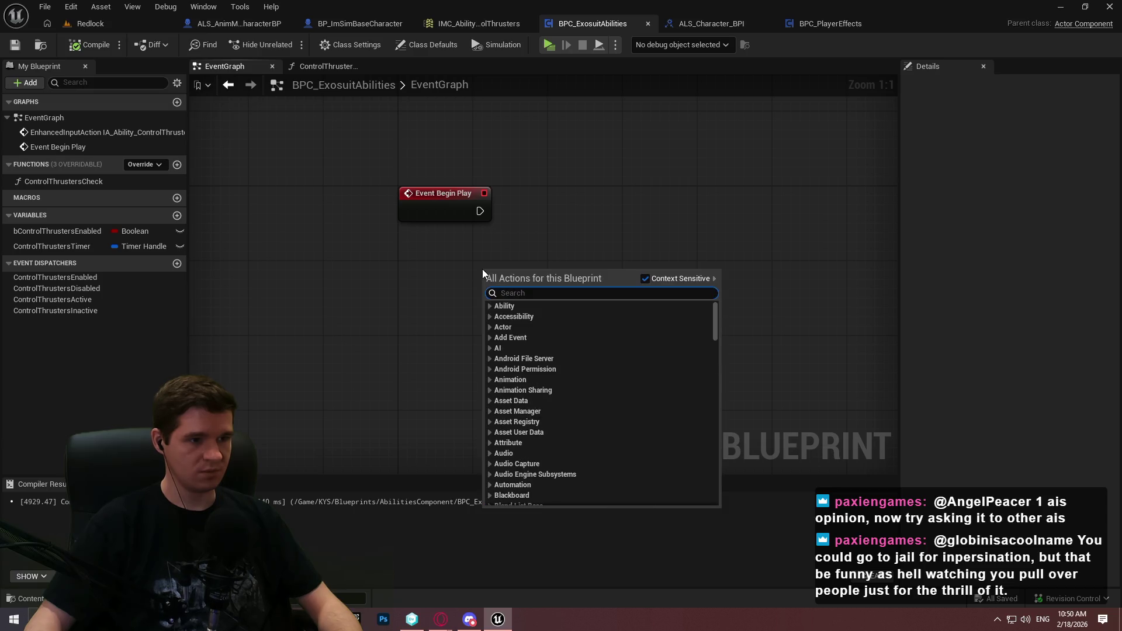
{"action": "type", "text": "get player chara"}
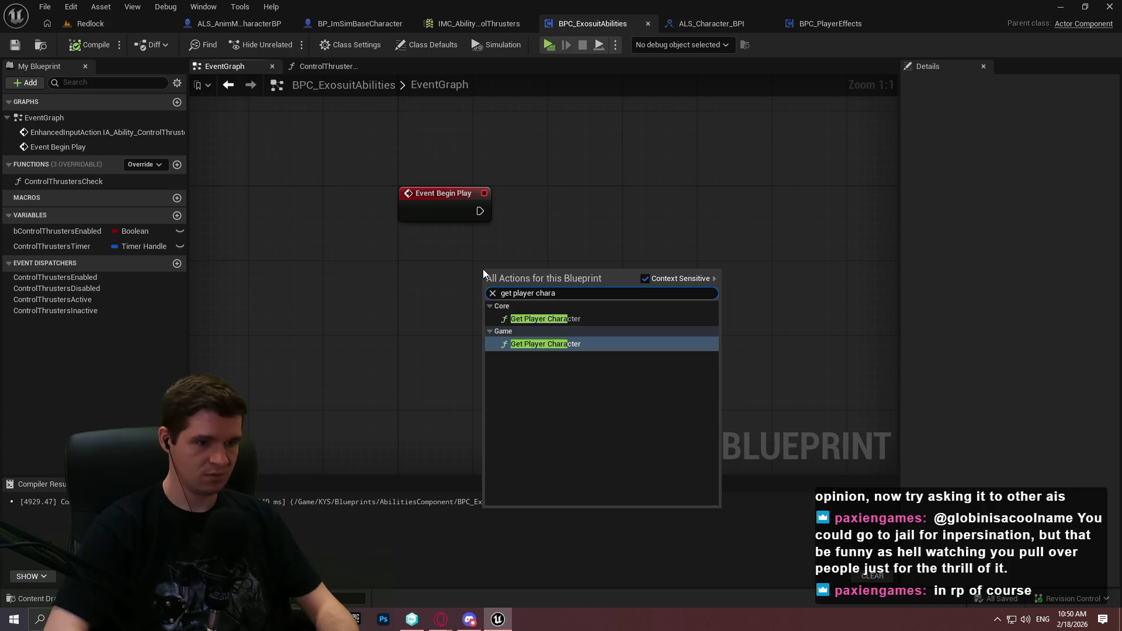
{"action": "key", "text": "Return"}
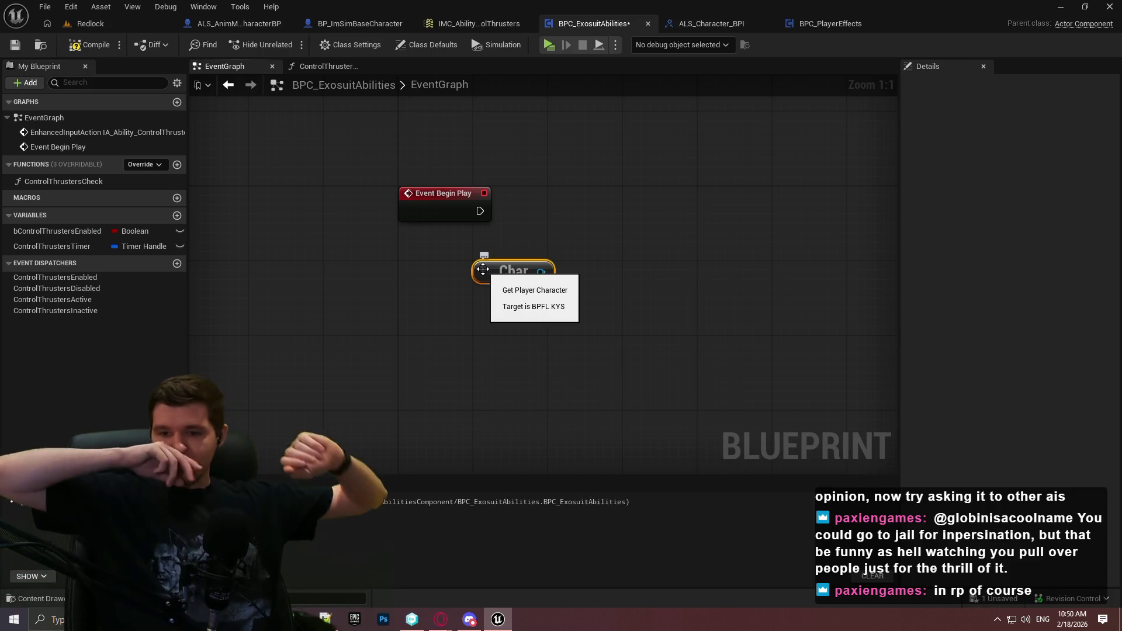
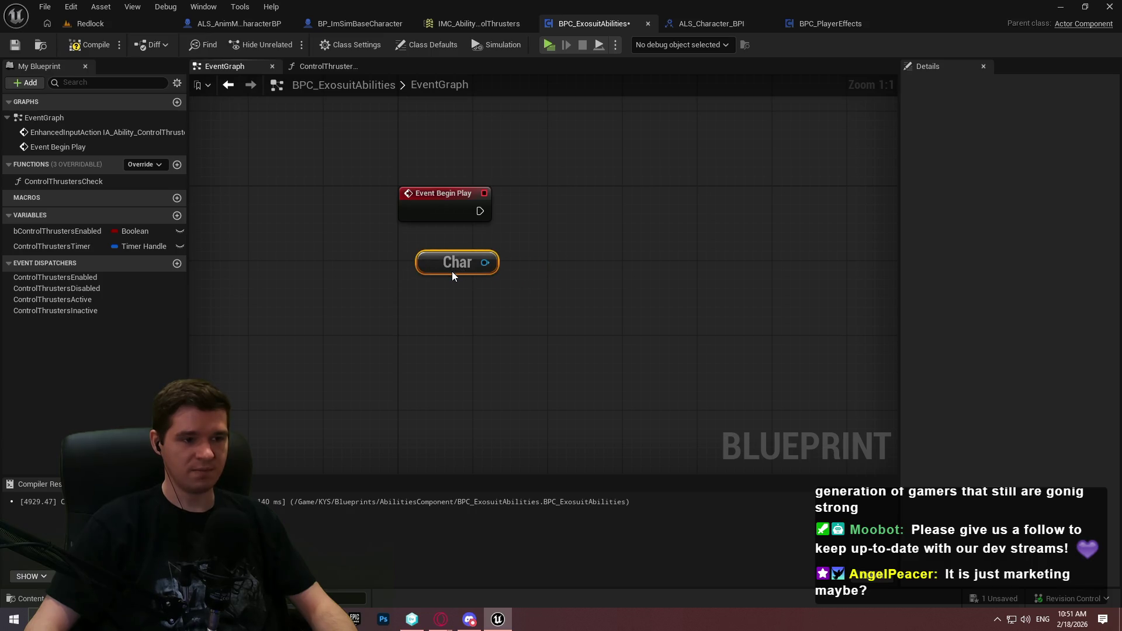
Tidy the Char getter beside Event Begin Play and pull its action list from the output pin
{"action": "left_click_drag", "start_coordinate": [450, 271], "coordinate": [447, 269]}
{"action": "left_click", "coordinate": [609, 248]}
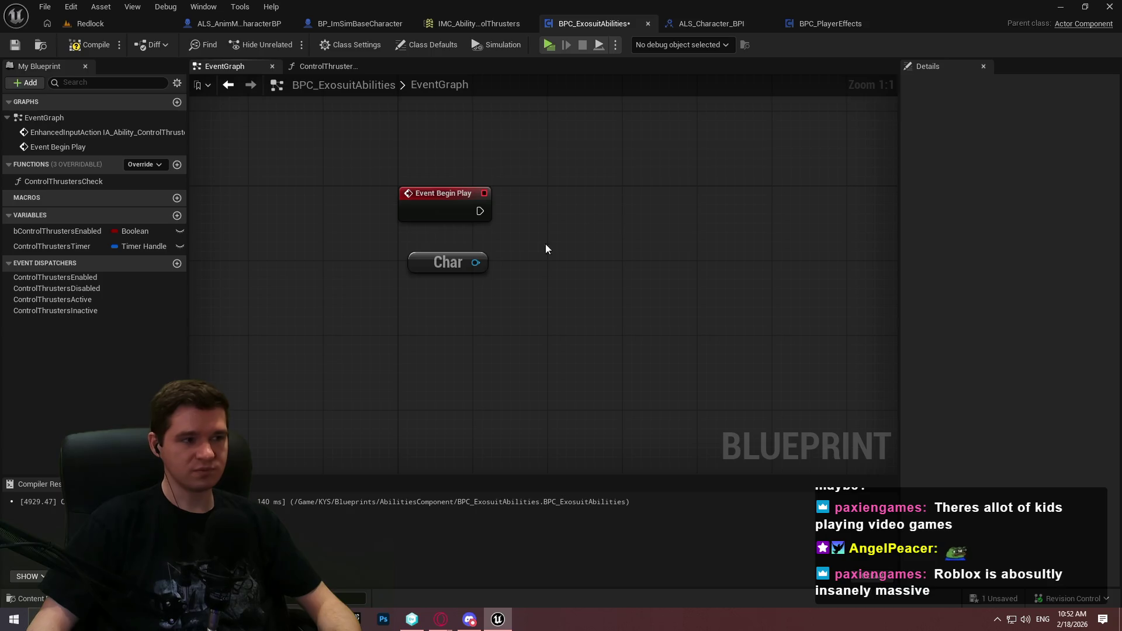
{"action": "left_click_drag", "start_coordinate": [549, 254], "coordinate": [524, 247]}
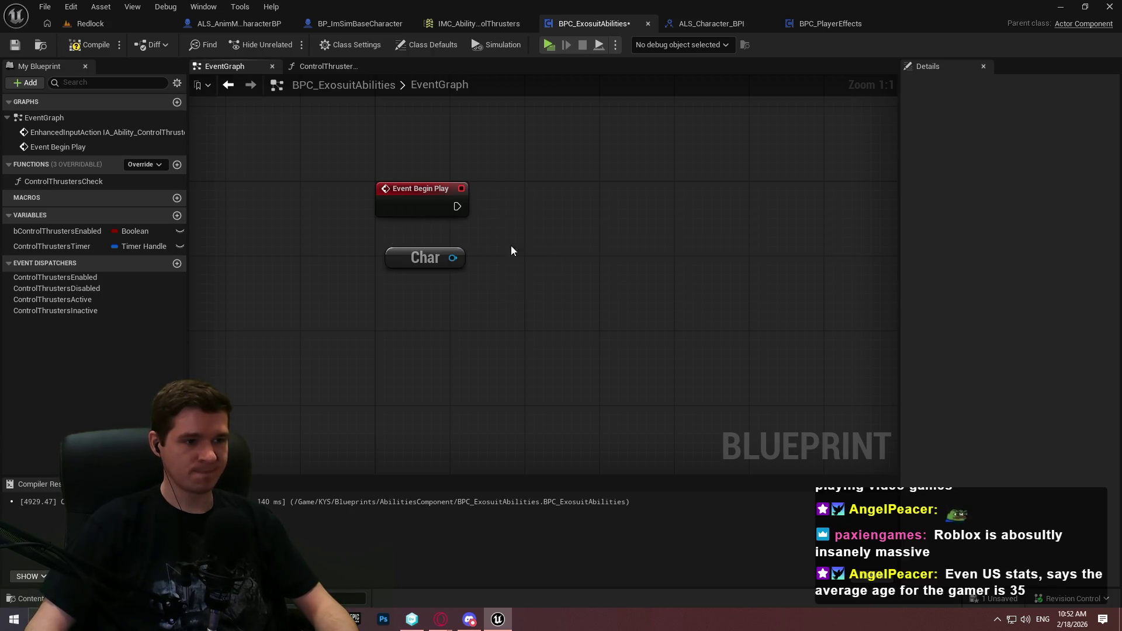
{"action": "left_click_drag", "start_coordinate": [451, 257], "coordinate": [570, 254]}
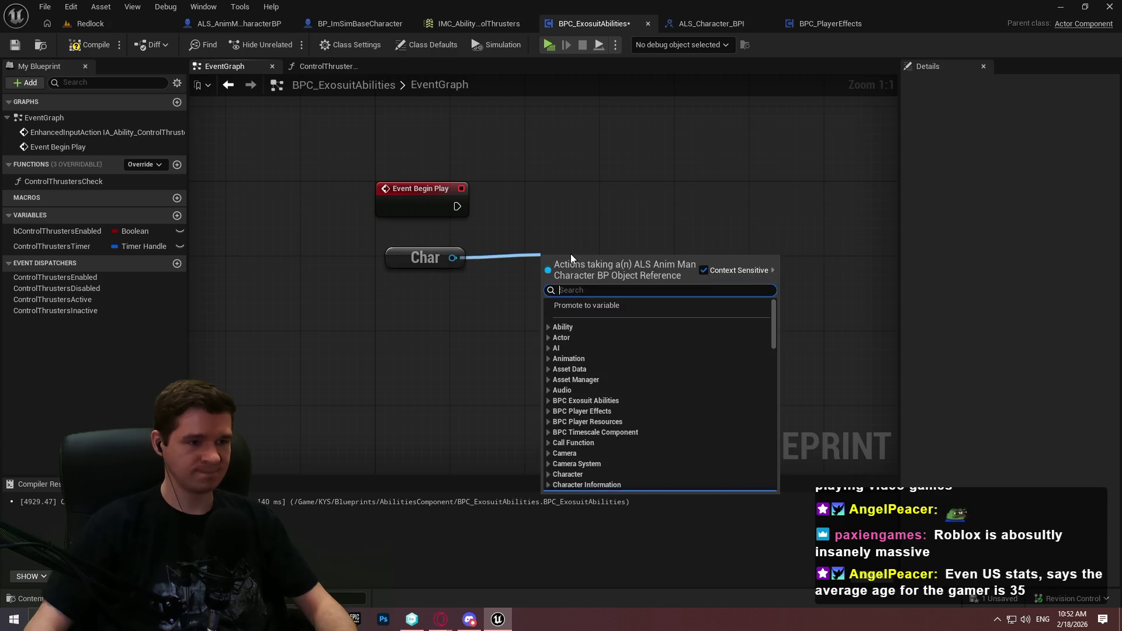
Search 'bind event to' in the Char action list, dismiss it without adding a node, and compile
{"action": "type", "text": "bind event to"}
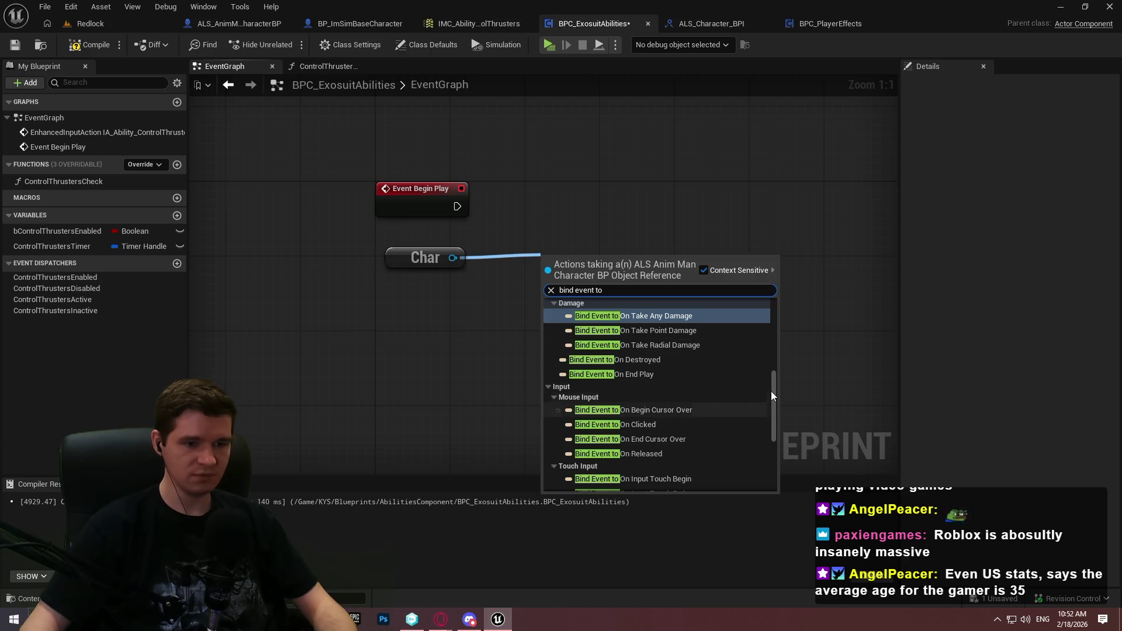
{"action": "left_click_drag", "start_coordinate": [770, 391], "coordinate": [769, 319]}
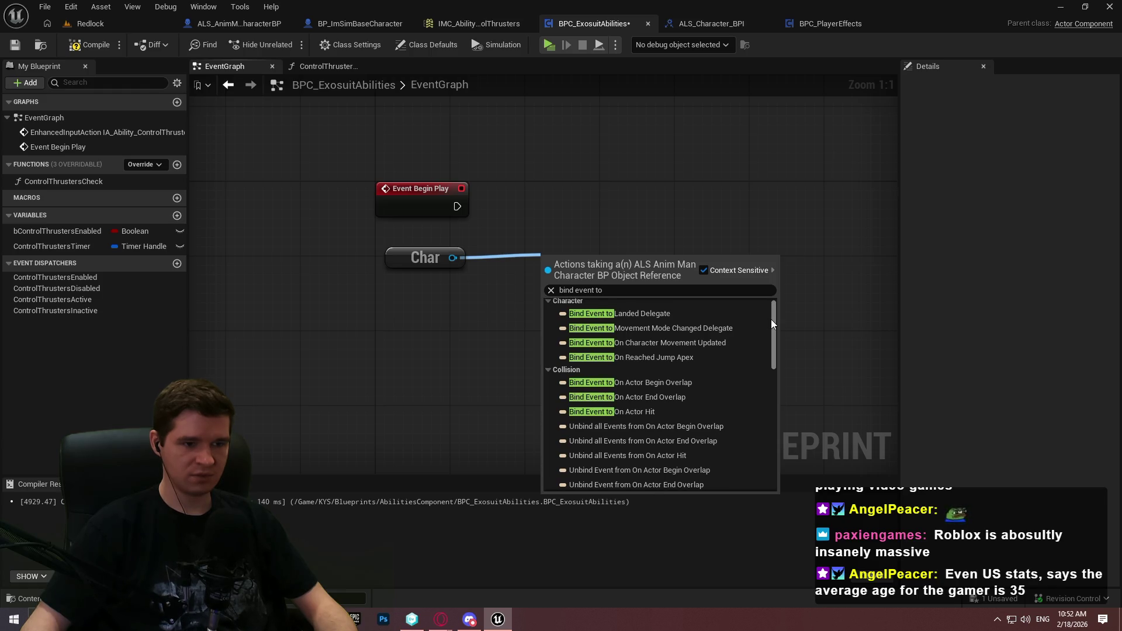
{"action": "mouse_move", "coordinate": [773, 320]}
{"action": "left_mouse_down"}
{"action": "mouse_move", "coordinate": [772, 339]}
{"action": "mouse_move", "coordinate": [776, 311]}
{"action": "mouse_move", "coordinate": [785, 348]}
{"action": "left_mouse_up"}
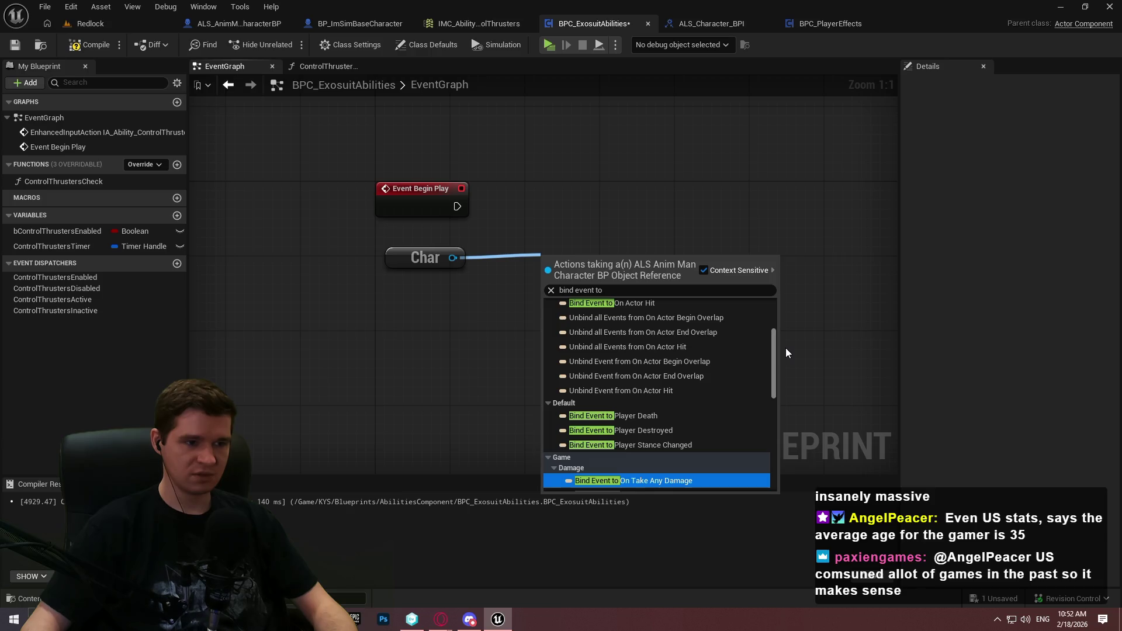
{"action": "left_click", "coordinate": [785, 348]}
{"action": "left_click", "coordinate": [100, 47]}
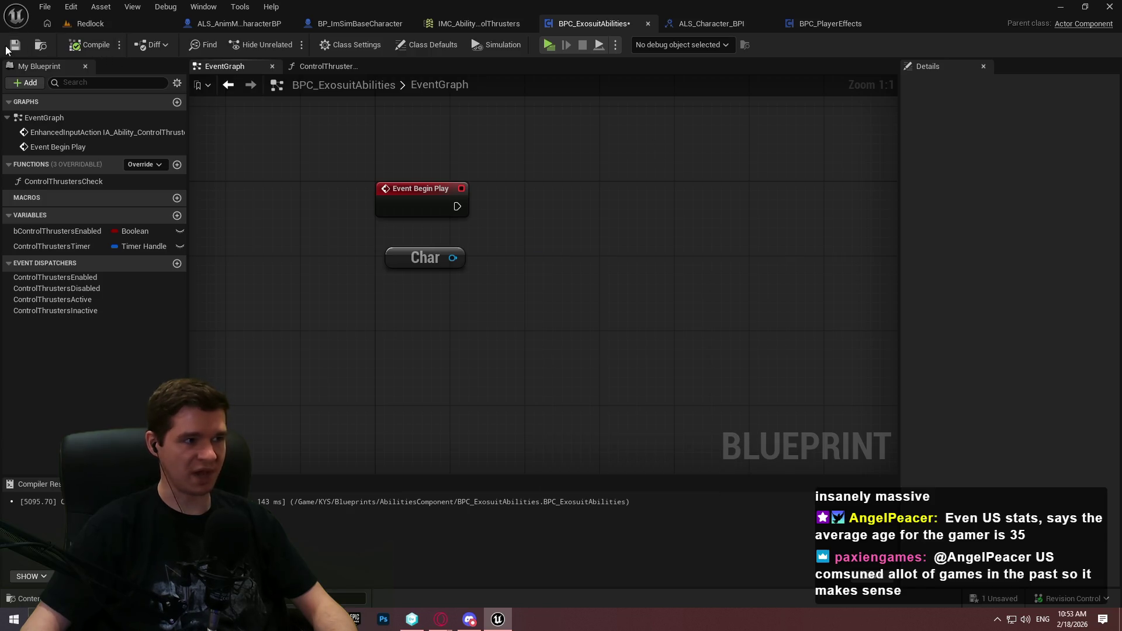
Switch to the BP_ImSimBaseCharacter blueprint and look over its Event BeginPlay area
{"action": "left_click", "coordinate": [253, 27]}
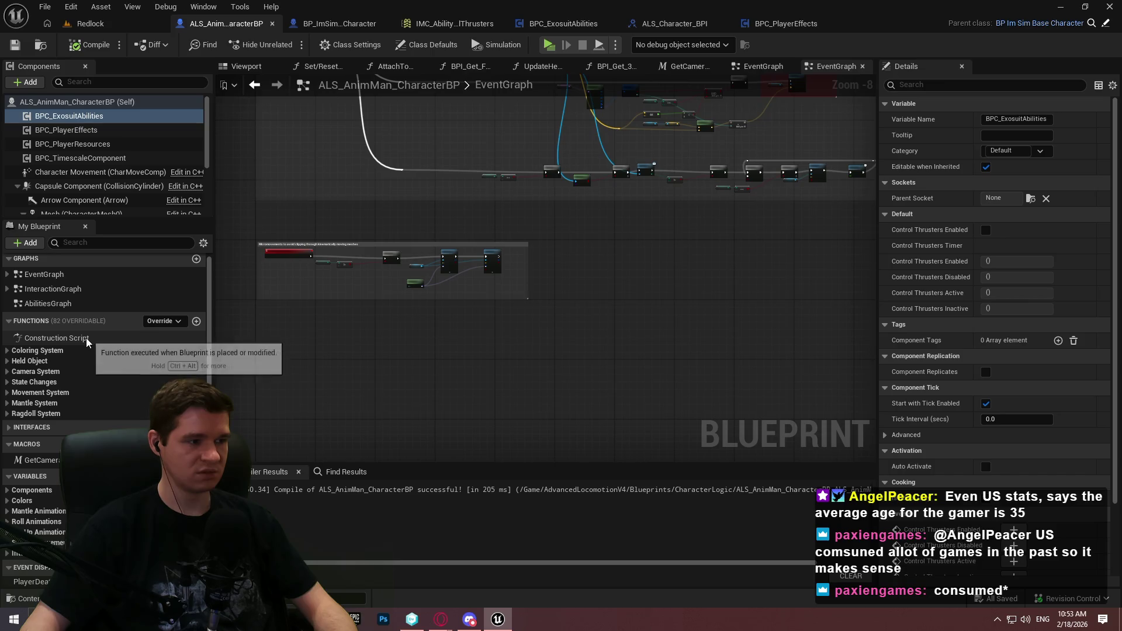
{"action": "left_click", "coordinate": [331, 24]}
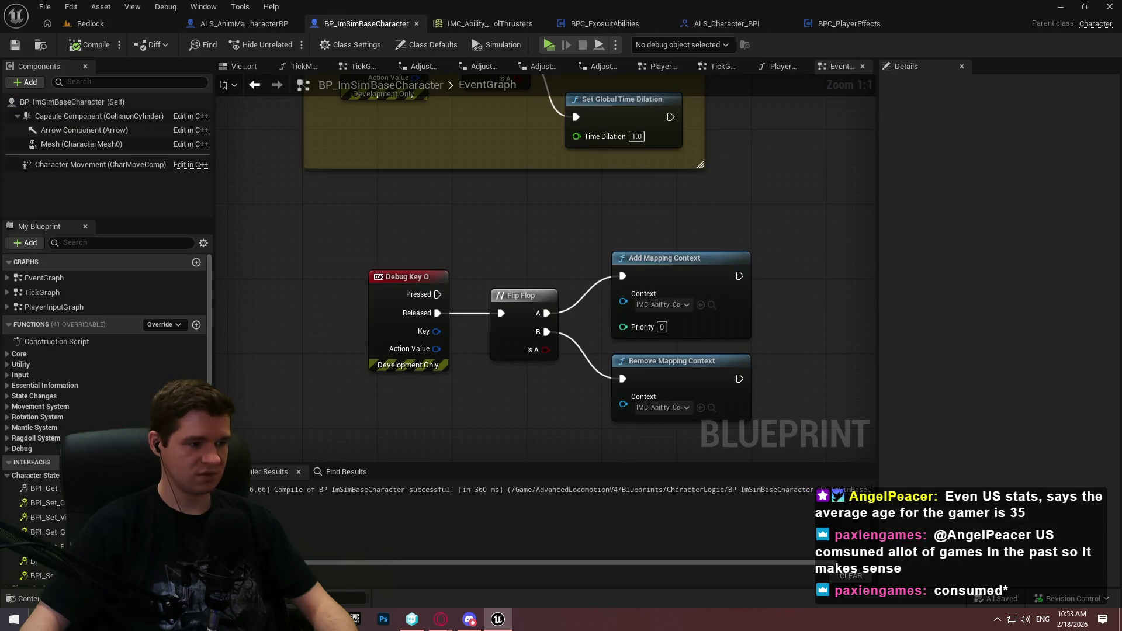
{"action": "scroll", "coordinate": [105, 409], "scroll_direction": "down", "scroll_amount": 5}
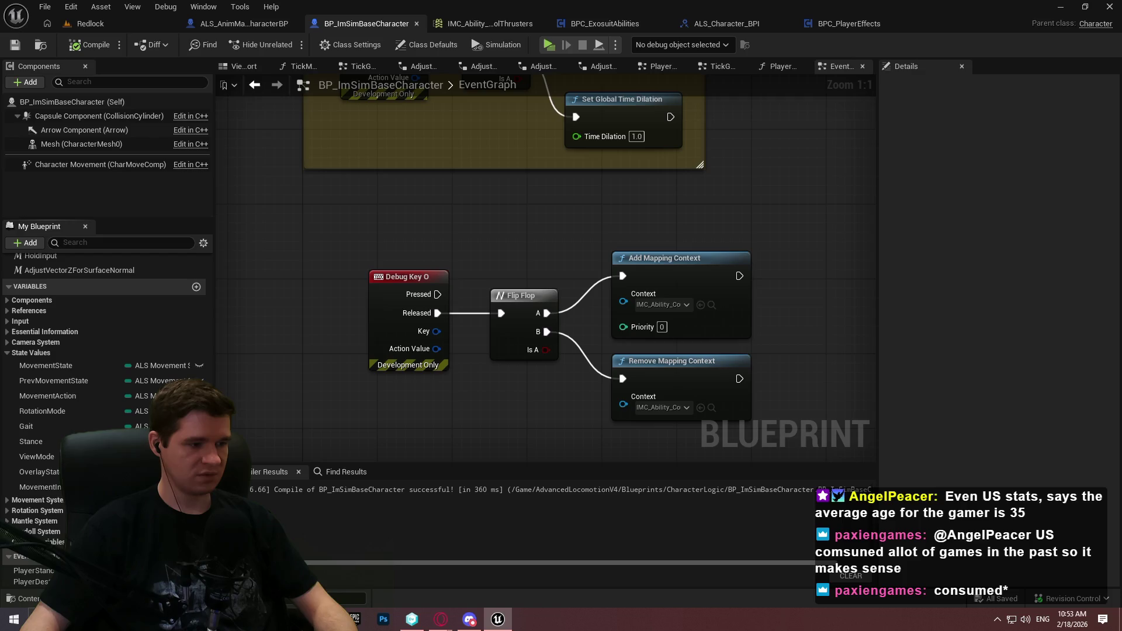
{"action": "scroll", "coordinate": [378, 252], "scroll_direction": "down", "scroll_amount": 5}
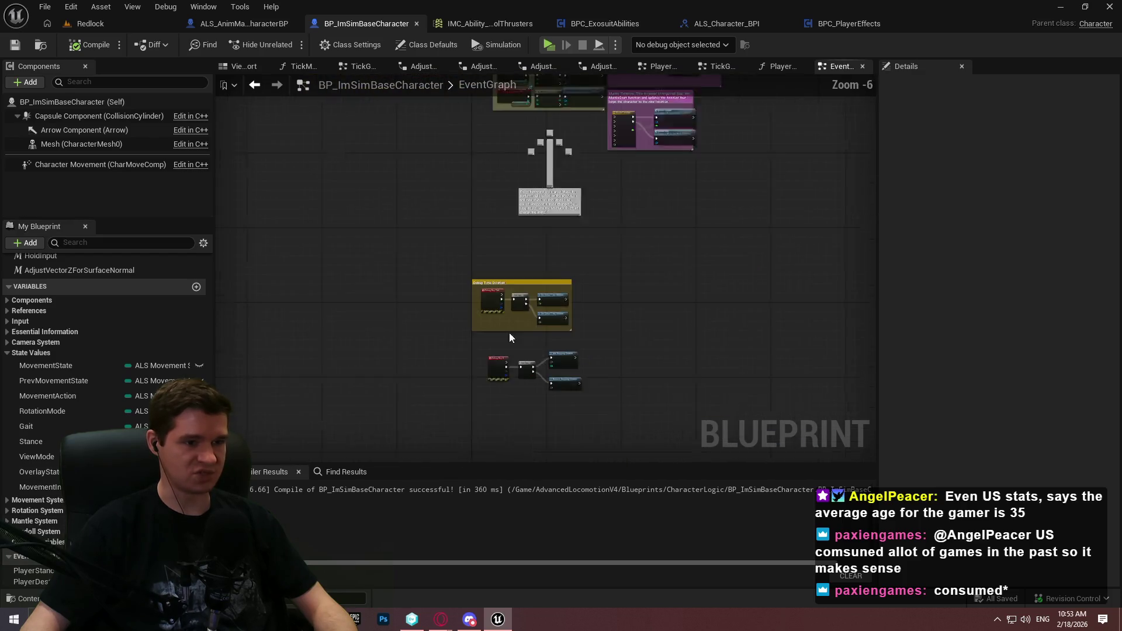
{"action": "mouse_move", "coordinate": [568, 336]}
{"action": "left_mouse_down"}
{"action": "mouse_move", "coordinate": [509, 401]}
{"action": "mouse_move", "coordinate": [543, 363]}
{"action": "mouse_move", "coordinate": [556, 318]}
{"action": "mouse_move", "coordinate": [485, 352]}
{"action": "left_mouse_up"}
{"action": "scroll", "coordinate": [485, 352], "scroll_direction": "up", "scroll_amount": 1}
{"action": "scroll", "coordinate": [59, 336], "scroll_direction": "up", "scroll_amount": 5}
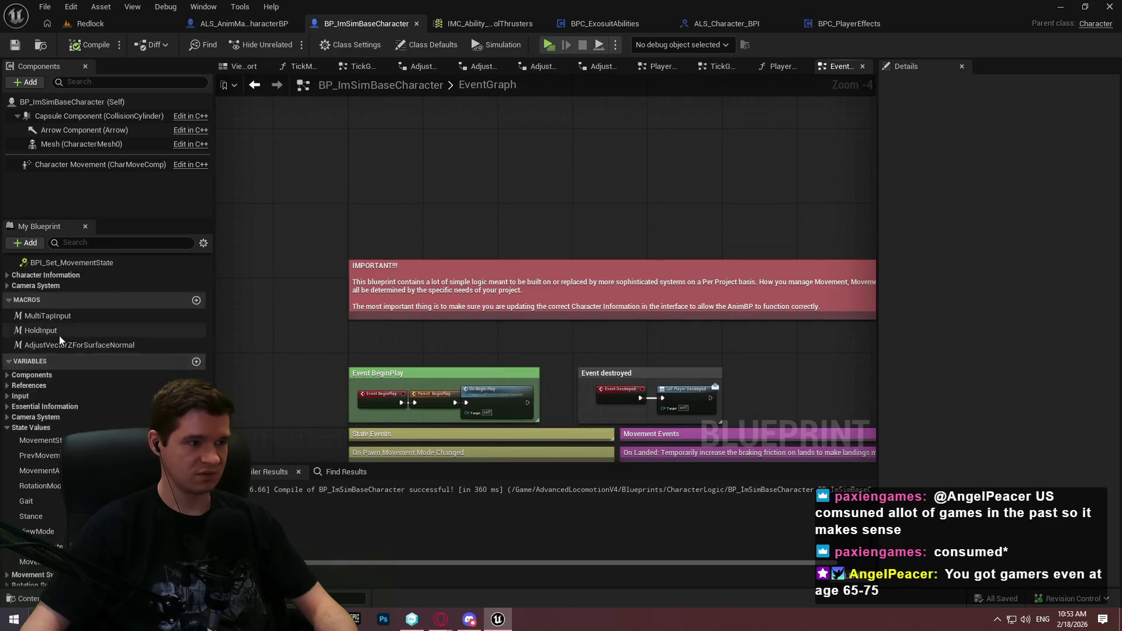
{"action": "scroll", "coordinate": [55, 318], "scroll_direction": "up", "scroll_amount": 5}
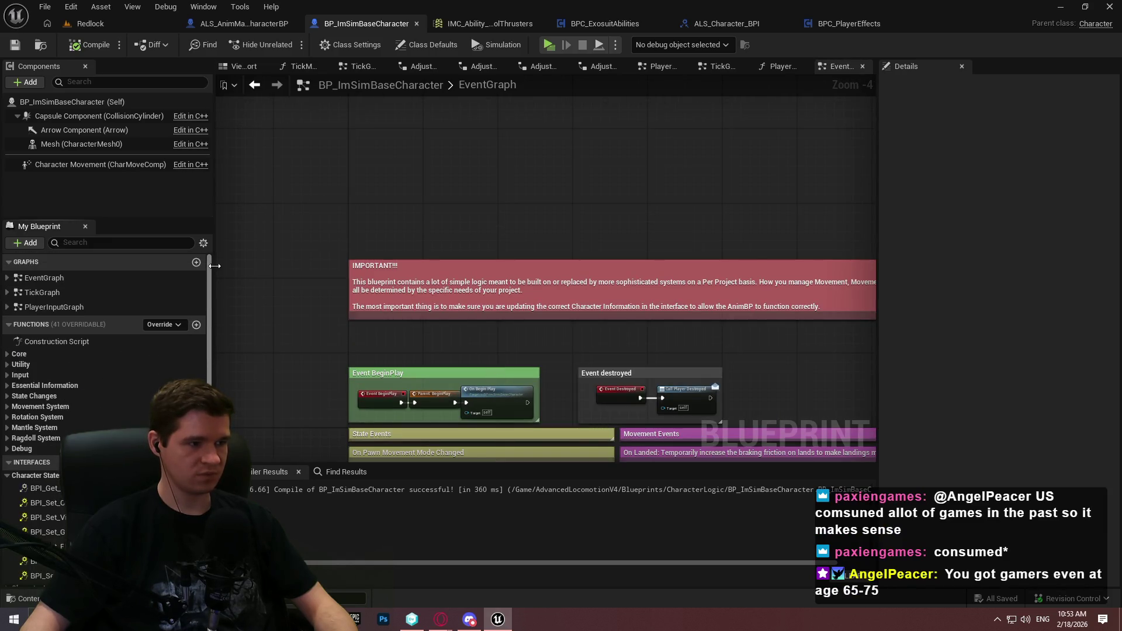
Open PlayerInputGraph, frame the Movement Input nodes, and add a new event dispatcher
{"action": "double_click", "coordinate": [45, 307]}
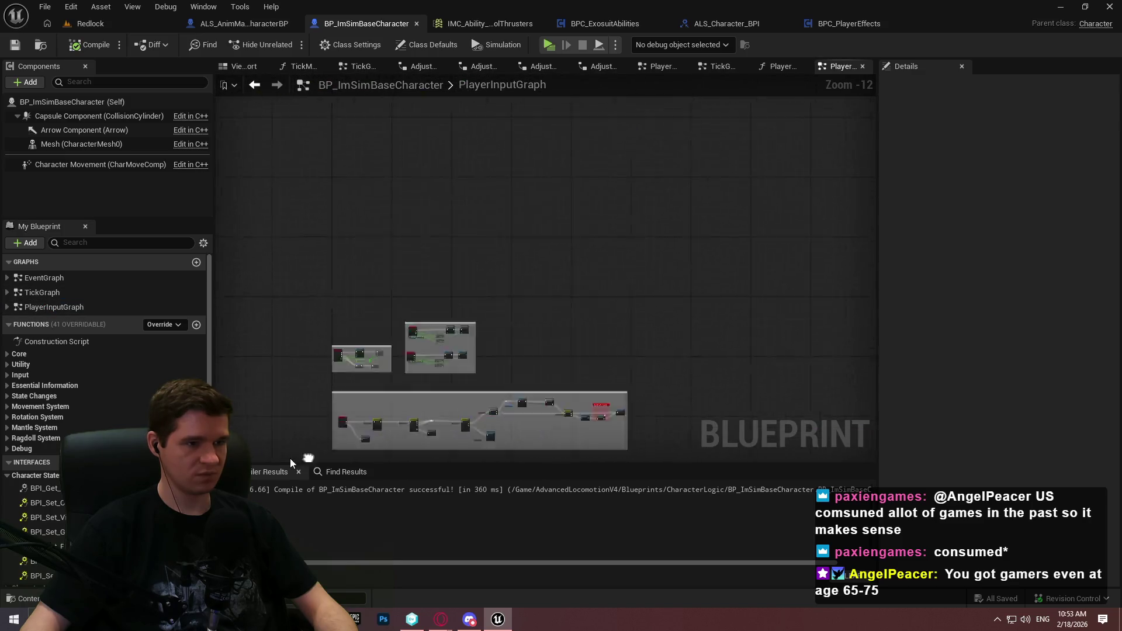
{"action": "scroll", "coordinate": [534, 264], "scroll_direction": "up", "scroll_amount": 9}
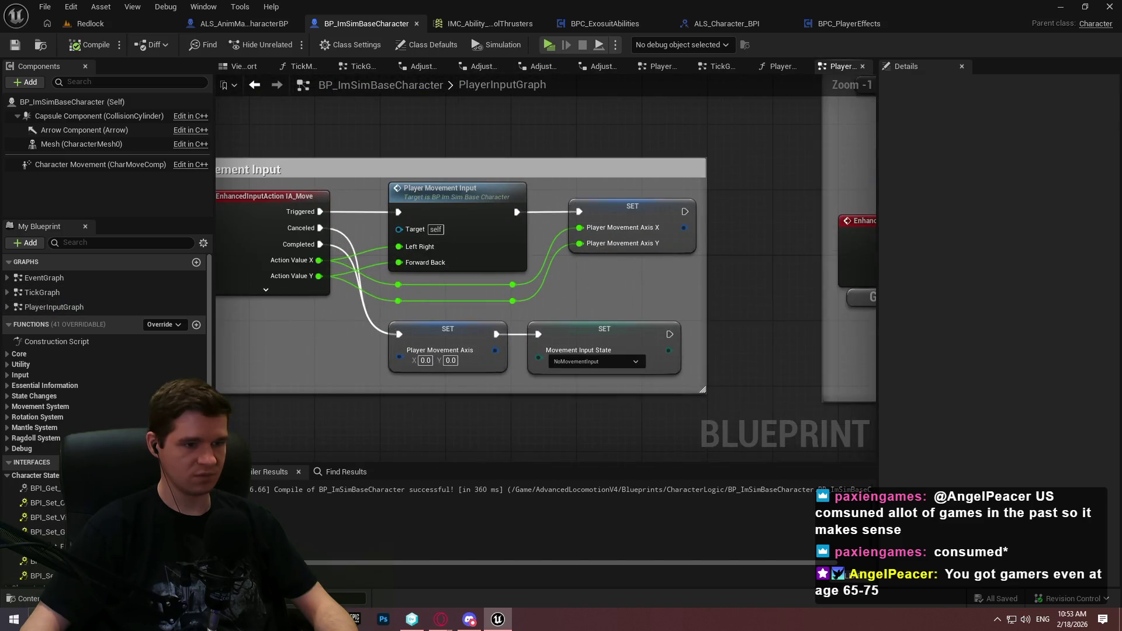
{"action": "left_click_drag", "start_coordinate": [595, 305], "coordinate": [589, 226]}
{"action": "scroll", "coordinate": [105, 409], "scroll_direction": "down", "scroll_amount": 4}
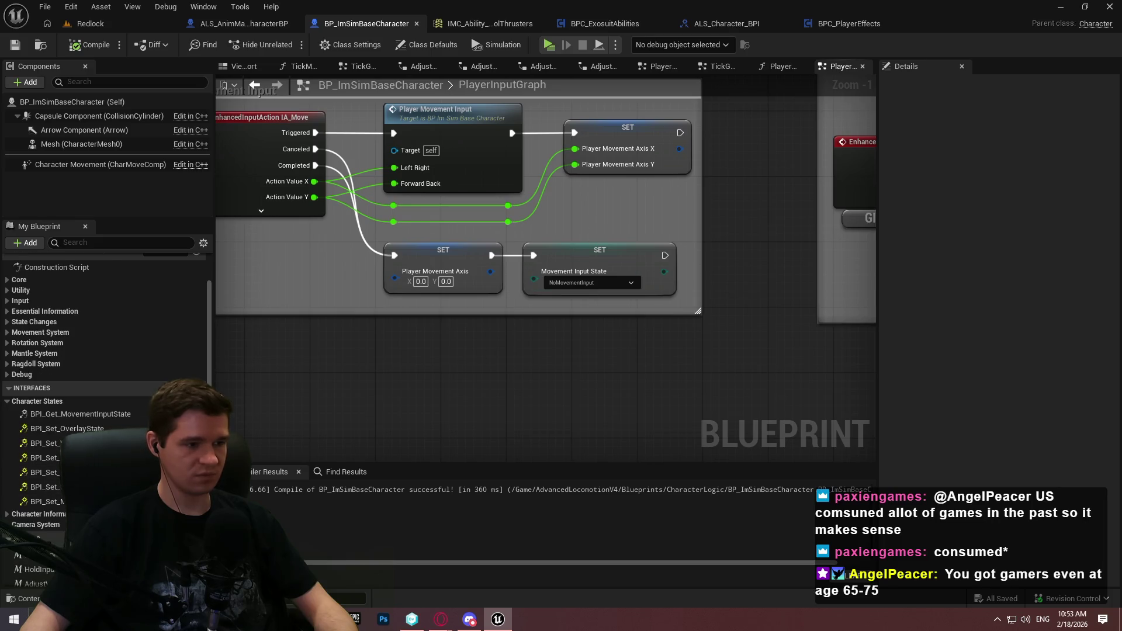
{"action": "scroll", "coordinate": [105, 420], "scroll_direction": "down", "scroll_amount": 15}
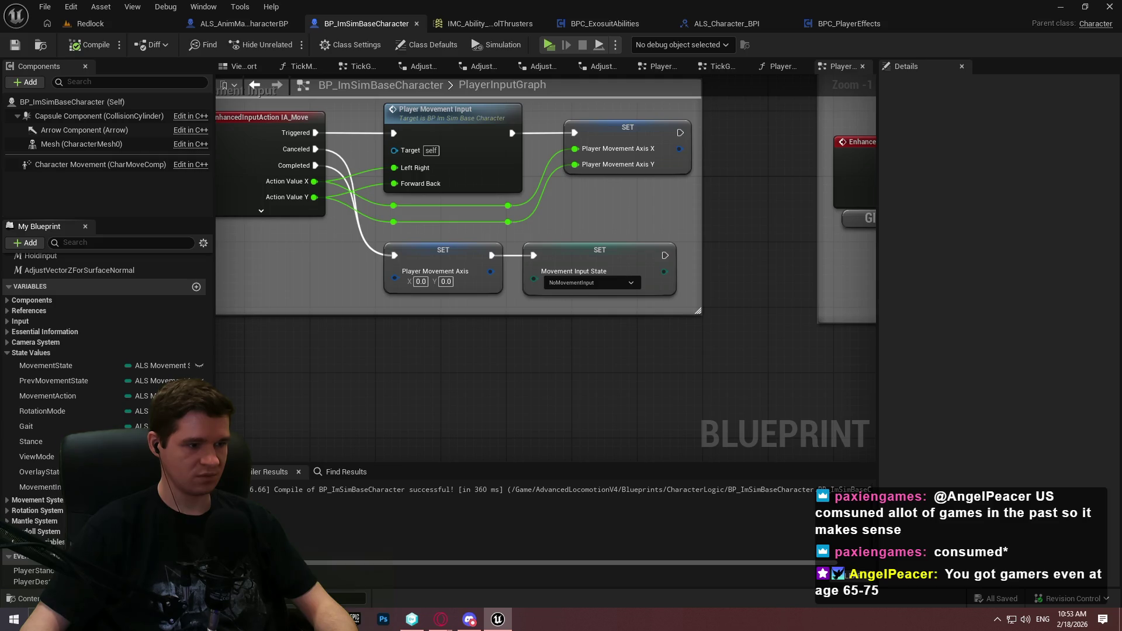
{"action": "left_click", "coordinate": [196, 555]}
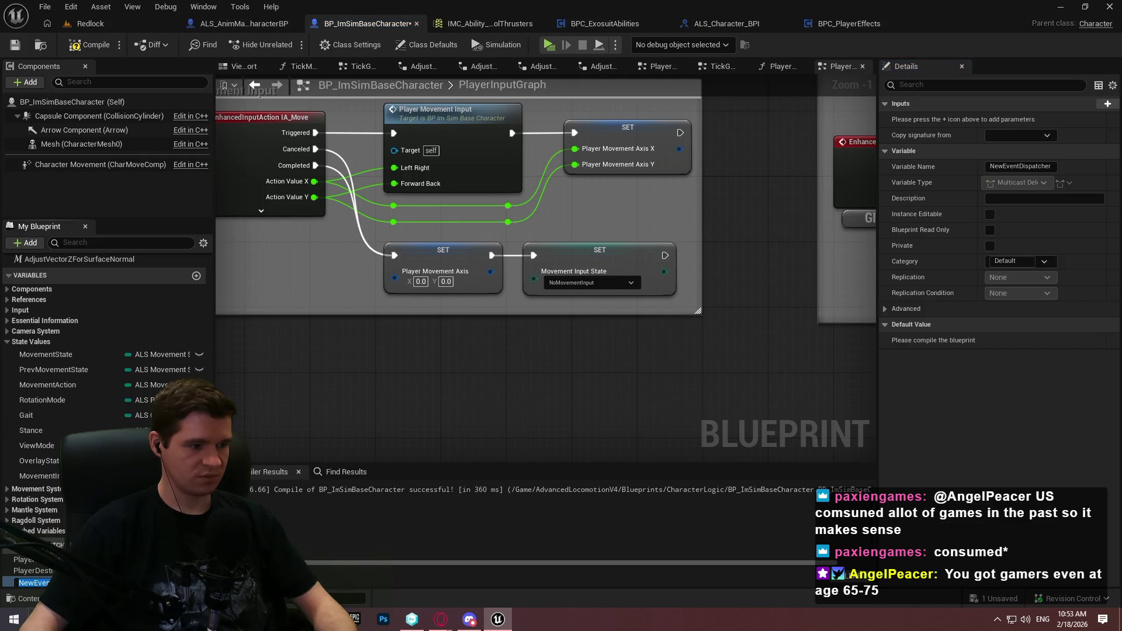
Name the dispatcher PlayerInputStateChanged and place its call node beside the Movement Input group
{"action": "type", "text": "PlayerInputS"}
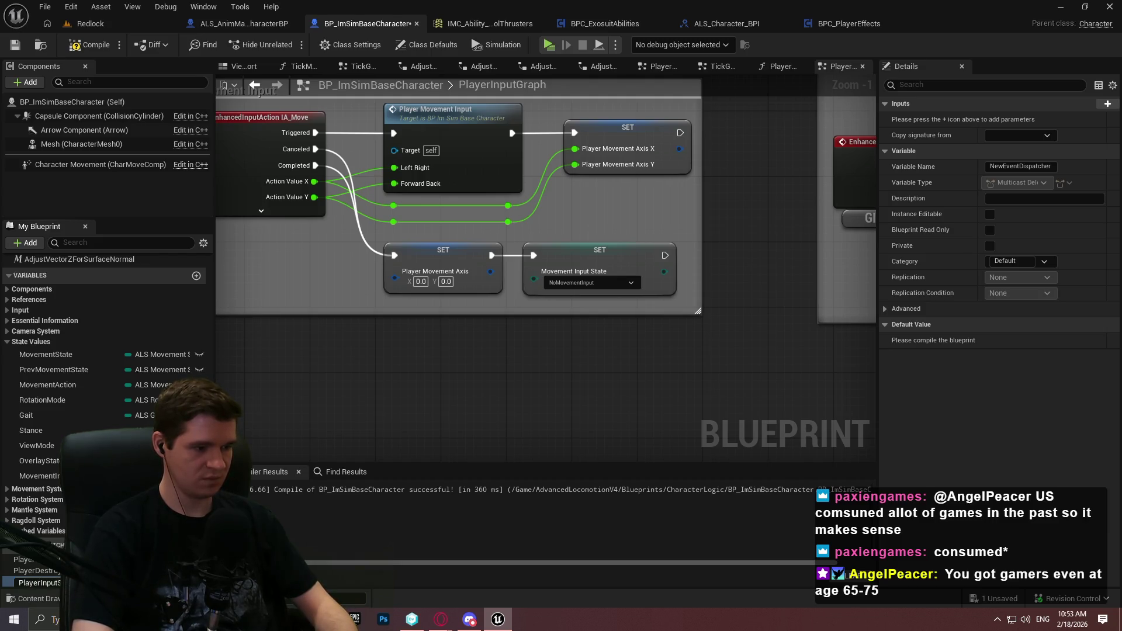
{"action": "key", "text": "Return"}
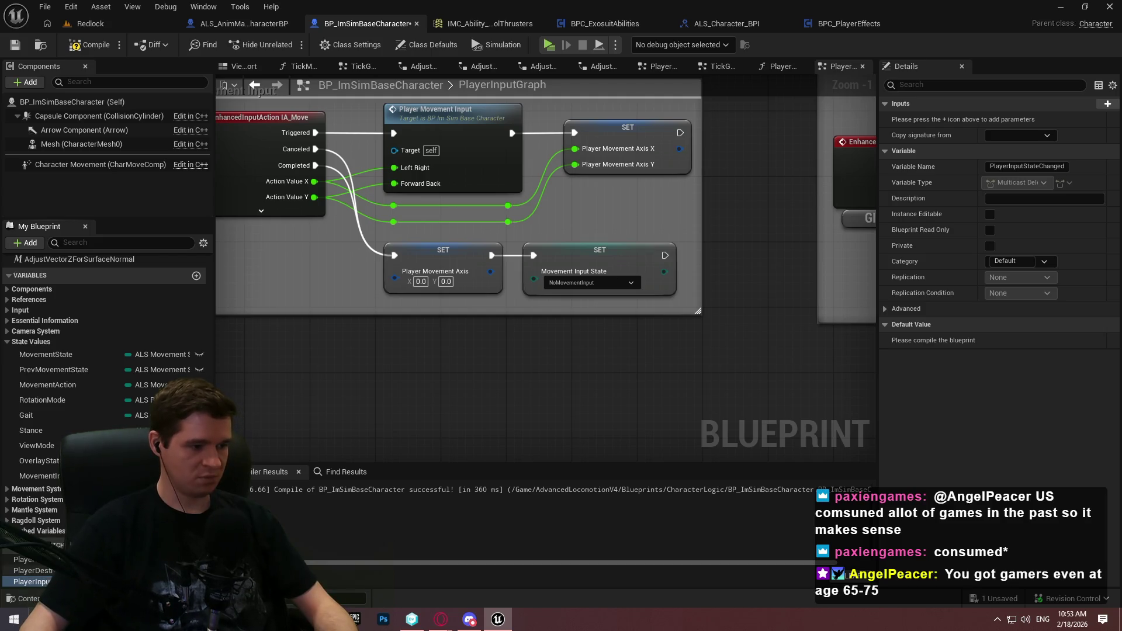
{"action": "mouse_move", "coordinate": [35, 581]}
{"action": "left_mouse_down"}
{"action": "mouse_move", "coordinate": [616, 337]}
{"action": "mouse_move", "coordinate": [547, 353]}
{"action": "left_mouse_up"}
{"action": "left_click", "coordinate": [605, 377]}
{"action": "mouse_move", "coordinate": [605, 377]}
{"action": "left_mouse_down"}
{"action": "mouse_move", "coordinate": [693, 347]}
{"action": "mouse_move", "coordinate": [731, 352]}
{"action": "left_mouse_up"}
{"action": "left_click_drag", "start_coordinate": [703, 281], "coordinate": [701, 282]}
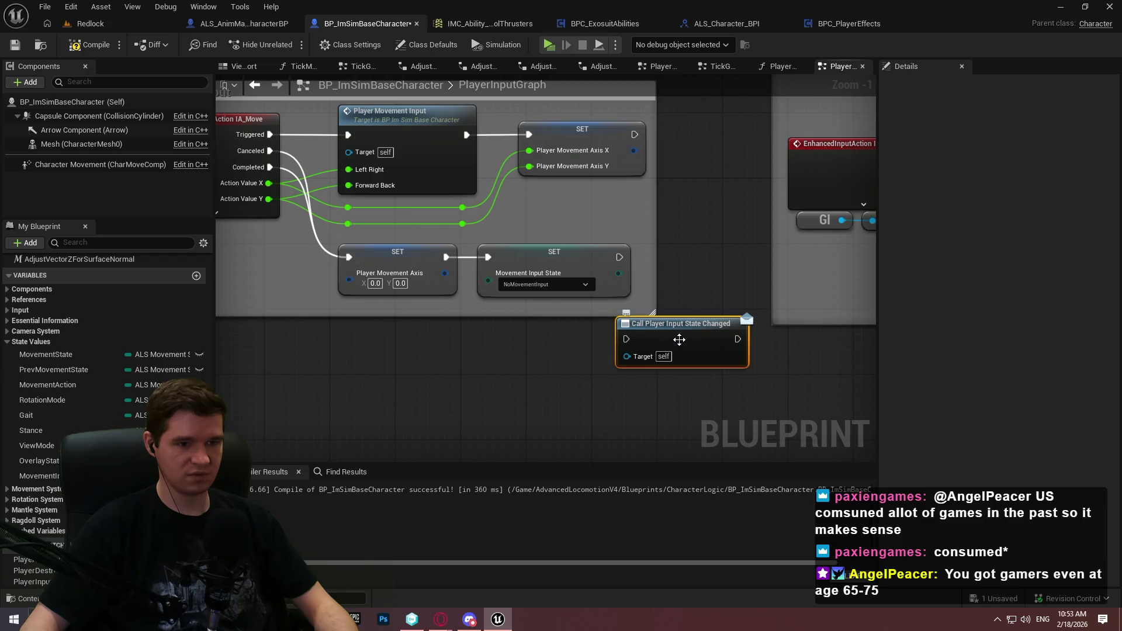
Reposition the Movement Input group and the Call Player Input State Changed node together
{"action": "left_click", "coordinate": [557, 440]}
{"action": "left_click", "coordinate": [29, 581]}
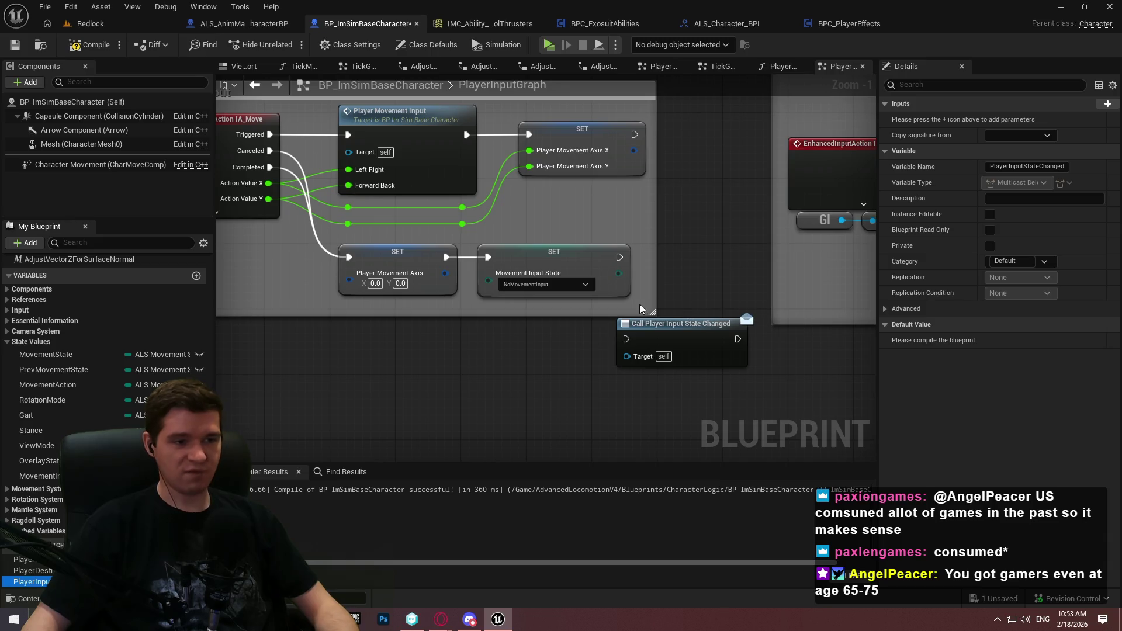
{"action": "left_click_drag", "start_coordinate": [665, 290], "coordinate": [682, 308]}
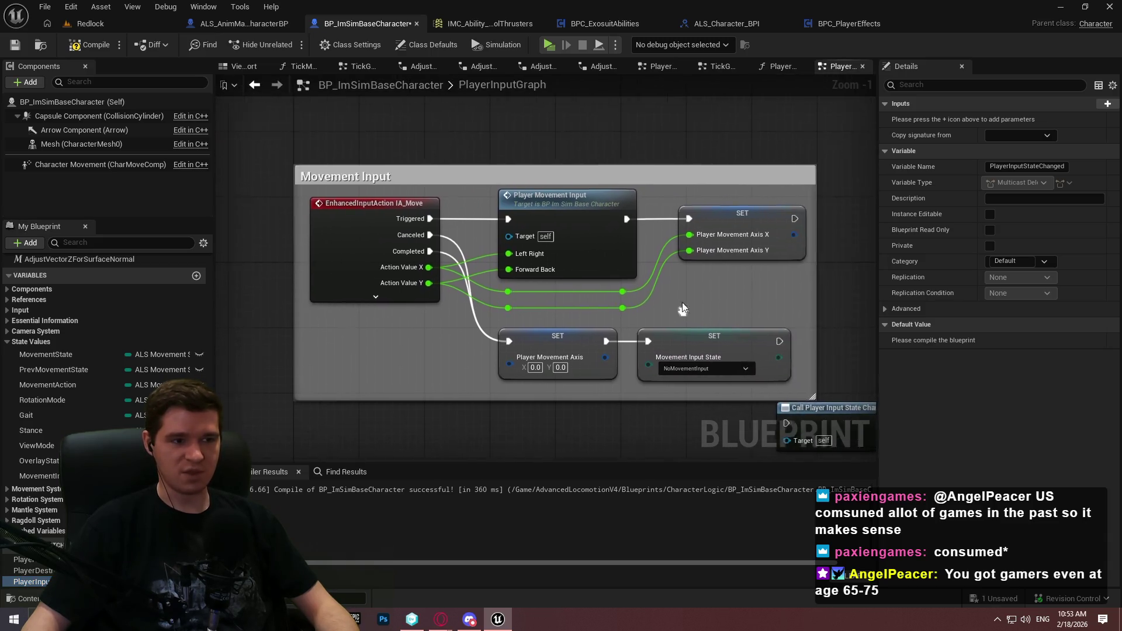
{"action": "scroll", "coordinate": [682, 308], "scroll_direction": "down", "scroll_amount": 3}
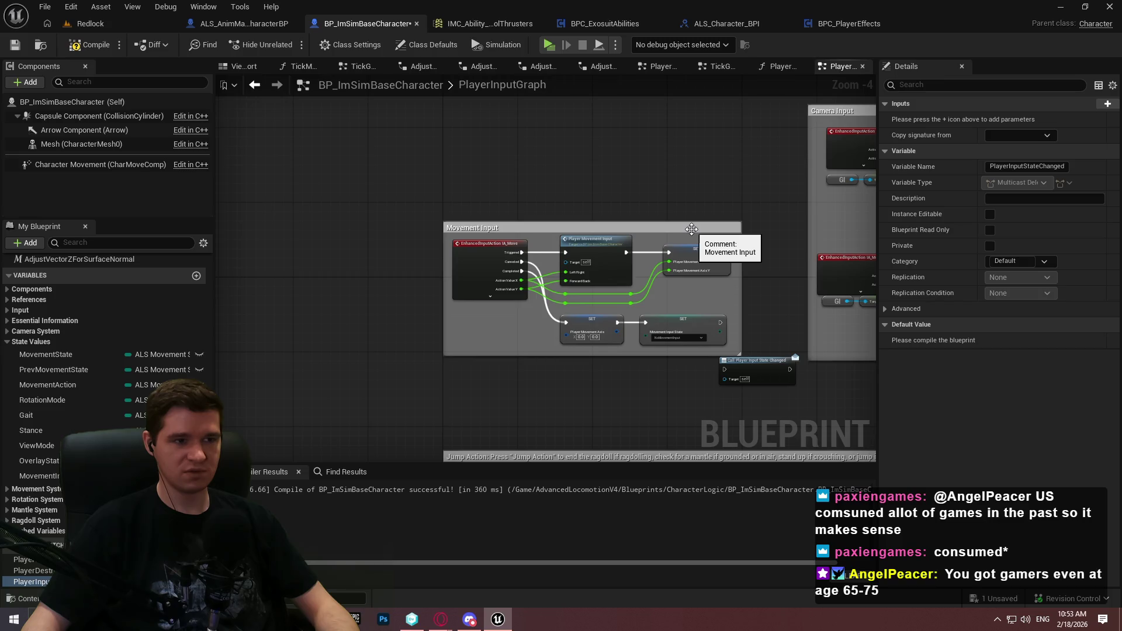
{"action": "left_click_drag", "start_coordinate": [691, 229], "coordinate": [566, 114]}
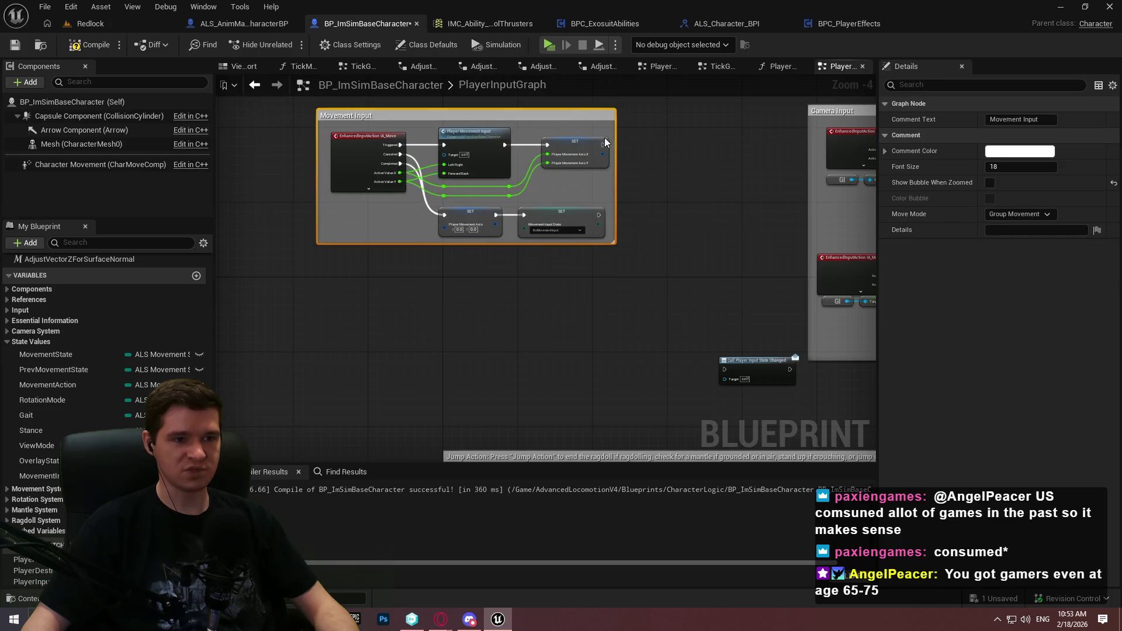
{"action": "left_click_drag", "start_coordinate": [745, 359], "coordinate": [579, 219]}
{"action": "scroll", "coordinate": [584, 222], "scroll_direction": "up", "scroll_amount": 2}
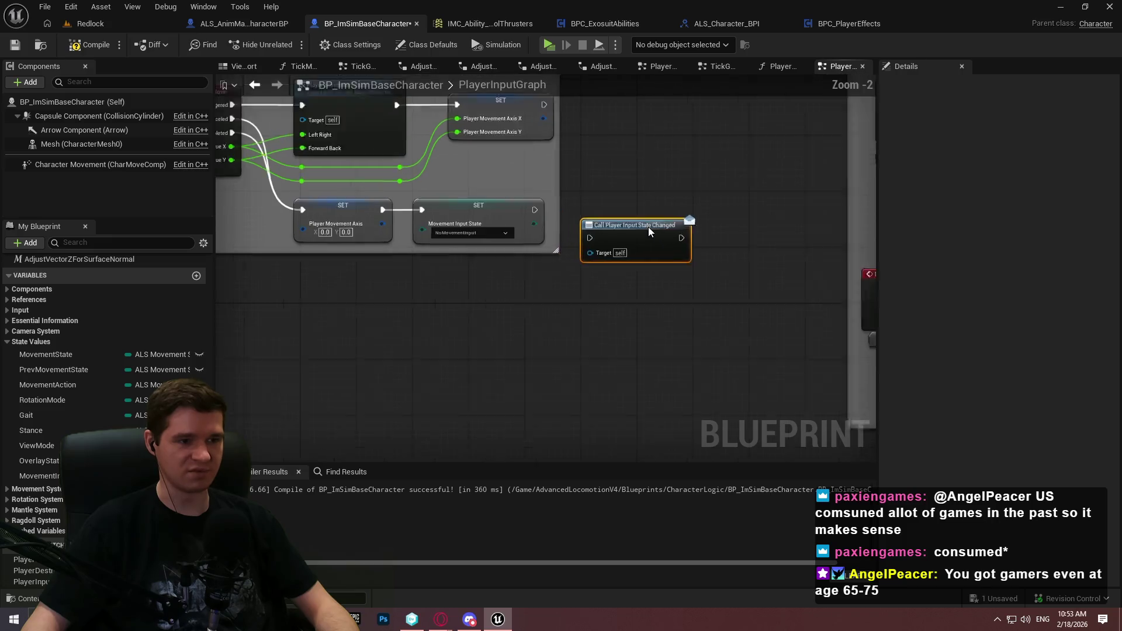
{"action": "scroll", "coordinate": [649, 228], "scroll_direction": "up", "scroll_amount": 2}
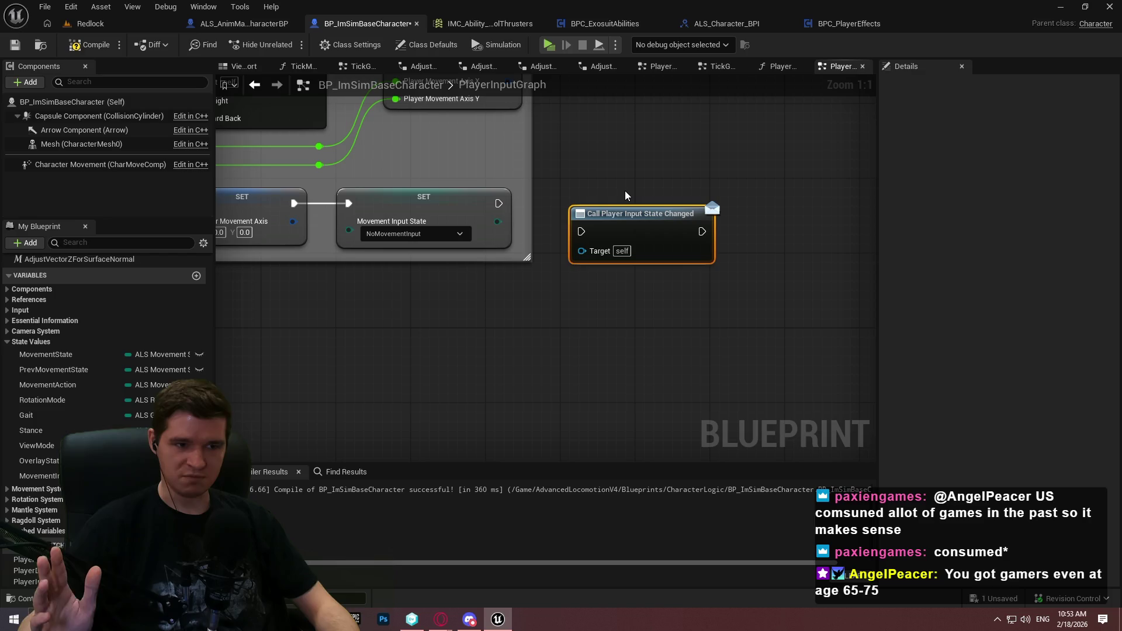
{"action": "left_click", "coordinate": [763, 250]}
{"action": "left_click_drag", "start_coordinate": [751, 296], "coordinate": [744, 265]}
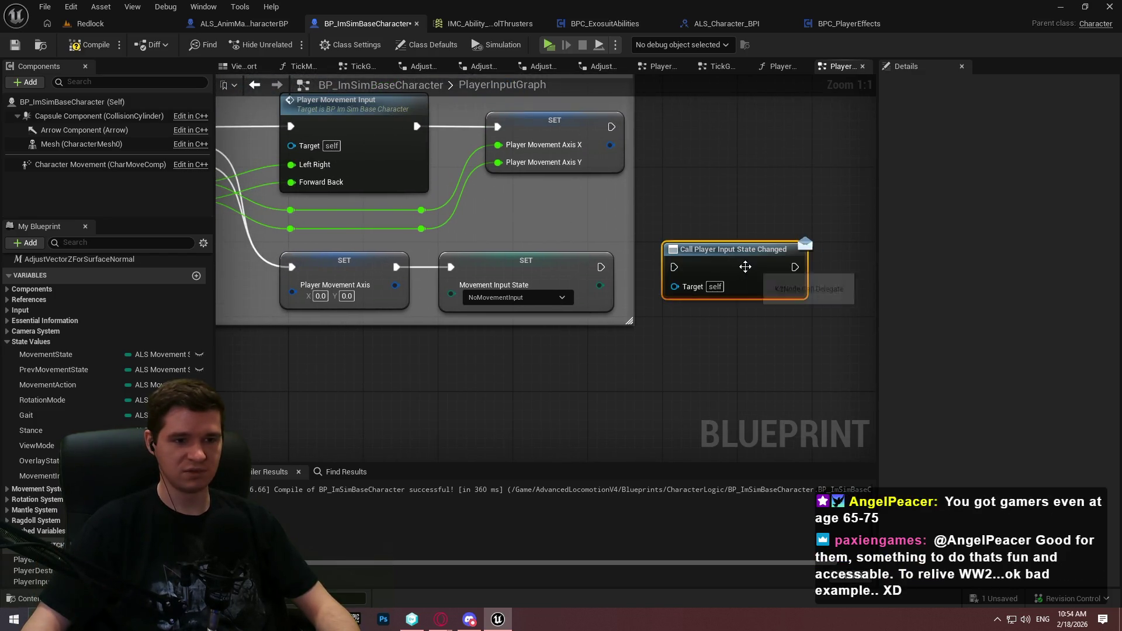
Compile and save the base character, then add an input parameter to PlayerInputStateChanged
{"action": "left_click", "coordinate": [31, 581]}
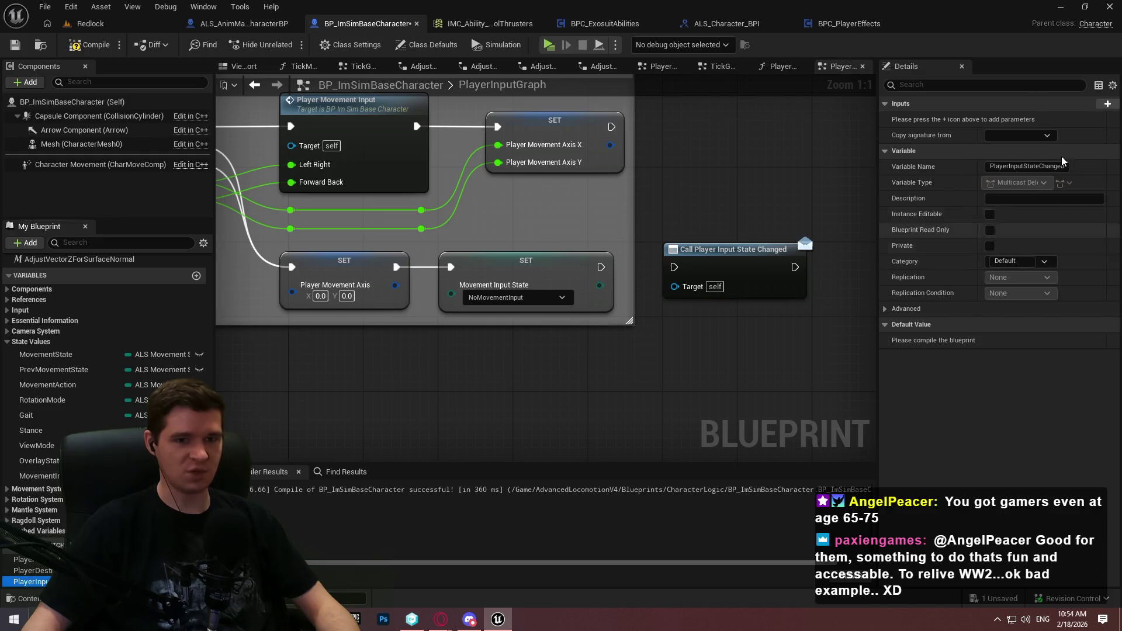
{"action": "left_click", "coordinate": [90, 44]}
{"action": "left_click", "coordinate": [13, 45]}
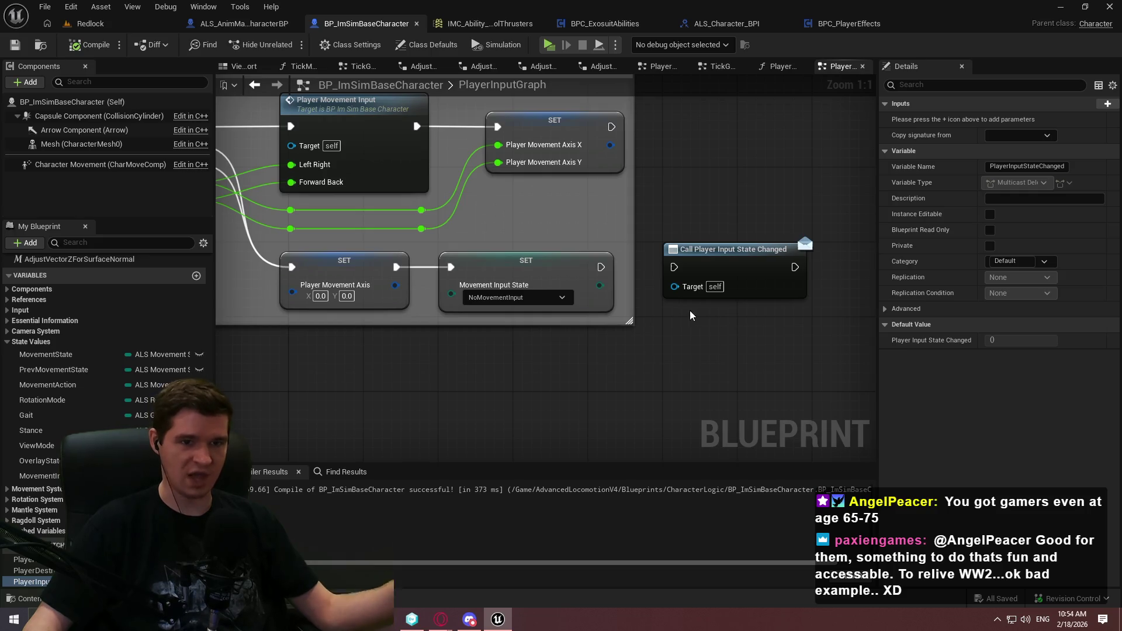
{"action": "left_click", "coordinate": [766, 261]}
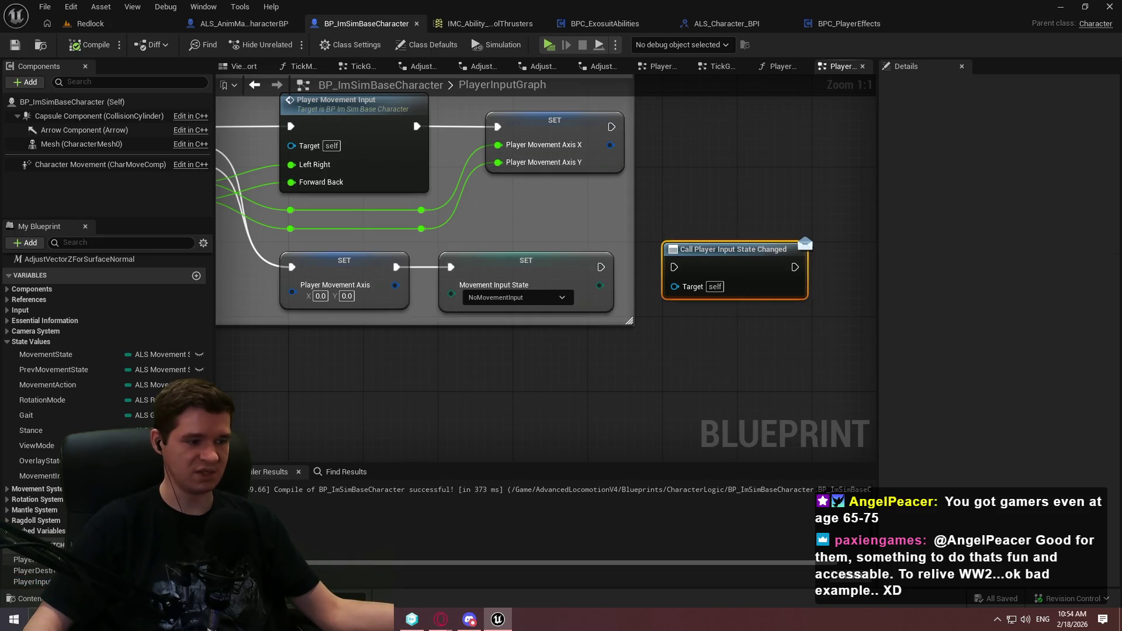
{"action": "left_click", "coordinate": [32, 581]}
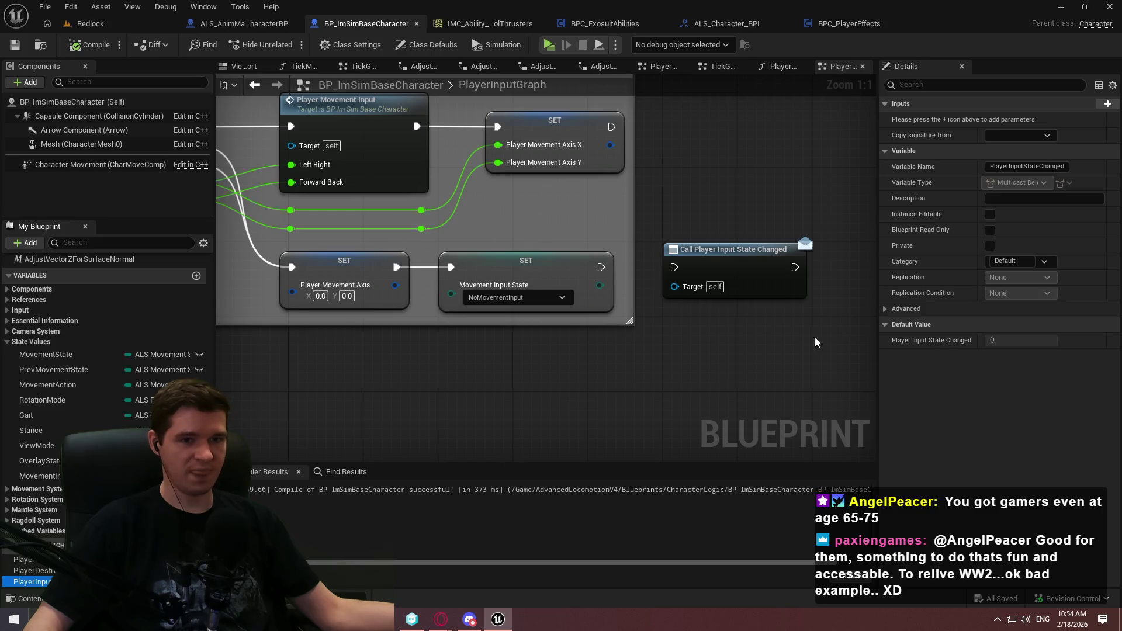
{"action": "left_click", "coordinate": [1111, 105]}
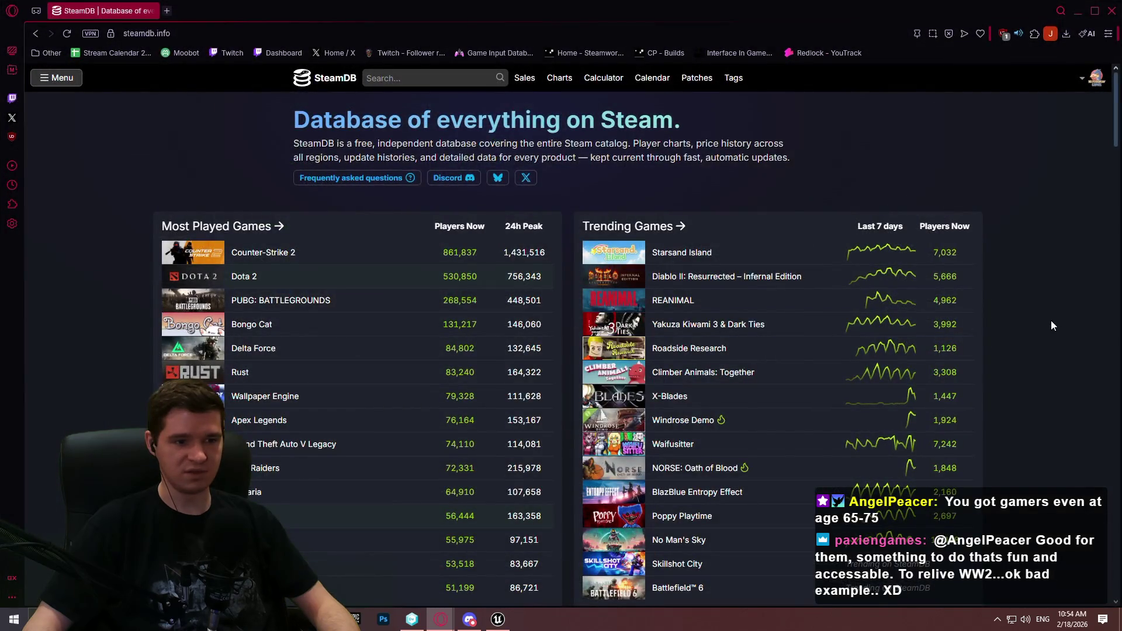
{"action": "left_click", "coordinate": [391, 77]}
{"action": "type", "text": "w"}
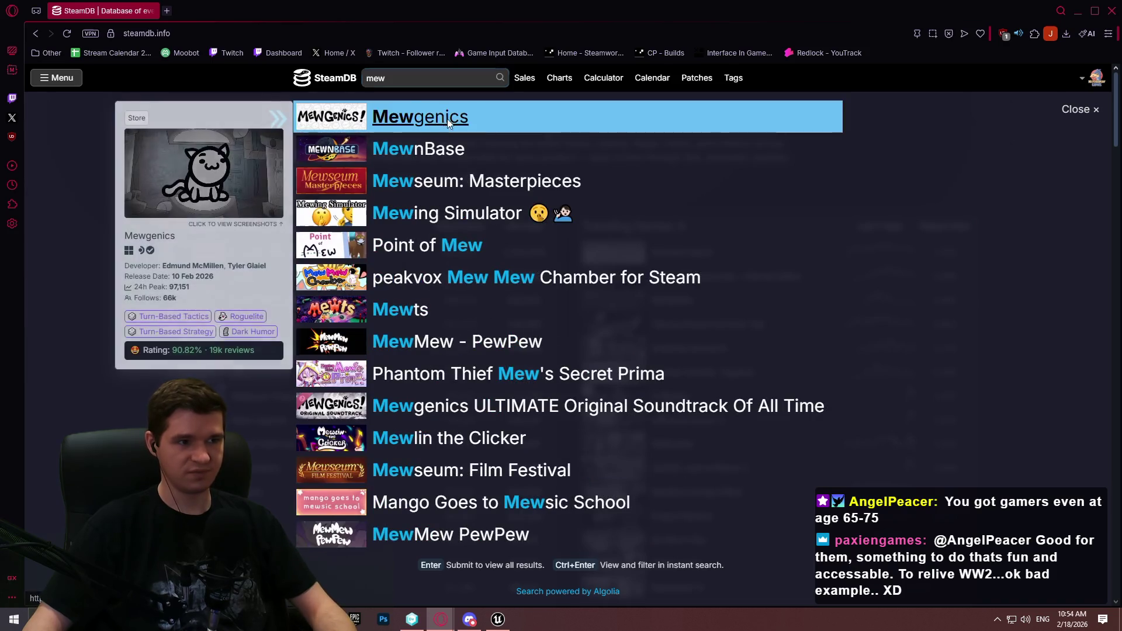
{"action": "key", "text": "Return"}
{"action": "left_click", "coordinate": [267, 426]}
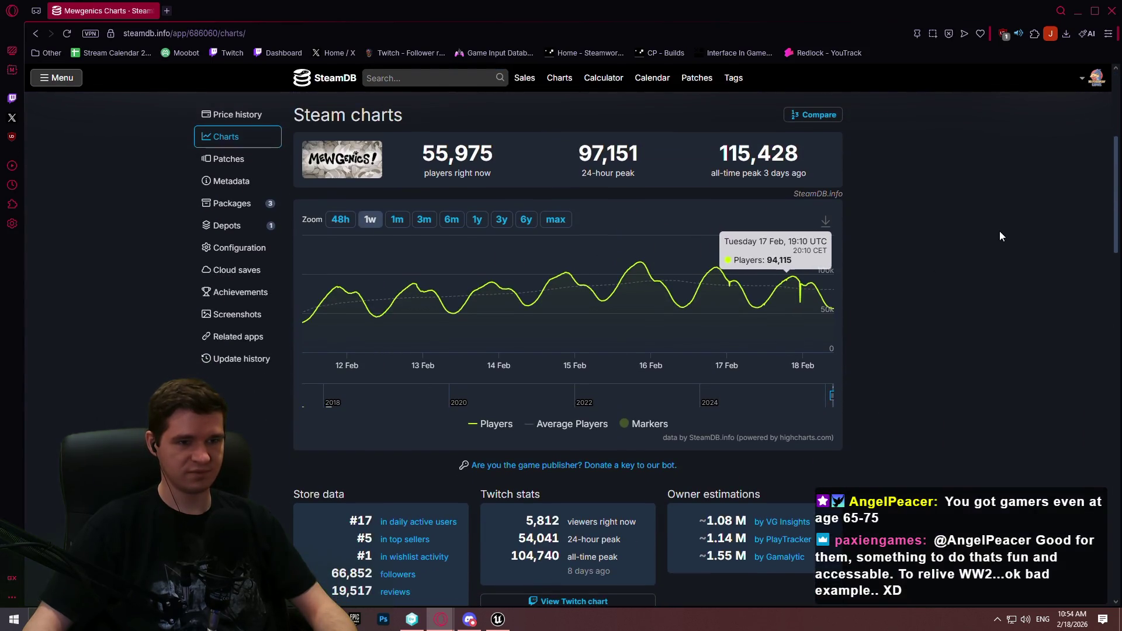
{"action": "scroll", "coordinate": [920, 252], "scroll_direction": "down", "scroll_amount": 3}
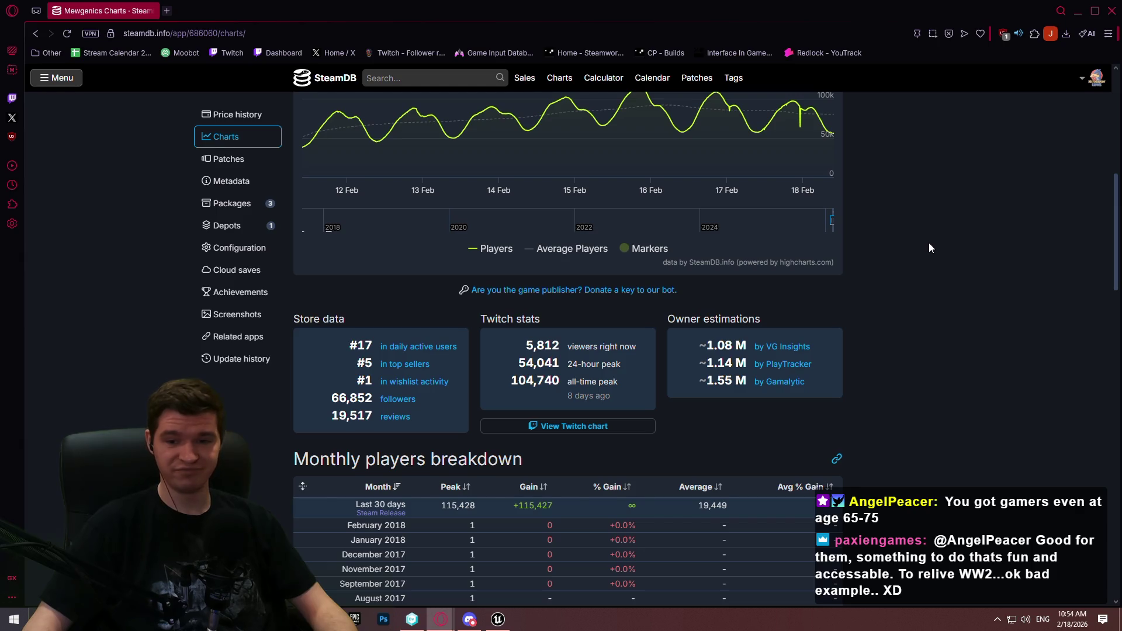
{"action": "scroll", "coordinate": [931, 241], "scroll_direction": "up", "scroll_amount": 6}
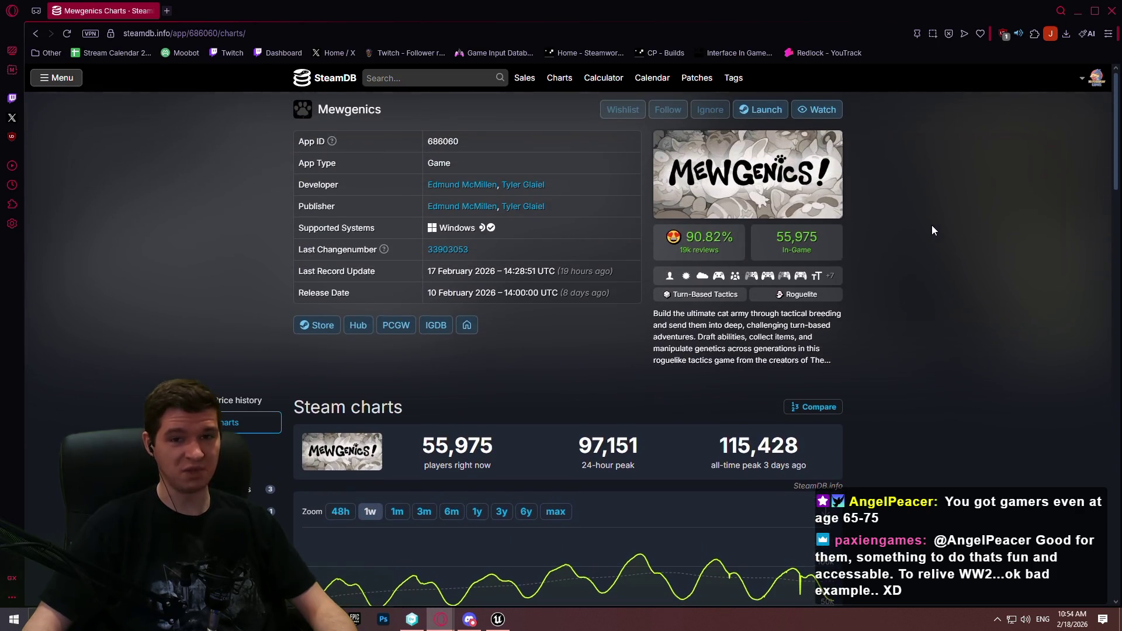
{"action": "scroll", "coordinate": [923, 221], "scroll_direction": "down", "scroll_amount": 8}
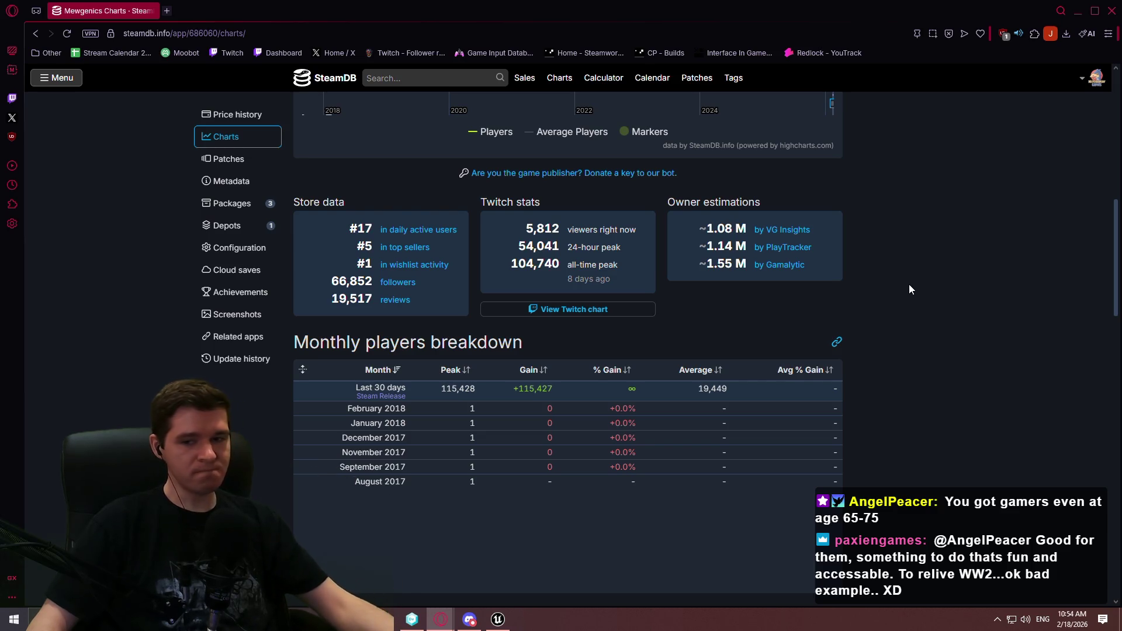
{"action": "scroll", "coordinate": [911, 286], "scroll_direction": "up", "scroll_amount": 3}
{"action": "scroll", "coordinate": [914, 287], "scroll_direction": "up", "scroll_amount": 7}
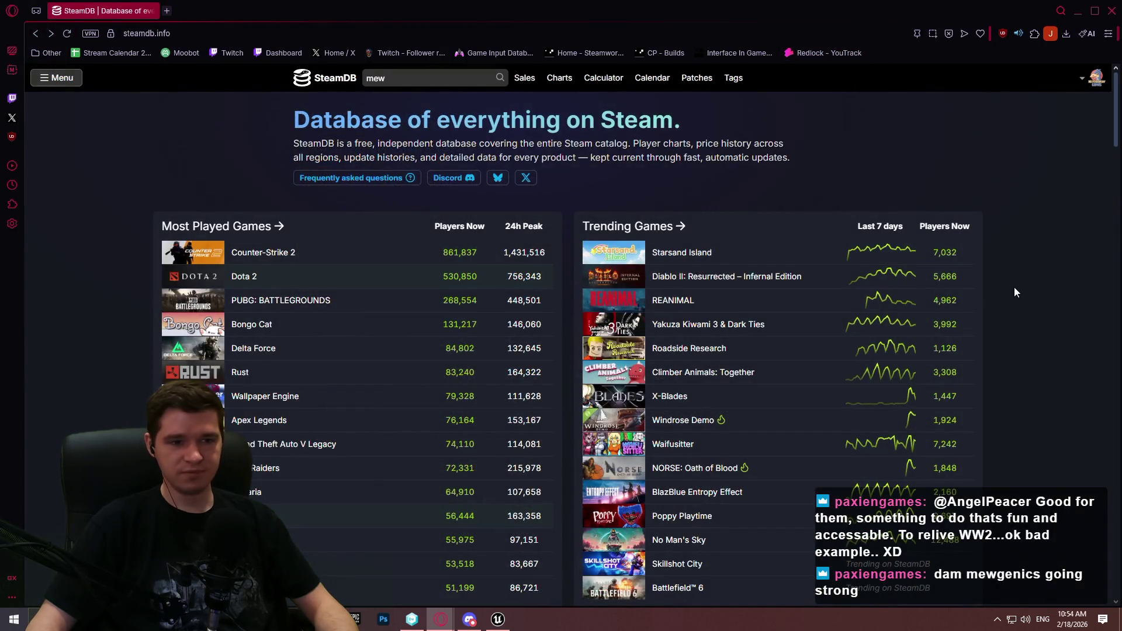
{"action": "scroll", "coordinate": [1026, 282], "scroll_direction": "down", "scroll_amount": 2}
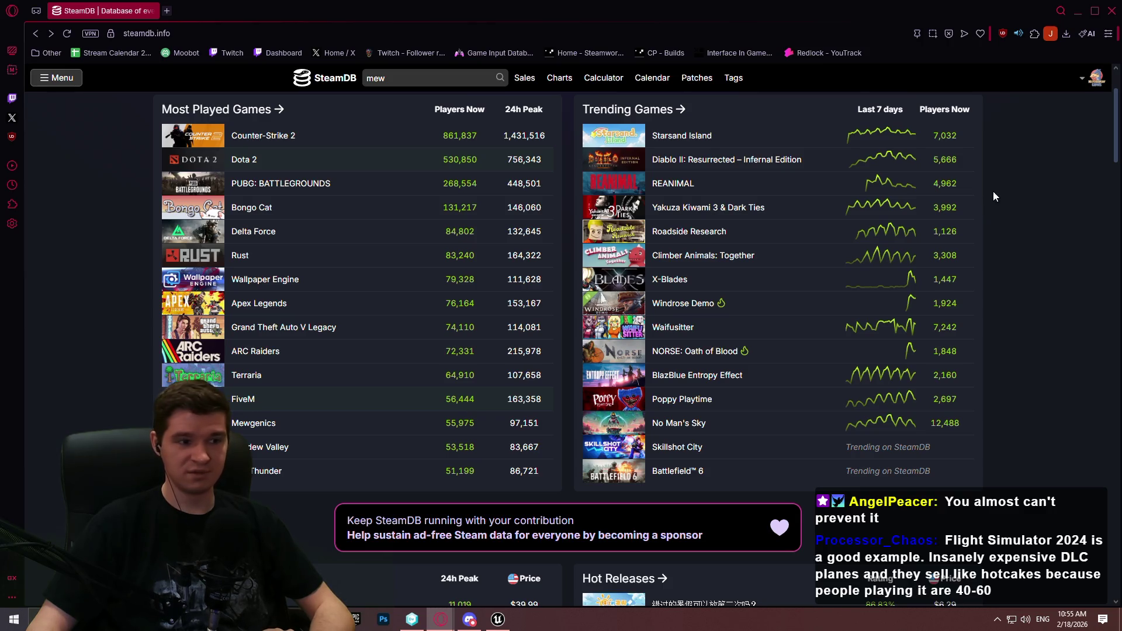
Make the dispatcher's new parameter an ALS Input State named NewInputState
{"action": "left_click", "coordinate": [1118, 16]}
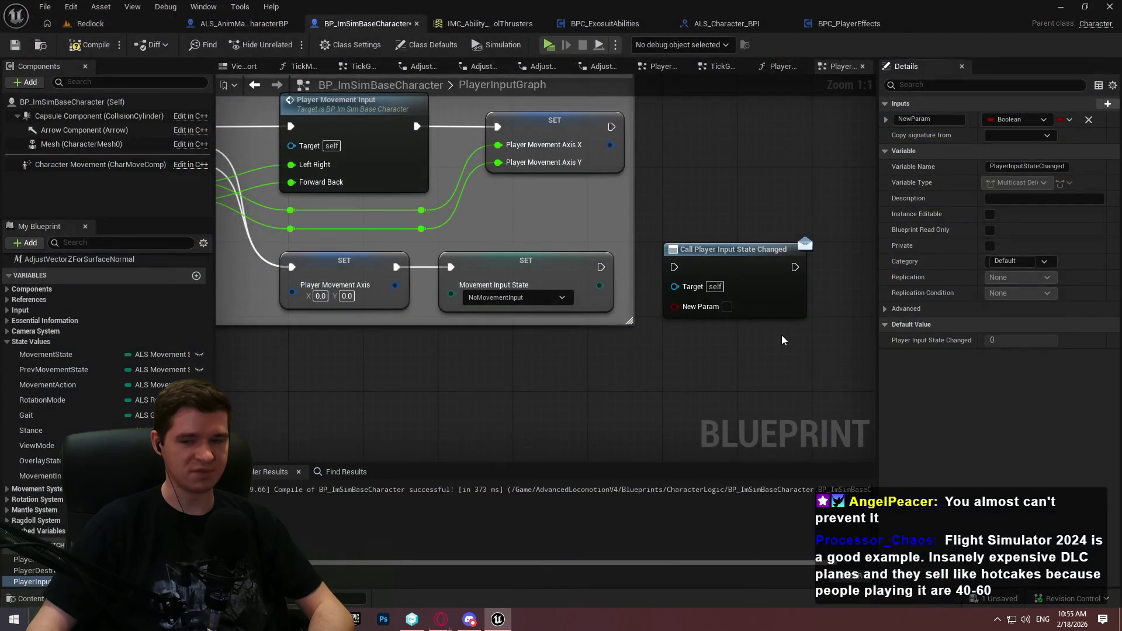
{"action": "left_click_drag", "start_coordinate": [781, 333], "coordinate": [656, 351]}
{"action": "left_click", "coordinate": [640, 272]}
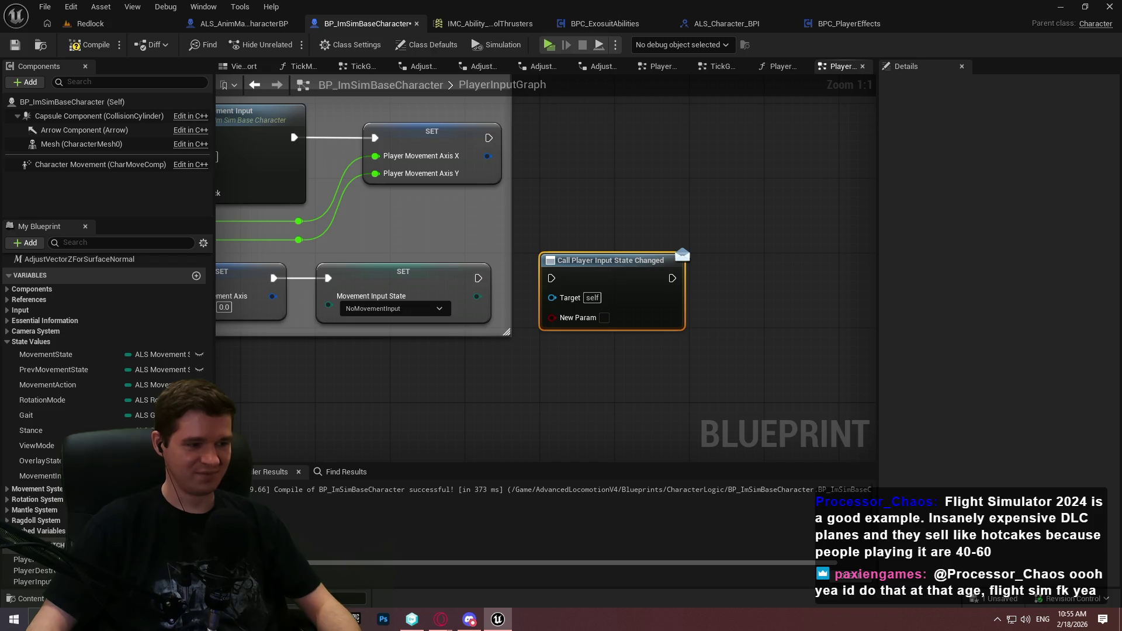
{"action": "left_click", "coordinate": [29, 581]}
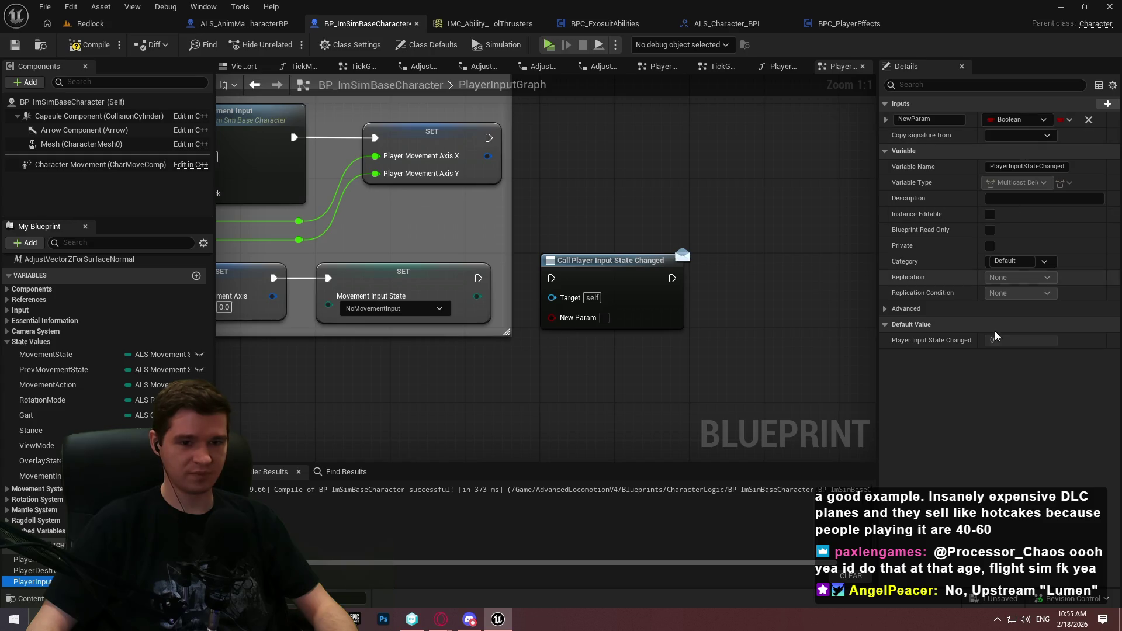
{"action": "left_click", "coordinate": [1037, 122]}
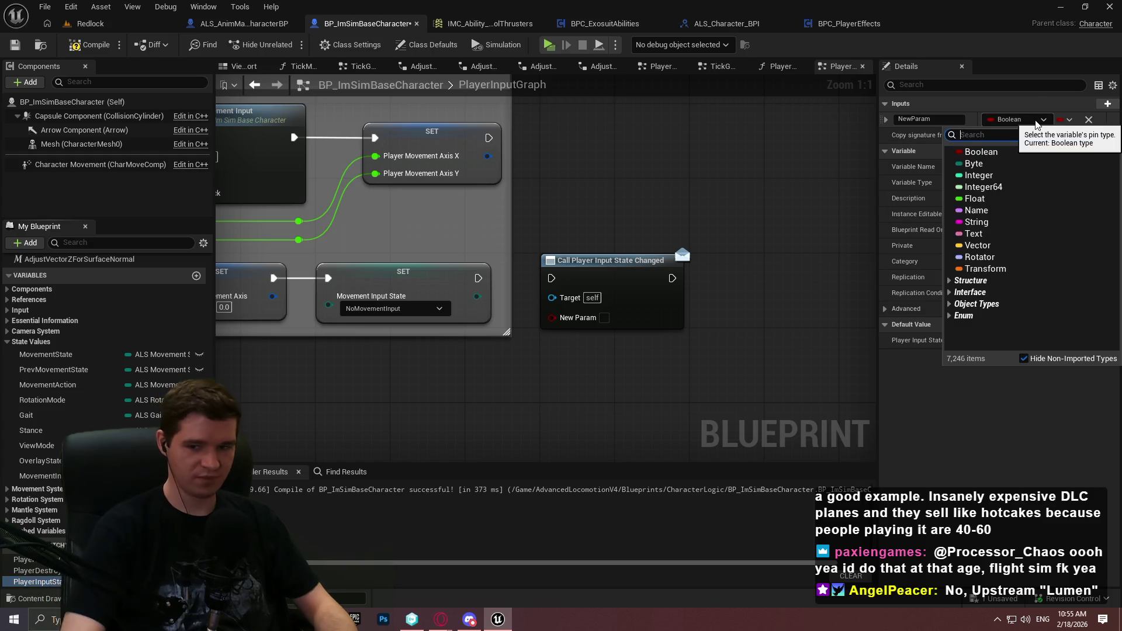
{"action": "type", "text": "move"}
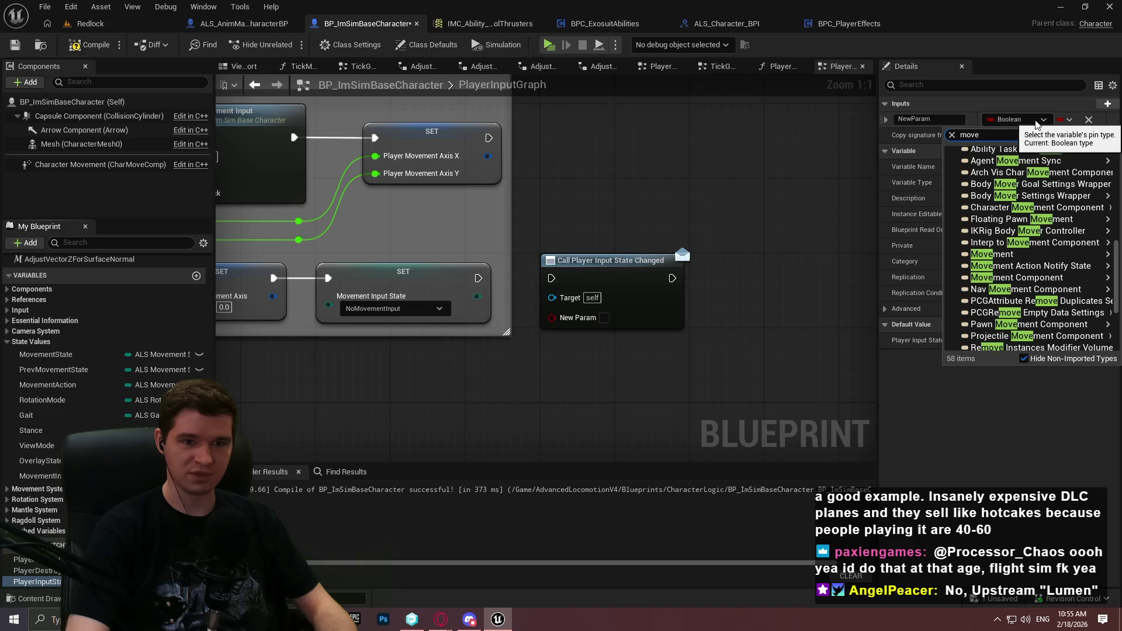
{"action": "type", "text": "mentin"}
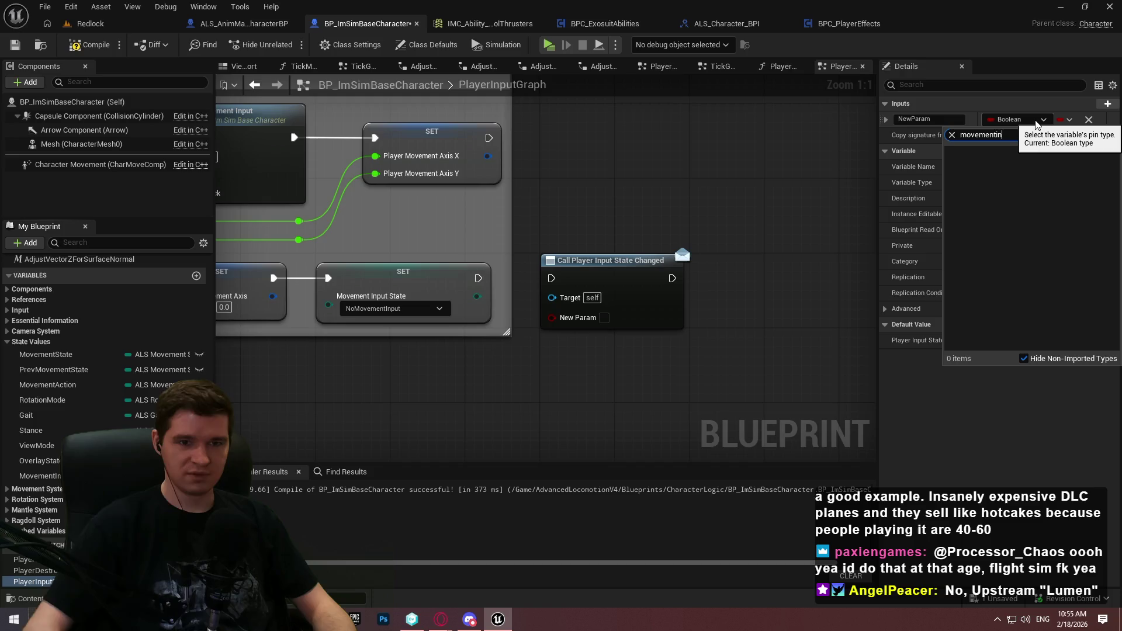
{"action": "type", "text": "inputsta"}
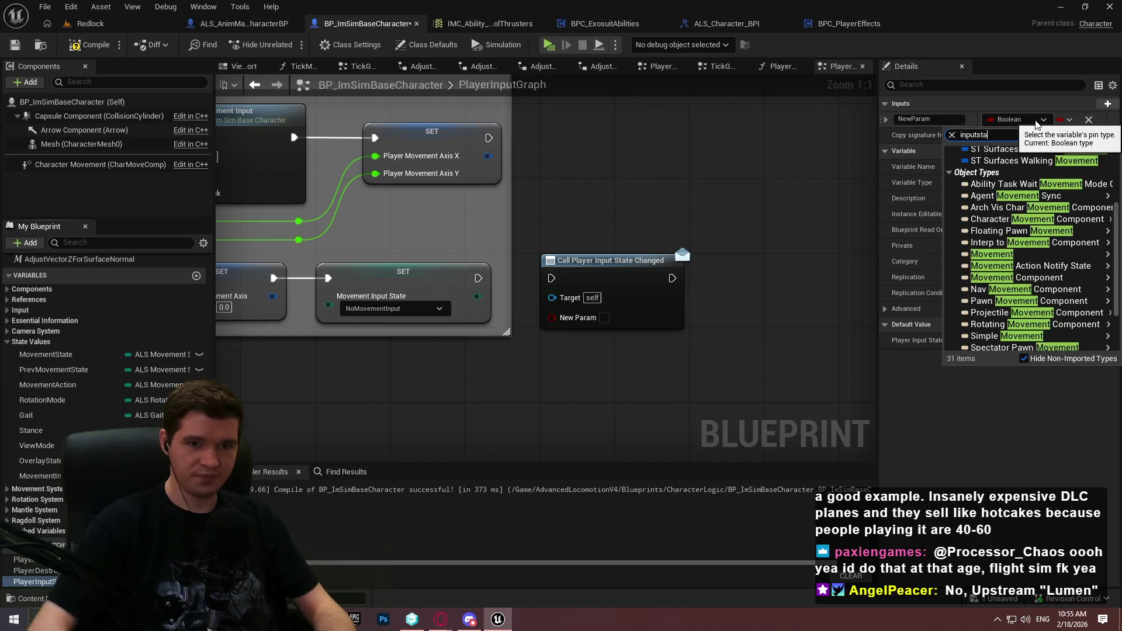
{"action": "left_click", "coordinate": [1015, 165]}
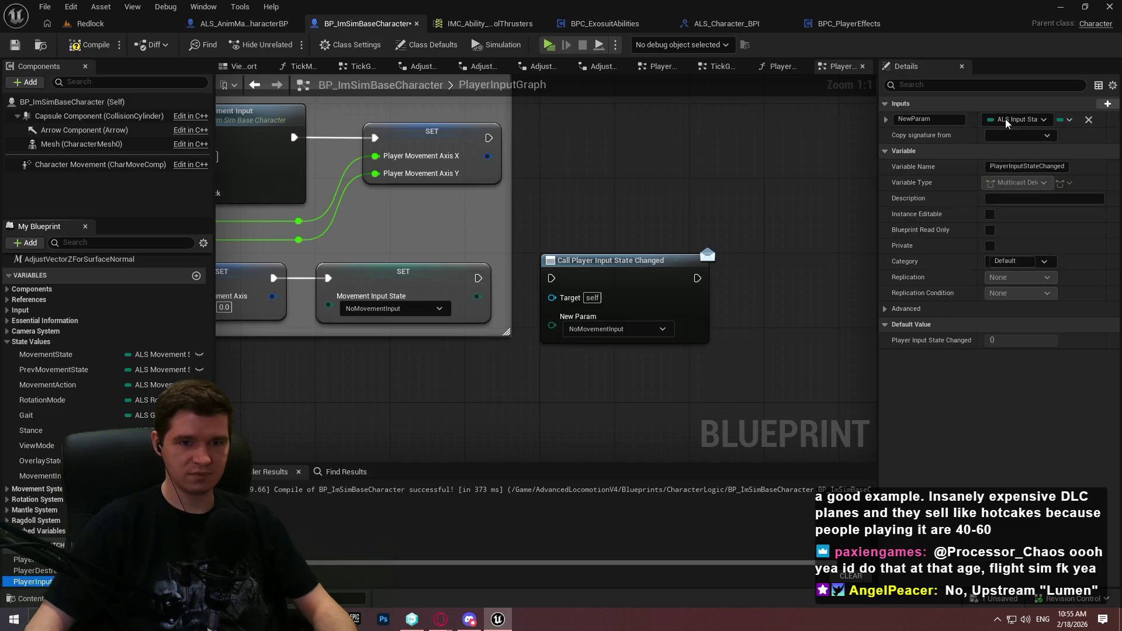
{"action": "left_click", "coordinate": [947, 117]}
{"action": "key", "text": "BackSpace"}
{"action": "key", "text": "BackSpace"}
{"action": "key", "text": "BackSpace"}
{"action": "type", "text": "New"}
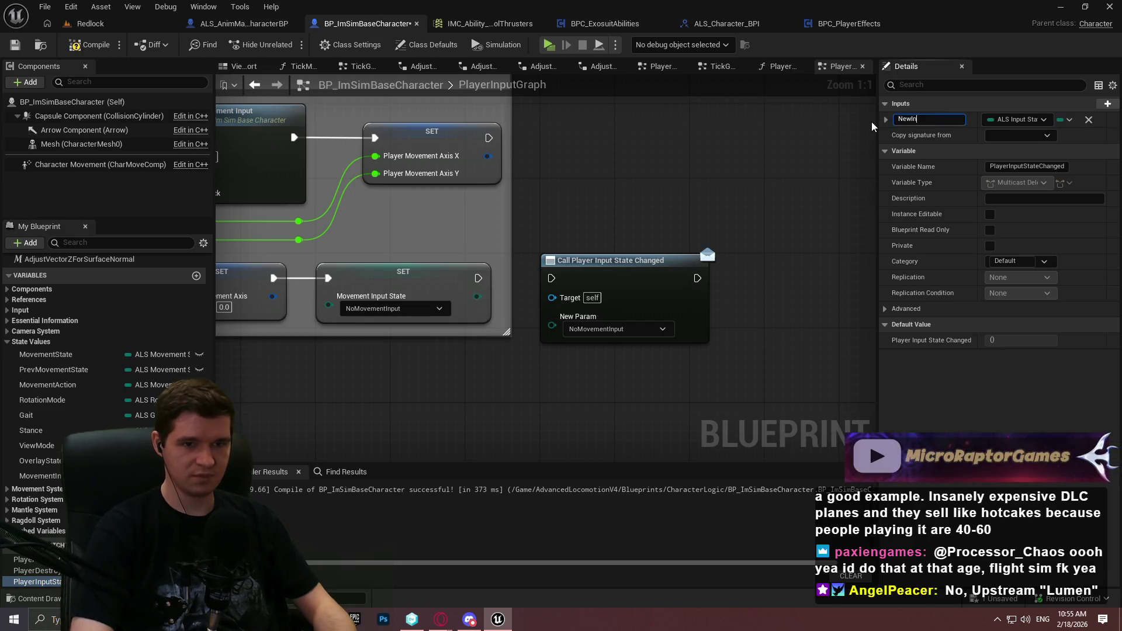
{"action": "type", "text": "InputState"}
{"action": "key", "text": "Return"}
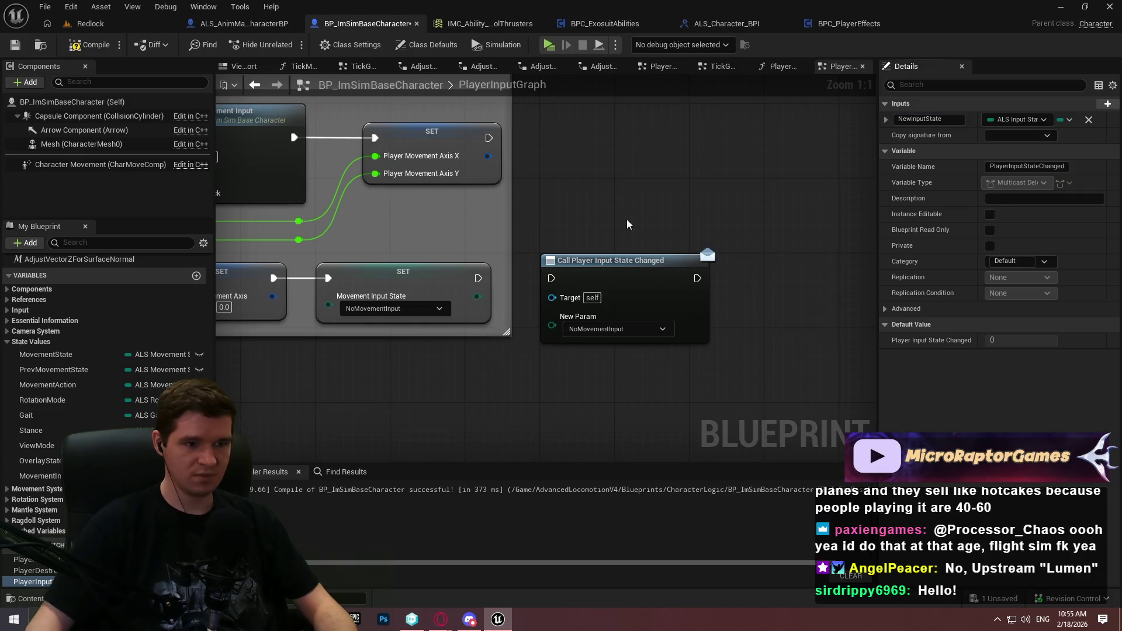
Wire the SET Movement Input State exec and value into the call node and widen the comment
{"action": "mouse_move", "coordinate": [619, 258]}
{"action": "left_mouse_down"}
{"action": "mouse_move", "coordinate": [667, 279]}
{"action": "mouse_move", "coordinate": [674, 301]}
{"action": "left_mouse_up"}
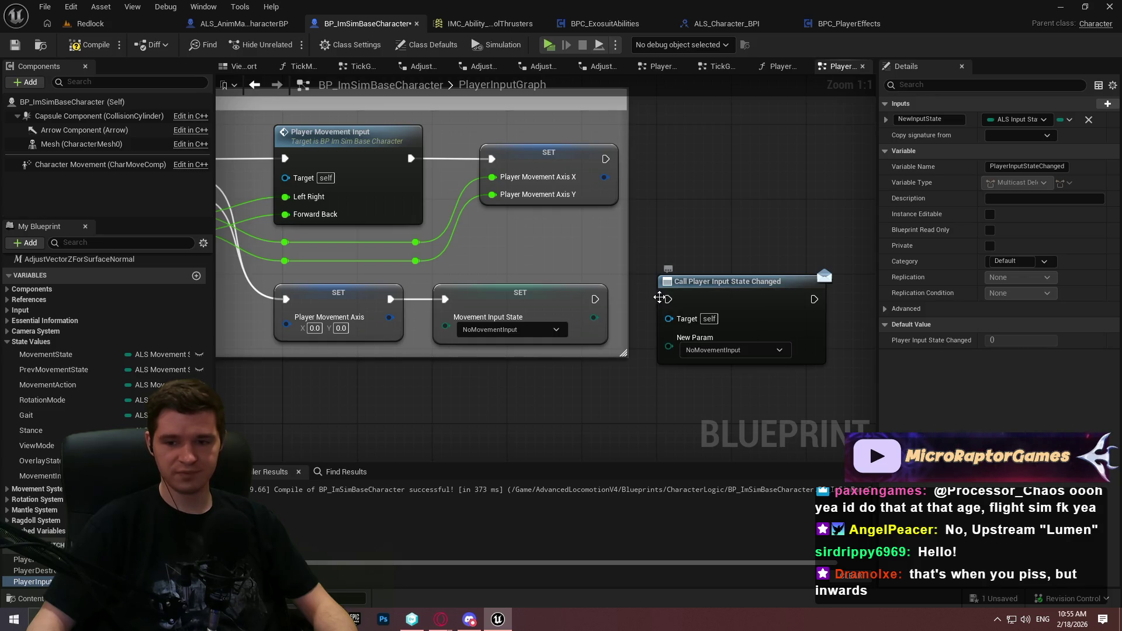
{"action": "left_click_drag", "start_coordinate": [595, 299], "coordinate": [667, 299]}
{"action": "left_click_drag", "start_coordinate": [671, 346], "coordinate": [593, 317]}
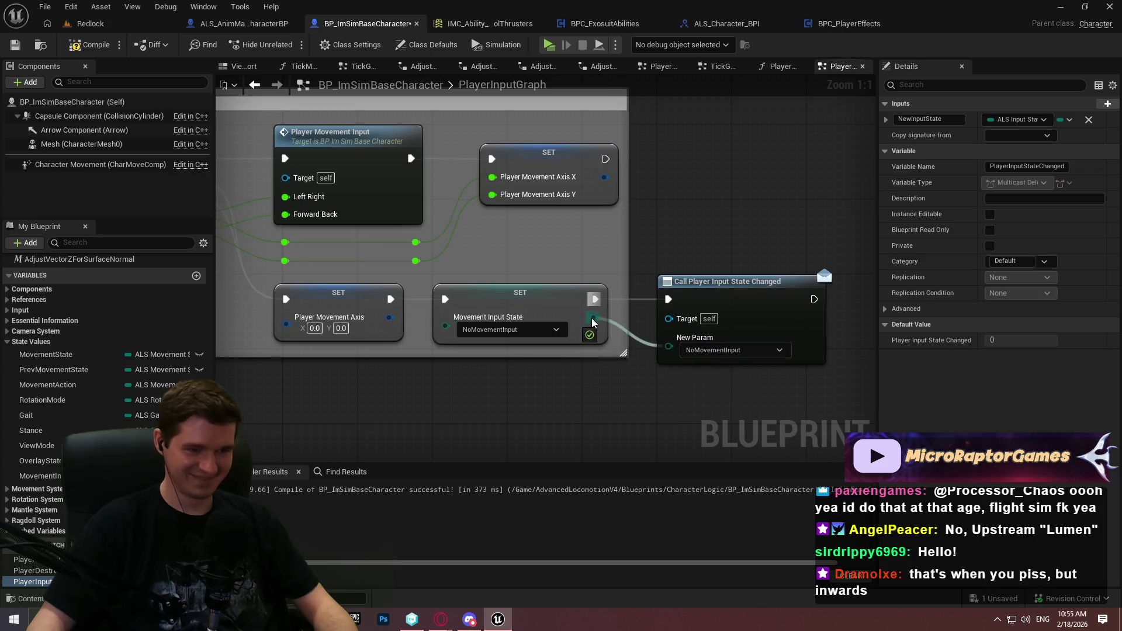
{"action": "left_click_drag", "start_coordinate": [723, 299], "coordinate": [704, 302]}
{"action": "left_click", "coordinate": [662, 249]}
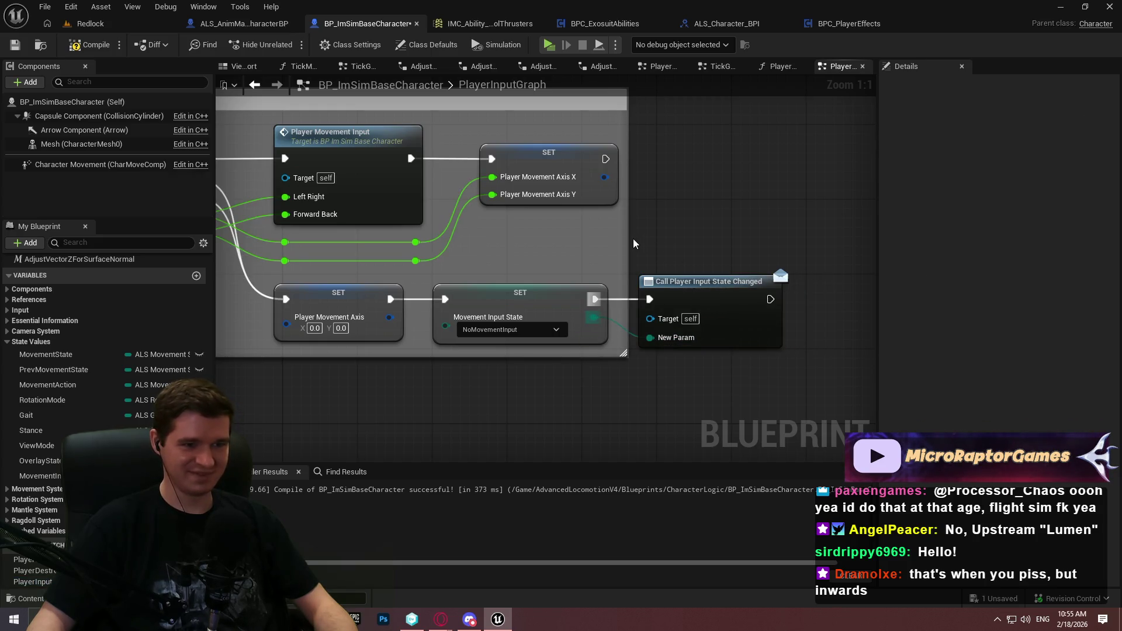
{"action": "left_click_drag", "start_coordinate": [630, 245], "coordinate": [795, 252]}
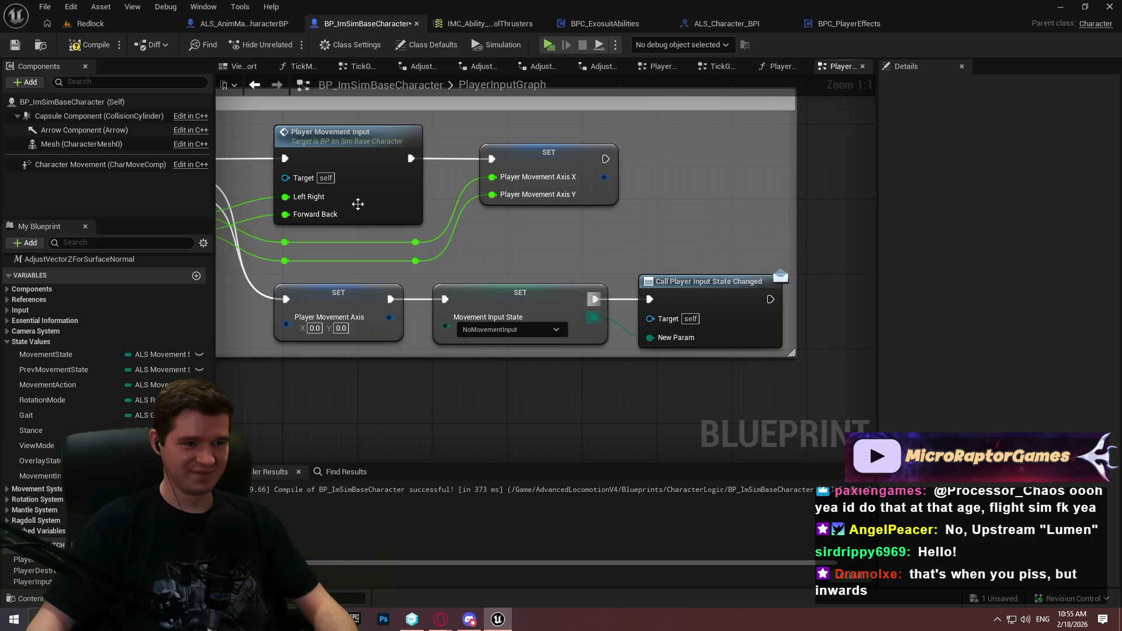
{"action": "double_click", "coordinate": [358, 204]}
Add a Call PlayerInputStateChanged node near the Return Node fed by Movement Input State
{"action": "scroll", "coordinate": [552, 298], "scroll_direction": "down", "scroll_amount": 2}
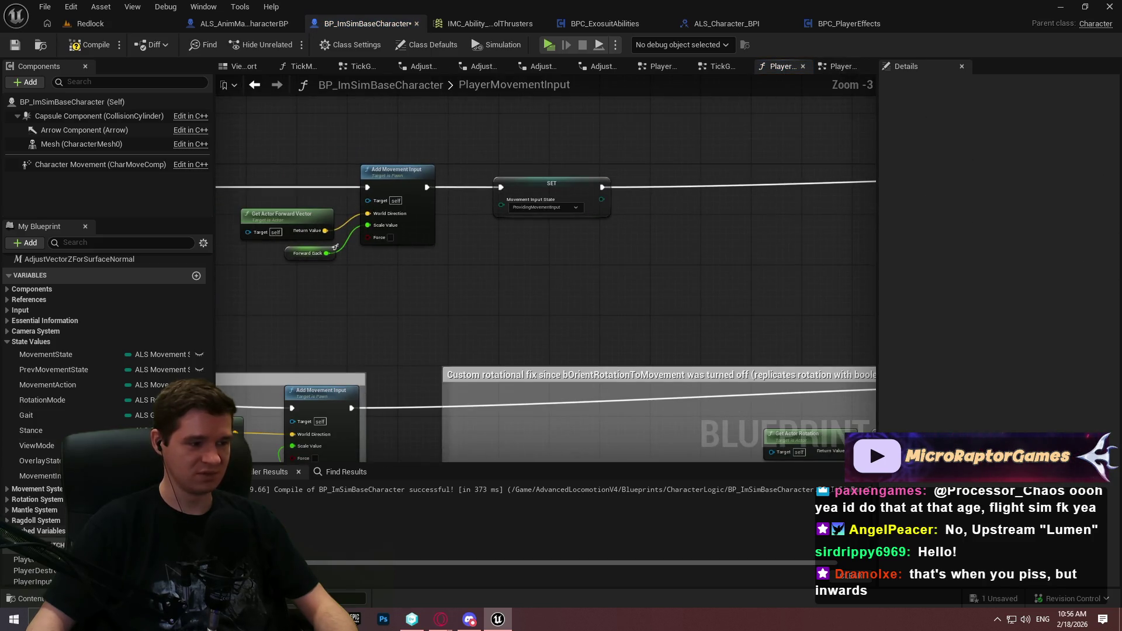
{"action": "scroll", "coordinate": [52, 476], "scroll_direction": "down", "scroll_amount": 1}
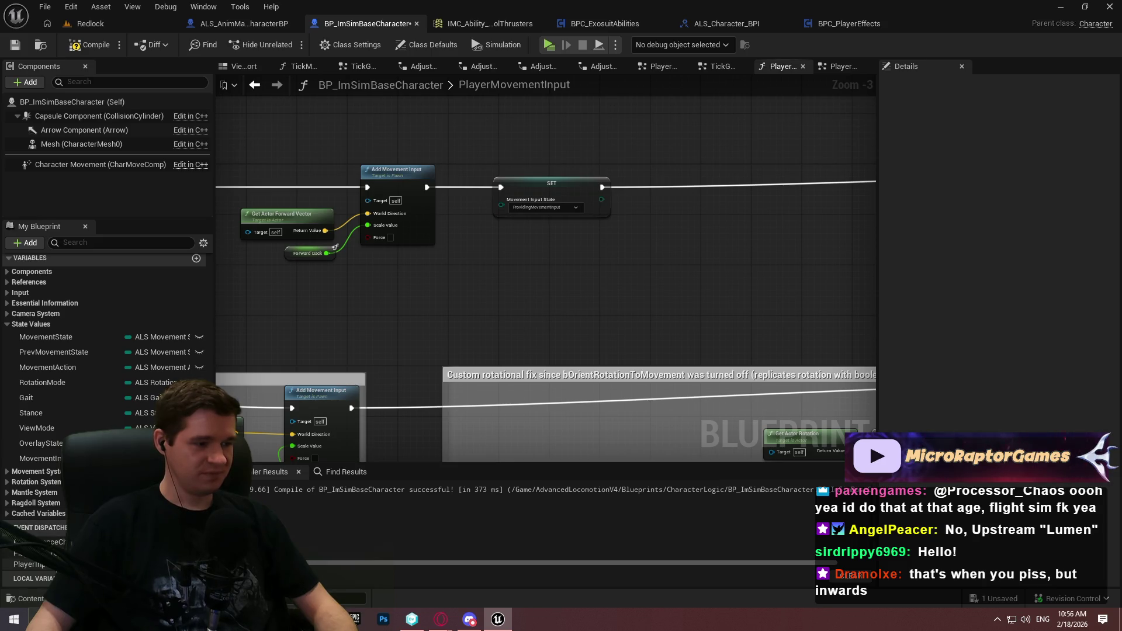
{"action": "mouse_move", "coordinate": [29, 564]}
{"action": "left_mouse_down"}
{"action": "mouse_move", "coordinate": [690, 147]}
{"action": "mouse_move", "coordinate": [666, 166]}
{"action": "left_mouse_up"}
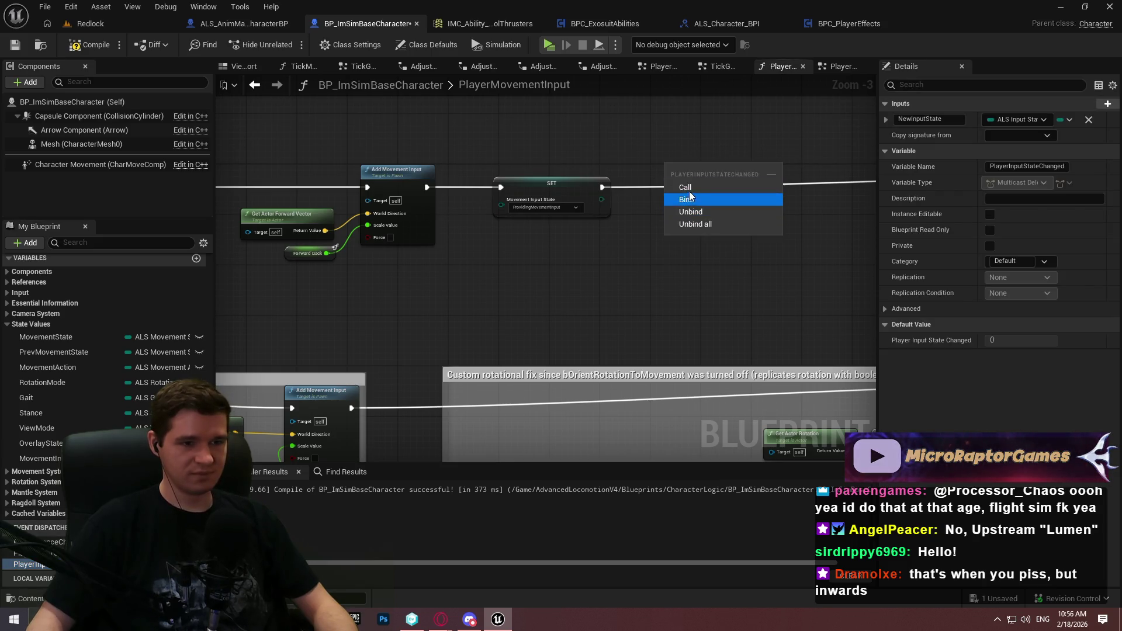
{"action": "left_click", "coordinate": [687, 199]}
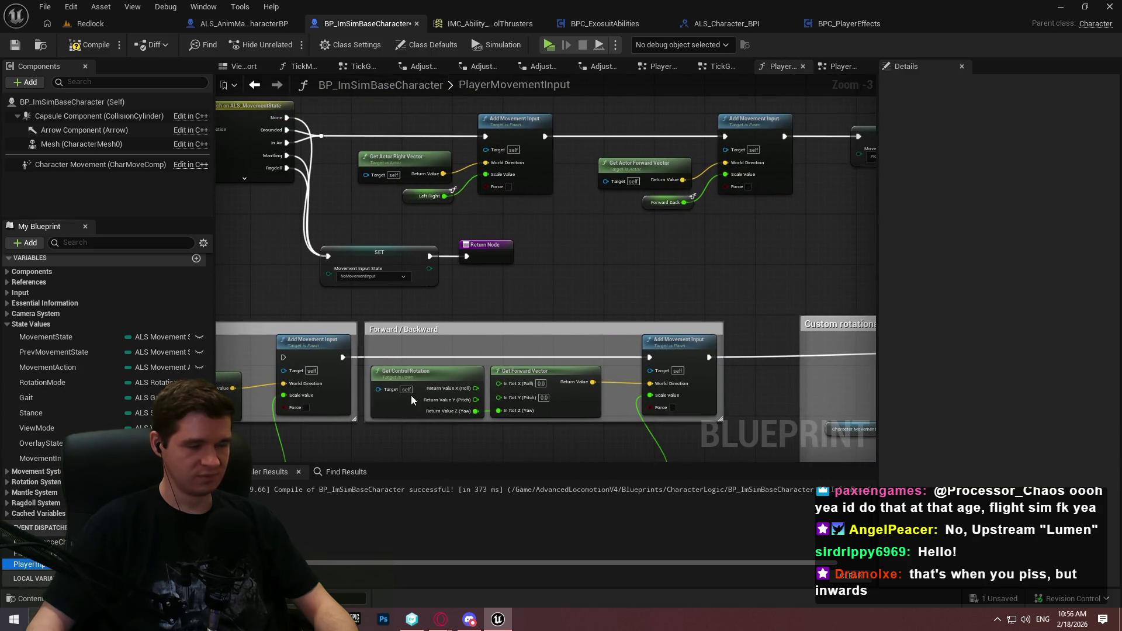
{"action": "mouse_move", "coordinate": [29, 564]}
{"action": "left_mouse_down"}
{"action": "mouse_move", "coordinate": [572, 246]}
{"action": "mouse_move", "coordinate": [562, 258]}
{"action": "left_mouse_up"}
{"action": "left_click", "coordinate": [568, 282]}
{"action": "scroll", "coordinate": [543, 279], "scroll_direction": "up", "scroll_amount": 2}
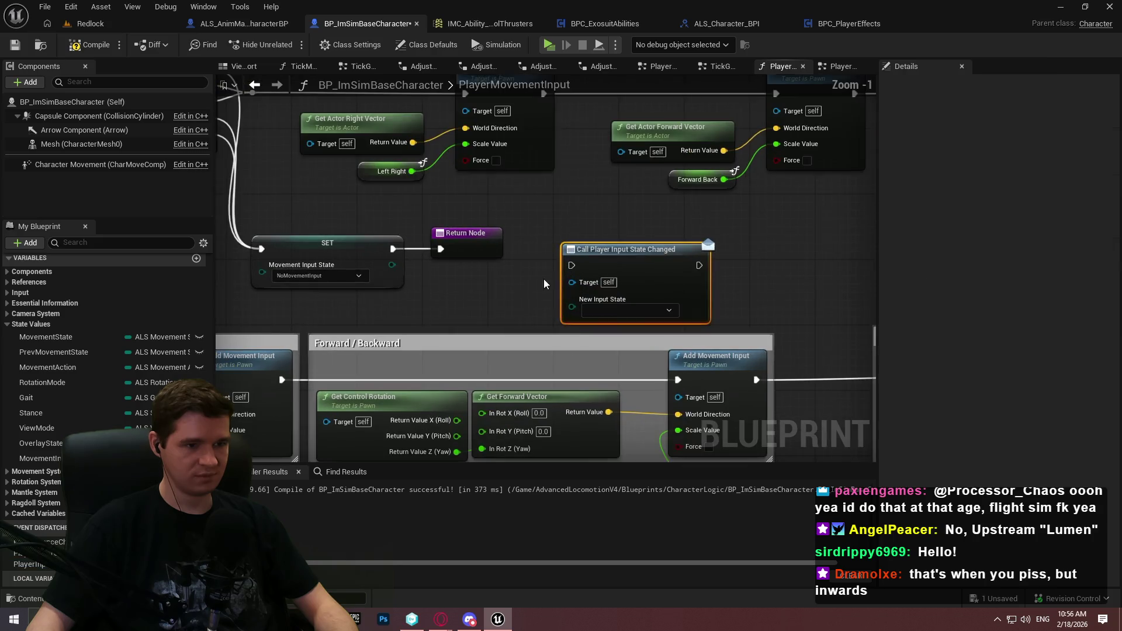
{"action": "left_click", "coordinate": [543, 279]}
{"action": "left_click", "coordinate": [618, 311]}
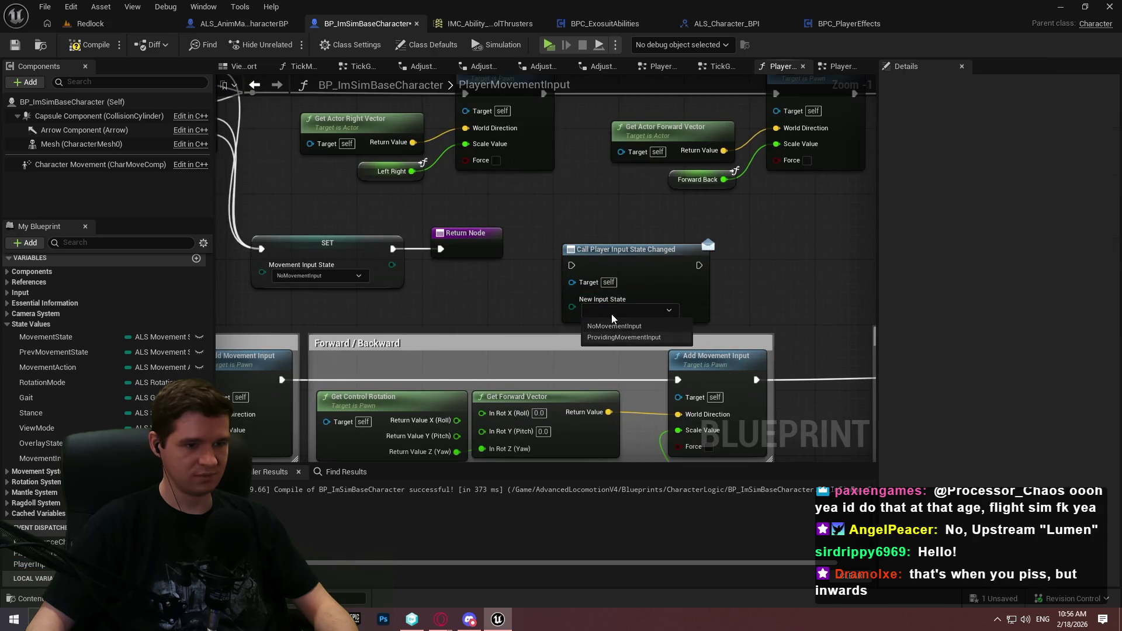
{"action": "mouse_move", "coordinate": [572, 307]}
{"action": "left_mouse_down"}
{"action": "mouse_move", "coordinate": [357, 265]}
{"action": "mouse_move", "coordinate": [439, 250]}
{"action": "mouse_move", "coordinate": [560, 260]}
{"action": "left_mouse_up"}
Place the call node after the SET and link it to the Return Node
{"action": "left_click_drag", "start_coordinate": [455, 233], "coordinate": [749, 249]}
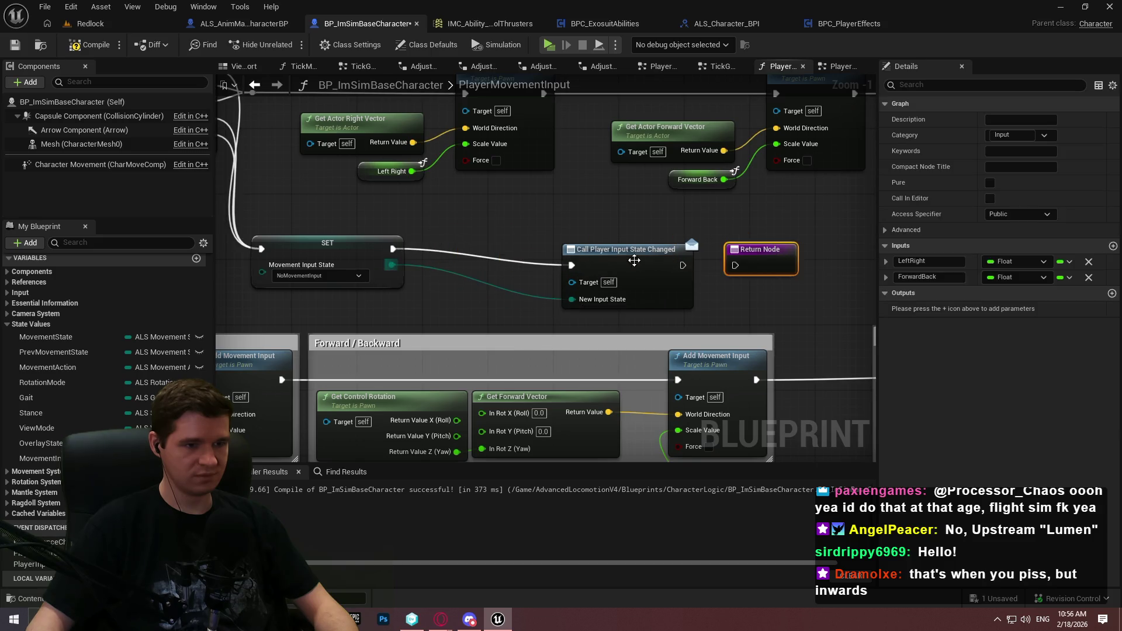
{"action": "left_click_drag", "start_coordinate": [621, 254], "coordinate": [485, 238]}
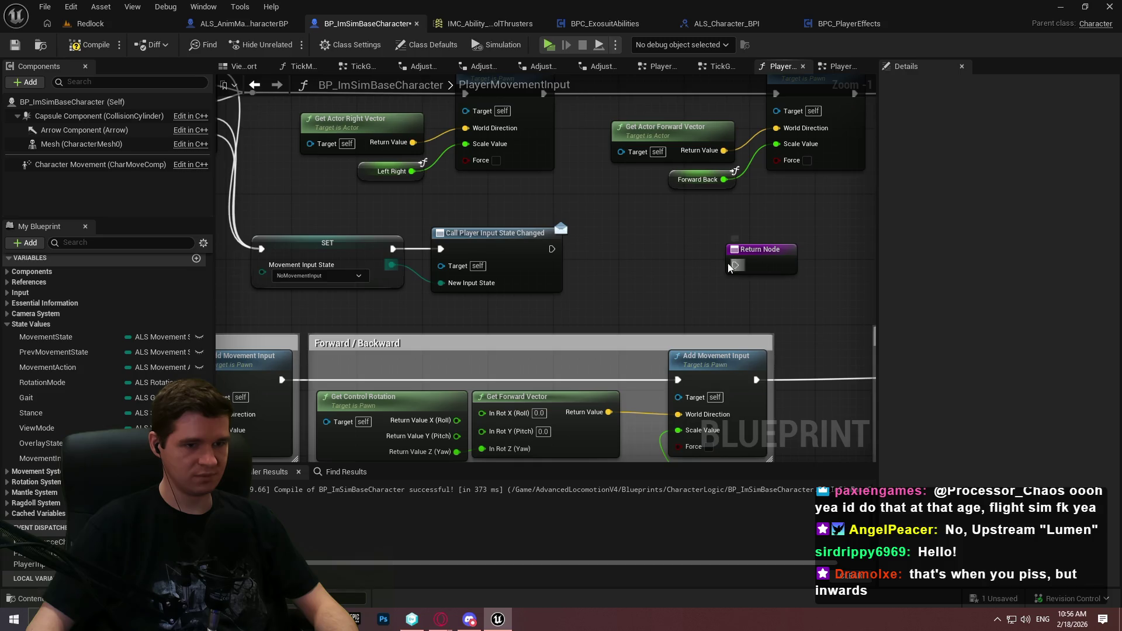
{"action": "left_click_drag", "start_coordinate": [736, 265], "coordinate": [552, 249]}
{"action": "left_click_drag", "start_coordinate": [757, 265], "coordinate": [632, 248]}
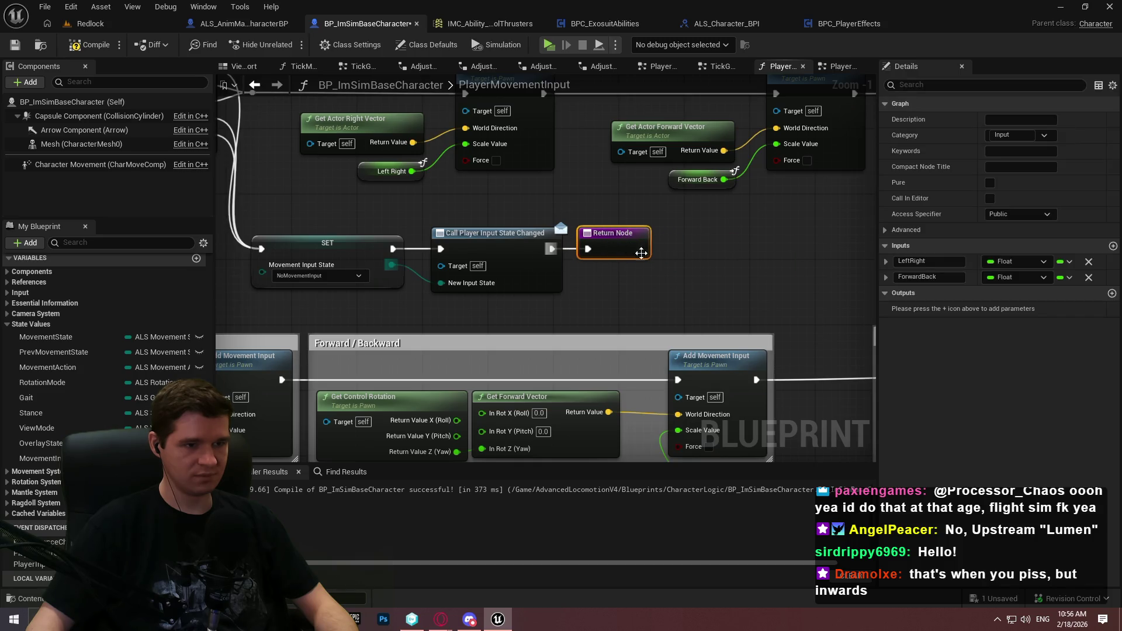
{"action": "left_click", "coordinate": [564, 240]}
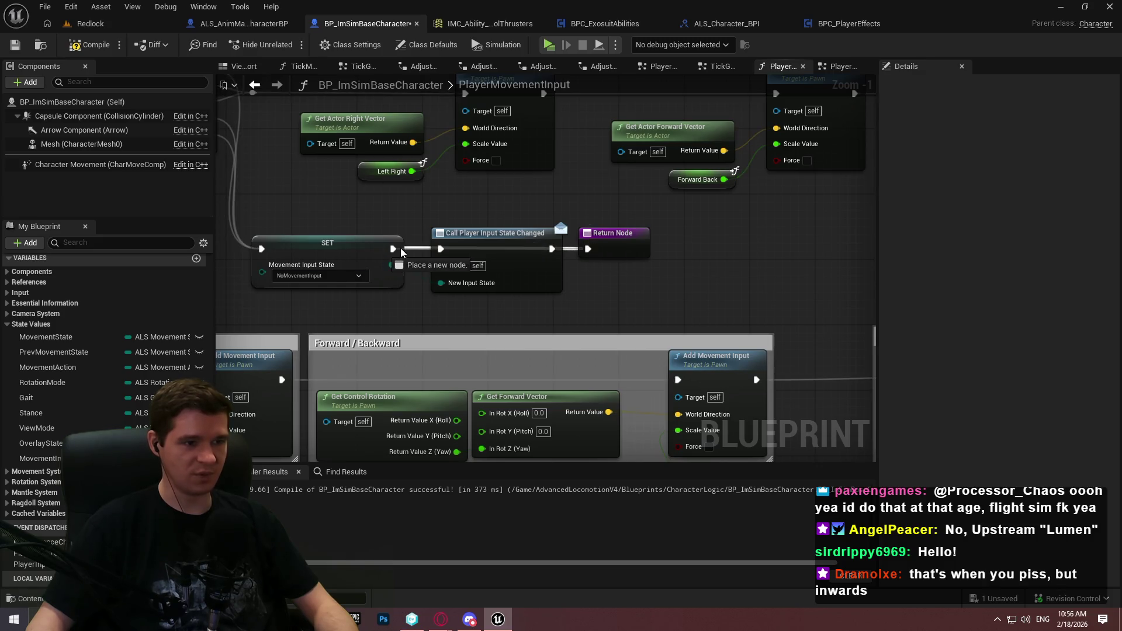
Wire the SET straight to the Return Node and delete both Call Player Input State Changed nodes
{"action": "left_click_drag", "start_coordinate": [393, 248], "coordinate": [588, 249]}
{"action": "left_click", "coordinate": [490, 268]}
{"action": "key", "text": "Delete"}
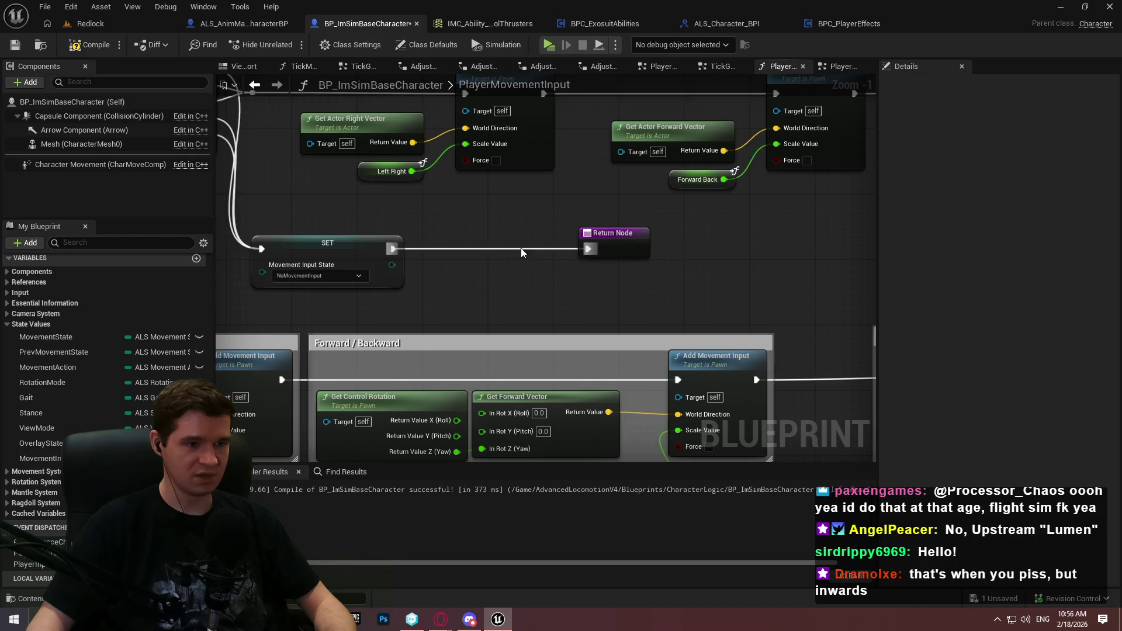
{"action": "left_click_drag", "start_coordinate": [616, 242], "coordinate": [469, 242]}
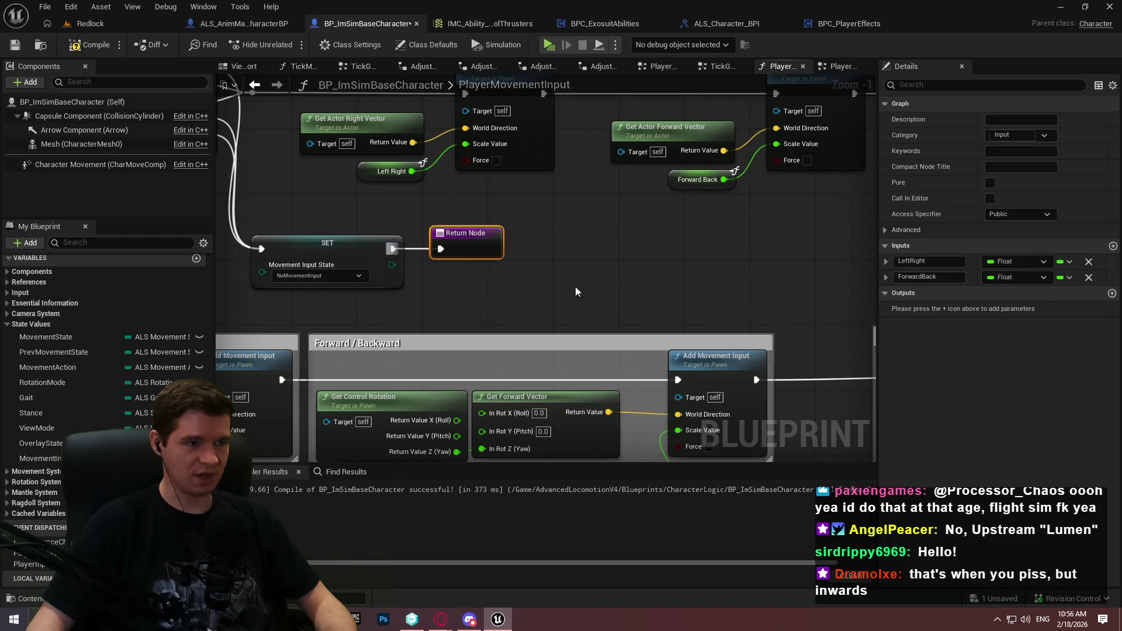
{"action": "left_click_drag", "start_coordinate": [575, 286], "coordinate": [598, 294]}
{"action": "mouse_move", "coordinate": [734, 171]}
{"action": "left_mouse_down"}
{"action": "mouse_move", "coordinate": [573, 280]}
{"action": "mouse_move", "coordinate": [569, 159]}
{"action": "left_mouse_up"}
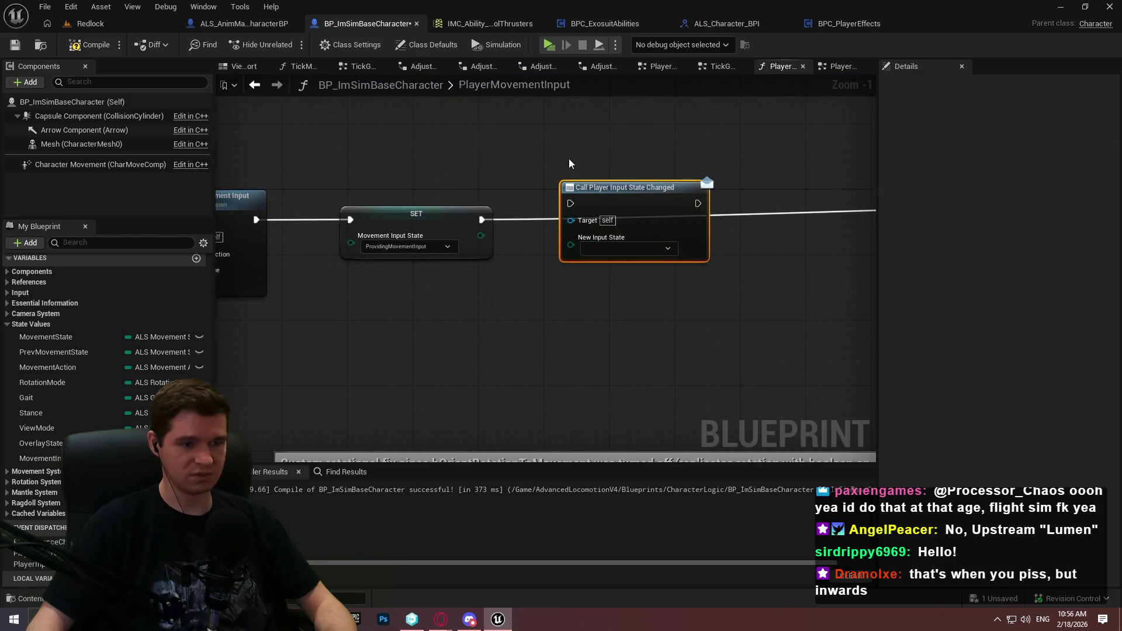
{"action": "key", "text": "Delete"}
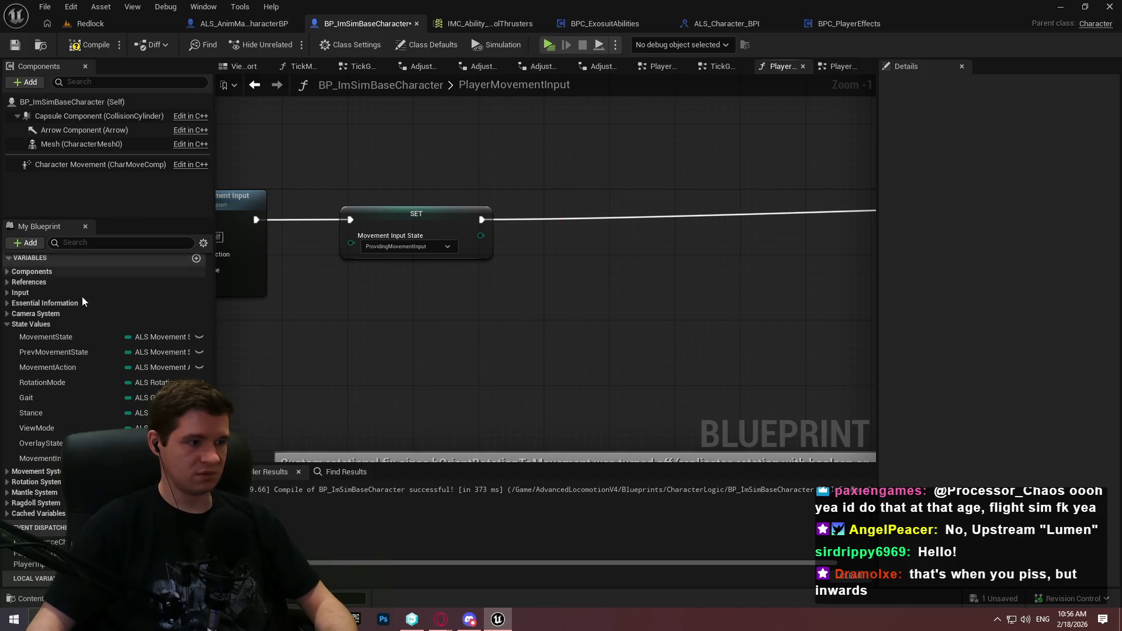
In PlayerInputGraph, paste the Call Player Input State Changed node off IA_Move's Started pin
{"action": "scroll", "coordinate": [70, 294], "scroll_direction": "up", "scroll_amount": 5}
{"action": "scroll", "coordinate": [201, 342], "scroll_direction": "up", "scroll_amount": 3}
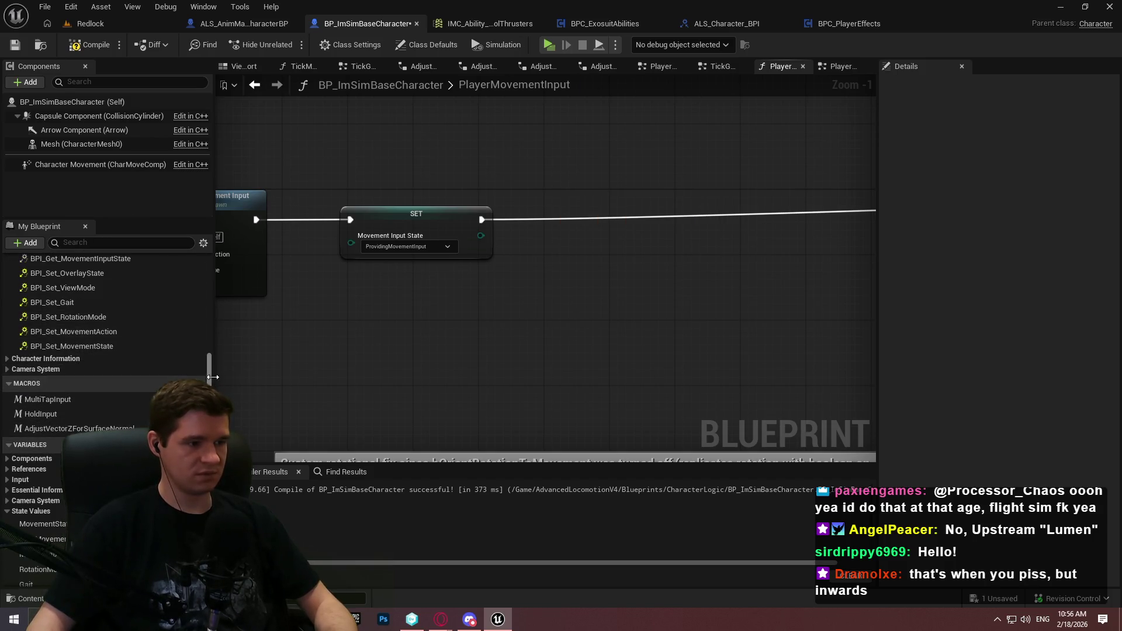
{"action": "scroll", "coordinate": [134, 275], "scroll_direction": "up", "scroll_amount": 12}
{"action": "double_click", "coordinate": [64, 305]}
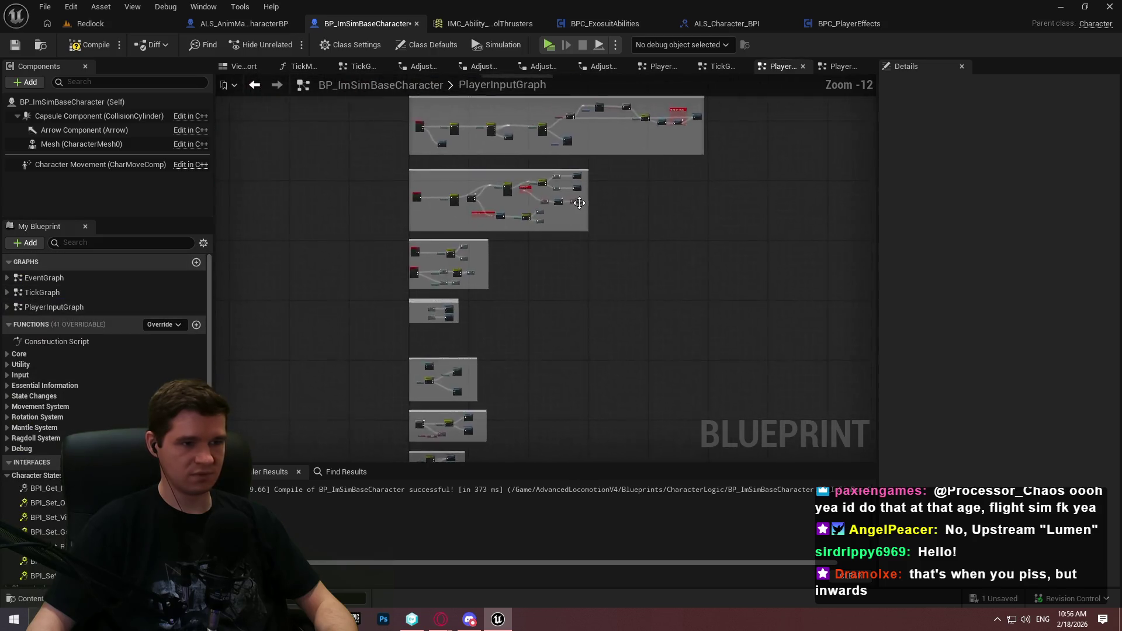
{"action": "scroll", "coordinate": [392, 279], "scroll_direction": "up", "scroll_amount": 10}
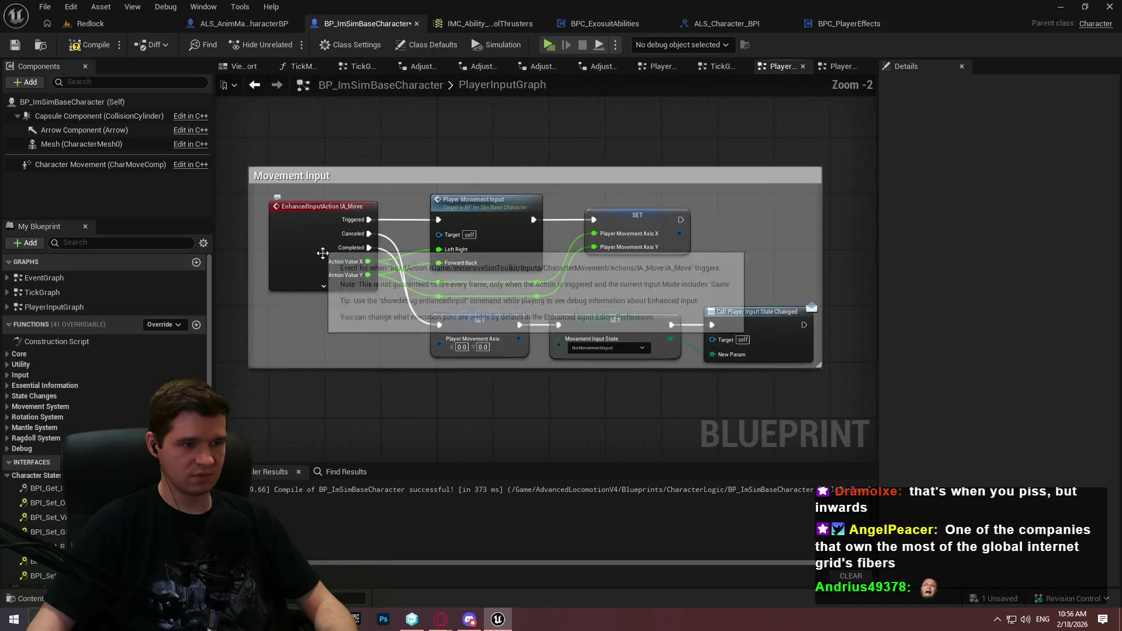
{"action": "left_click", "coordinate": [323, 285]}
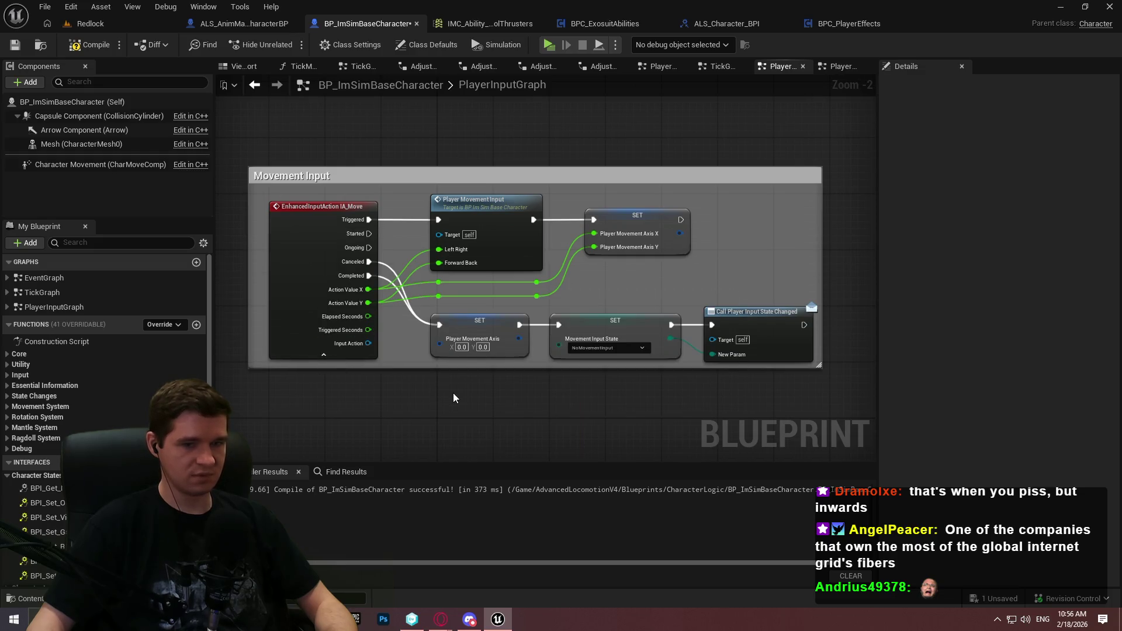
{"action": "key", "text": "ctrl+v"}
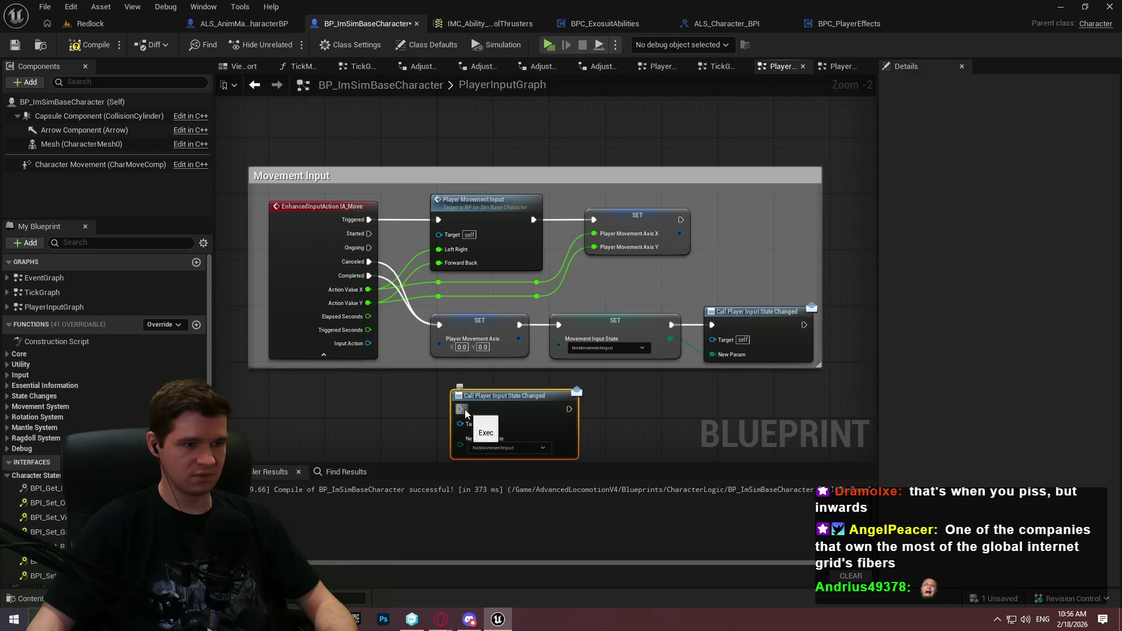
{"action": "left_click_drag", "start_coordinate": [459, 409], "coordinate": [369, 234]}
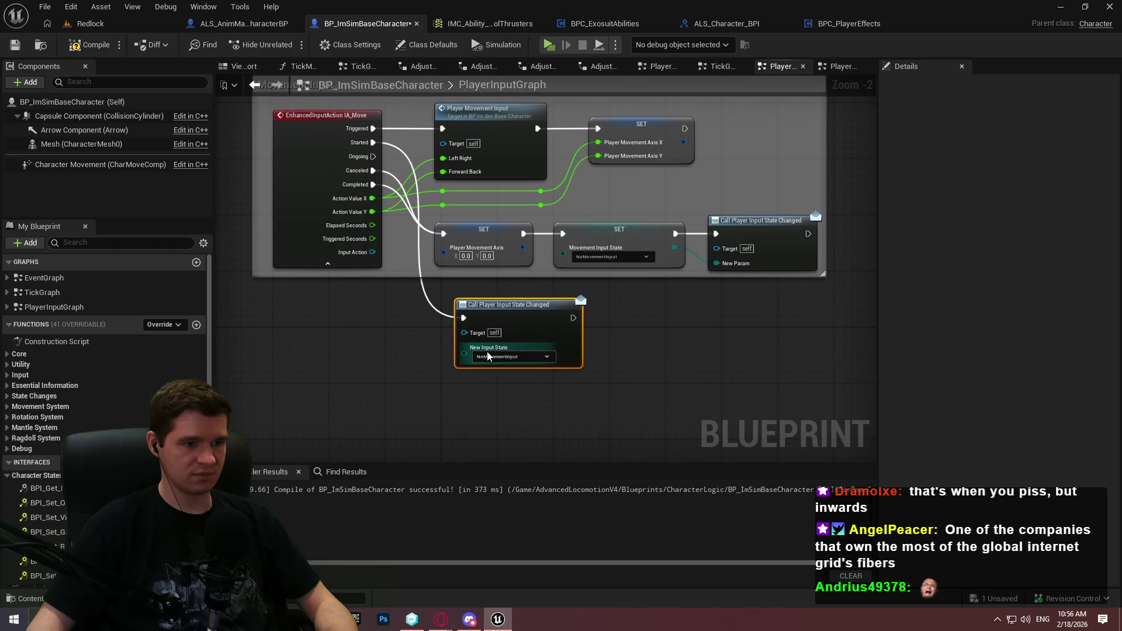
Set the pasted call's New Input State to ProvidingMovementInput
{"action": "scroll", "coordinate": [488, 309], "scroll_direction": "up", "scroll_amount": 2}
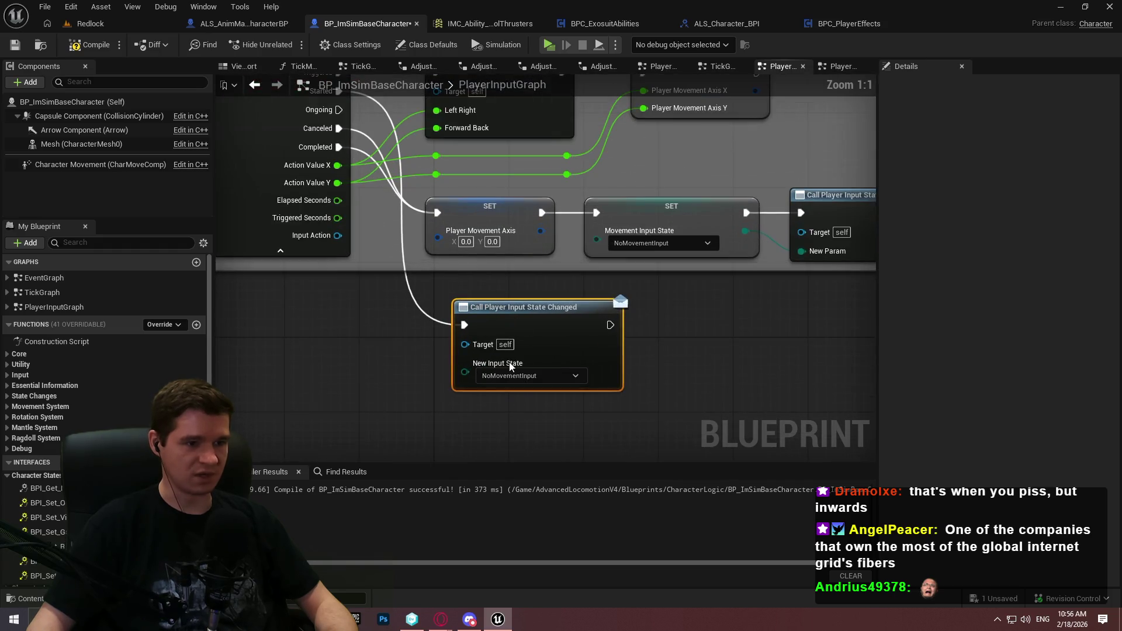
{"action": "left_click", "coordinate": [509, 377]}
{"action": "left_click", "coordinate": [409, 353]}
{"action": "left_click_drag", "start_coordinate": [422, 350], "coordinate": [393, 415]}
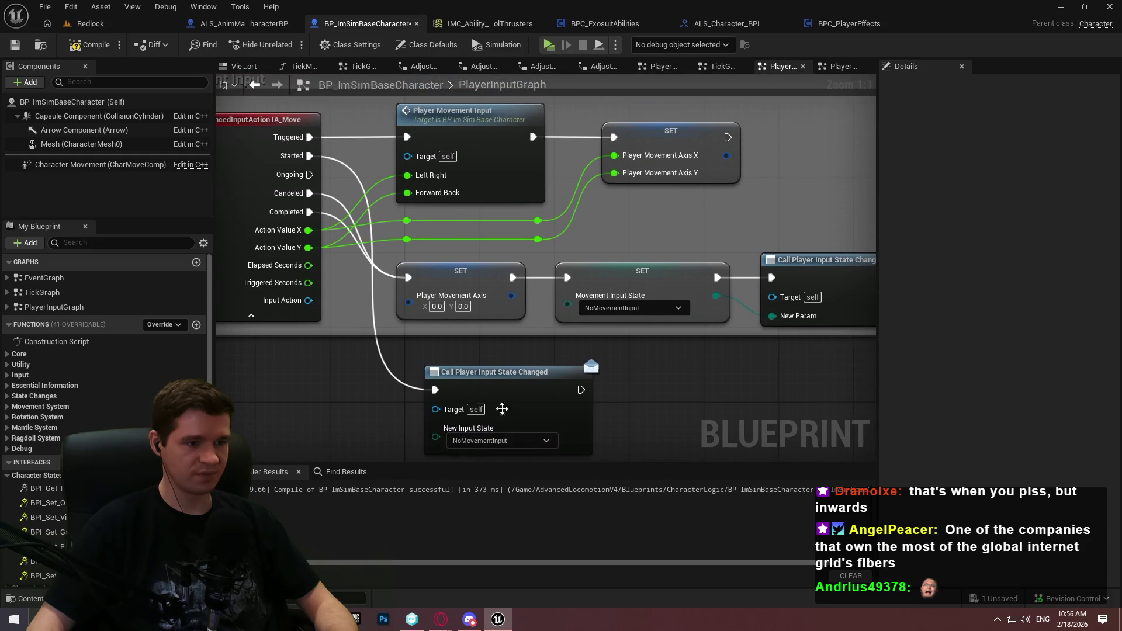
{"action": "left_click_drag", "start_coordinate": [600, 375], "coordinate": [543, 321]}
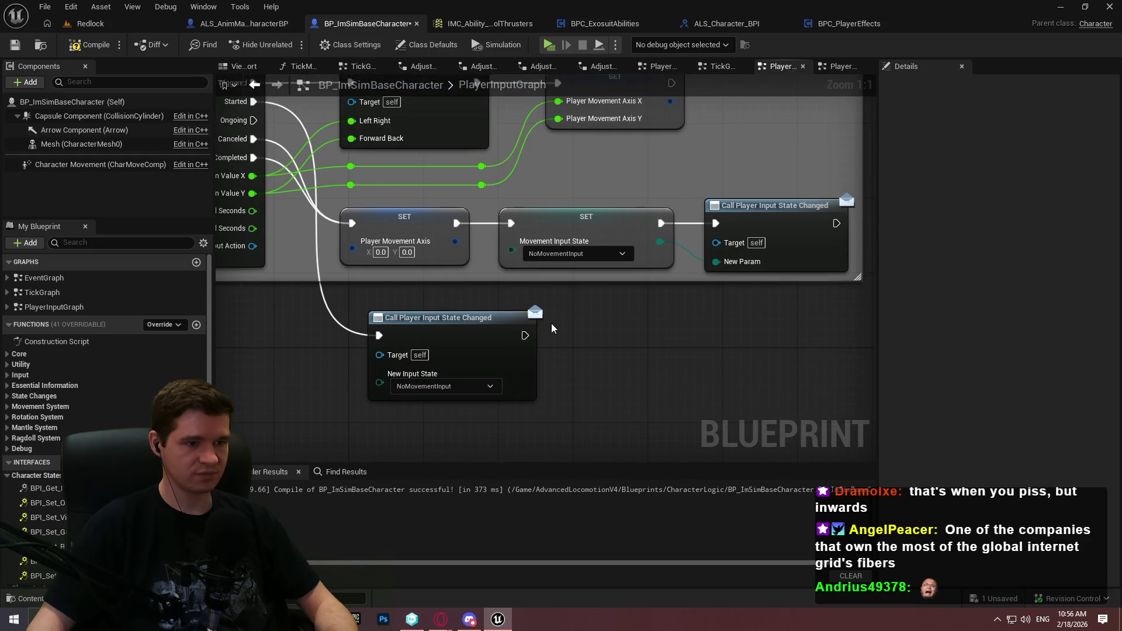
{"action": "left_click", "coordinate": [435, 386]}
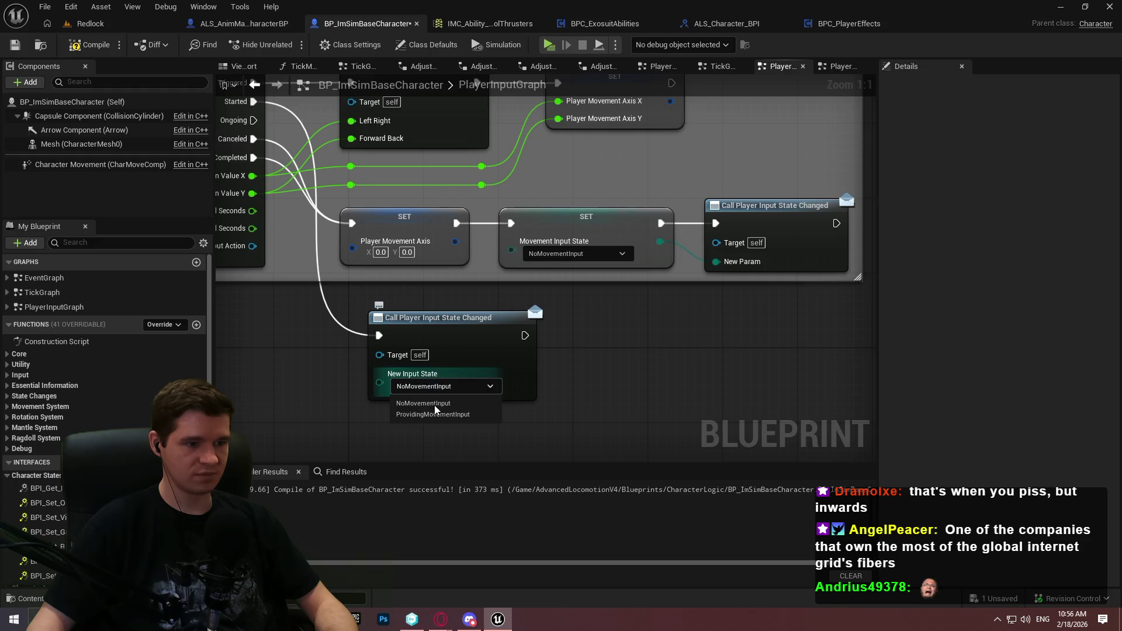
{"action": "left_click", "coordinate": [434, 415]}
Move the lower row of nodes down and slot the new call node into the gap
{"action": "left_click_drag", "start_coordinate": [457, 329], "coordinate": [471, 351]}
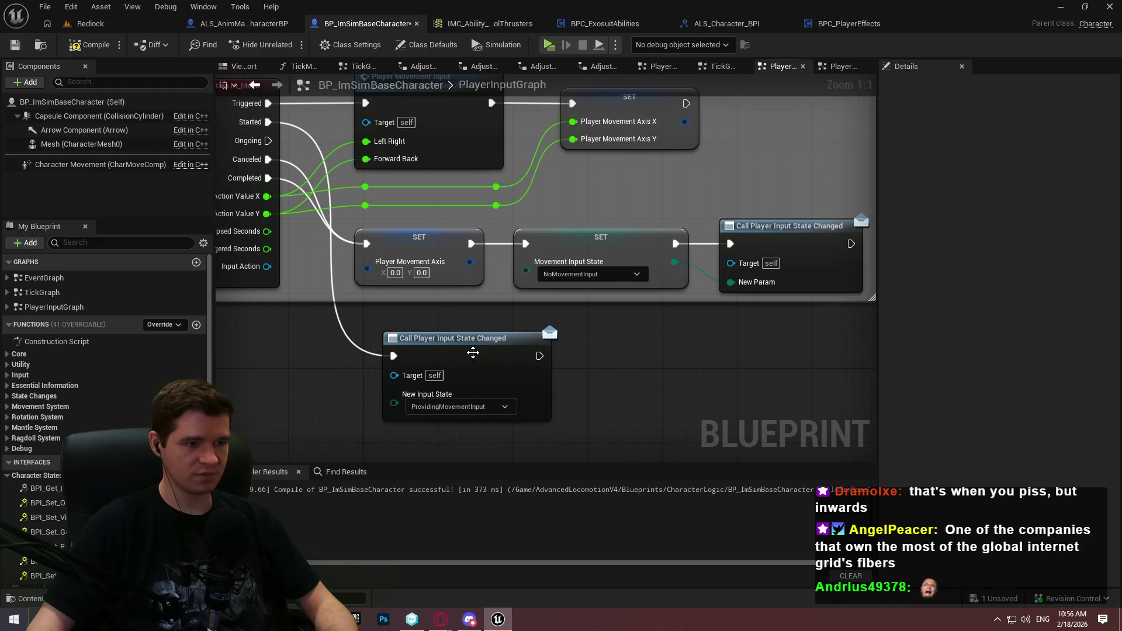
{"action": "mouse_move", "coordinate": [808, 318]}
{"action": "left_mouse_down"}
{"action": "mouse_move", "coordinate": [409, 222]}
{"action": "mouse_move", "coordinate": [353, 178]}
{"action": "mouse_move", "coordinate": [381, 230]}
{"action": "left_mouse_up"}
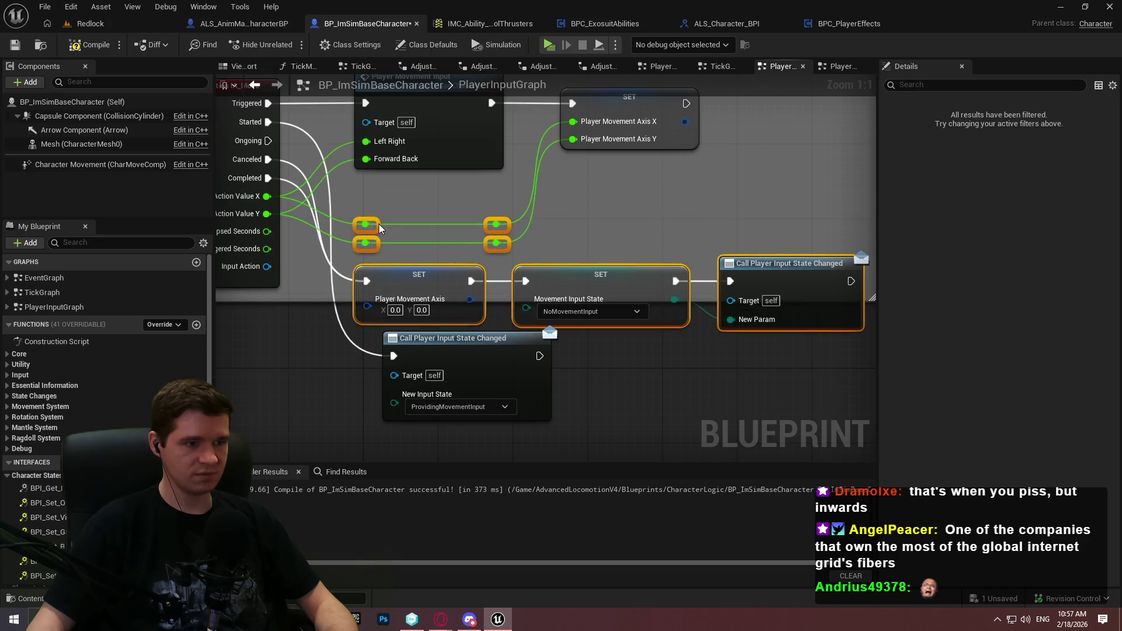
{"action": "mouse_move", "coordinate": [461, 345]}
{"action": "left_mouse_down"}
{"action": "mouse_move", "coordinate": [467, 158]}
{"action": "mouse_move", "coordinate": [695, 158]}
{"action": "left_mouse_up"}
{"action": "left_click", "coordinate": [773, 384]}
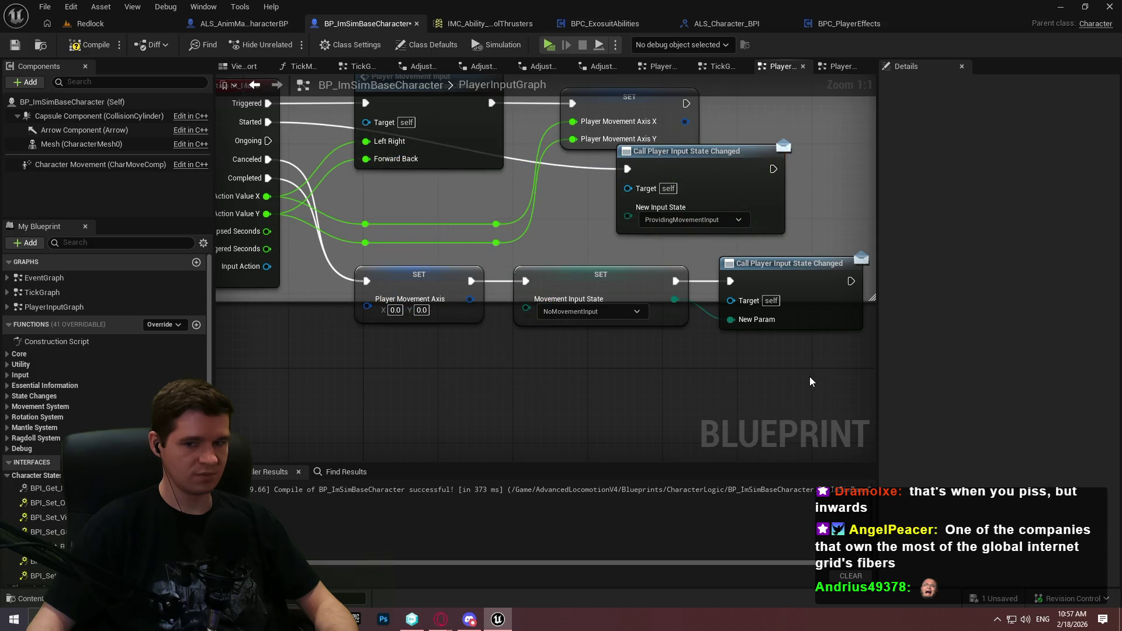
{"action": "left_click_drag", "start_coordinate": [811, 383], "coordinate": [350, 219]}
{"action": "left_click", "coordinate": [733, 184], "text": "ctrl"}
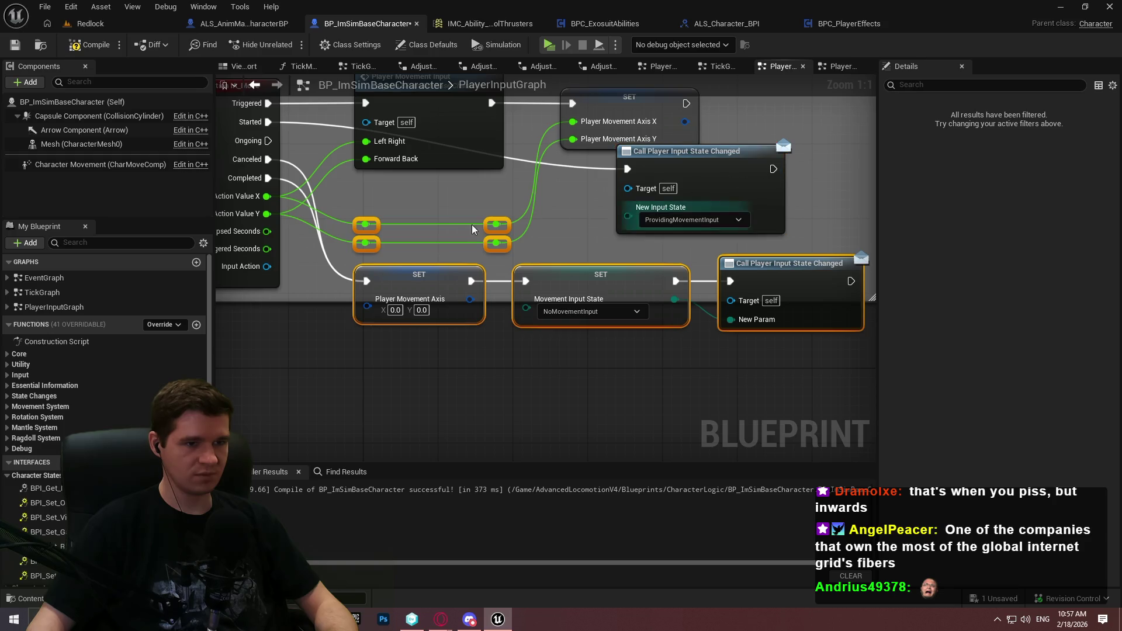
{"action": "mouse_move", "coordinate": [512, 235]}
{"action": "left_mouse_down"}
{"action": "mouse_move", "coordinate": [514, 301]}
{"action": "mouse_move", "coordinate": [512, 278]}
{"action": "left_mouse_up"}
{"action": "left_click_drag", "start_coordinate": [723, 162], "coordinate": [461, 199]}
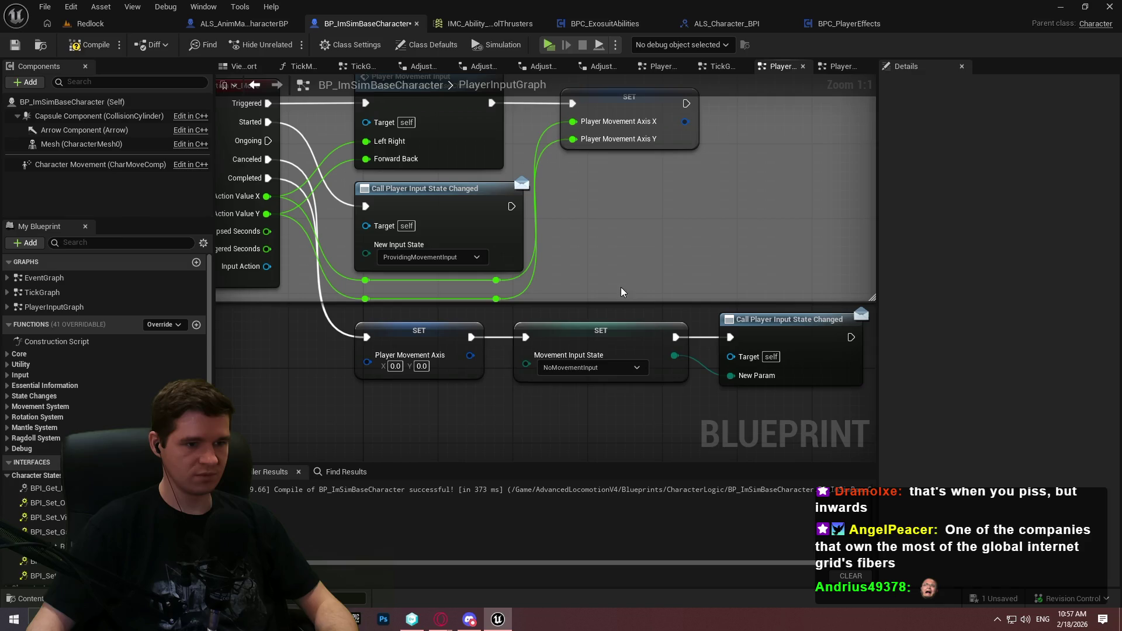
Add a copied SET Movement Input State (ProvidingMovementInput) before the call node beside IA_Move
{"action": "left_click", "coordinate": [622, 339]}
{"action": "key", "text": "ctrl+v"}
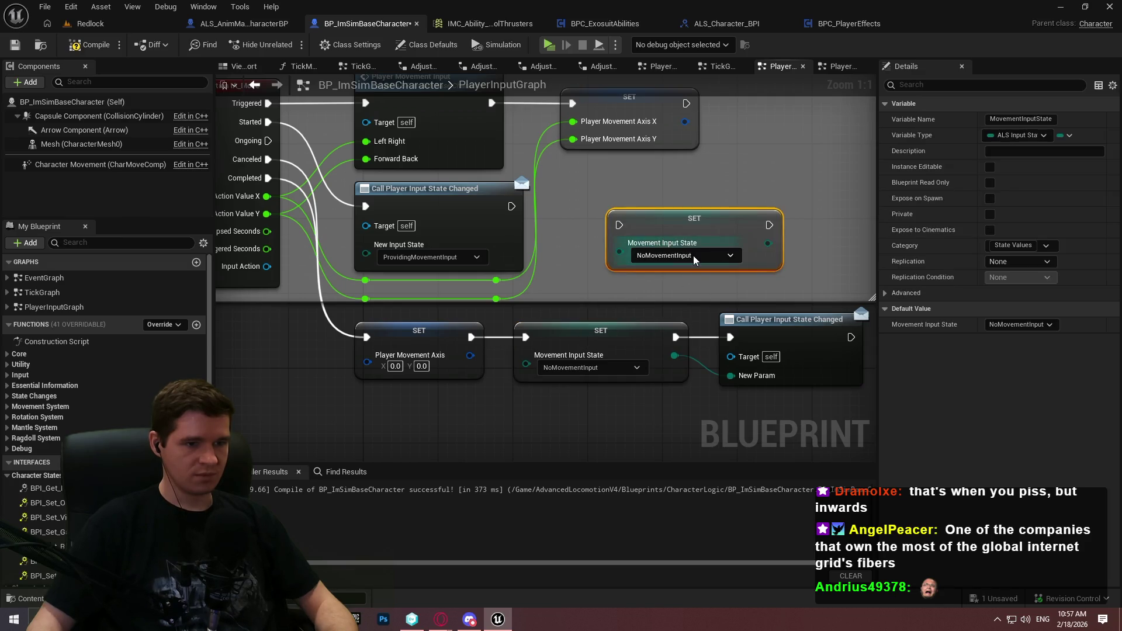
{"action": "left_click", "coordinate": [693, 255]}
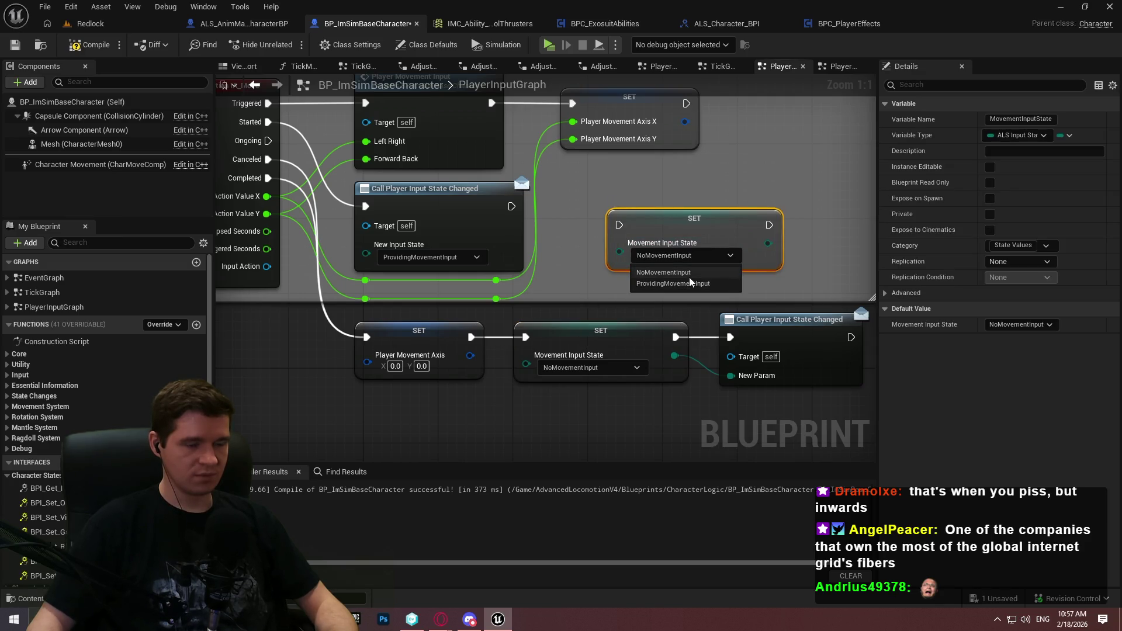
{"action": "left_click", "coordinate": [689, 283]}
{"action": "left_click_drag", "start_coordinate": [619, 224], "coordinate": [512, 207]}
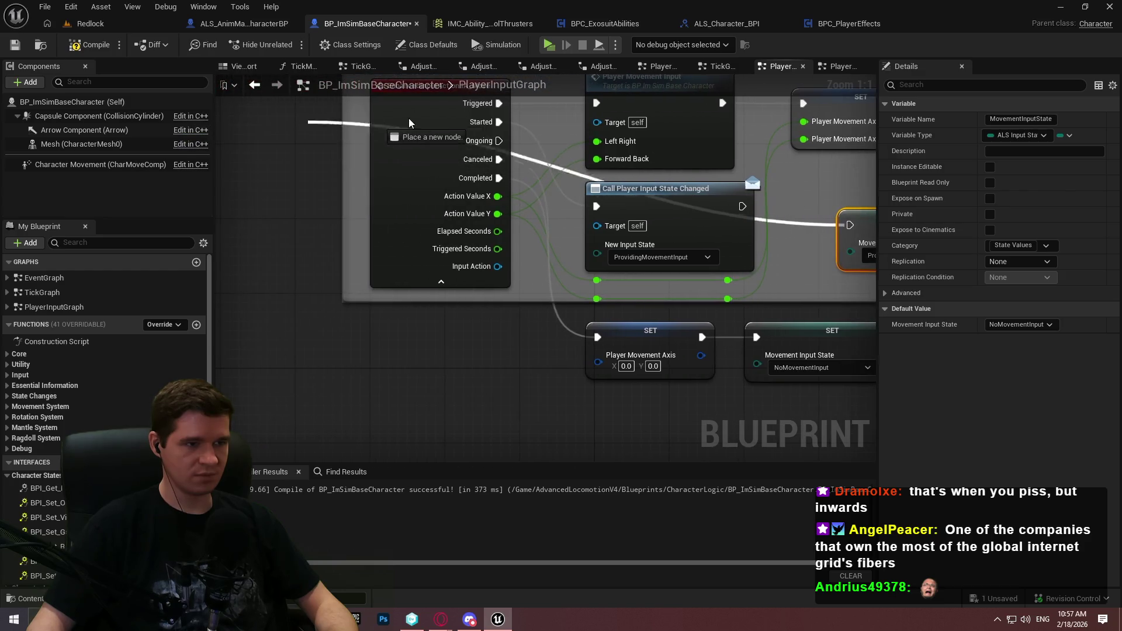
{"action": "mouse_move", "coordinate": [771, 268]}
{"action": "left_mouse_down"}
{"action": "mouse_move", "coordinate": [642, 247]}
{"action": "mouse_move", "coordinate": [343, 232]}
{"action": "left_mouse_up"}
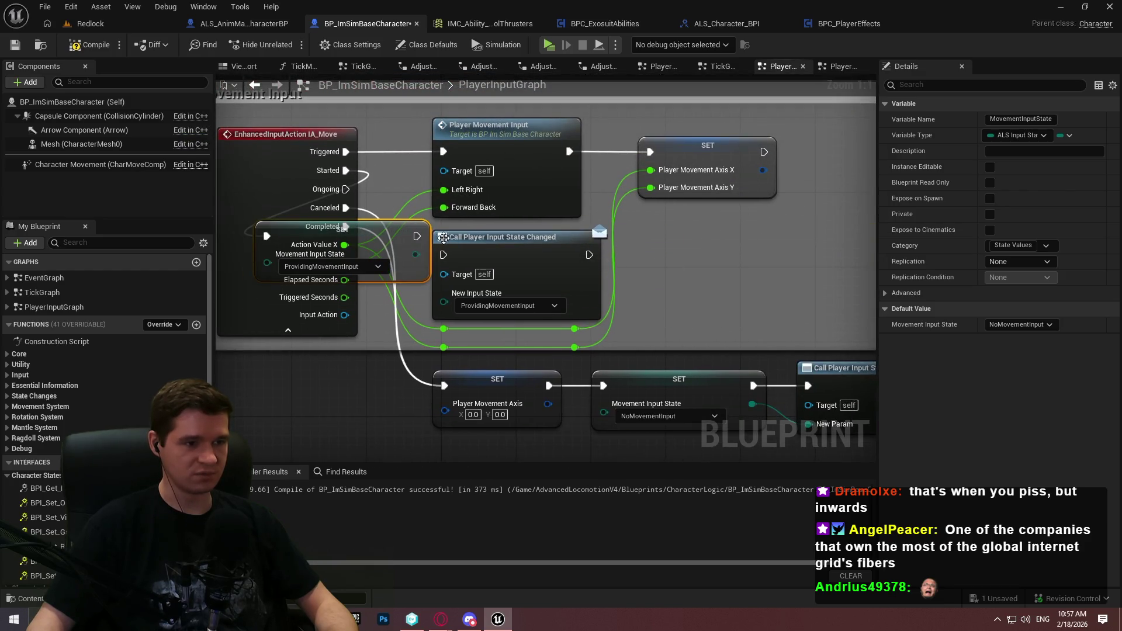
{"action": "left_click_drag", "start_coordinate": [574, 259], "coordinate": [592, 240]}
{"action": "left_click", "coordinate": [411, 245], "text": "ctrl"}
{"action": "mouse_move", "coordinate": [391, 234]}
{"action": "left_mouse_down"}
{"action": "mouse_move", "coordinate": [569, 249]}
{"action": "mouse_move", "coordinate": [555, 251]}
{"action": "mouse_move", "coordinate": [641, 293]}
{"action": "left_mouse_up"}
{"action": "left_click", "coordinate": [637, 215]}
{"action": "left_click", "coordinate": [531, 286]}
{"action": "left_click", "coordinate": [515, 314]}
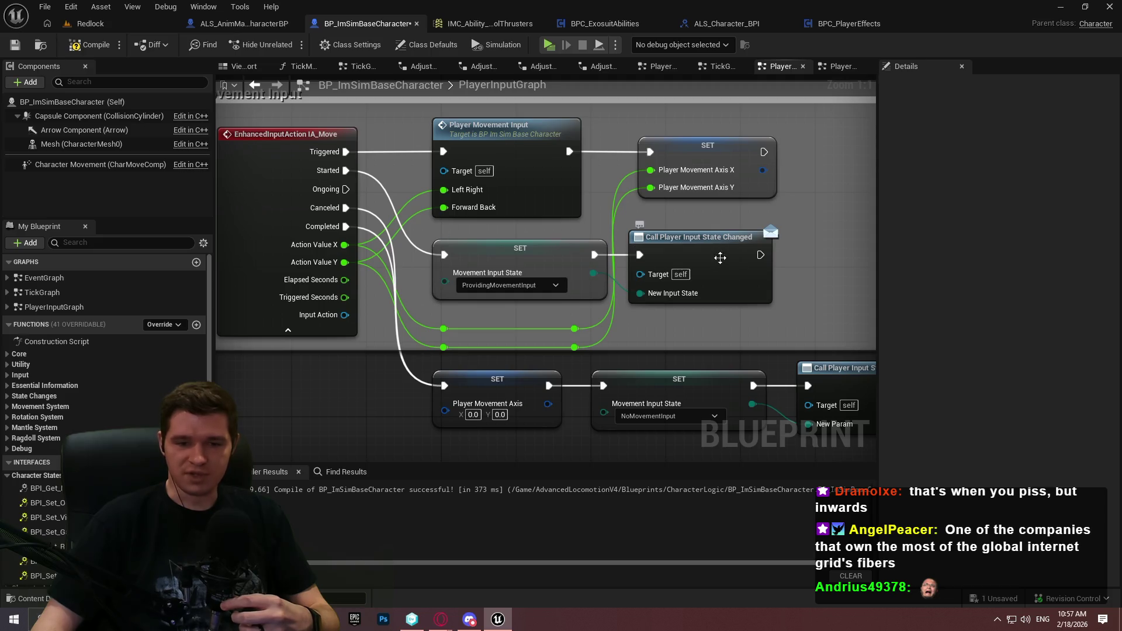
{"action": "scroll", "coordinate": [764, 270], "scroll_direction": "down", "scroll_amount": 2}
Align the four reroute nodes above the SET/Call pair and stretch the Movement Input comment around them
{"action": "left_click_drag", "start_coordinate": [763, 266], "coordinate": [683, 265]}
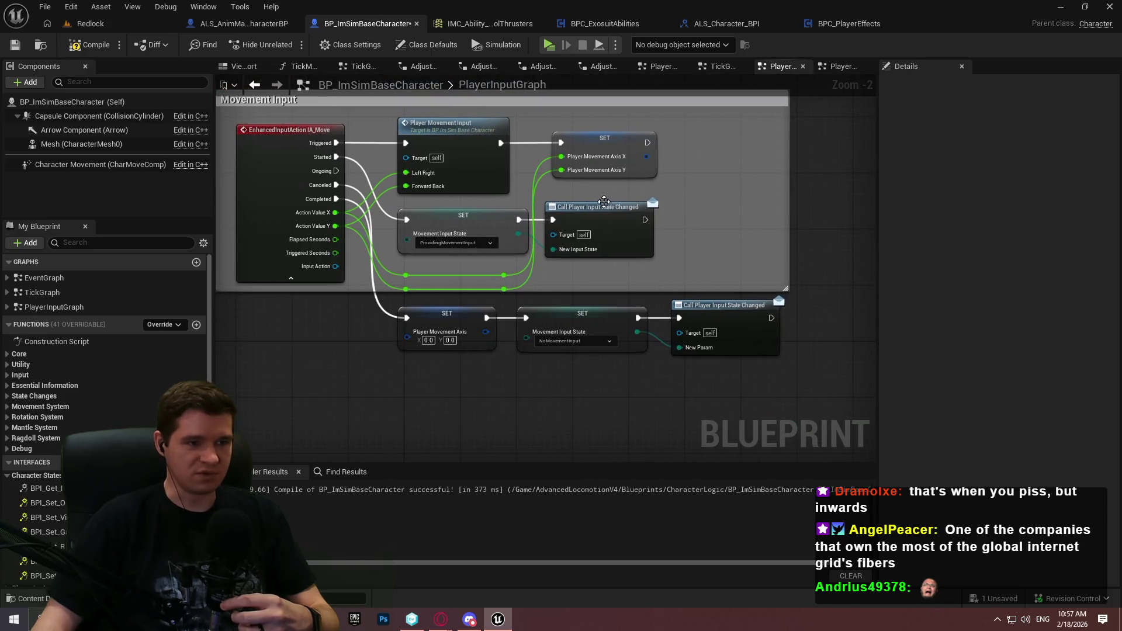
{"action": "left_click_drag", "start_coordinate": [391, 270], "coordinate": [416, 295]}
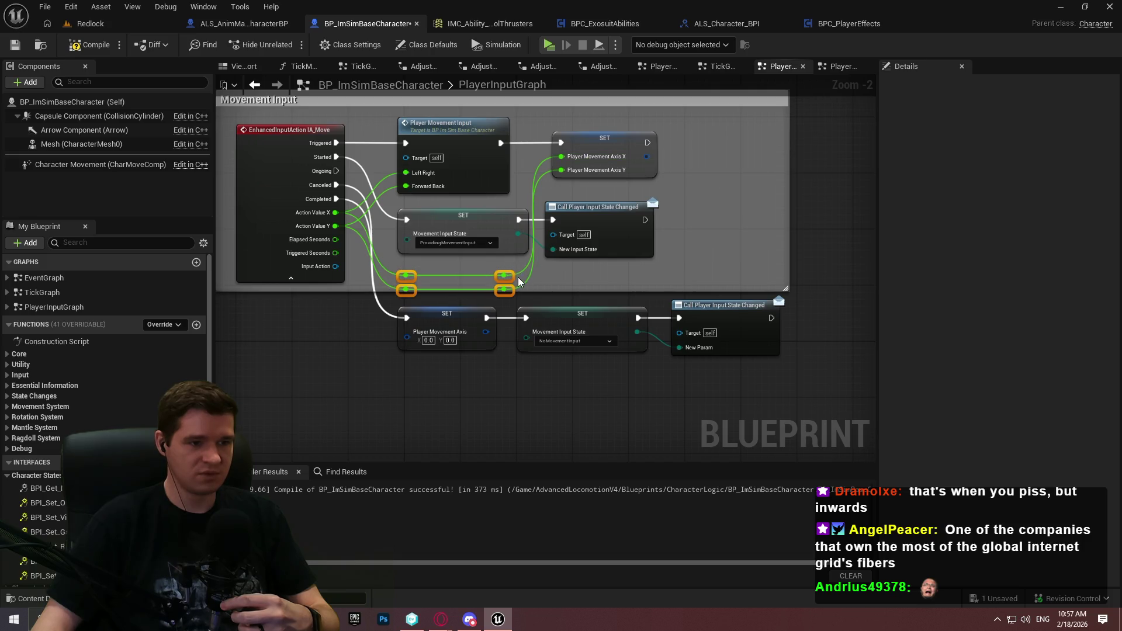
{"action": "left_click_drag", "start_coordinate": [513, 269], "coordinate": [514, 203]}
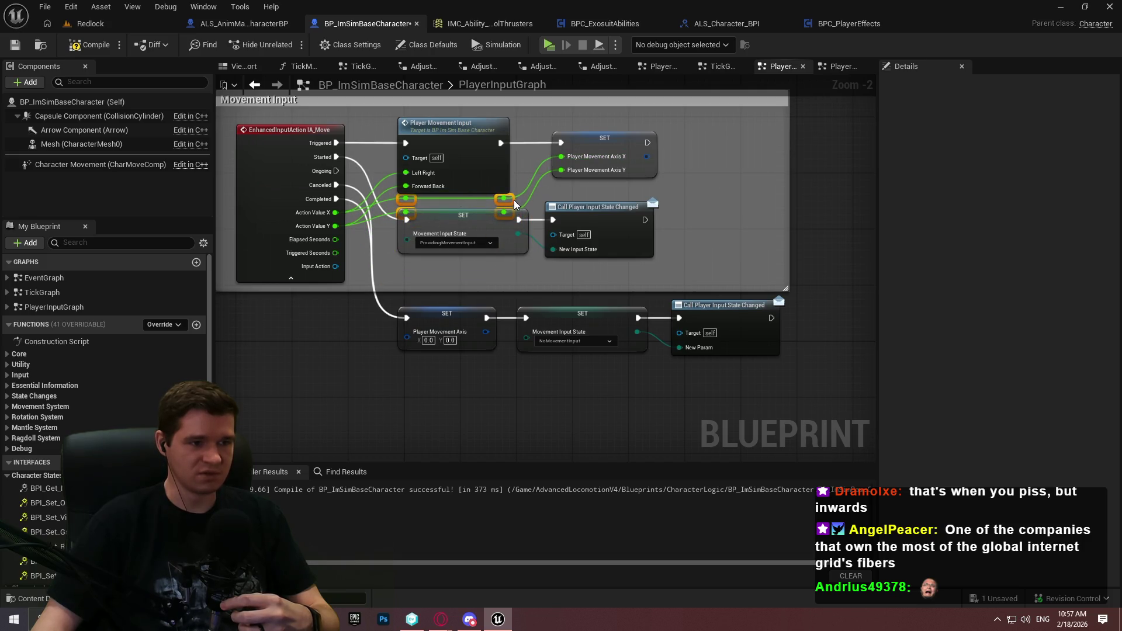
{"action": "mouse_move", "coordinate": [644, 277]}
{"action": "left_mouse_down"}
{"action": "mouse_move", "coordinate": [483, 230]}
{"action": "mouse_move", "coordinate": [471, 250]}
{"action": "left_mouse_up"}
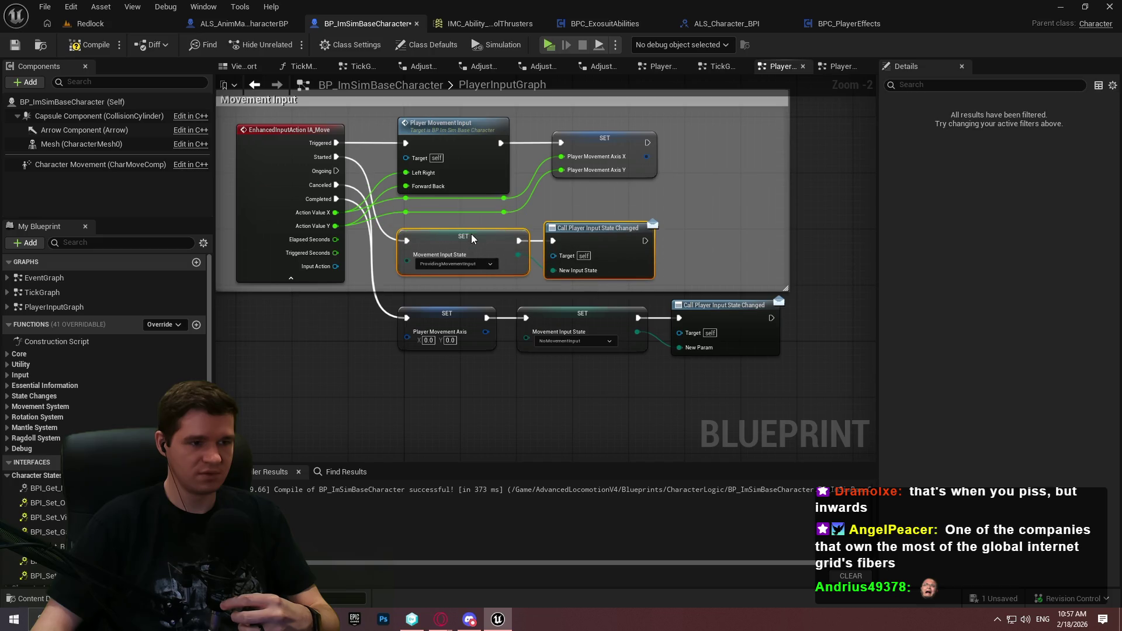
{"action": "left_click_drag", "start_coordinate": [538, 217], "coordinate": [407, 202]}
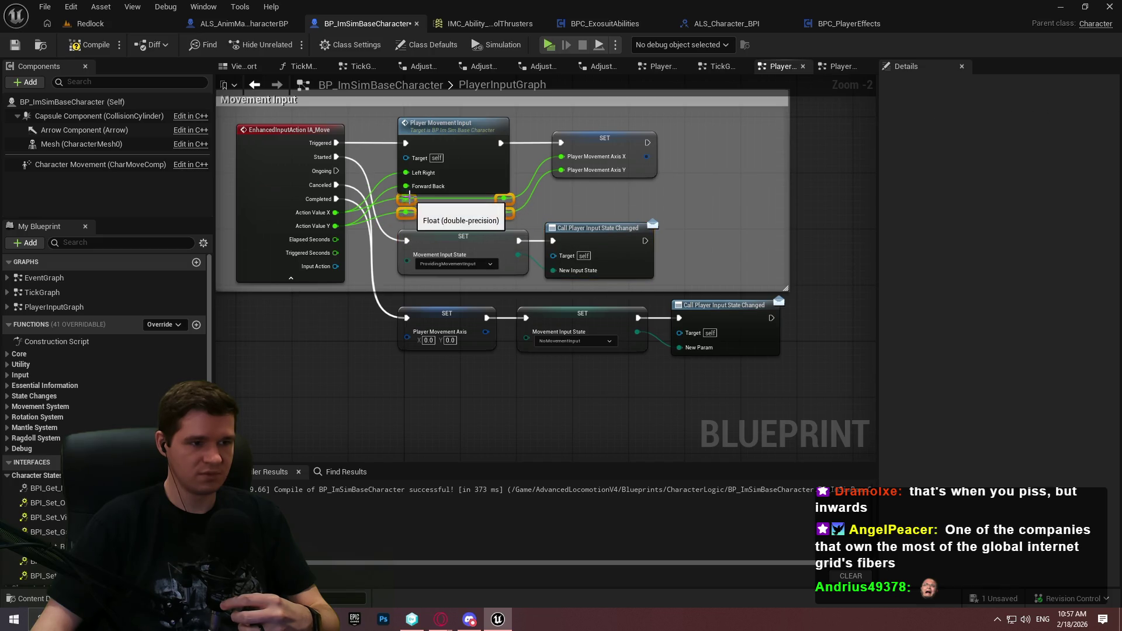
{"action": "left_click_drag", "start_coordinate": [504, 199], "coordinate": [504, 207]}
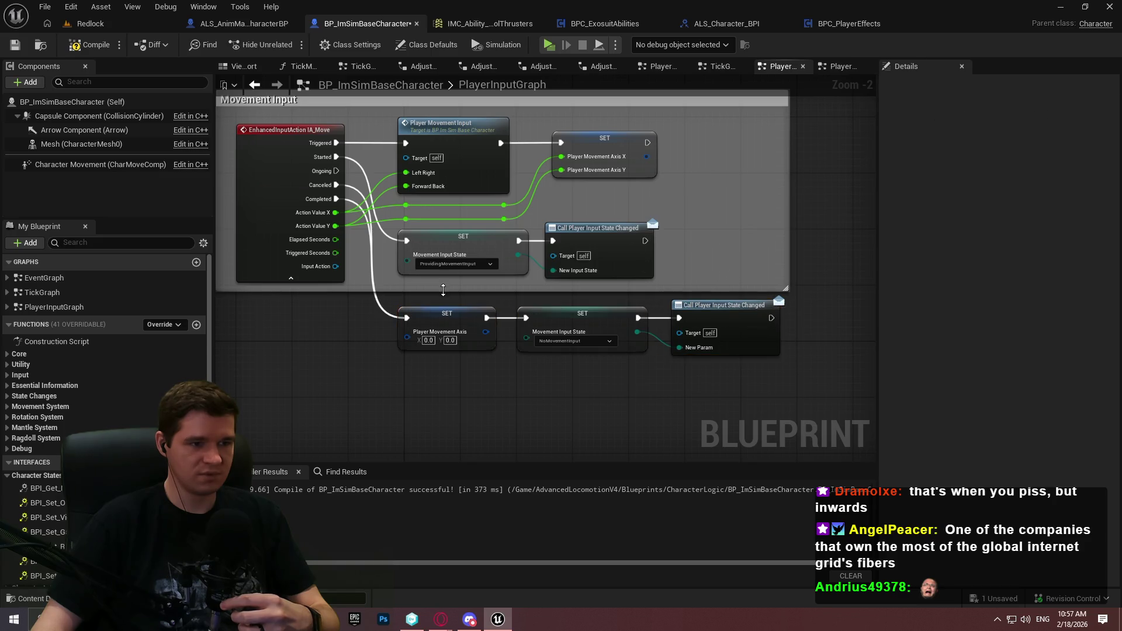
{"action": "left_click_drag", "start_coordinate": [452, 290], "coordinate": [452, 383]}
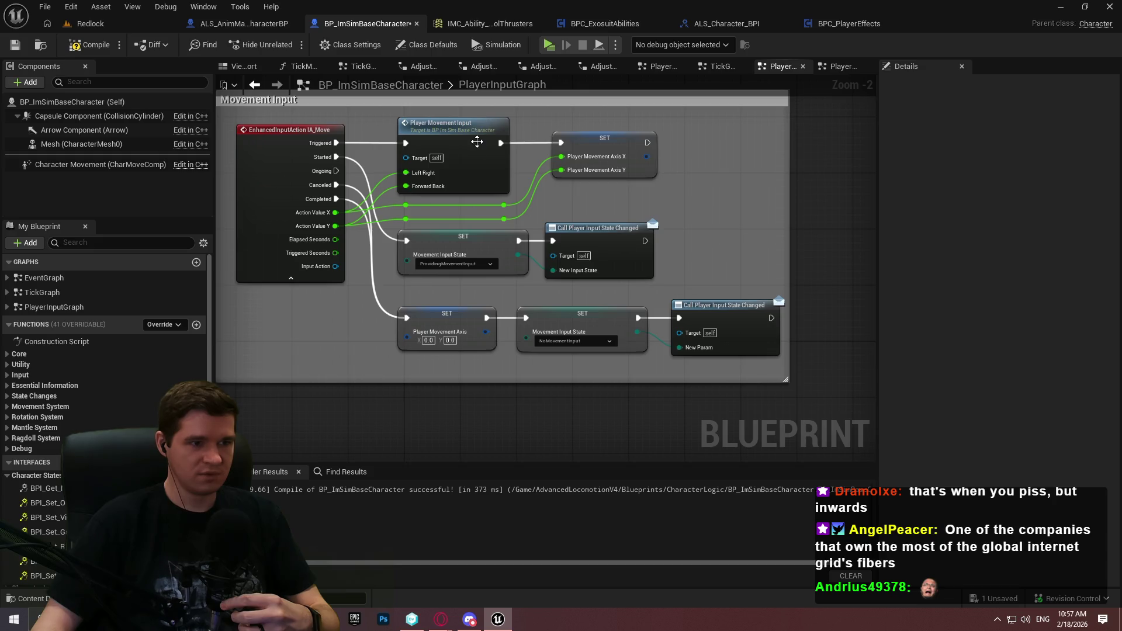
{"action": "double_click", "coordinate": [477, 142]}
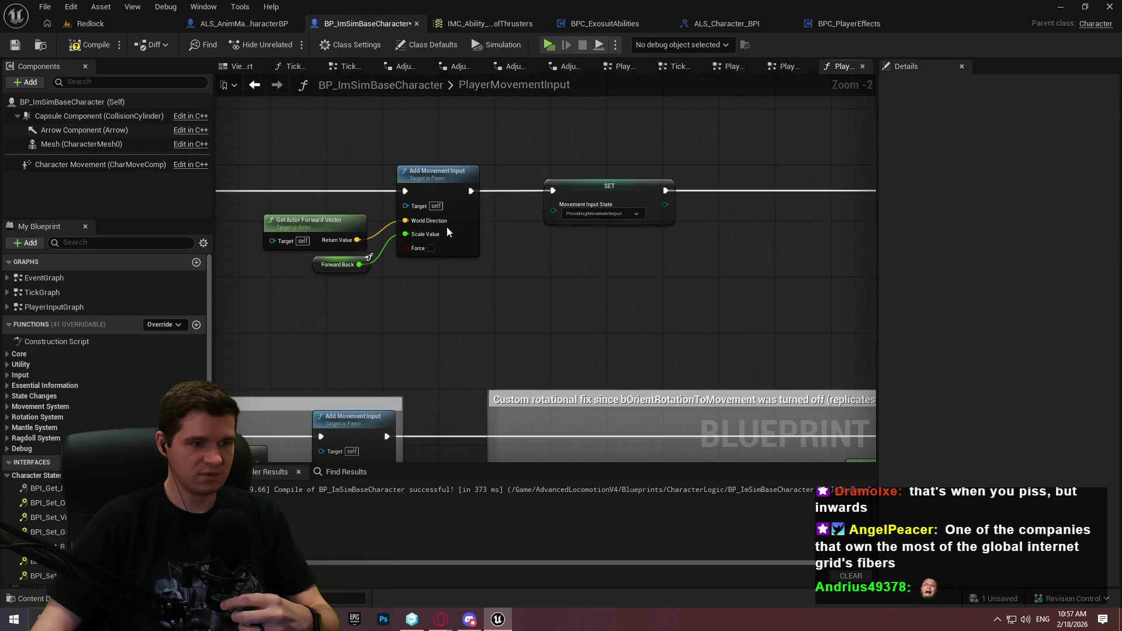
Inspect PlayerMovementInput's switch, entry and Add Movement Input nodes, then return to PlayerInputGraph
{"action": "mouse_move", "coordinate": [447, 227]}
{"action": "left_mouse_down"}
{"action": "mouse_move", "coordinate": [894, 181]}
{"action": "mouse_move", "coordinate": [315, 206]}
{"action": "mouse_move", "coordinate": [1082, 182]}
{"action": "mouse_move", "coordinate": [800, 205]}
{"action": "mouse_move", "coordinate": [565, 199]}
{"action": "mouse_move", "coordinate": [918, 204]}
{"action": "left_mouse_up"}
{"action": "left_click_drag", "start_coordinate": [351, 263], "coordinate": [943, 232]}
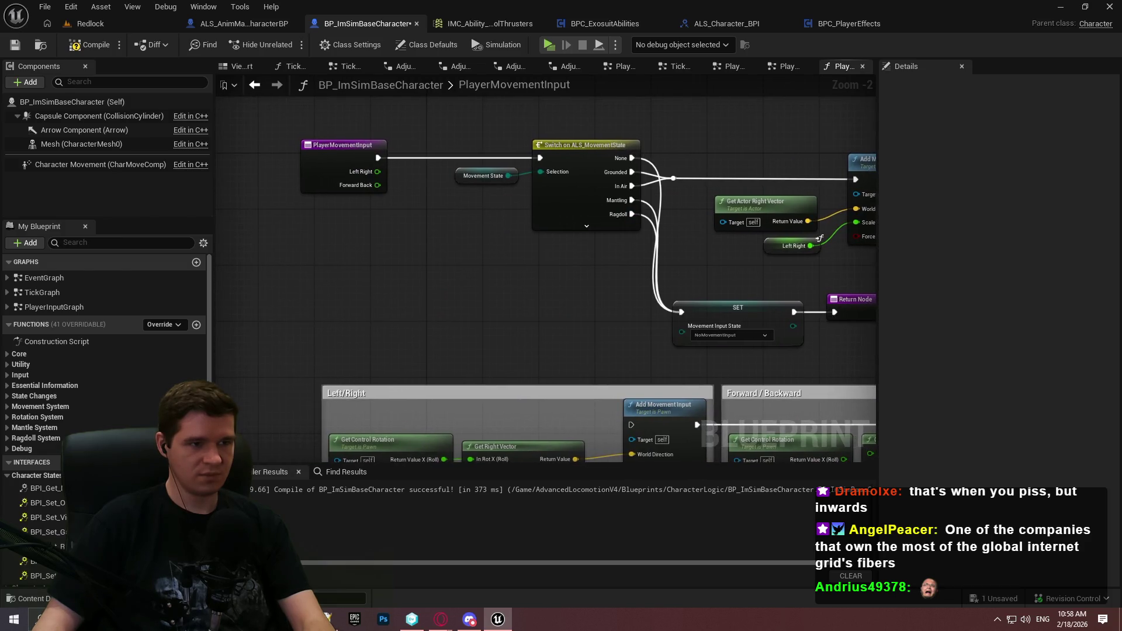
{"action": "left_click_drag", "start_coordinate": [871, 234], "coordinate": [656, 270]}
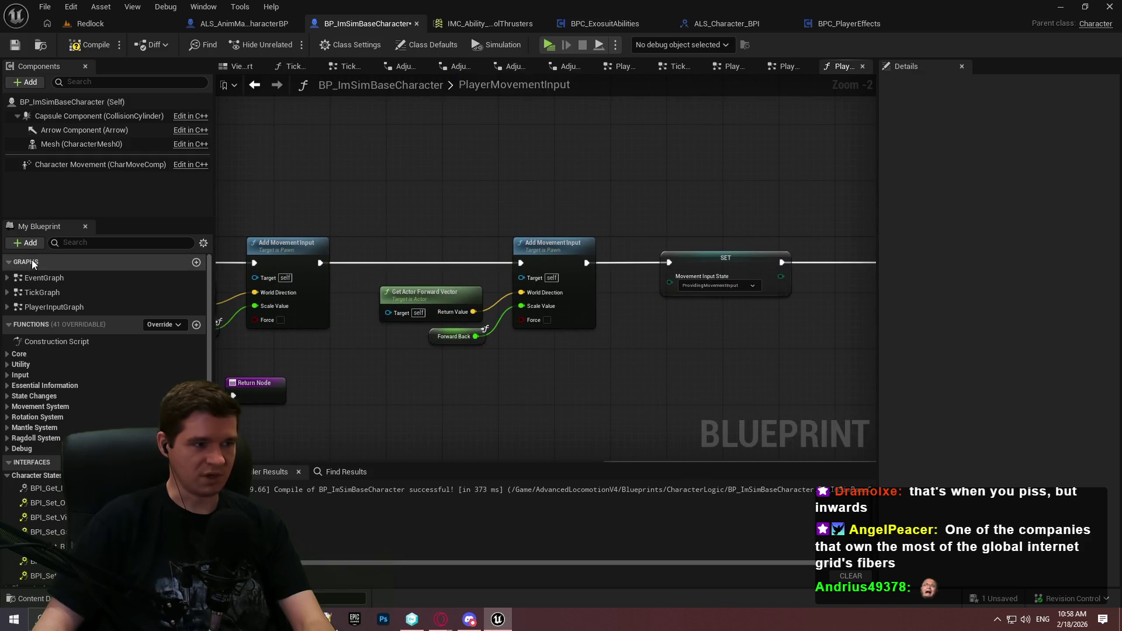
{"action": "double_click", "coordinate": [33, 278]}
{"action": "double_click", "coordinate": [47, 307]}
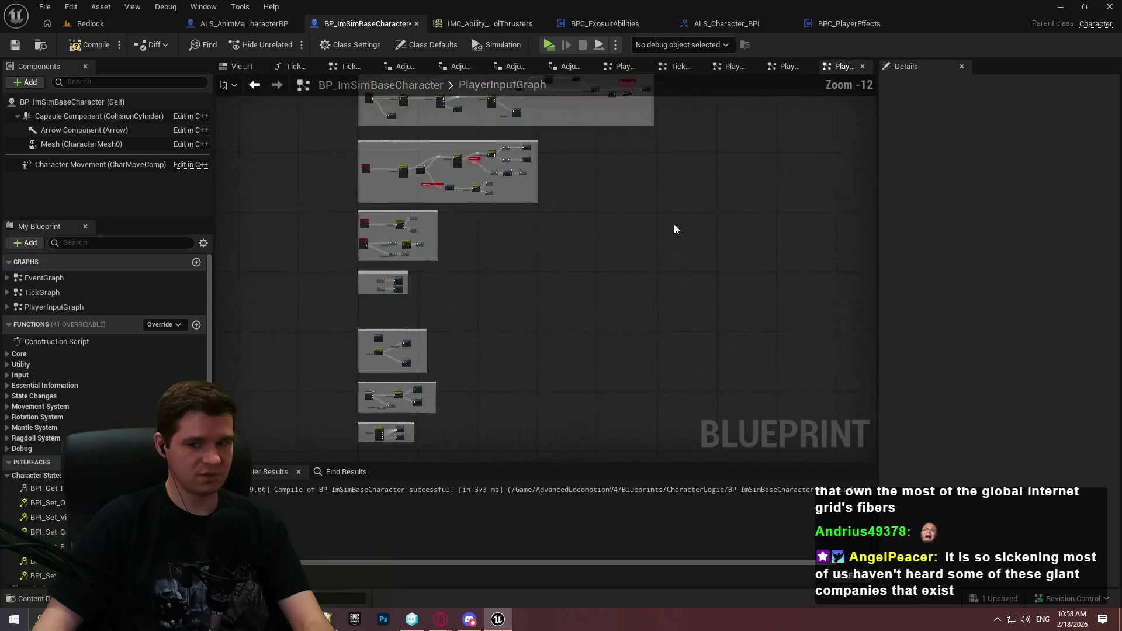
Wire Started straight into the Player Input State Changed call and delete the ProvidingMovementInput SET node
{"action": "scroll", "coordinate": [675, 229], "scroll_direction": "up", "scroll_amount": 11}
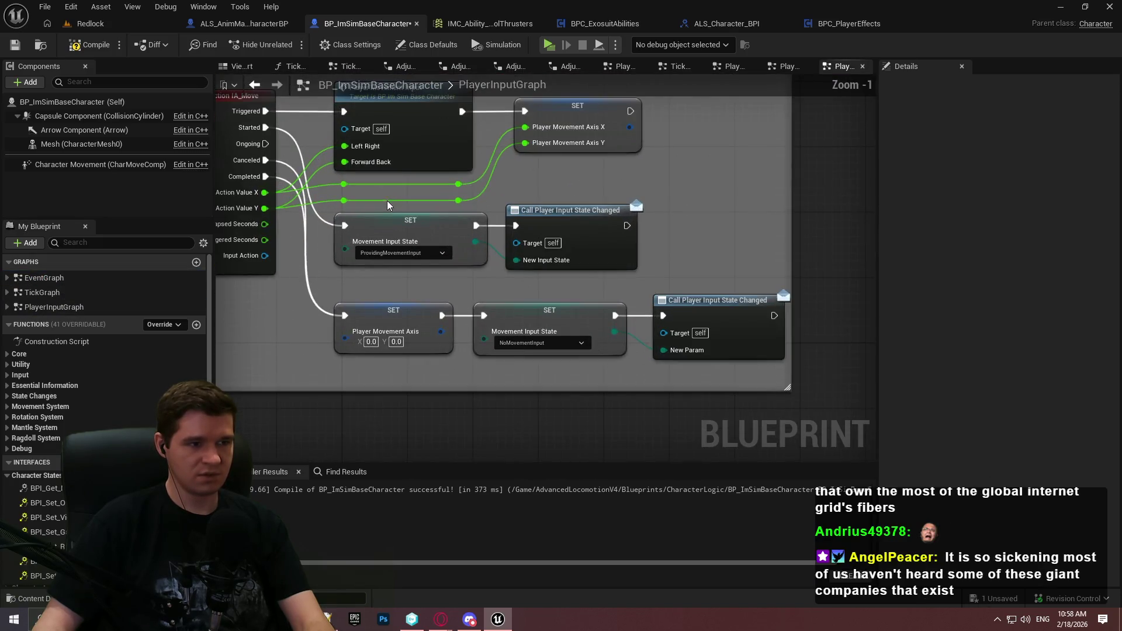
{"action": "left_click_drag", "start_coordinate": [665, 173], "coordinate": [701, 215]}
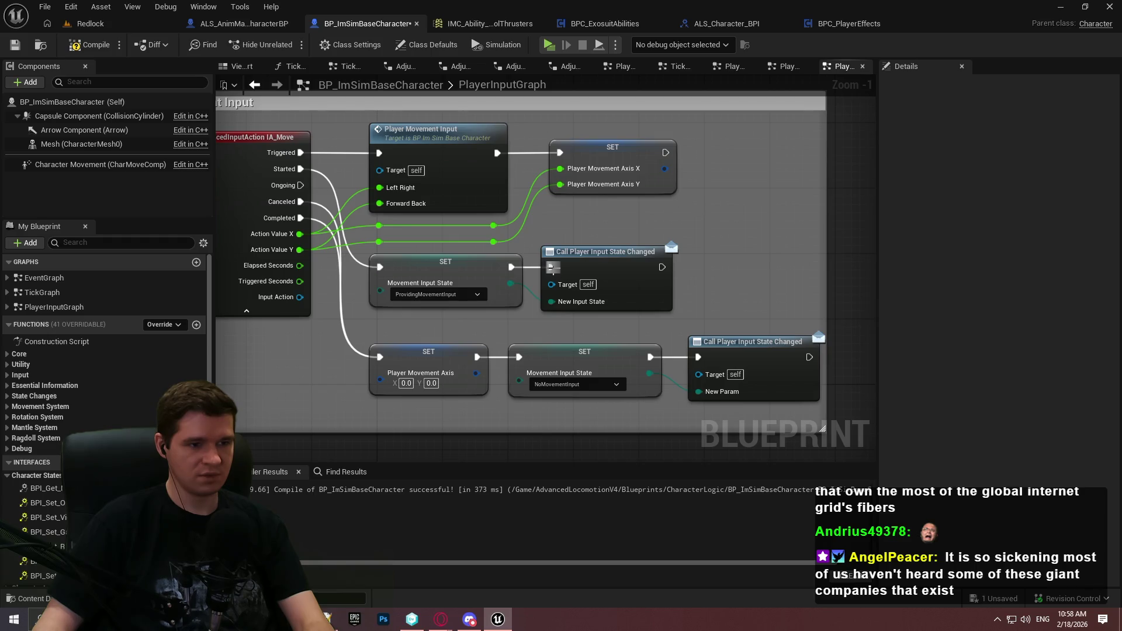
{"action": "left_click_drag", "start_coordinate": [551, 268], "coordinate": [286, 174]}
{"action": "left_click", "coordinate": [474, 304]}
{"action": "key", "text": "Delete"}
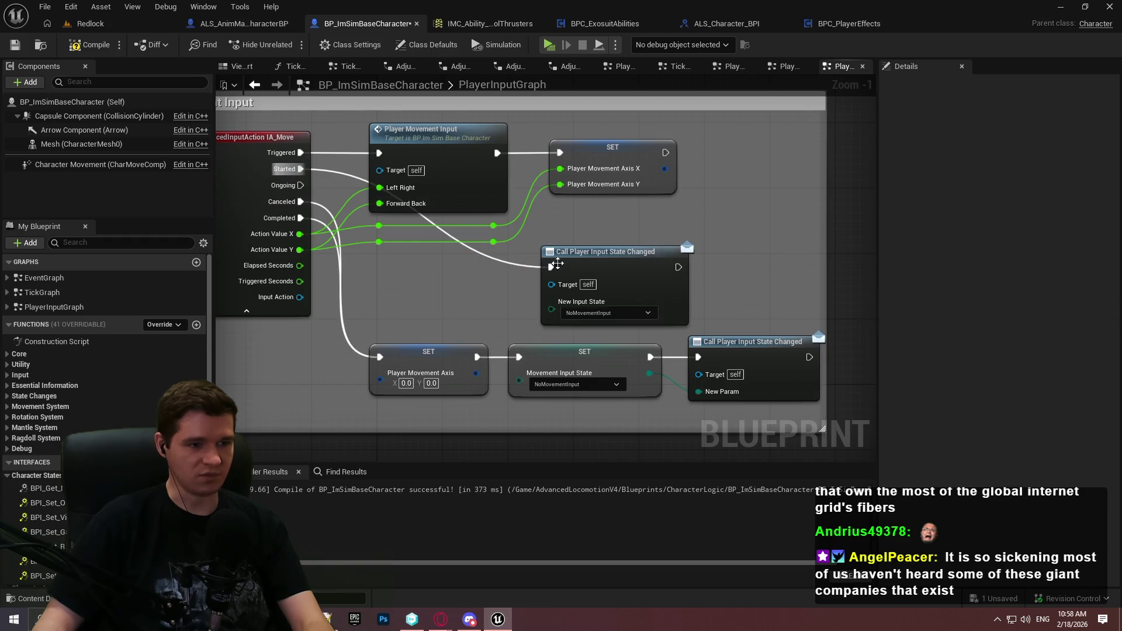
Set the call's New Input State to ProvidingMovementInput and save the character blueprint
{"action": "left_click_drag", "start_coordinate": [558, 263], "coordinate": [412, 268]}
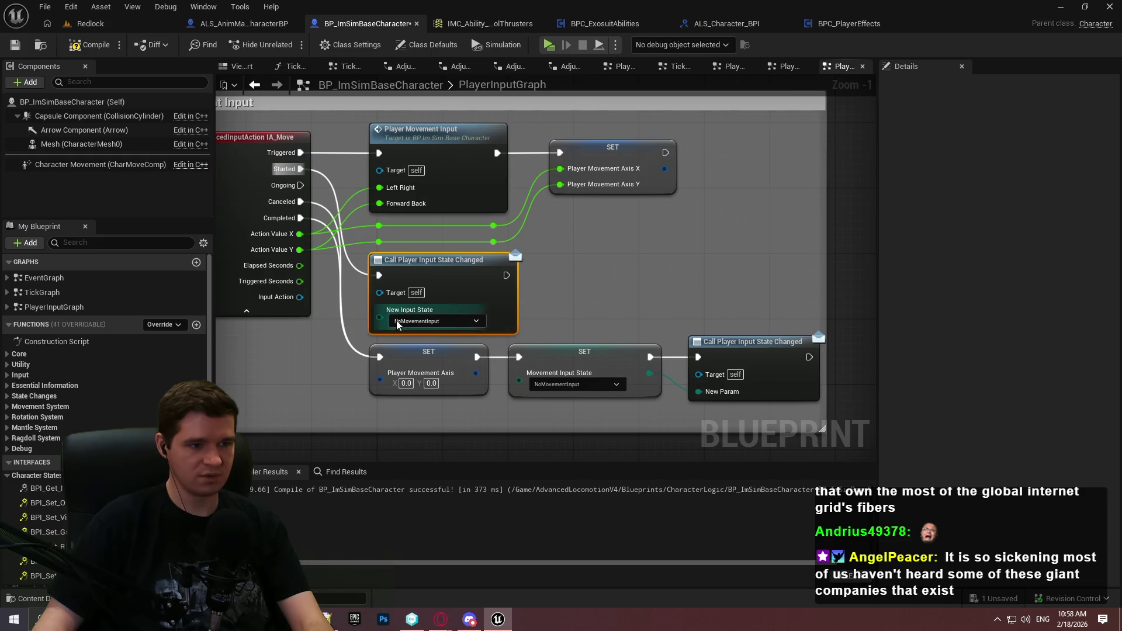
{"action": "left_click", "coordinate": [435, 321]}
{"action": "left_click", "coordinate": [432, 344]}
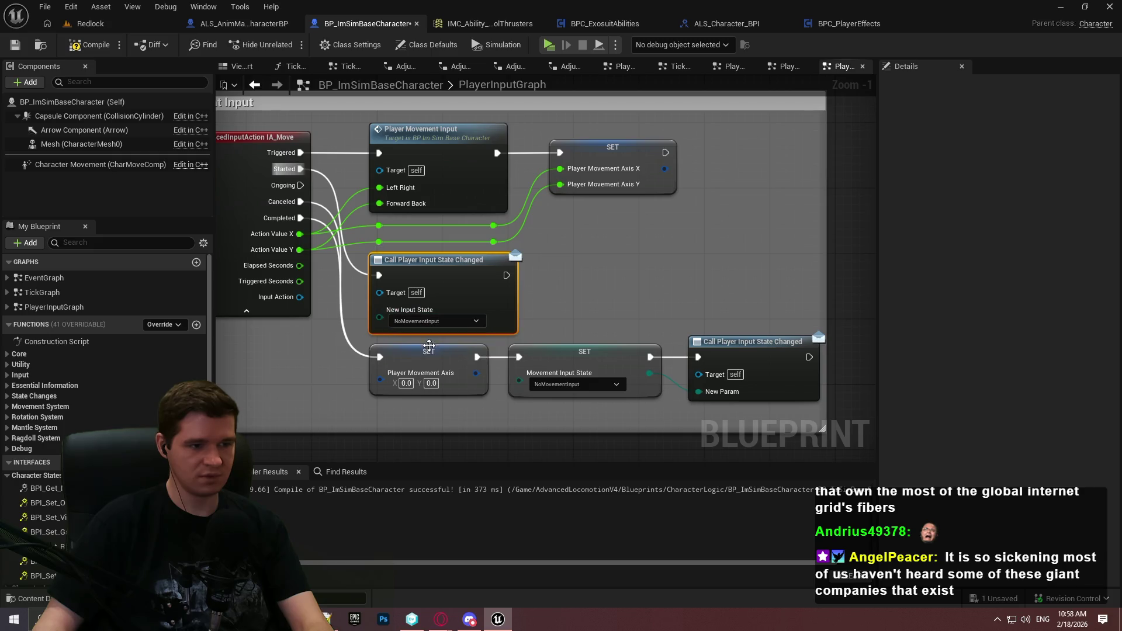
{"action": "left_click", "coordinate": [15, 45]}
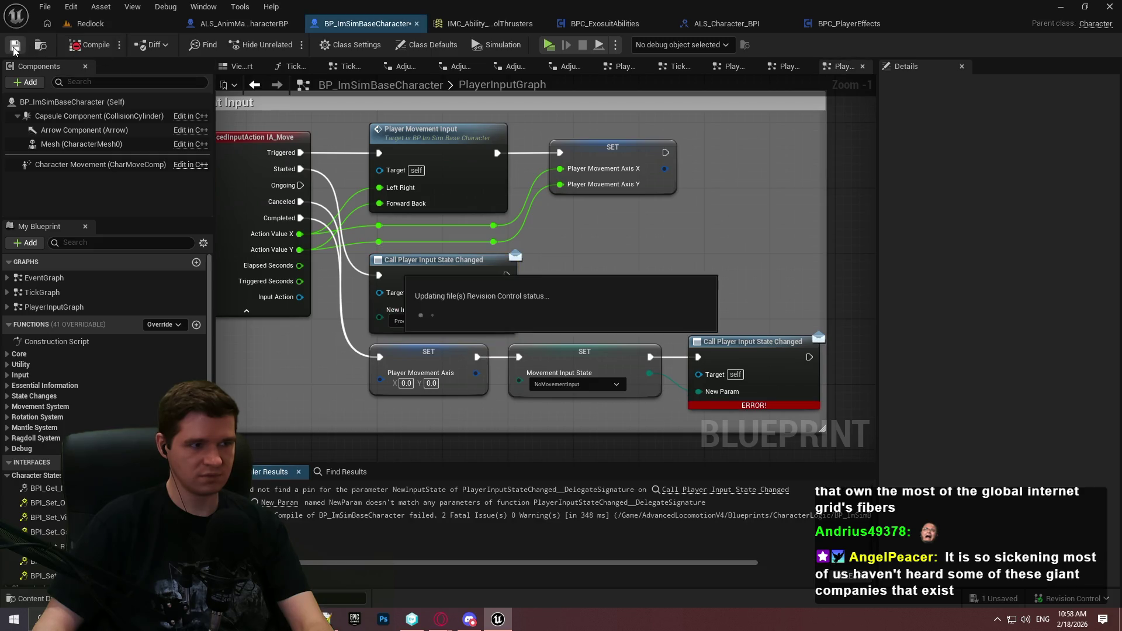
Refresh the erroring Player Input State Changed call node and recompile
{"action": "left_click_drag", "start_coordinate": [787, 349], "coordinate": [736, 282]}
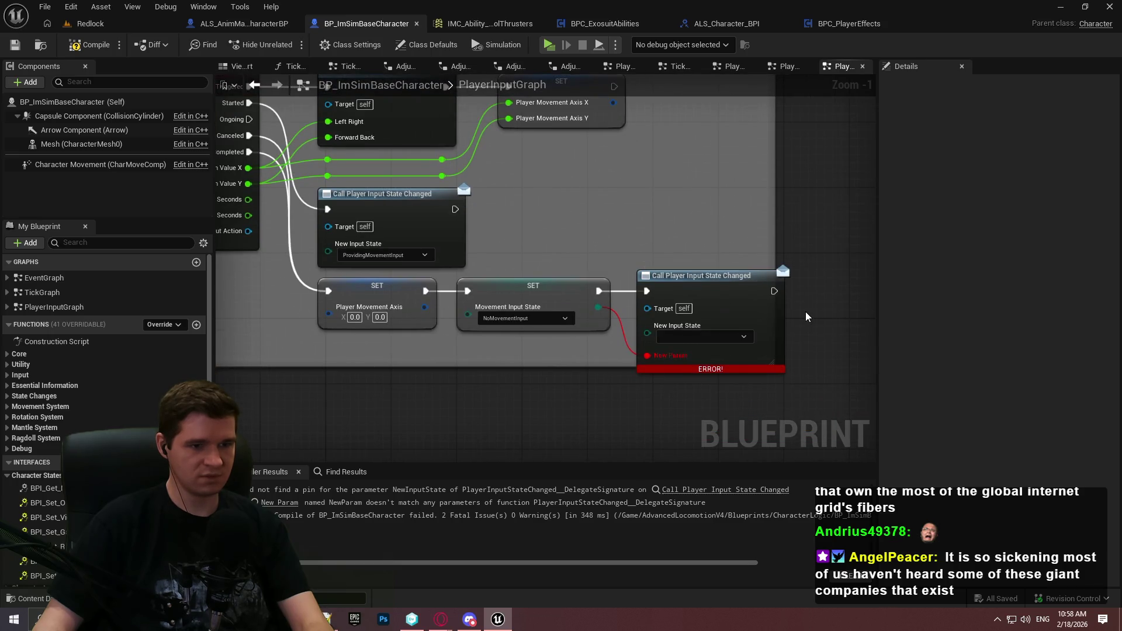
{"action": "left_click_drag", "start_coordinate": [811, 313], "coordinate": [771, 321]}
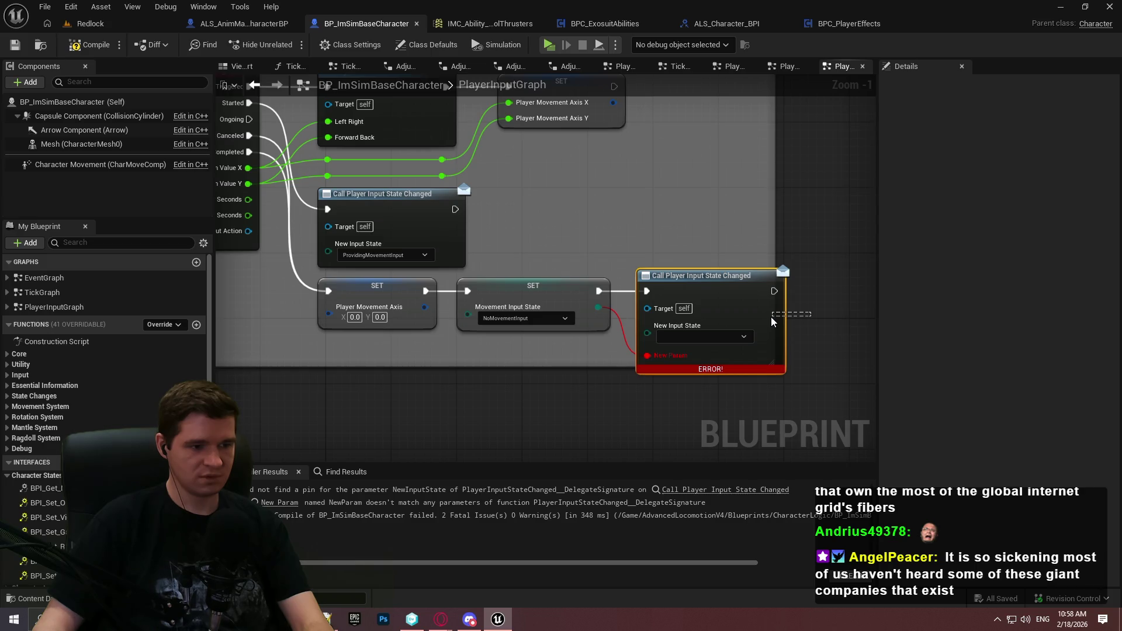
{"action": "right_click", "coordinate": [739, 296]}
{"action": "left_click", "coordinate": [784, 391]}
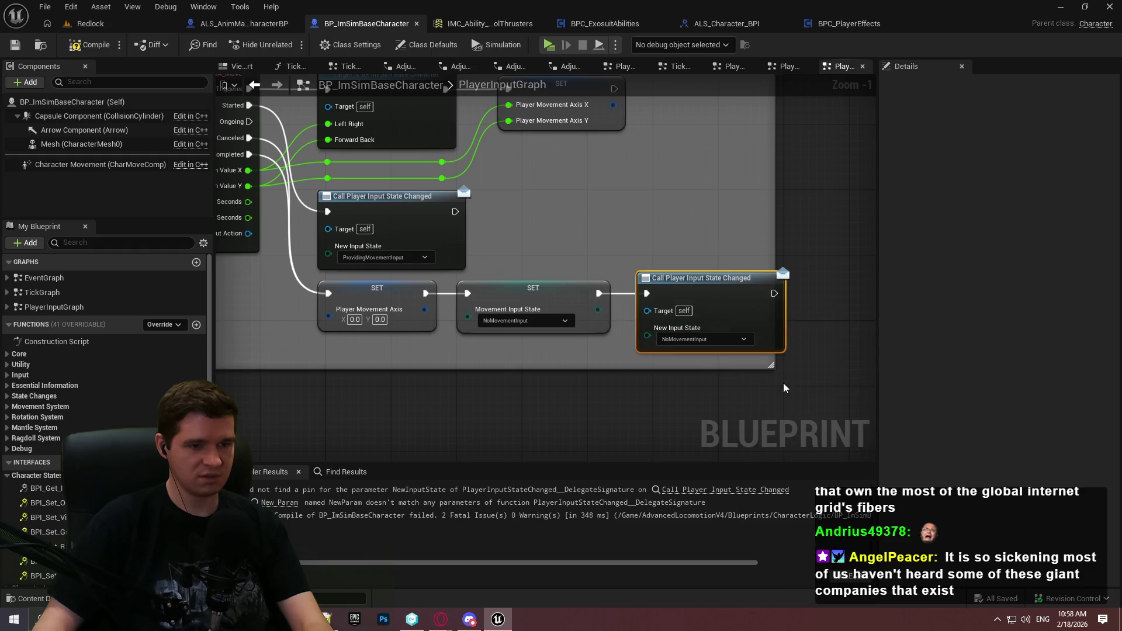
{"action": "left_click", "coordinate": [92, 45]}
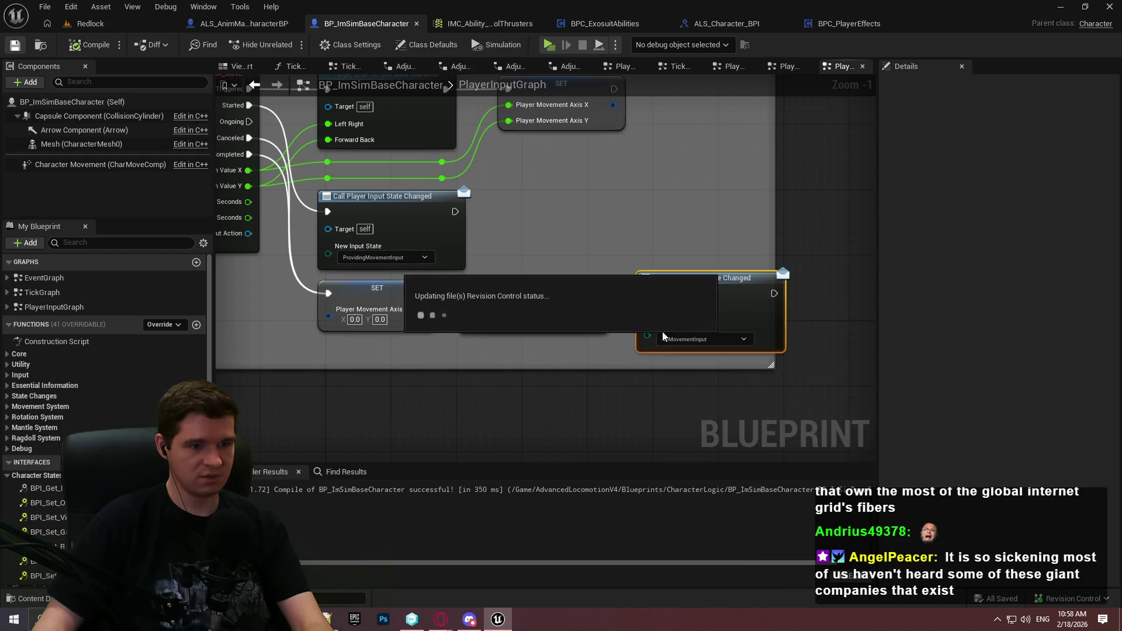
Feed the SET's Movement Input State into New Input State, recompile and save BP_ImSimBaseCharacter
{"action": "left_click_drag", "start_coordinate": [598, 310], "coordinate": [647, 335]}
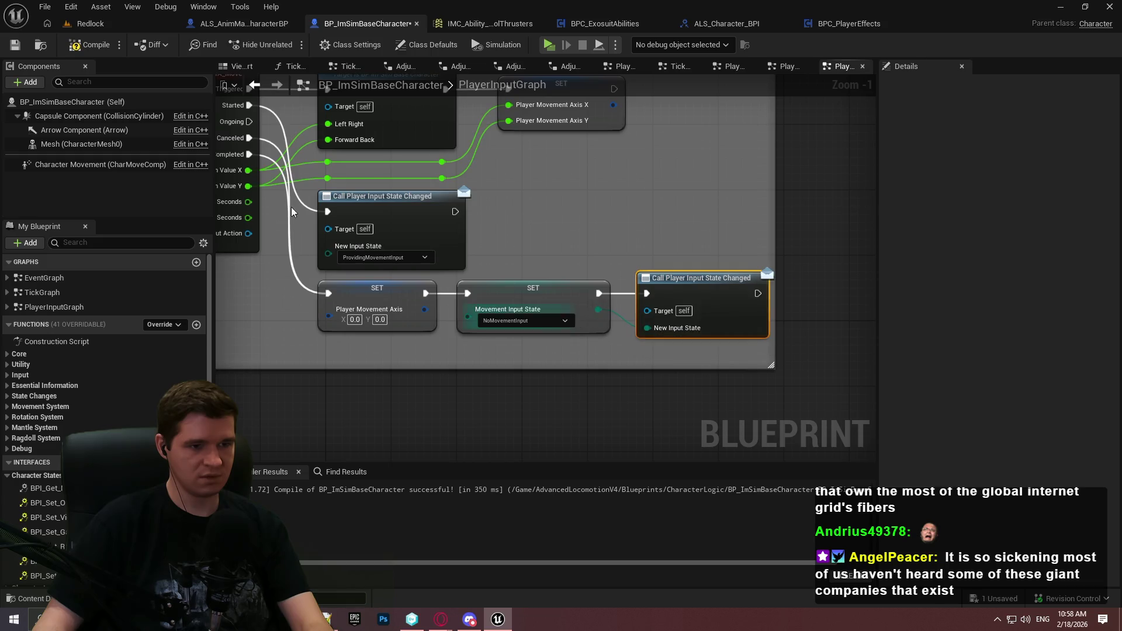
{"action": "left_click", "coordinate": [91, 45]}
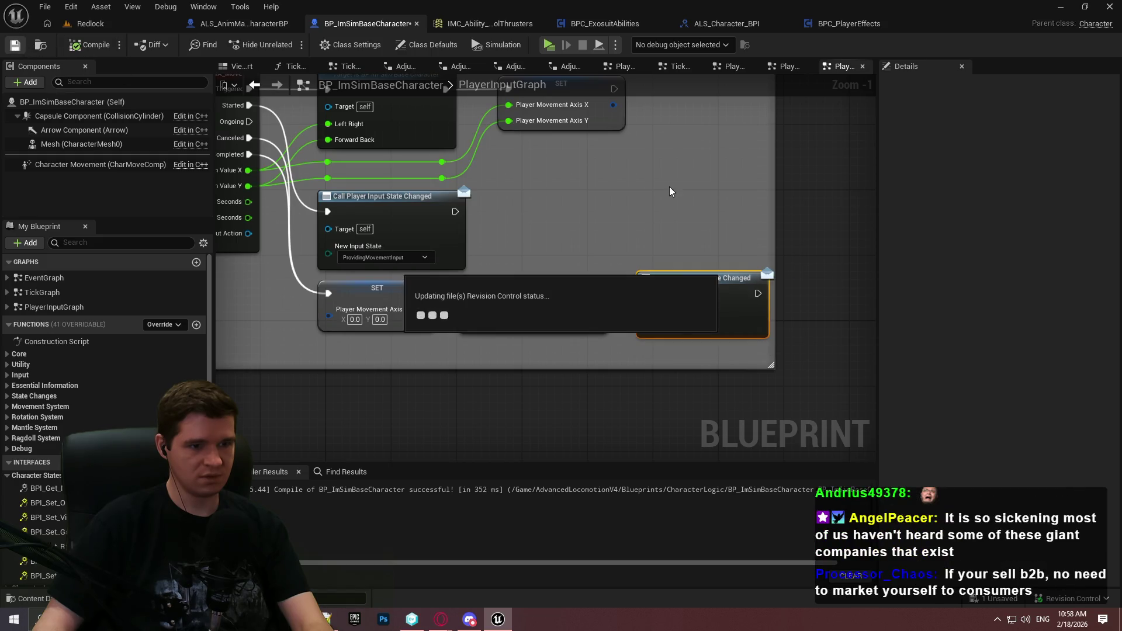
{"action": "left_click", "coordinate": [647, 187]}
{"action": "key", "text": "ctrl+s"}
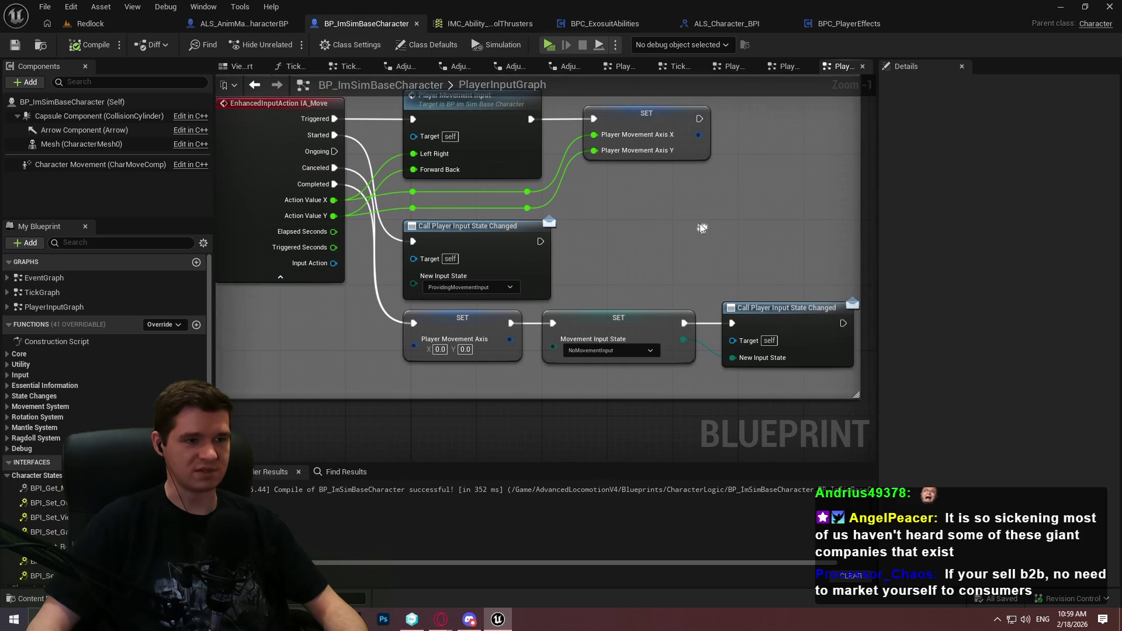
{"action": "mouse_move", "coordinate": [821, 374]}
{"action": "left_mouse_down"}
{"action": "mouse_move", "coordinate": [388, 102]}
{"action": "mouse_move", "coordinate": [414, 119]}
{"action": "left_mouse_up"}
Collapse the Character States interface, Macros and State Values categories in My Blueprint
{"action": "left_click", "coordinate": [632, 213]}
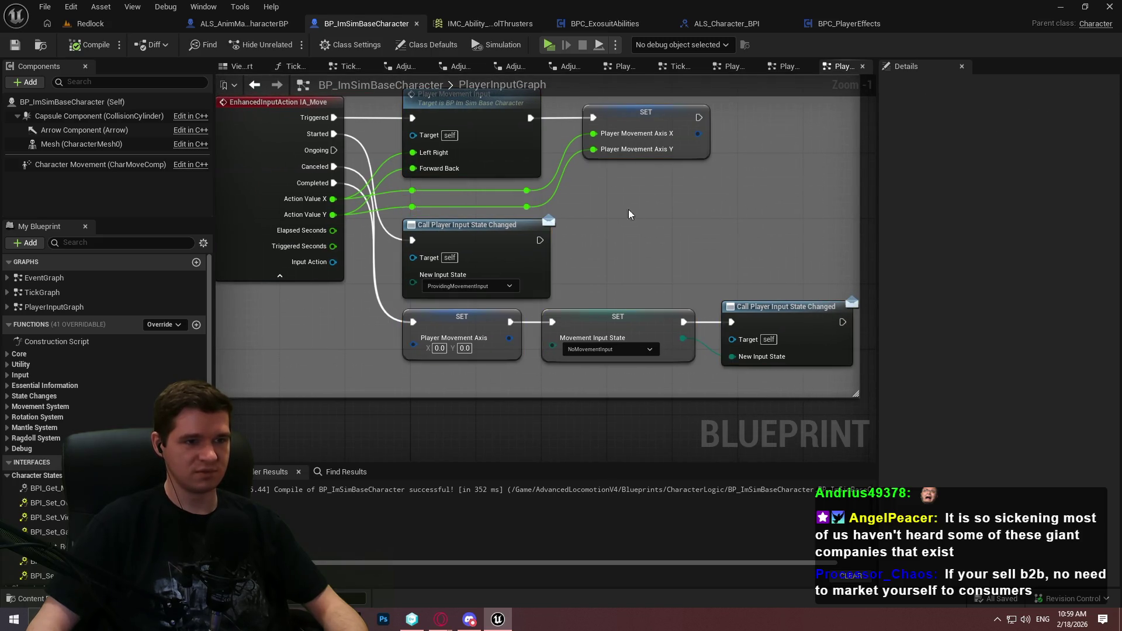
{"action": "left_click", "coordinate": [6, 476]}
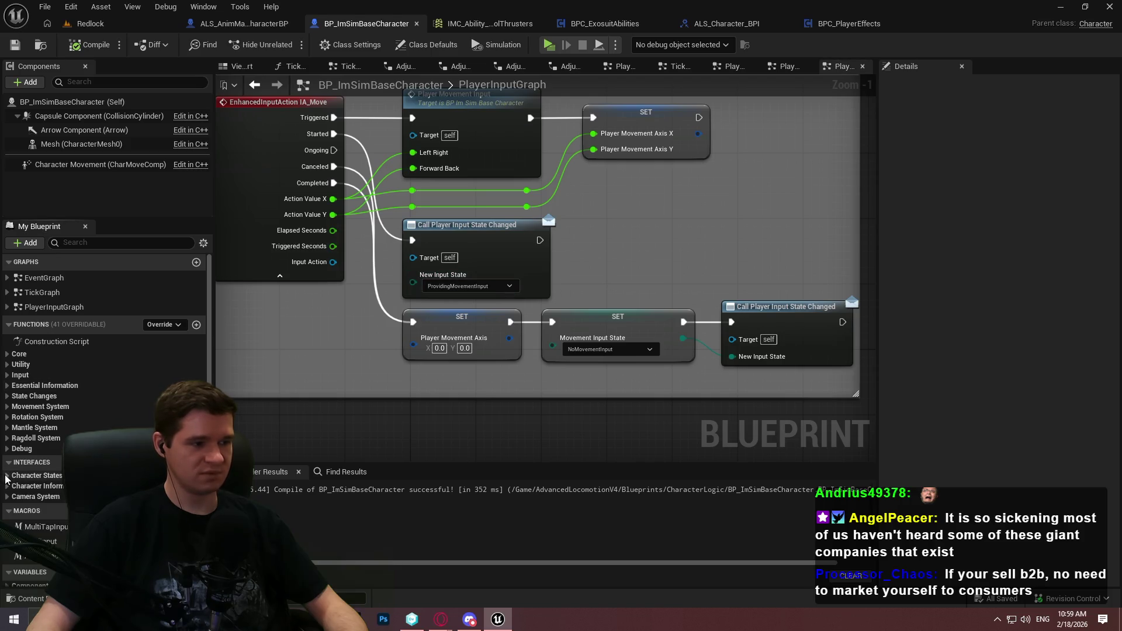
{"action": "left_click", "coordinate": [13, 513]}
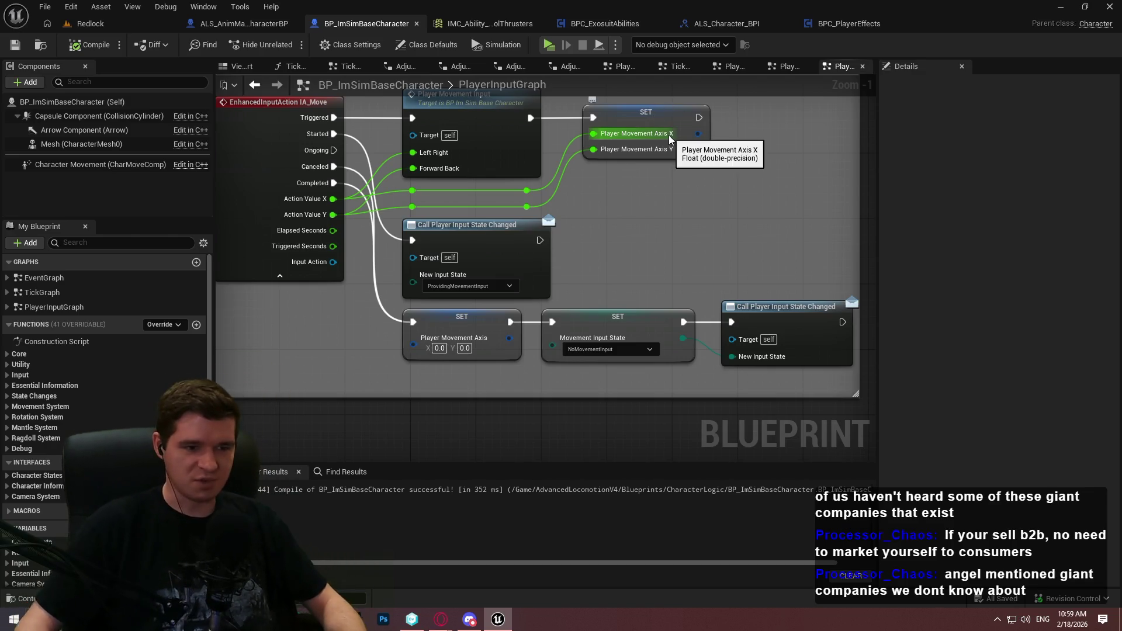
{"action": "scroll", "coordinate": [673, 217], "scroll_direction": "down", "scroll_amount": 2}
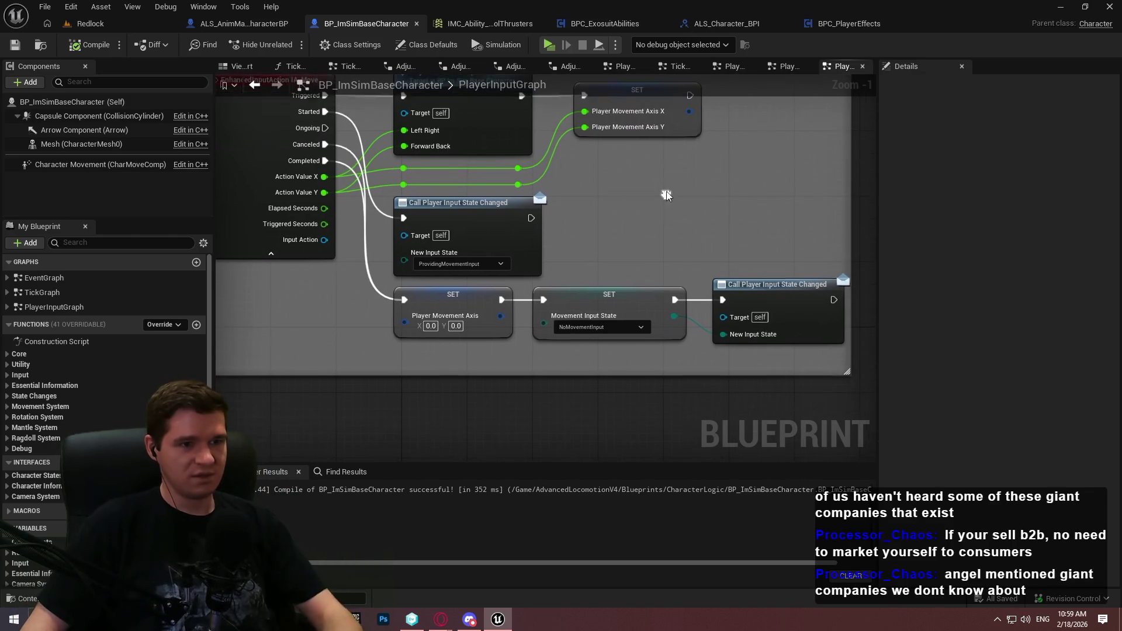
{"action": "mouse_move", "coordinate": [698, 216]}
{"action": "left_mouse_down"}
{"action": "mouse_move", "coordinate": [685, 242]}
{"action": "mouse_move", "coordinate": [709, 258]}
{"action": "mouse_move", "coordinate": [614, 243]}
{"action": "mouse_move", "coordinate": [671, 231]}
{"action": "left_mouse_up"}
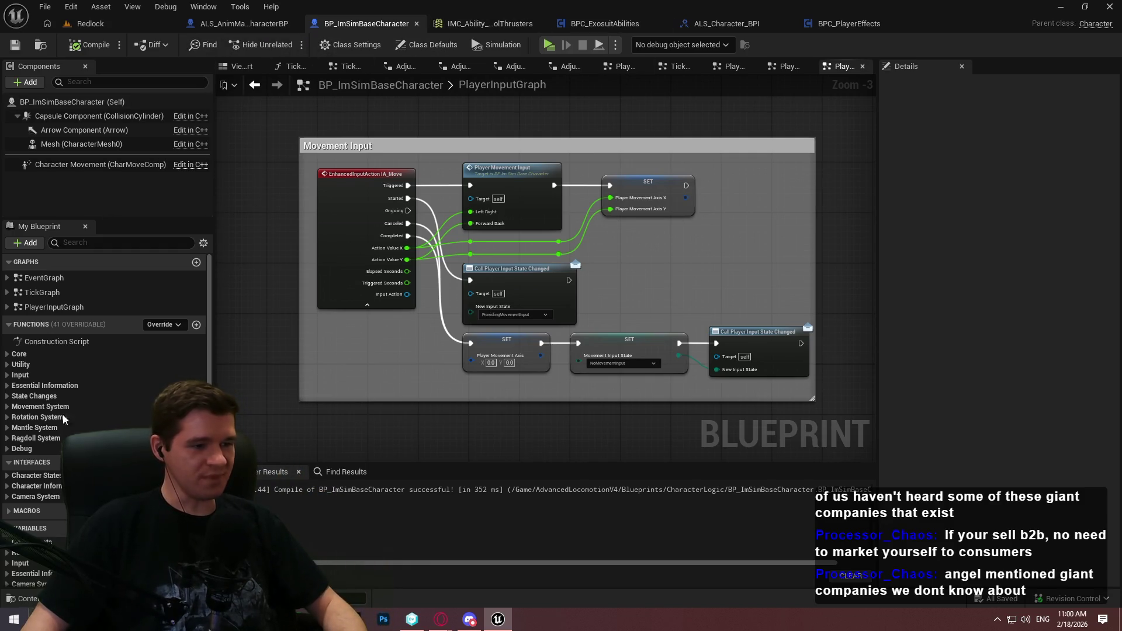
{"action": "scroll", "coordinate": [18, 457], "scroll_direction": "down", "scroll_amount": 5}
{"action": "left_click", "coordinate": [7, 464]}
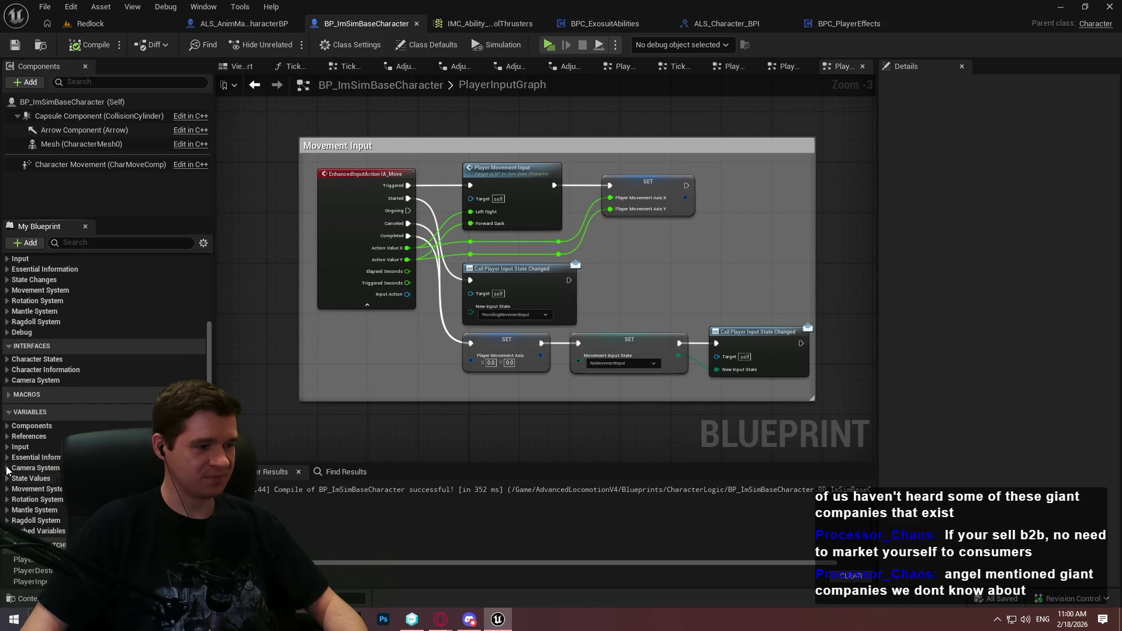
{"action": "left_click_drag", "start_coordinate": [293, 350], "coordinate": [297, 297]}
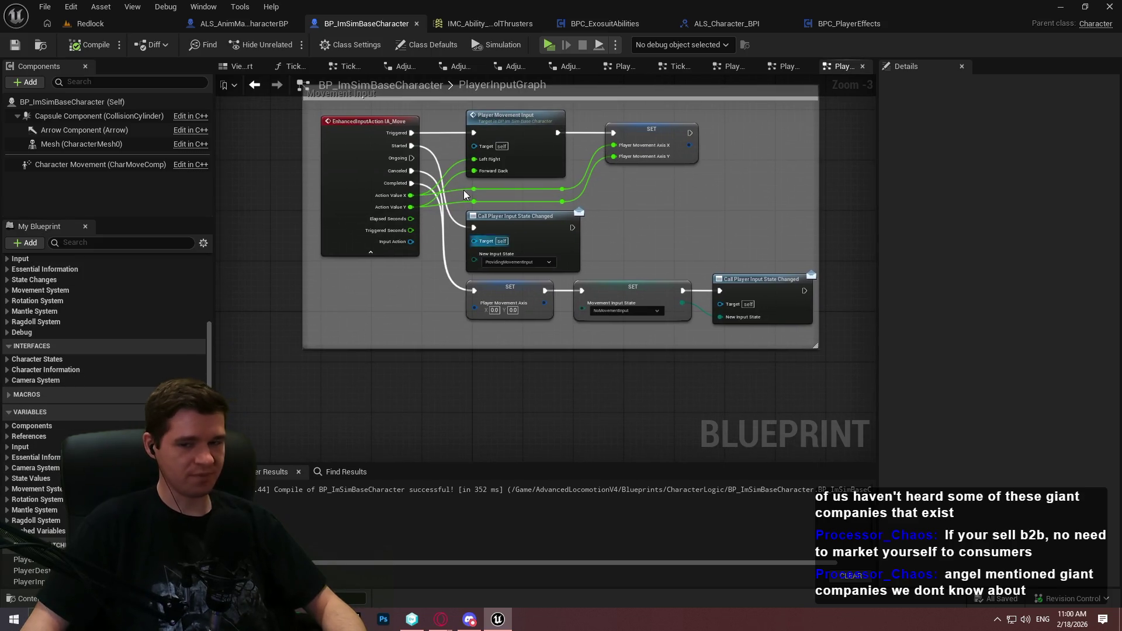
Switch to the Redlock level, then to the BPC_ExosuitAbilities blueprint
{"action": "left_click", "coordinate": [88, 24]}
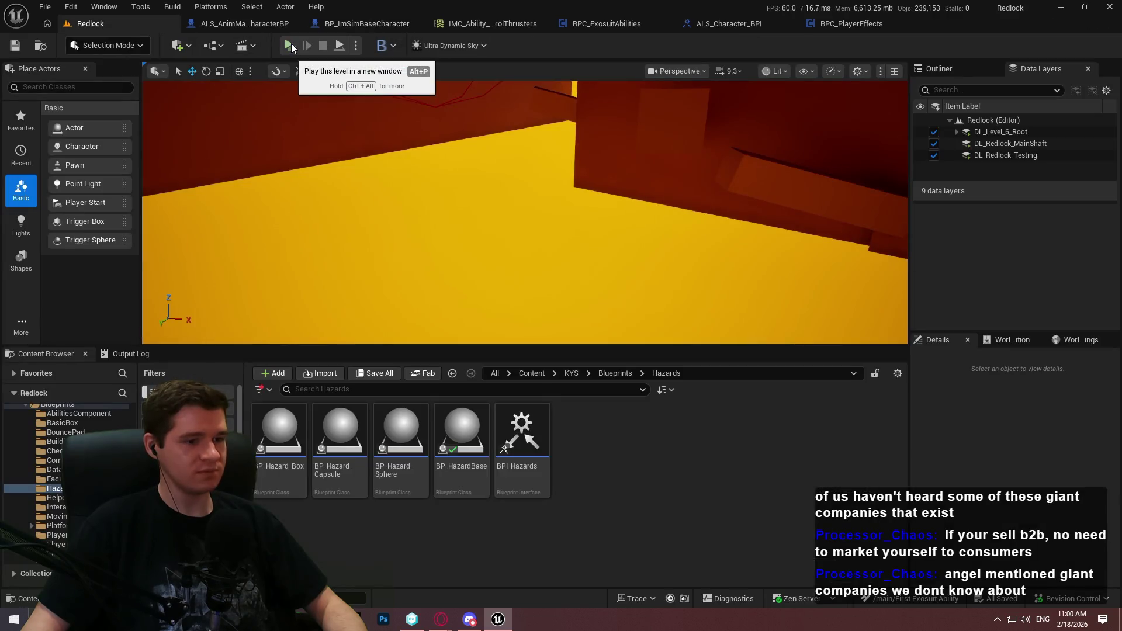
{"action": "left_click_drag", "start_coordinate": [758, 232], "coordinate": [689, 227]}
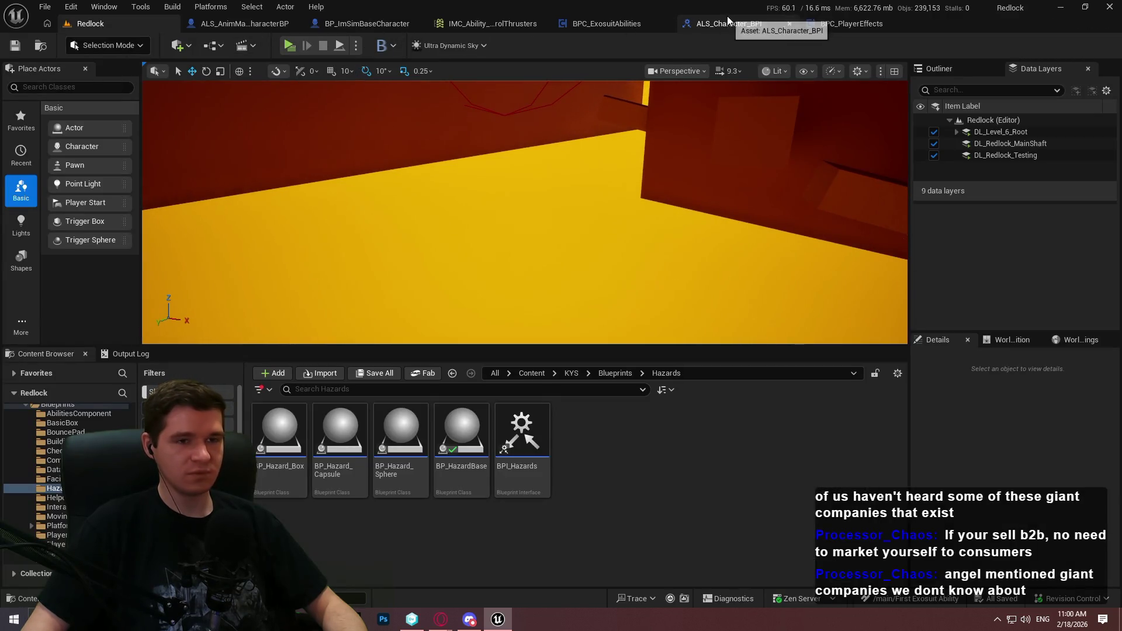
{"action": "left_click", "coordinate": [620, 23]}
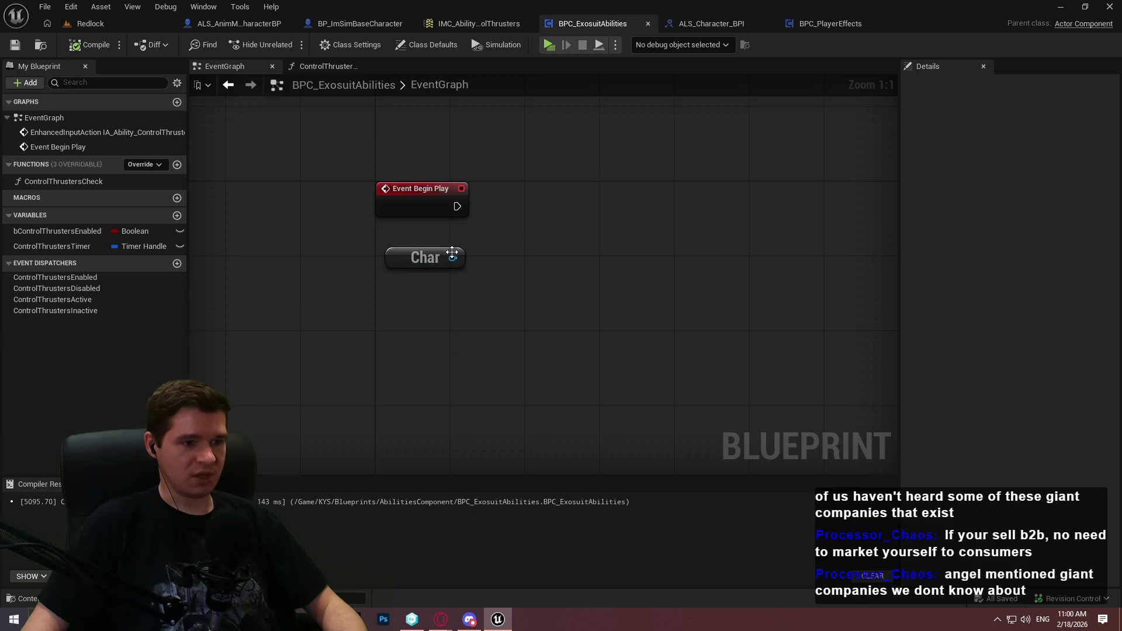
Add a Bind Event to Player Input State Changed node from the Char reference
{"action": "left_click_drag", "start_coordinate": [453, 252], "coordinate": [517, 230]}
{"action": "type", "text": "bind even"}
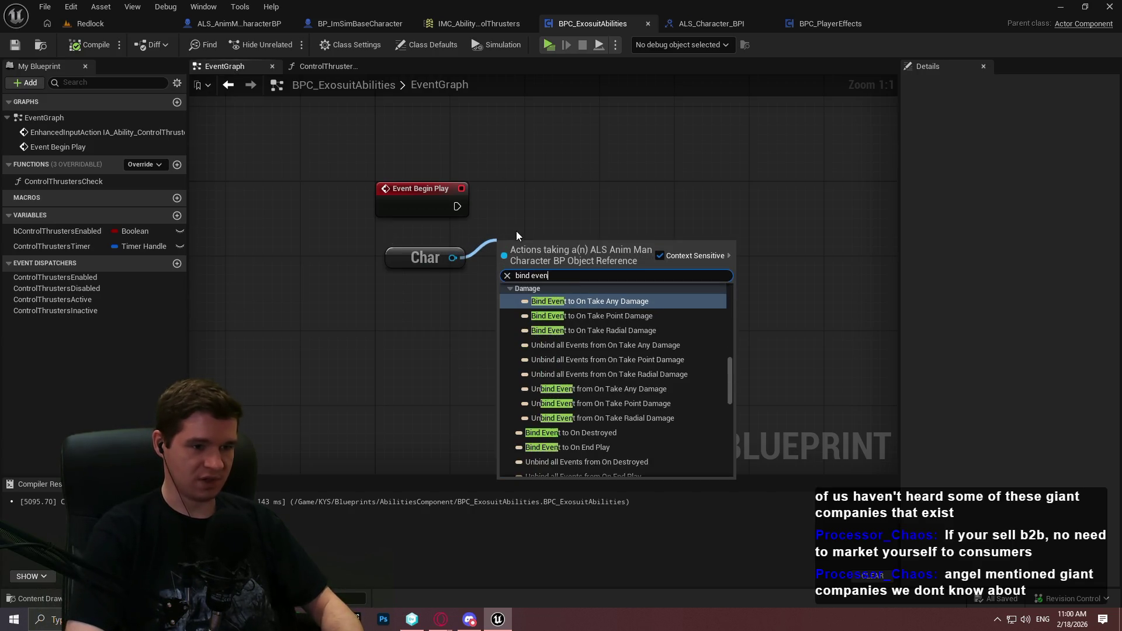
{"action": "type", "text": "t to in"}
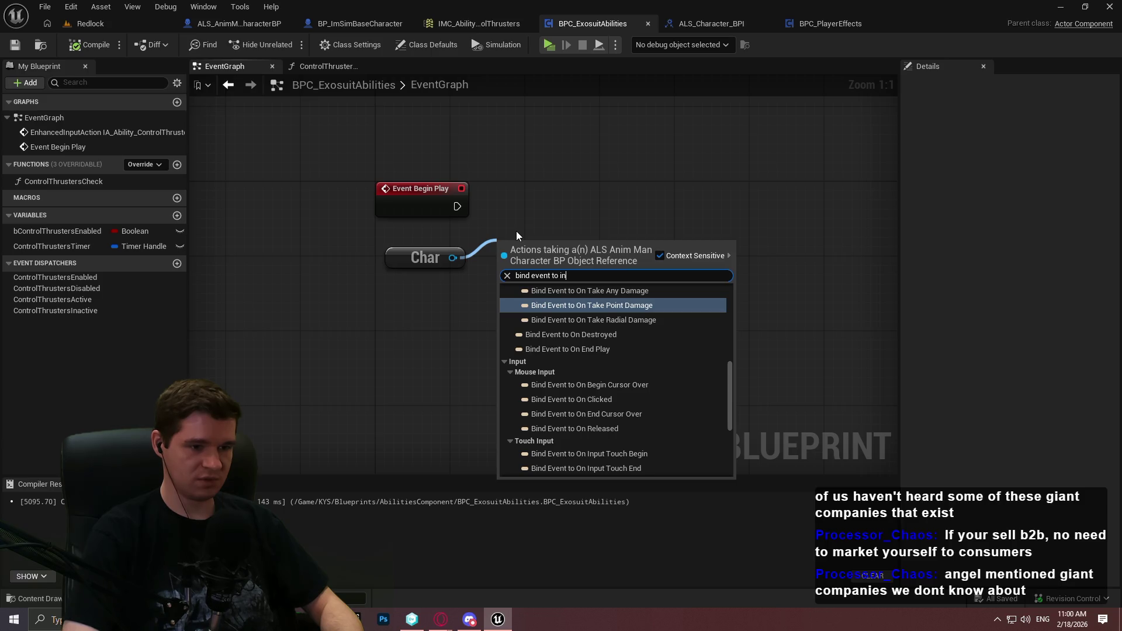
{"action": "type", "text": "put"}
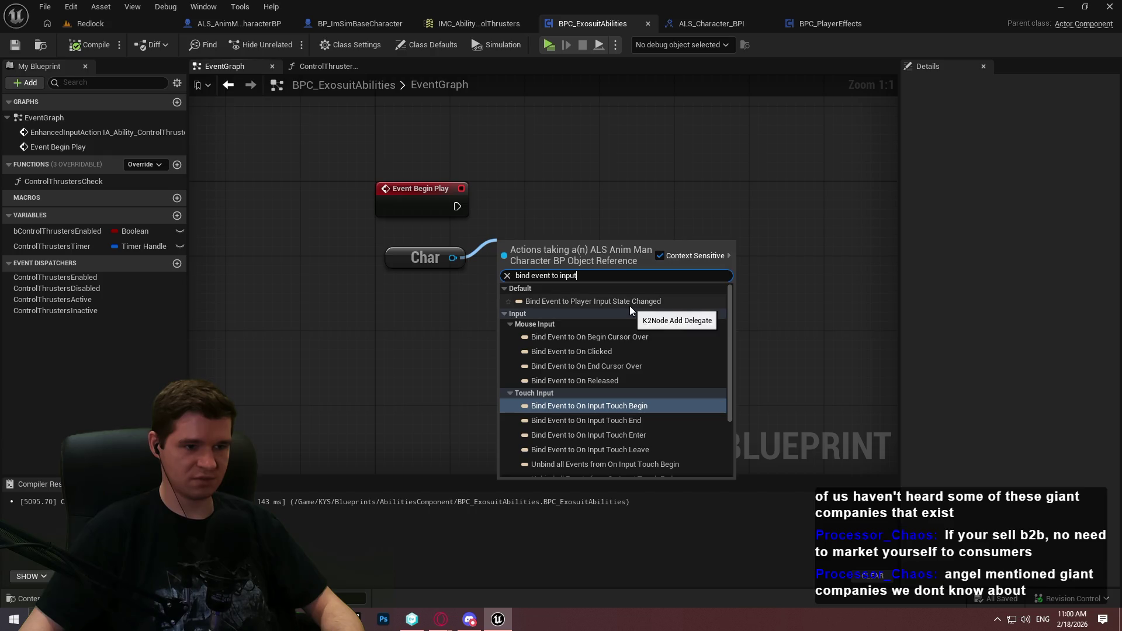
{"action": "left_click", "coordinate": [630, 304]}
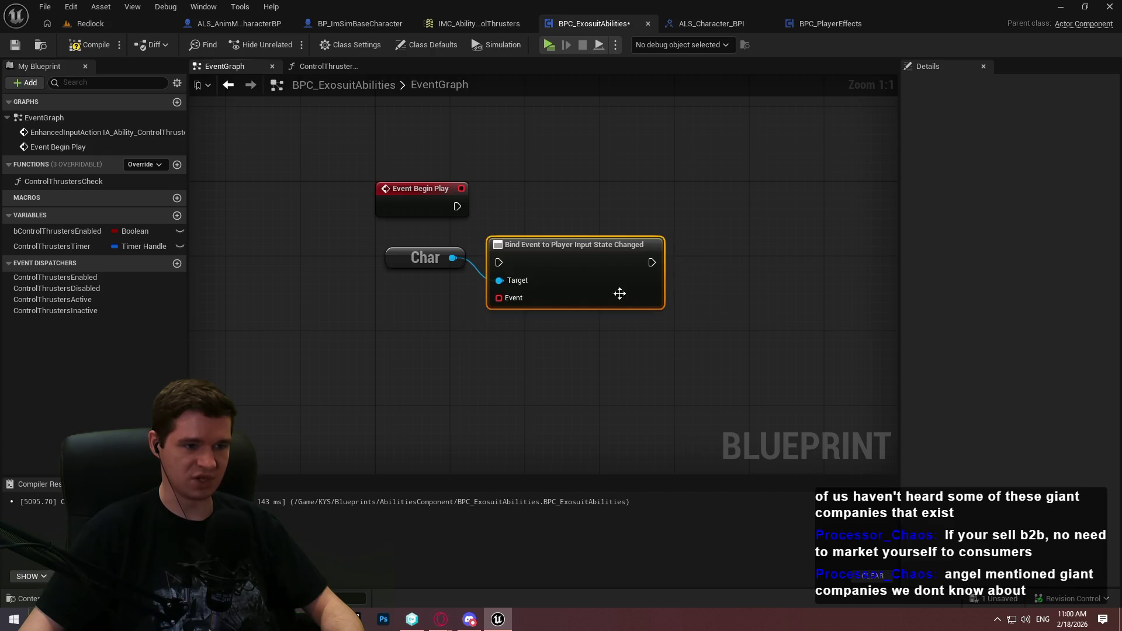
{"action": "mouse_move", "coordinate": [519, 258]}
{"action": "left_mouse_down"}
{"action": "mouse_move", "coordinate": [638, 209]}
{"action": "mouse_move", "coordinate": [451, 202]}
{"action": "mouse_move", "coordinate": [620, 216]}
{"action": "mouse_move", "coordinate": [761, 205]}
{"action": "left_mouse_up"}
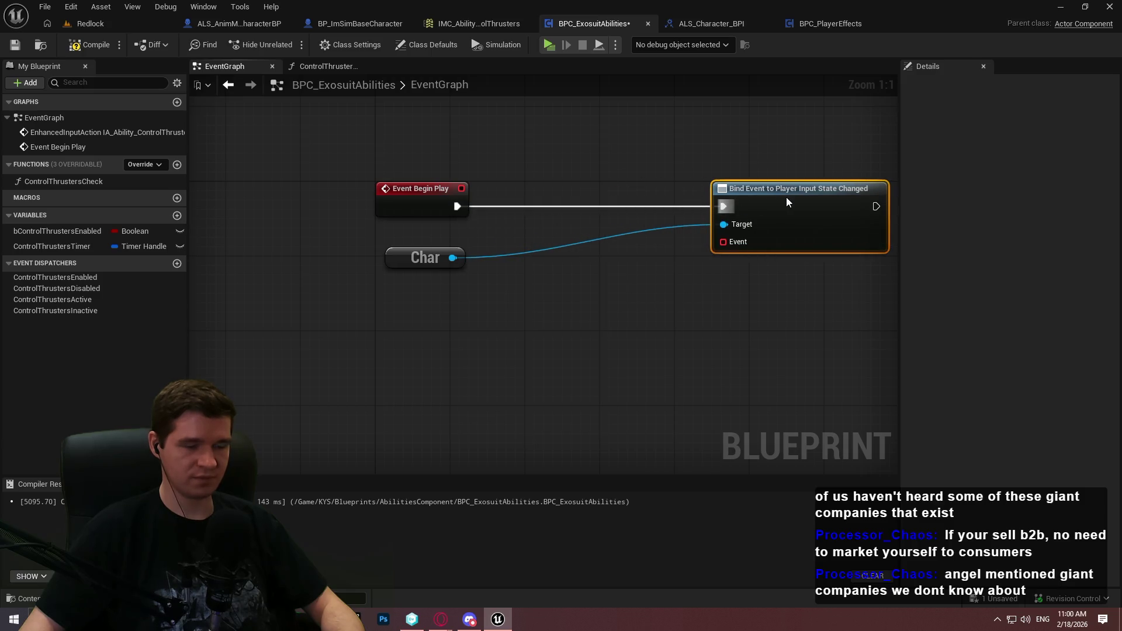
{"action": "left_click_drag", "start_coordinate": [452, 257], "coordinate": [531, 256]}
Add an Is Valid check on Char between Event Begin Play and the bind node
{"action": "type", "text": "valid"}
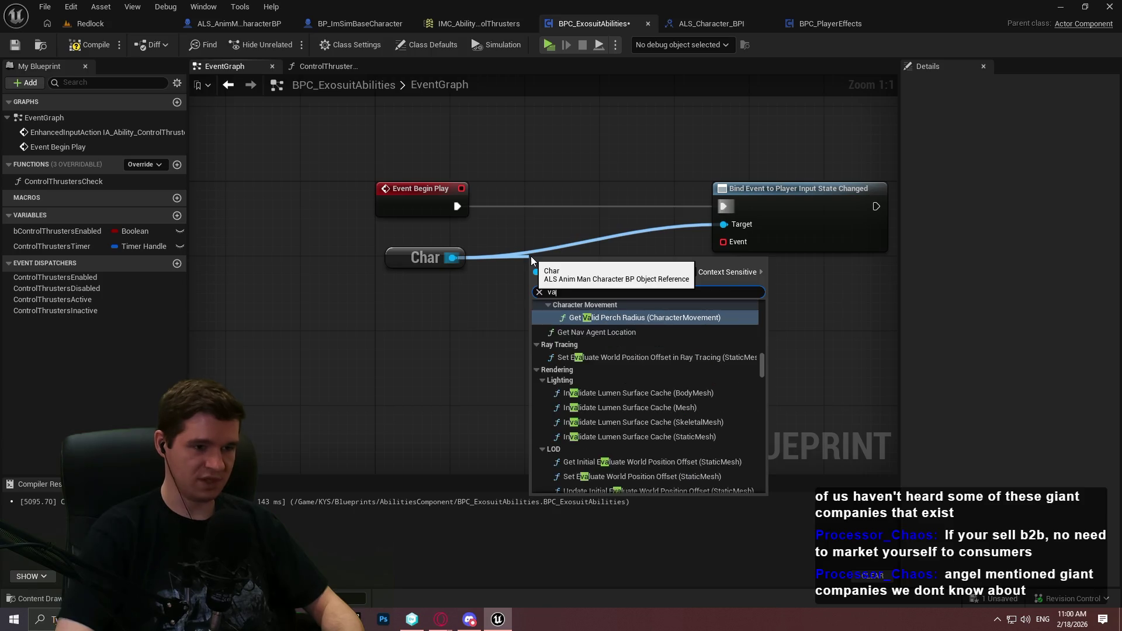
{"action": "left_click_drag", "start_coordinate": [761, 431], "coordinate": [761, 448]}
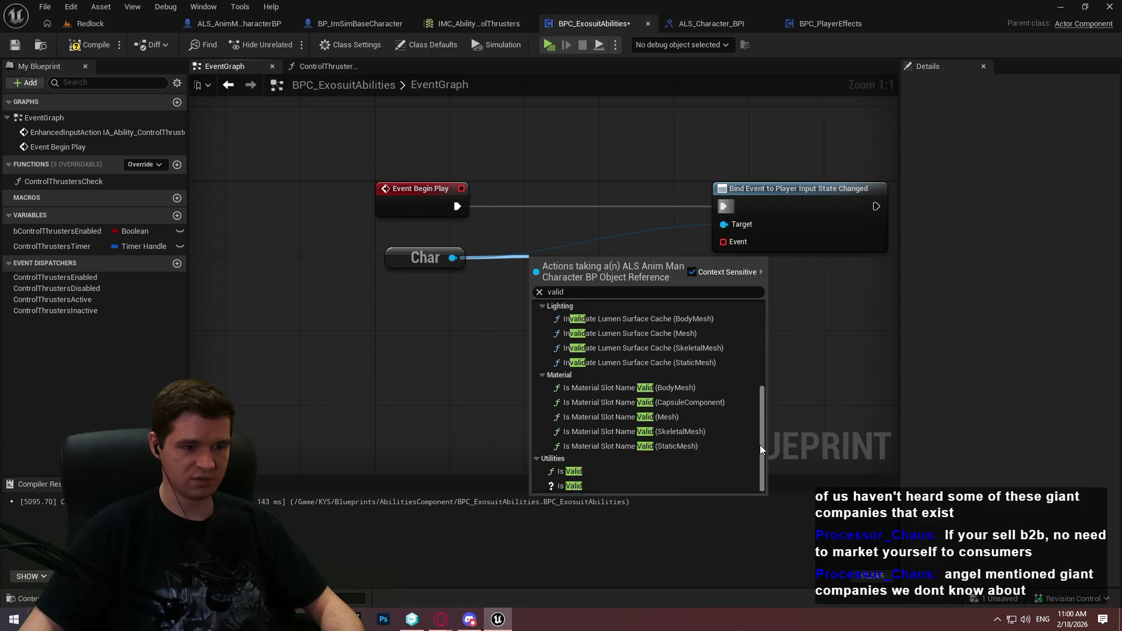
{"action": "left_click", "coordinate": [570, 485]}
{"action": "left_click_drag", "start_coordinate": [536, 281], "coordinate": [457, 206]}
{"action": "left_click_drag", "start_coordinate": [575, 258], "coordinate": [546, 184]}
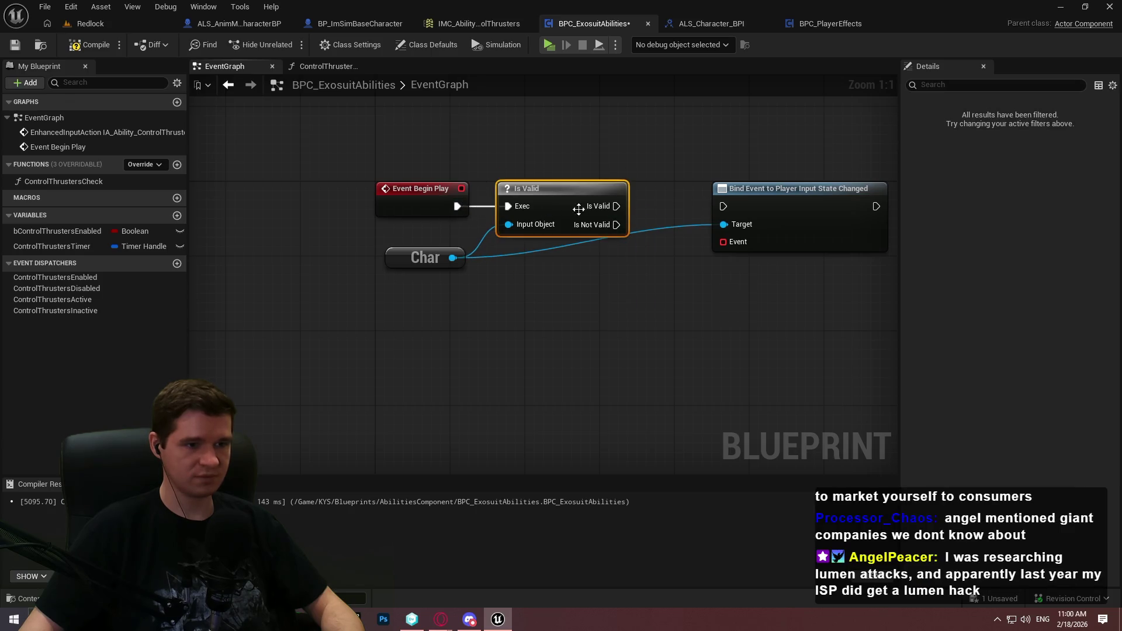
{"action": "left_click_drag", "start_coordinate": [617, 206], "coordinate": [725, 206]}
{"action": "left_click", "coordinate": [732, 282]}
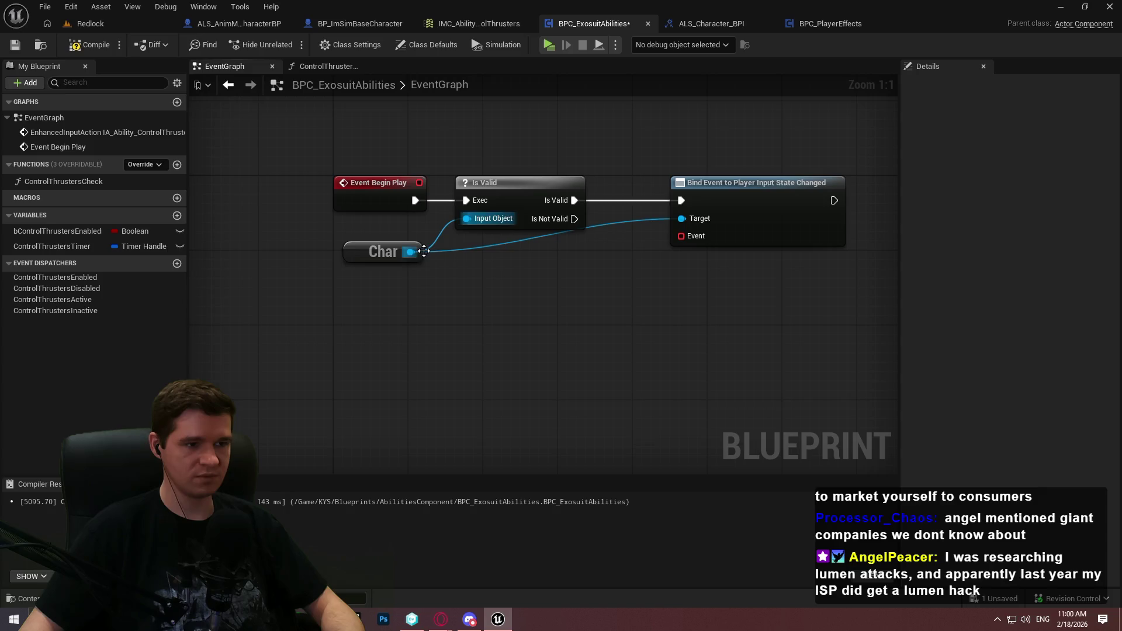
{"action": "left_click", "coordinate": [426, 251]}
{"action": "left_click", "coordinate": [658, 295]}
{"action": "left_click_drag", "start_coordinate": [658, 295], "coordinate": [586, 260]}
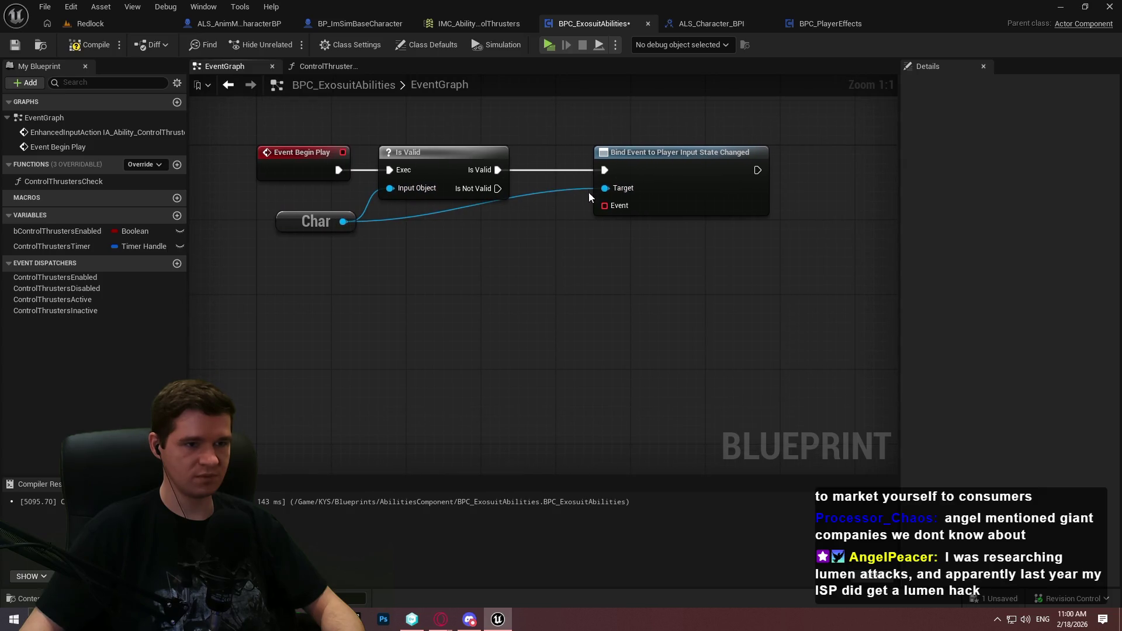
{"action": "left_click_drag", "start_coordinate": [609, 207], "coordinate": [565, 247]}
Add a Create Event node wired into the binding's Event input, removing an extra duplicate
{"action": "type", "text": "create event"}
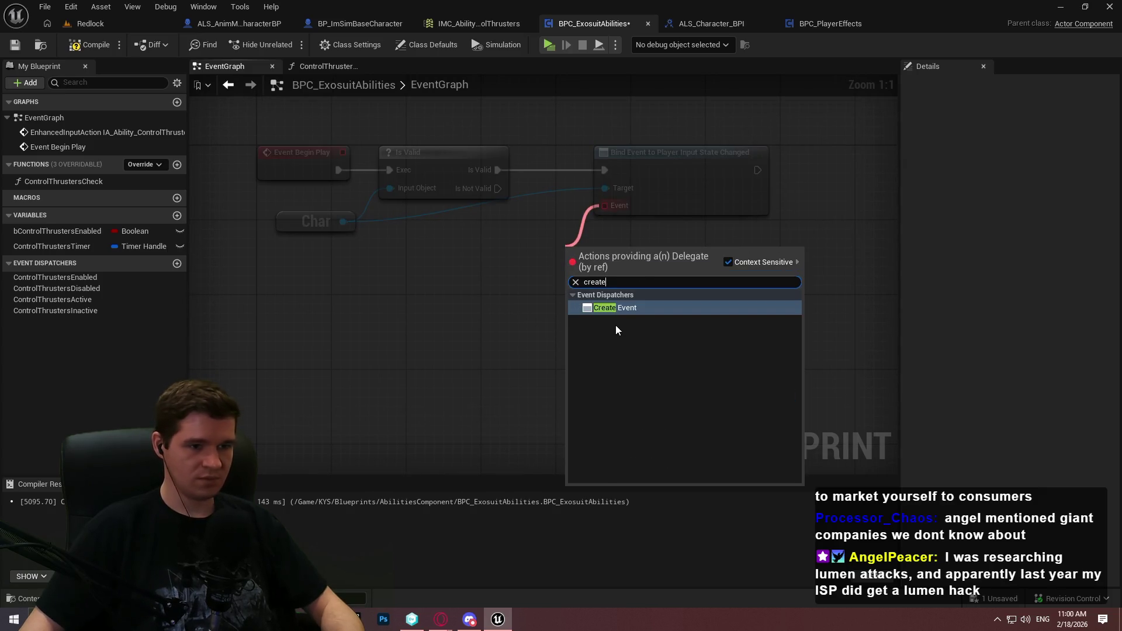
{"action": "key", "text": "Return"}
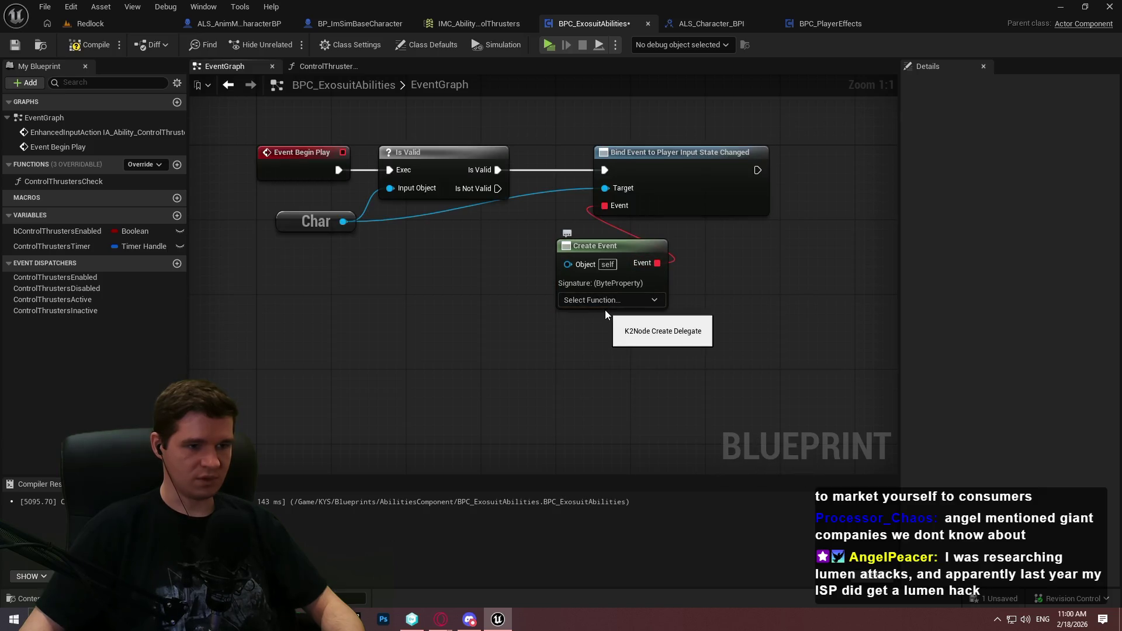
{"action": "scroll", "coordinate": [672, 146], "scroll_direction": "down", "scroll_amount": 5}
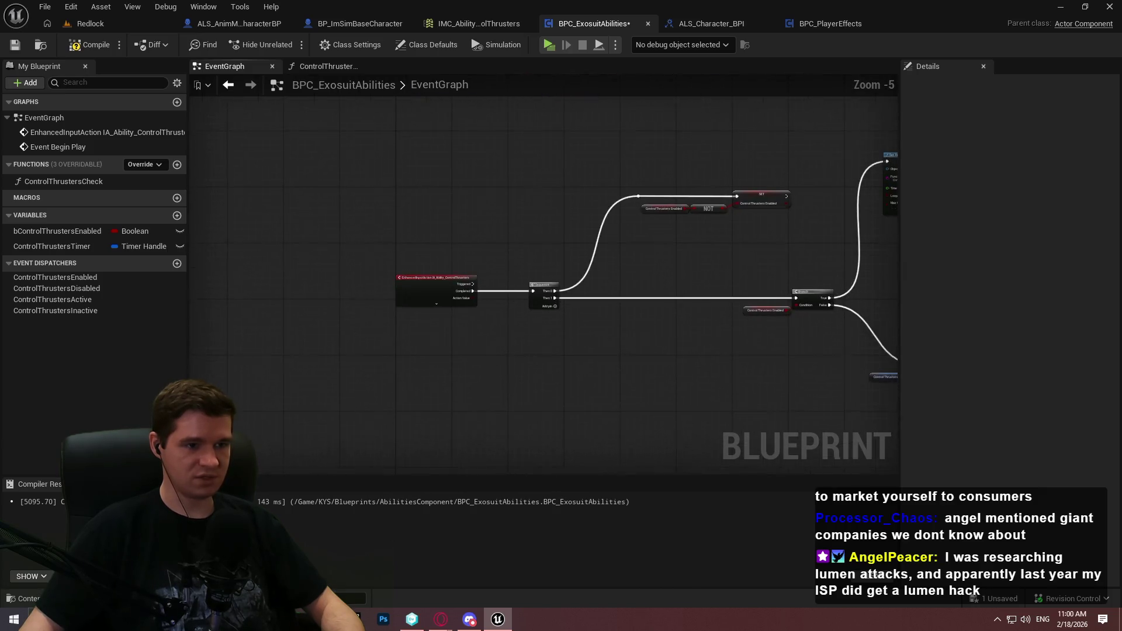
{"action": "scroll", "coordinate": [421, 208], "scroll_direction": "up", "scroll_amount": 5}
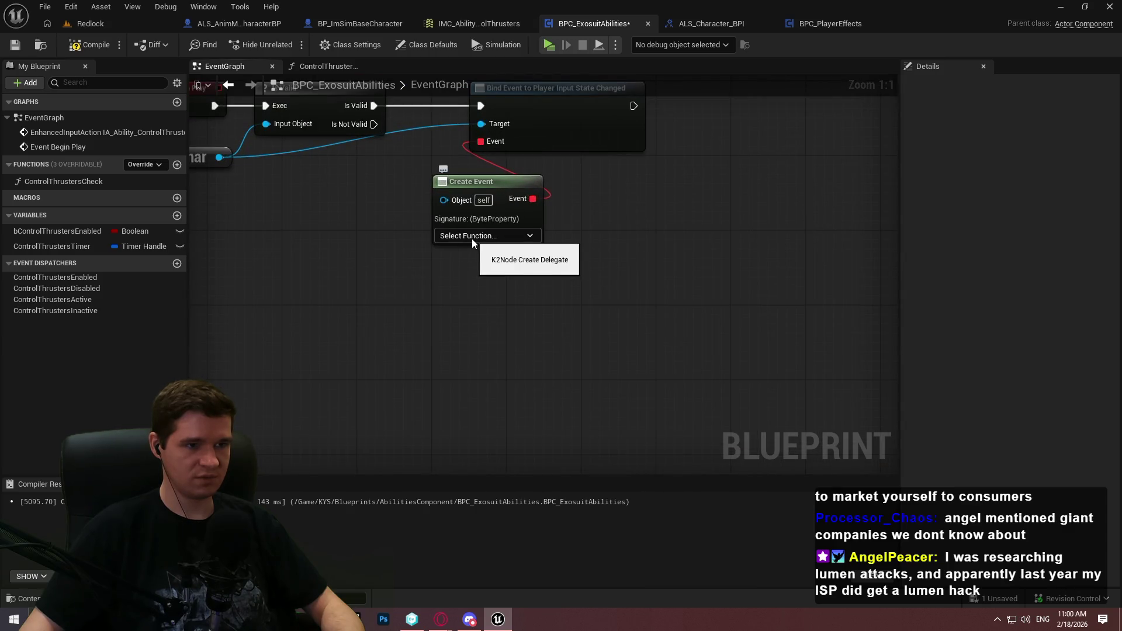
{"action": "left_click_drag", "start_coordinate": [471, 238], "coordinate": [628, 278]}
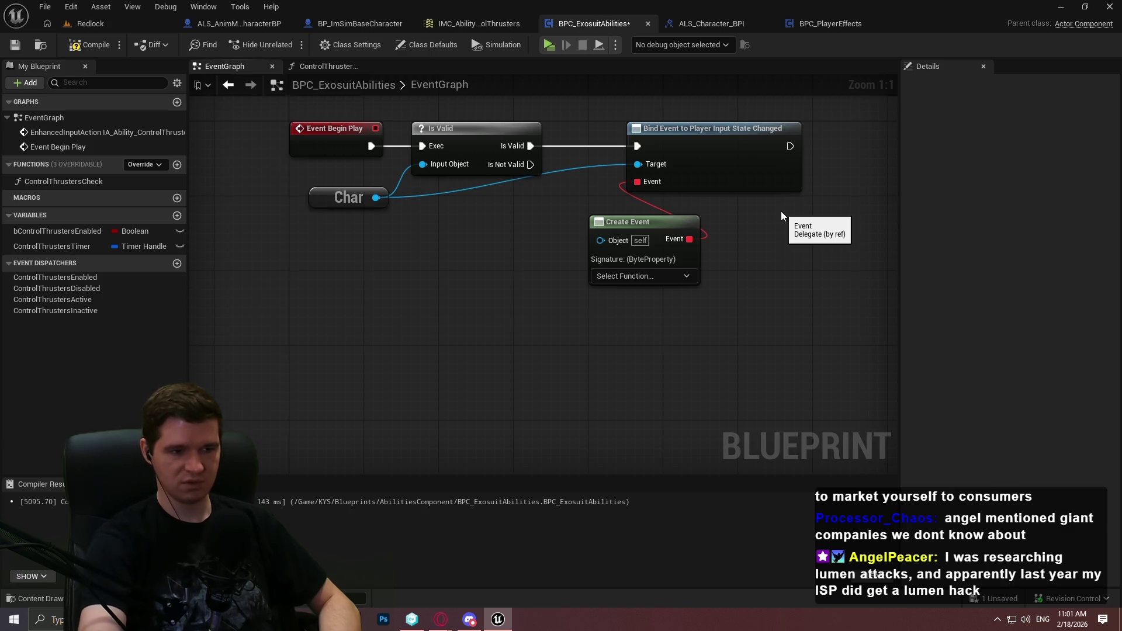
{"action": "left_click", "coordinate": [643, 260]}
{"action": "key", "text": "ctrl+c"}
{"action": "key", "text": "ctrl+v"}
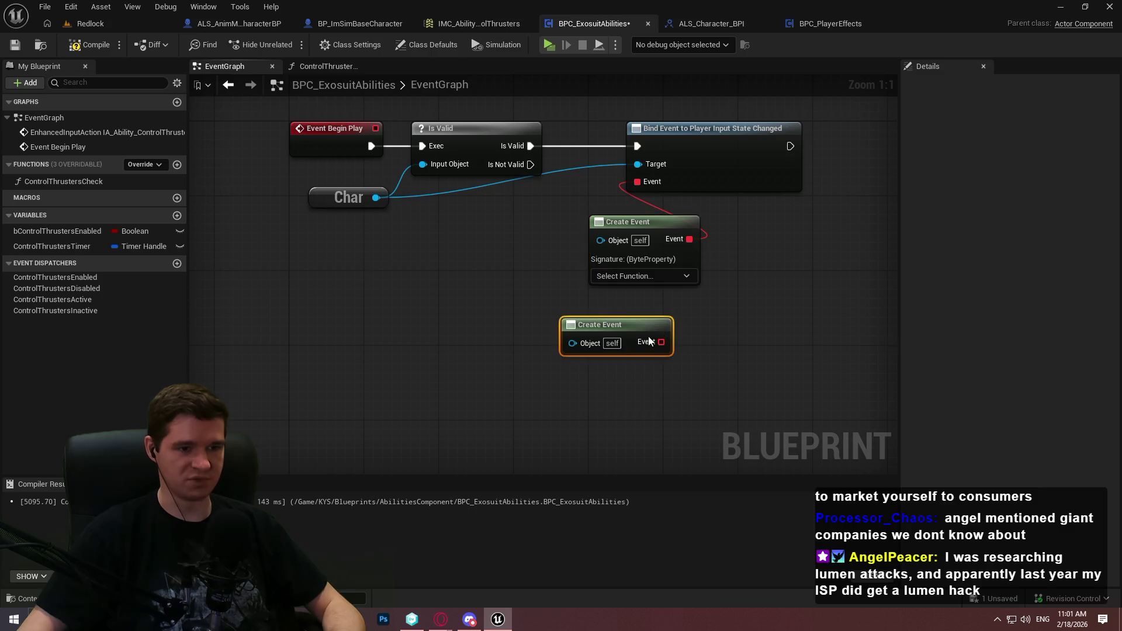
{"action": "mouse_move", "coordinate": [661, 342]}
{"action": "left_mouse_down"}
{"action": "mouse_move", "coordinate": [656, 202]}
{"action": "mouse_move", "coordinate": [637, 181]}
{"action": "left_mouse_up"}
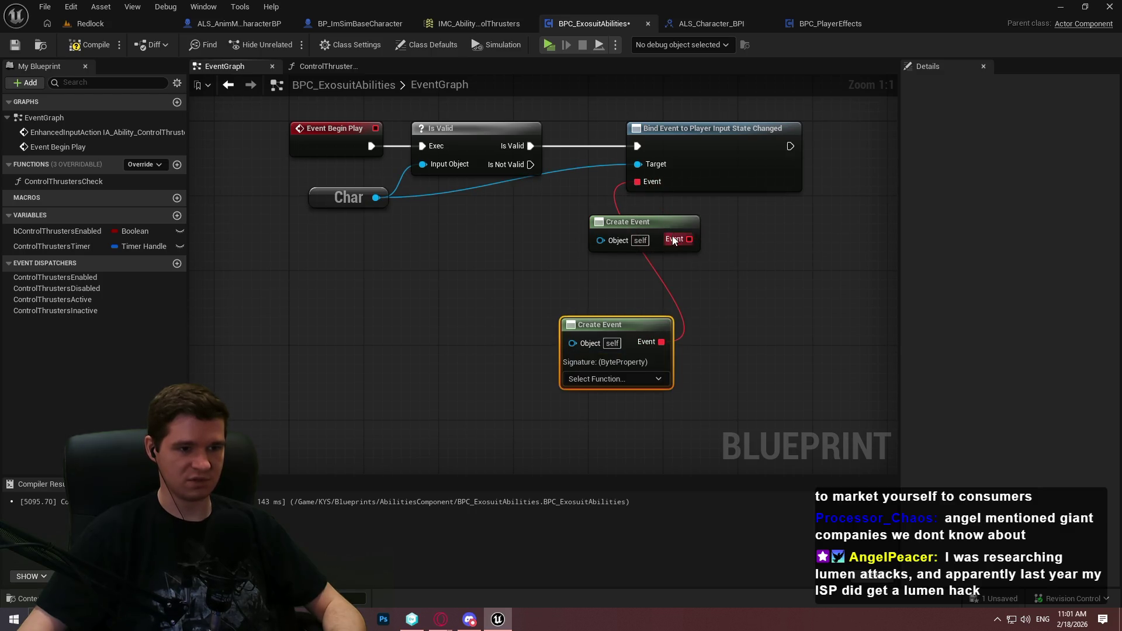
{"action": "left_click_drag", "start_coordinate": [672, 239], "coordinate": [638, 182]}
{"action": "left_click_drag", "start_coordinate": [718, 289], "coordinate": [608, 342]}
{"action": "key", "text": "Delete"}
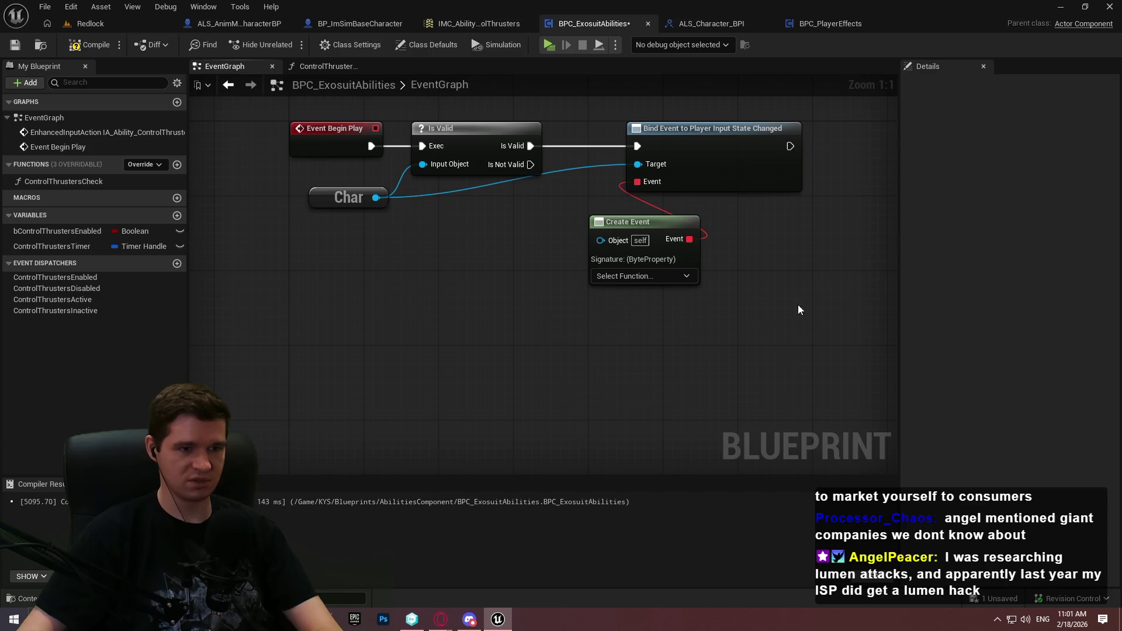
{"action": "left_click_drag", "start_coordinate": [662, 222], "coordinate": [577, 217]}
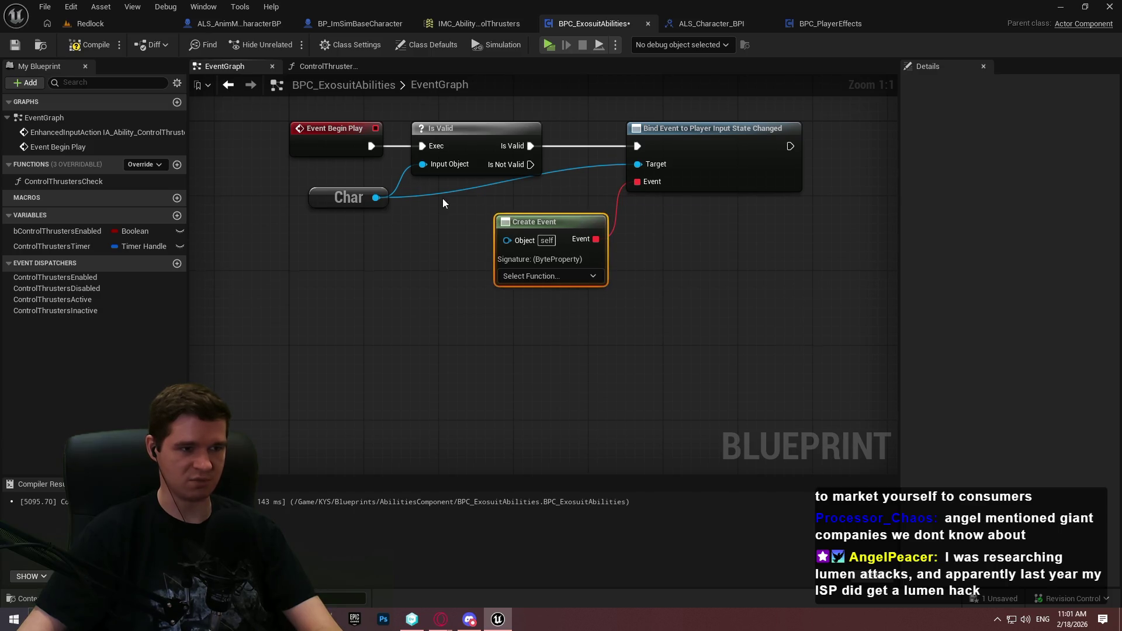
Add a reroute knot on the Char wire and straighten it
{"action": "mouse_move", "coordinate": [407, 213]}
{"action": "left_mouse_down"}
{"action": "mouse_move", "coordinate": [331, 199]}
{"action": "mouse_move", "coordinate": [524, 232]}
{"action": "left_mouse_up"}
{"action": "double_click", "coordinate": [458, 223]}
{"action": "left_click", "coordinate": [541, 219]}
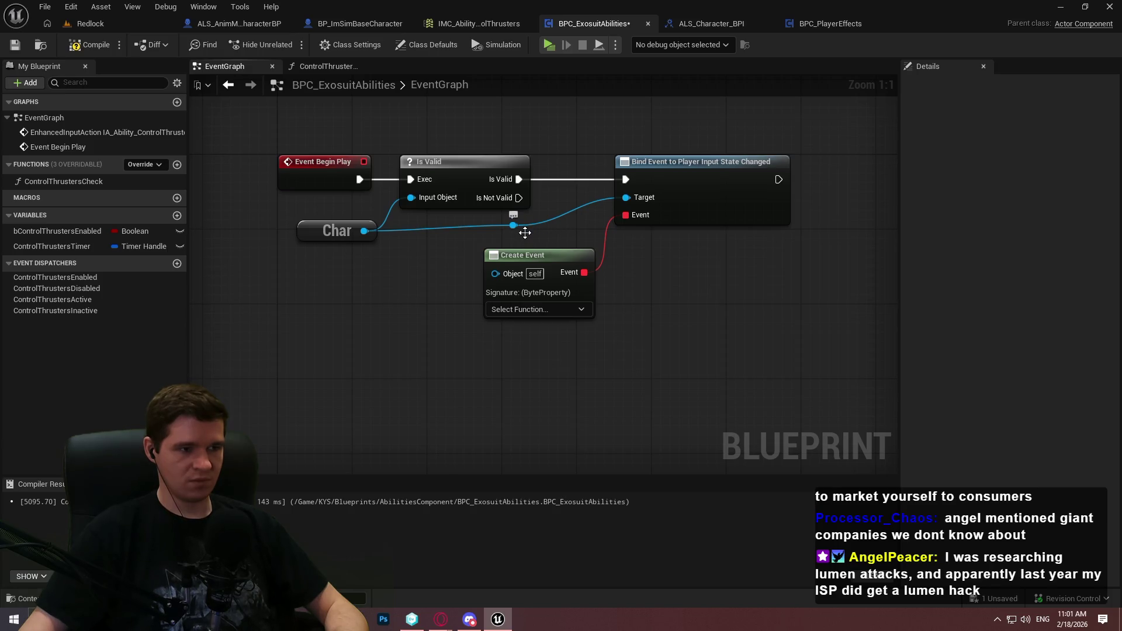
{"action": "left_click_drag", "start_coordinate": [532, 260], "coordinate": [476, 278]}
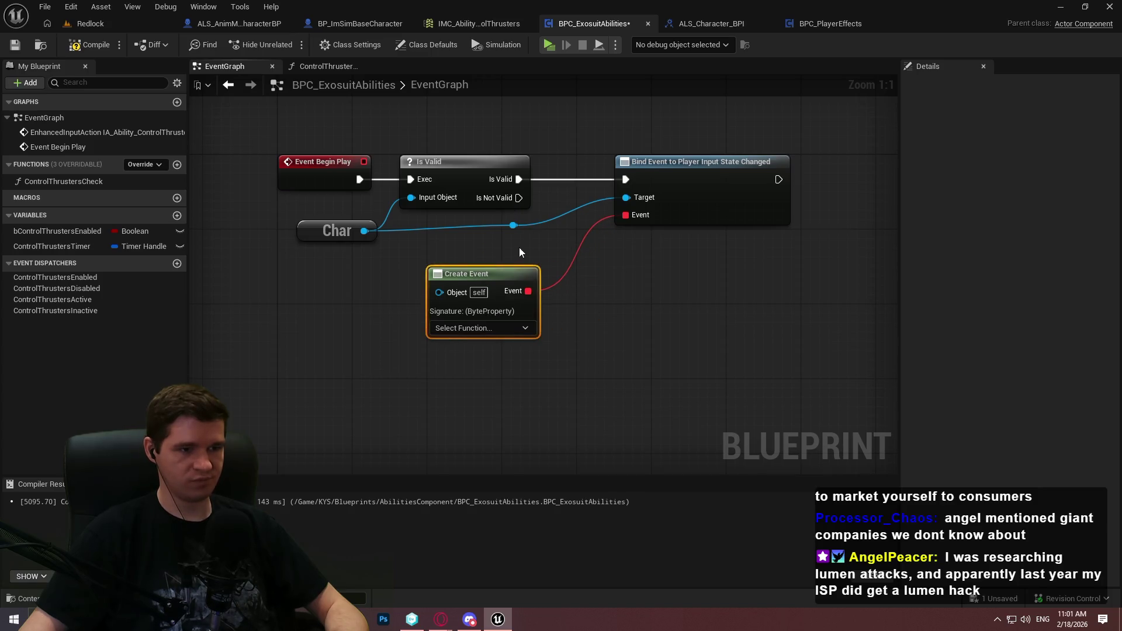
{"action": "left_click", "coordinate": [426, 225]}
{"action": "key", "text": "q"}
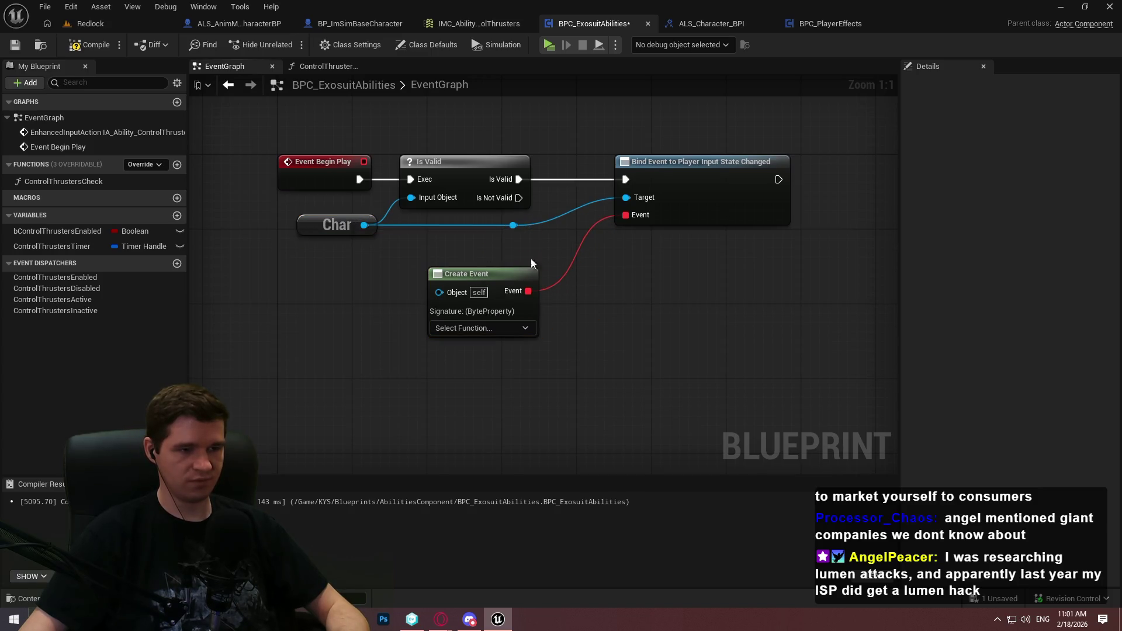
Rearrange Create Event, the Bind Event node and the knot, then undo the last two changes
{"action": "mouse_move", "coordinate": [497, 273]}
{"action": "left_mouse_down"}
{"action": "mouse_move", "coordinate": [486, 250]}
{"action": "mouse_move", "coordinate": [542, 264]}
{"action": "left_mouse_up"}
{"action": "mouse_move", "coordinate": [626, 197]}
{"action": "left_mouse_down"}
{"action": "mouse_move", "coordinate": [755, 207]}
{"action": "mouse_move", "coordinate": [596, 205]}
{"action": "left_mouse_up"}
{"action": "left_click_drag", "start_coordinate": [694, 184], "coordinate": [882, 180]}
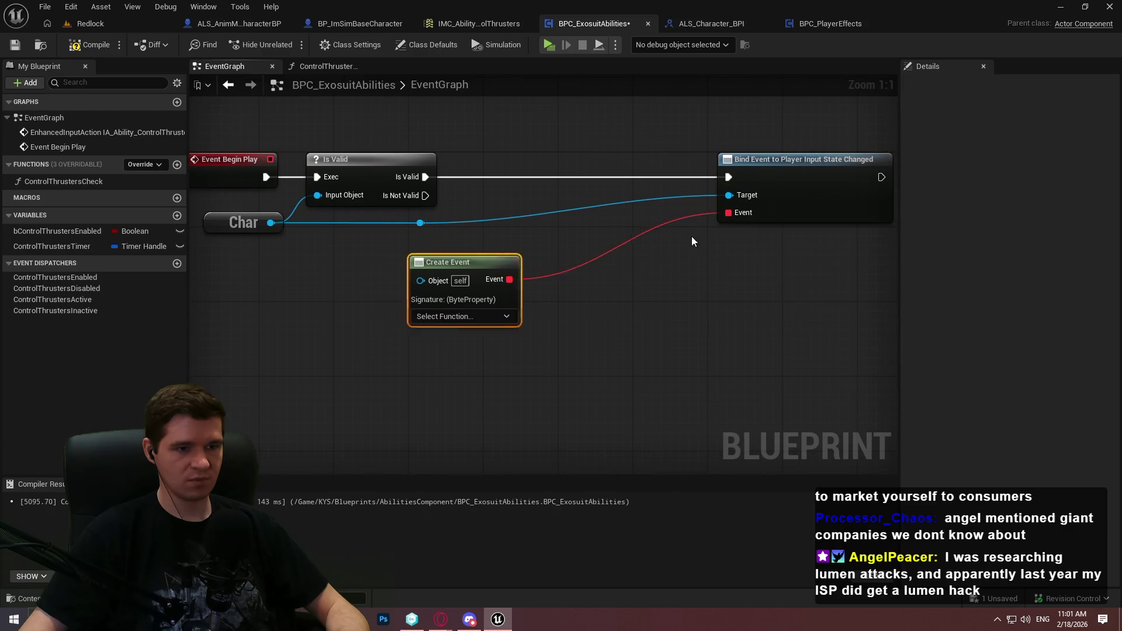
{"action": "left_click_drag", "start_coordinate": [462, 262], "coordinate": [630, 234]}
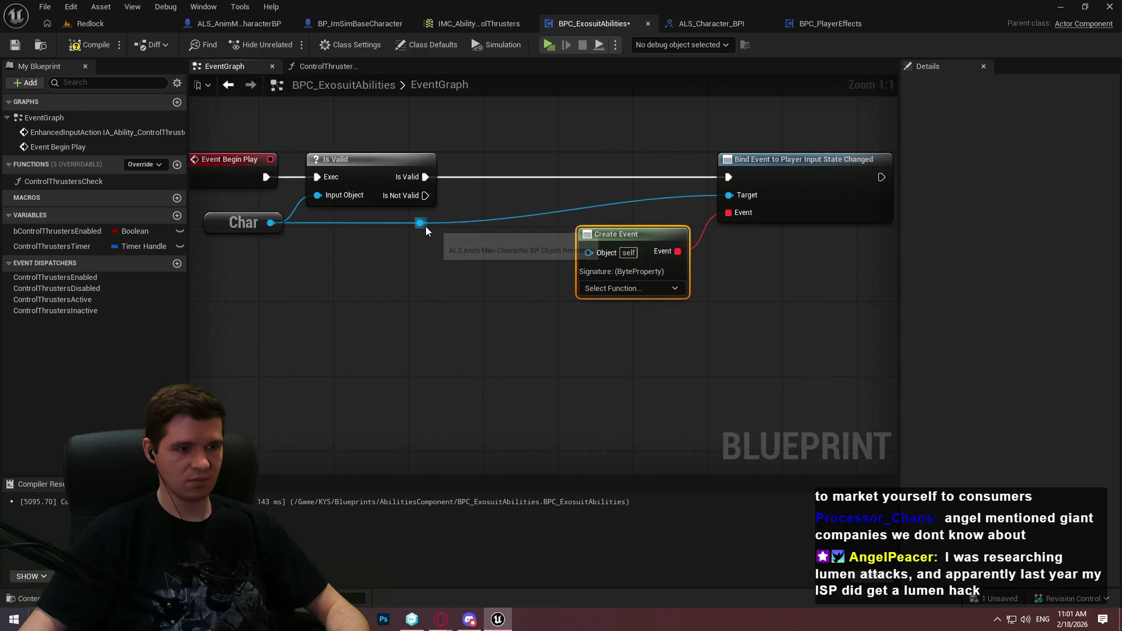
{"action": "mouse_move", "coordinate": [429, 223]}
{"action": "left_mouse_down"}
{"action": "mouse_move", "coordinate": [682, 228]}
{"action": "mouse_move", "coordinate": [675, 251]}
{"action": "left_mouse_up"}
{"action": "left_click", "coordinate": [776, 282]}
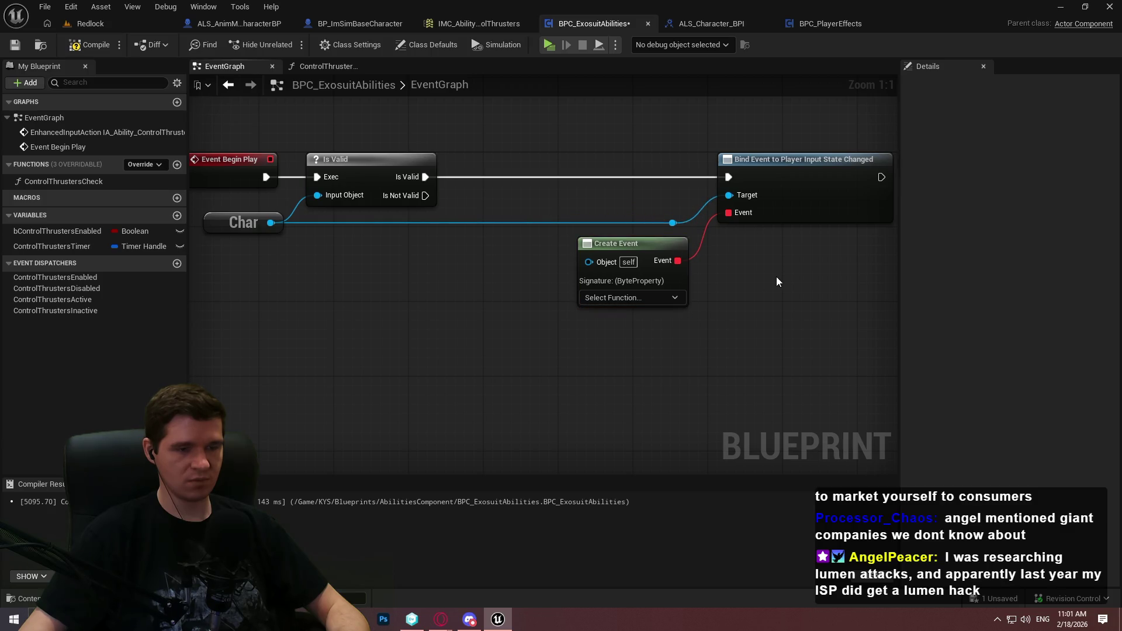
{"action": "left_click_drag", "start_coordinate": [776, 278], "coordinate": [718, 301]}
{"action": "scroll", "coordinate": [678, 298], "scroll_direction": "down", "scroll_amount": 2}
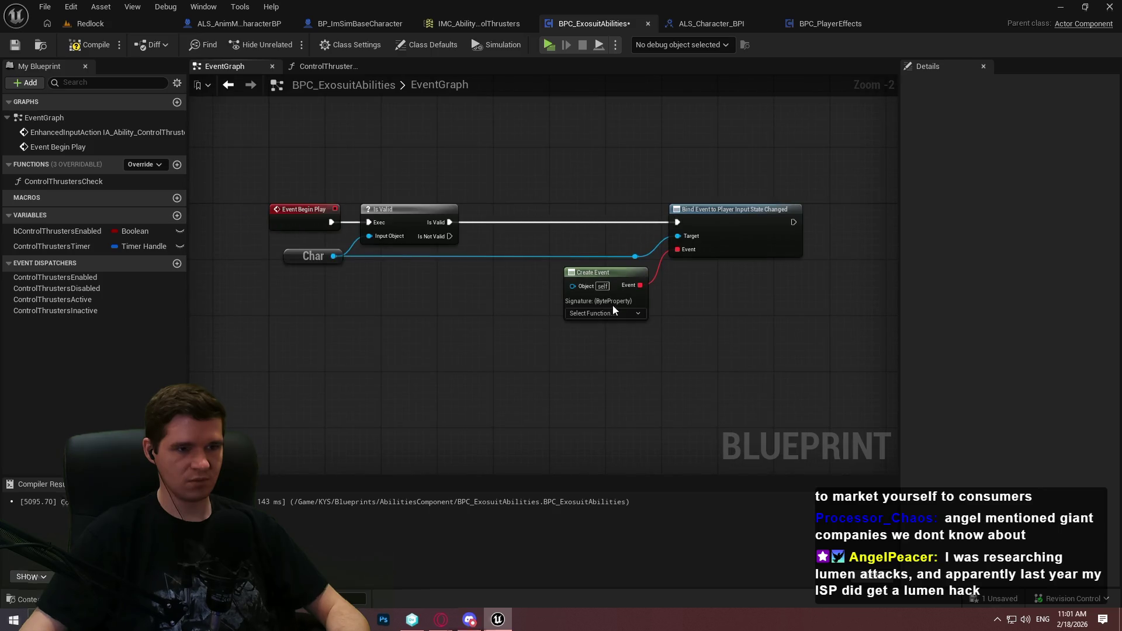
{"action": "key", "text": "ctrl+z"}
{"action": "key", "text": "ctrl+z"}
{"action": "key", "text": "ctrl+z"}
{"action": "key", "text": "ctrl+z"}
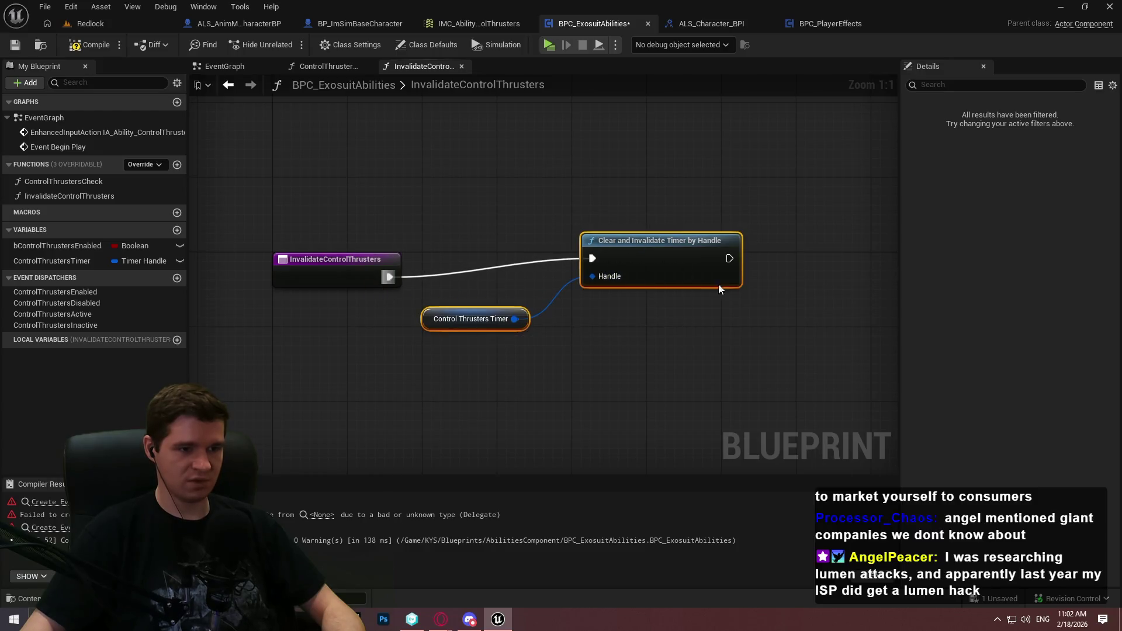
{"action": "key", "text": "ctrl+z"}
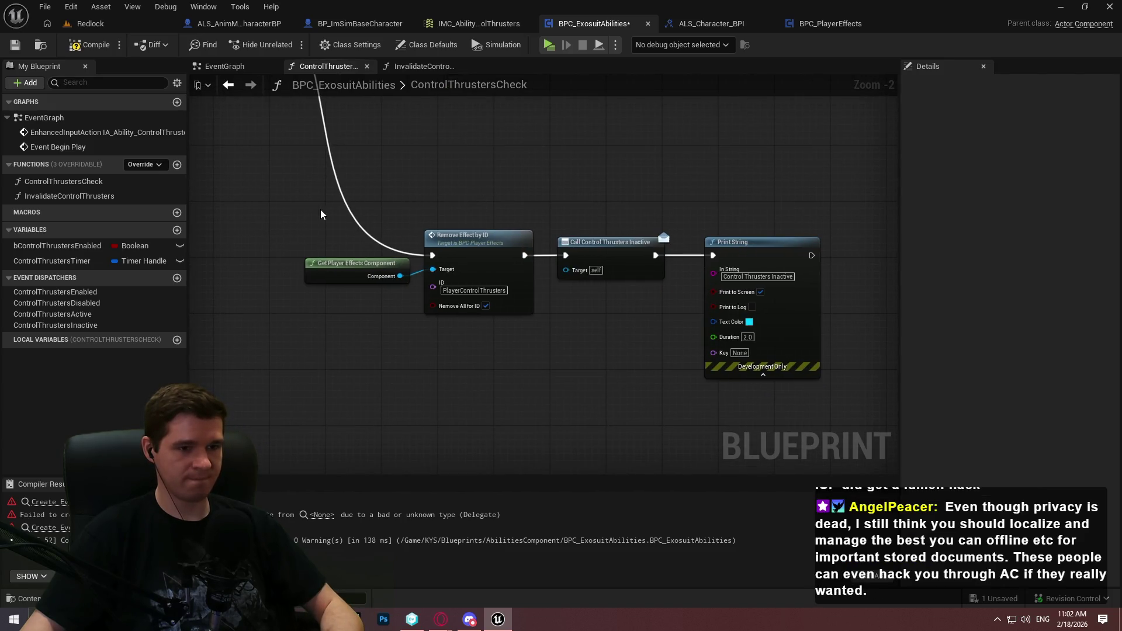
Open the InvalidateControlThrusters function graph
{"action": "mouse_move", "coordinate": [320, 209]}
{"action": "left_mouse_down"}
{"action": "mouse_move", "coordinate": [623, 345]}
{"action": "mouse_move", "coordinate": [292, 221]}
{"action": "left_mouse_up"}
{"action": "left_click", "coordinate": [573, 340]}
{"action": "scroll", "coordinate": [377, 188], "scroll_direction": "down", "scroll_amount": 1}
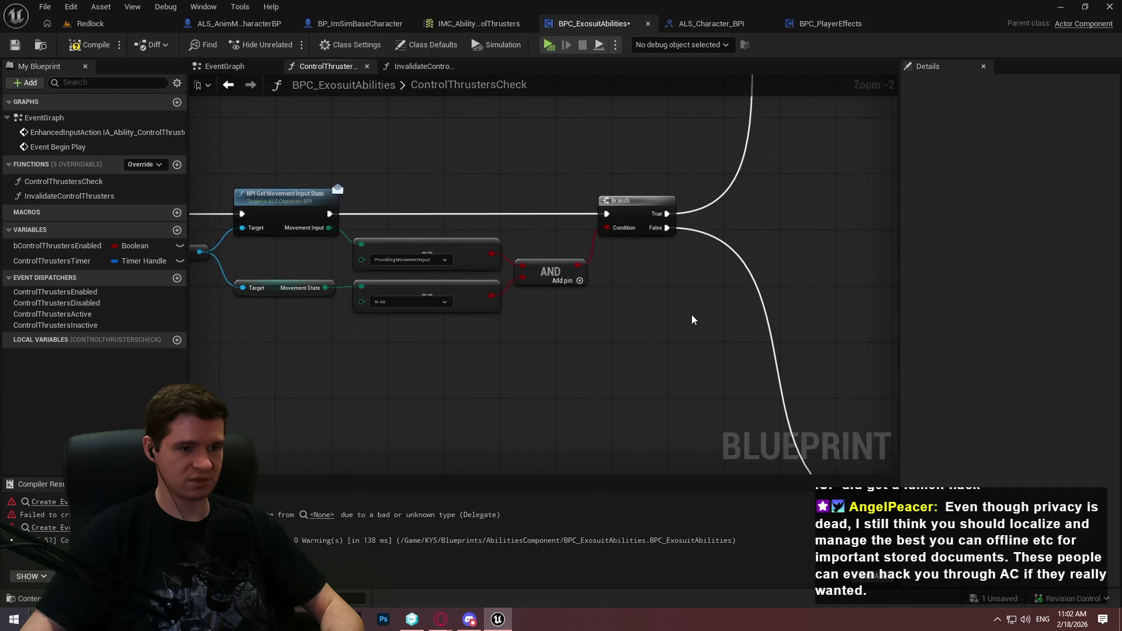
{"action": "left_click", "coordinate": [405, 68]}
{"action": "scroll", "coordinate": [608, 317], "scroll_direction": "up", "scroll_amount": 2}
Rewire the function so the entry runs Clear and Invalidate Timer, then Remove Effect by ID
{"action": "mouse_move", "coordinate": [553, 327]}
{"action": "left_mouse_down"}
{"action": "mouse_move", "coordinate": [327, 138]}
{"action": "mouse_move", "coordinate": [276, 130]}
{"action": "left_mouse_up"}
{"action": "left_click_drag", "start_coordinate": [700, 181], "coordinate": [769, 201]}
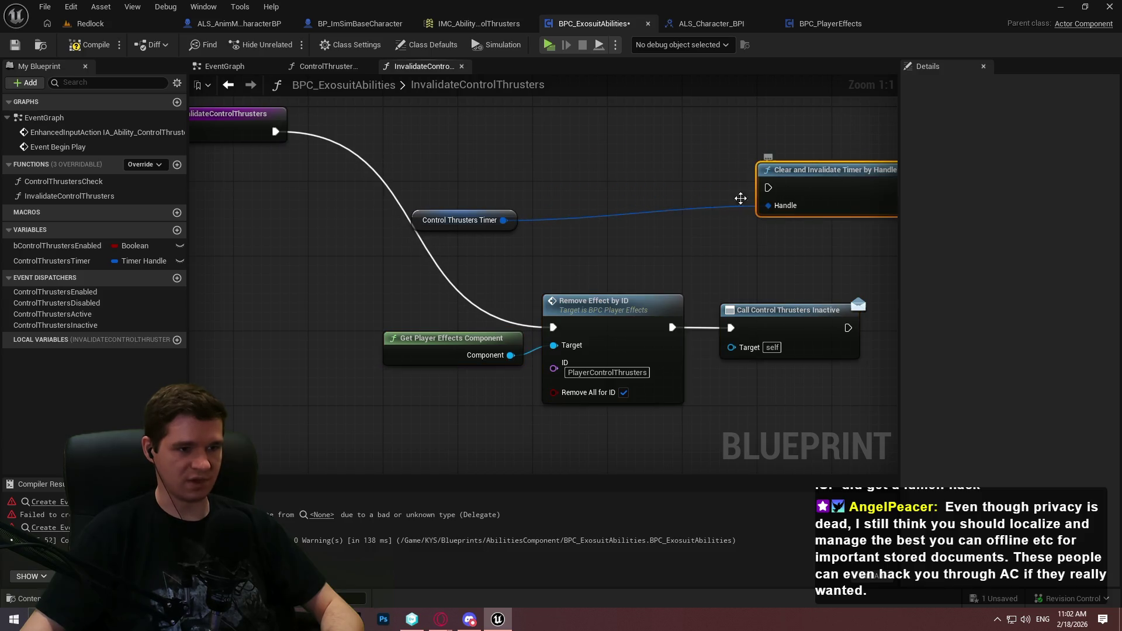
{"action": "mouse_move", "coordinate": [513, 214]}
{"action": "left_mouse_down"}
{"action": "mouse_move", "coordinate": [736, 212]}
{"action": "mouse_move", "coordinate": [279, 143]}
{"action": "mouse_move", "coordinate": [275, 131]}
{"action": "left_mouse_up"}
{"action": "left_click_drag", "start_coordinate": [786, 184], "coordinate": [422, 183]}
{"action": "left_click_drag", "start_coordinate": [540, 187], "coordinate": [553, 328]}
{"action": "left_click_drag", "start_coordinate": [630, 212], "coordinate": [280, 218]}
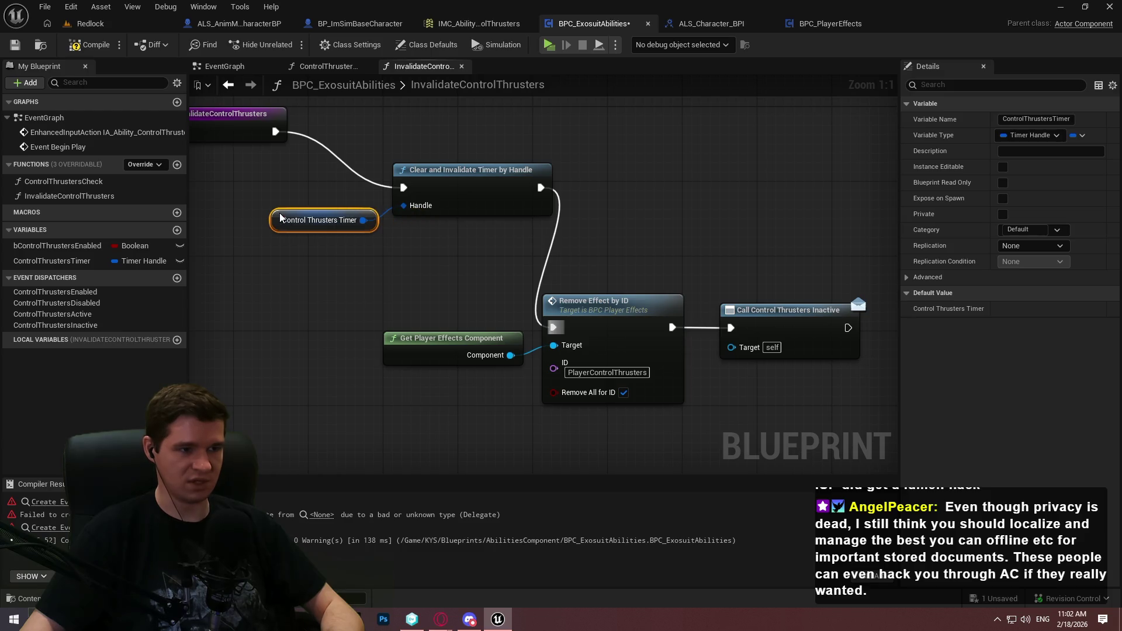
Reposition the effect and timer nodes, then compile and save the blueprint
{"action": "left_click_drag", "start_coordinate": [827, 408], "coordinate": [502, 345]}
{"action": "left_click_drag", "start_coordinate": [626, 305], "coordinate": [848, 164]}
{"action": "scroll", "coordinate": [725, 241], "scroll_direction": "down", "scroll_amount": 2}
{"action": "mouse_move", "coordinate": [820, 305]}
{"action": "left_mouse_down"}
{"action": "mouse_move", "coordinate": [609, 187]}
{"action": "mouse_move", "coordinate": [368, 189]}
{"action": "mouse_move", "coordinate": [462, 135]}
{"action": "mouse_move", "coordinate": [443, 155]}
{"action": "left_mouse_up"}
{"action": "key", "text": "ctrl+a"}
{"action": "left_click", "coordinate": [251, 167], "text": "ctrl"}
{"action": "left_click", "coordinate": [492, 382]}
{"action": "key", "text": "F7"}
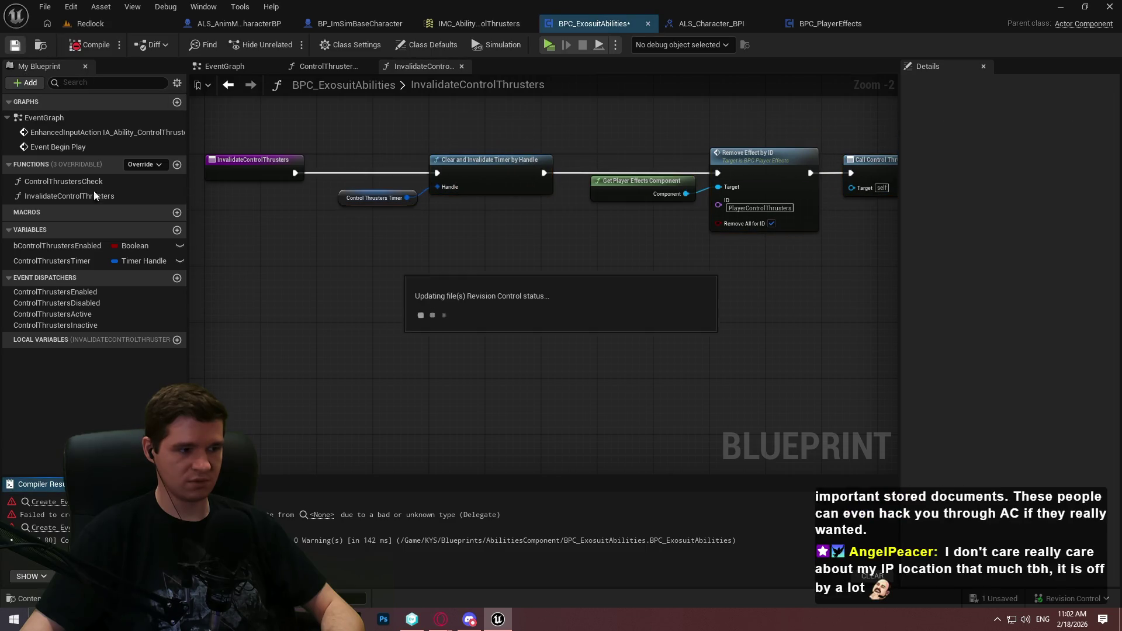
Add a Return Node after Call Control Thrusters Inactive and compile and save
{"action": "left_click_drag", "start_coordinate": [842, 270], "coordinate": [636, 298]}
{"action": "left_click_drag", "start_coordinate": [735, 201], "coordinate": [813, 200]}
{"action": "type", "text": "return"}
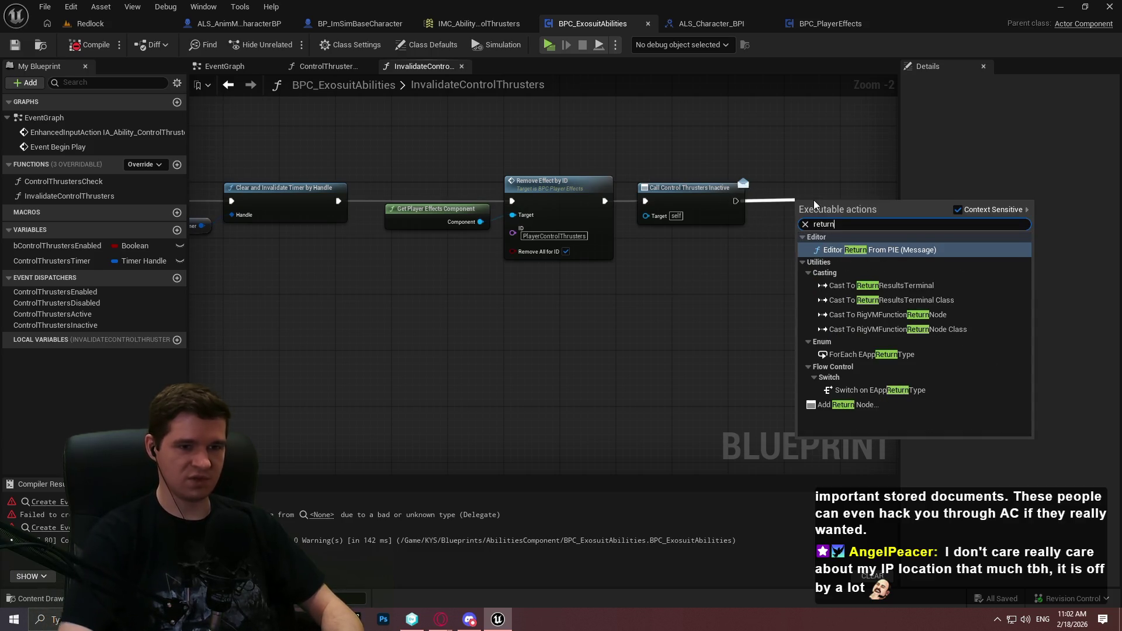
{"action": "left_click", "coordinate": [848, 404]}
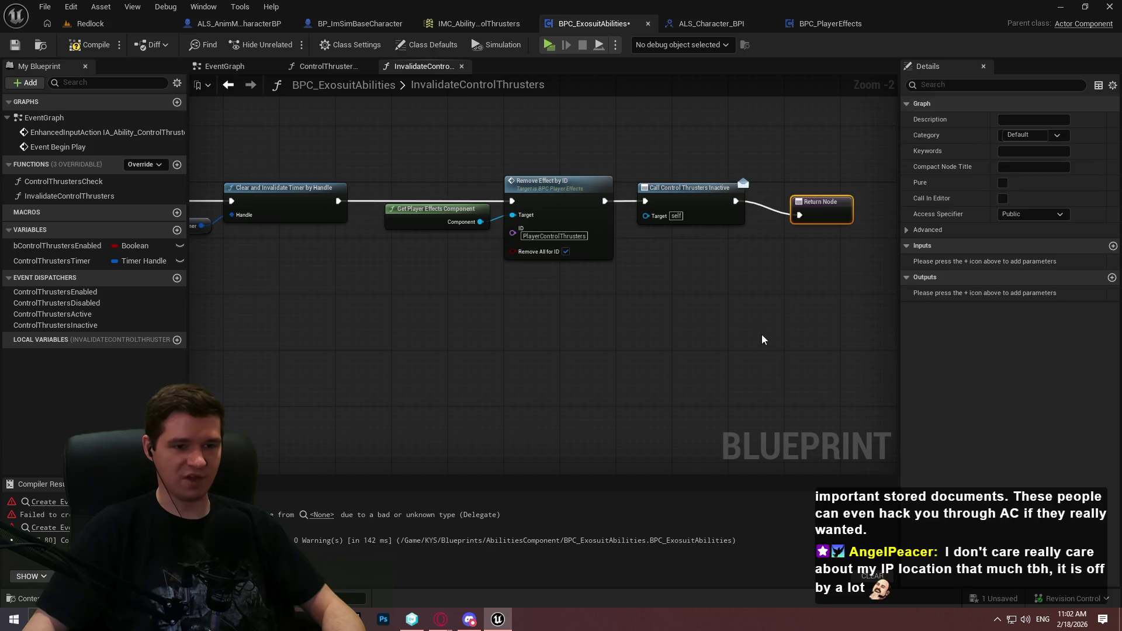
{"action": "left_click", "coordinate": [787, 238]}
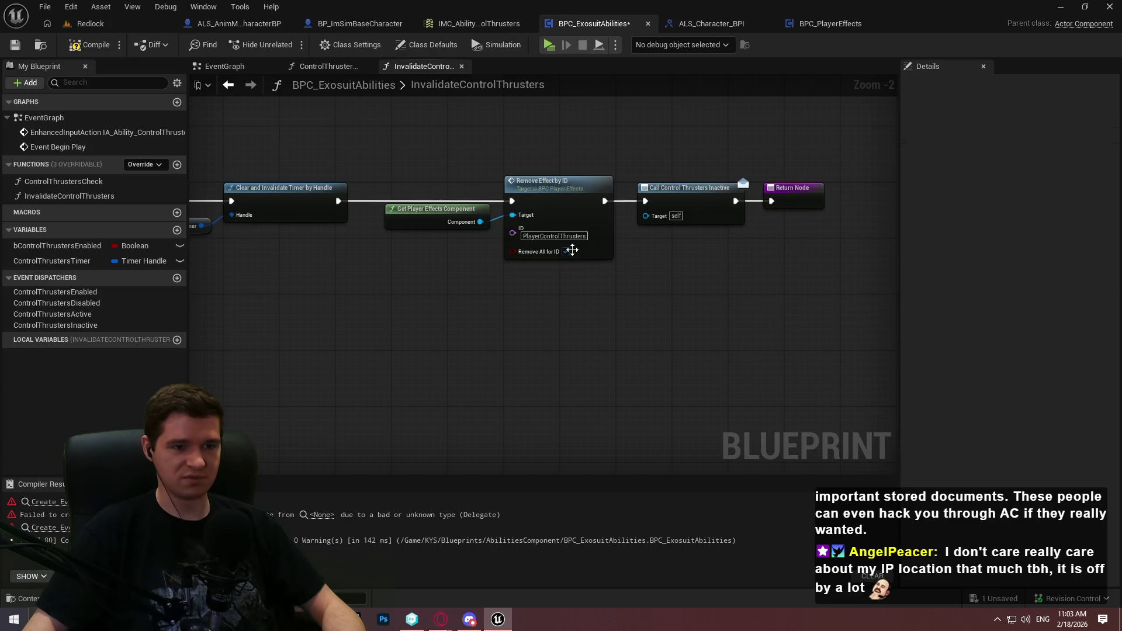
{"action": "left_click_drag", "start_coordinate": [572, 244], "coordinate": [610, 290]}
{"action": "left_click", "coordinate": [89, 45]}
{"action": "left_click", "coordinate": [325, 66]}
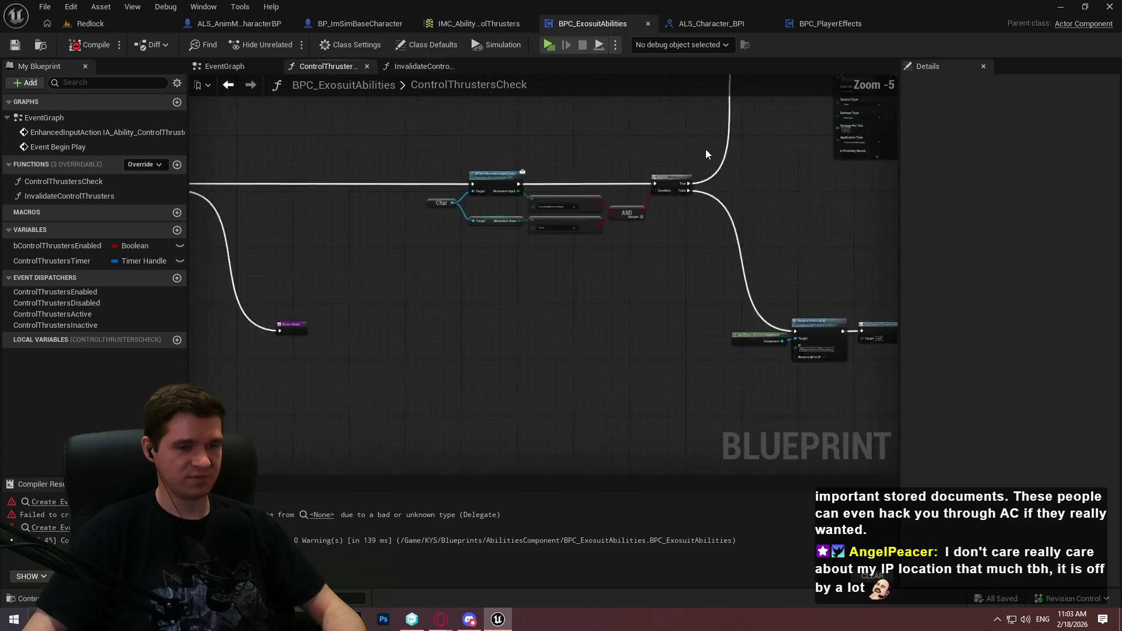
Return to the EventGraph and centre the view on the Create Event node
{"action": "scroll", "coordinate": [456, 308], "scroll_direction": "down", "scroll_amount": 1}
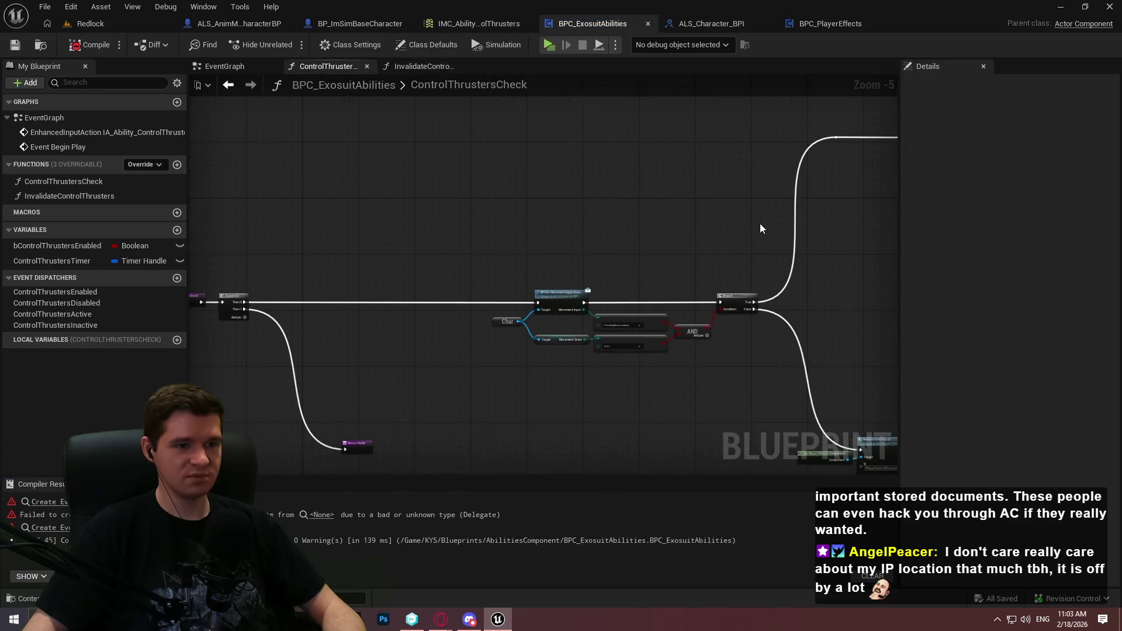
{"action": "left_click", "coordinate": [225, 66]}
{"action": "scroll", "coordinate": [584, 190], "scroll_direction": "up", "scroll_amount": 2}
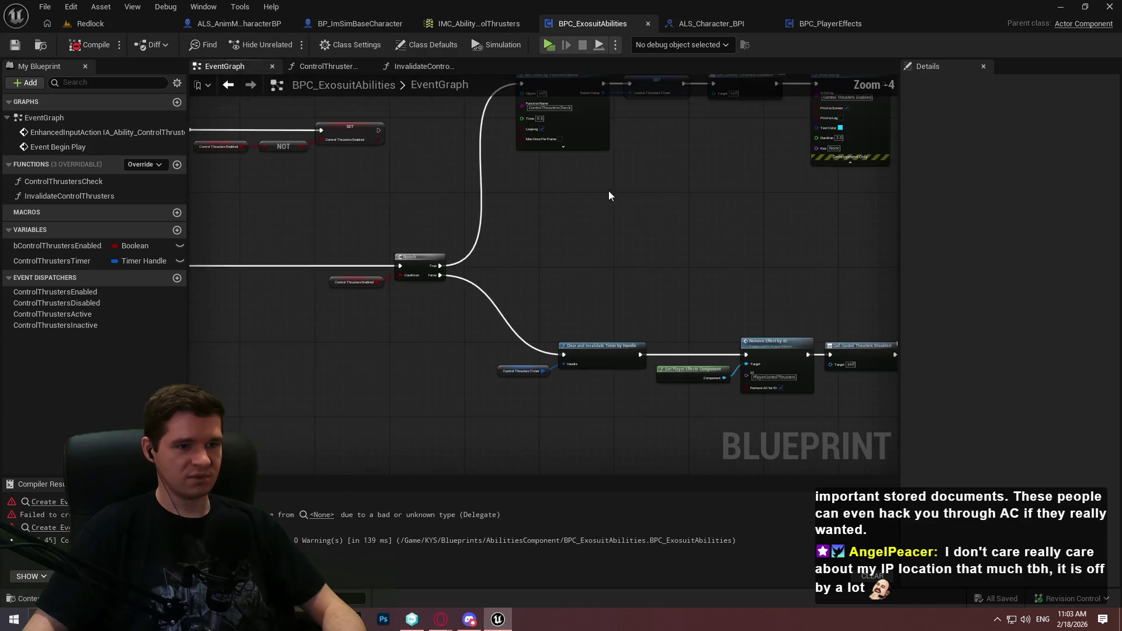
{"action": "left_click_drag", "start_coordinate": [590, 184], "coordinate": [554, 231]}
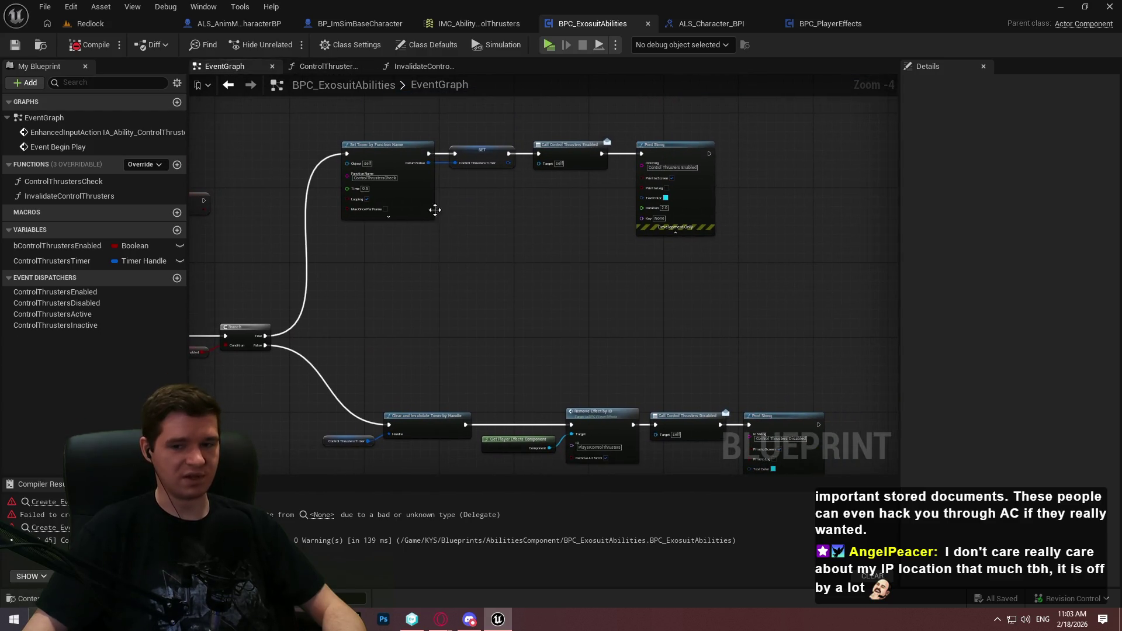
{"action": "left_click_drag", "start_coordinate": [435, 209], "coordinate": [762, 231]}
{"action": "scroll", "coordinate": [402, 296], "scroll_direction": "up", "scroll_amount": 3}
Inspect Create Event's Select Function list without choosing, then show InvalidateControlThrusters' settings
{"action": "left_click", "coordinate": [386, 264]}
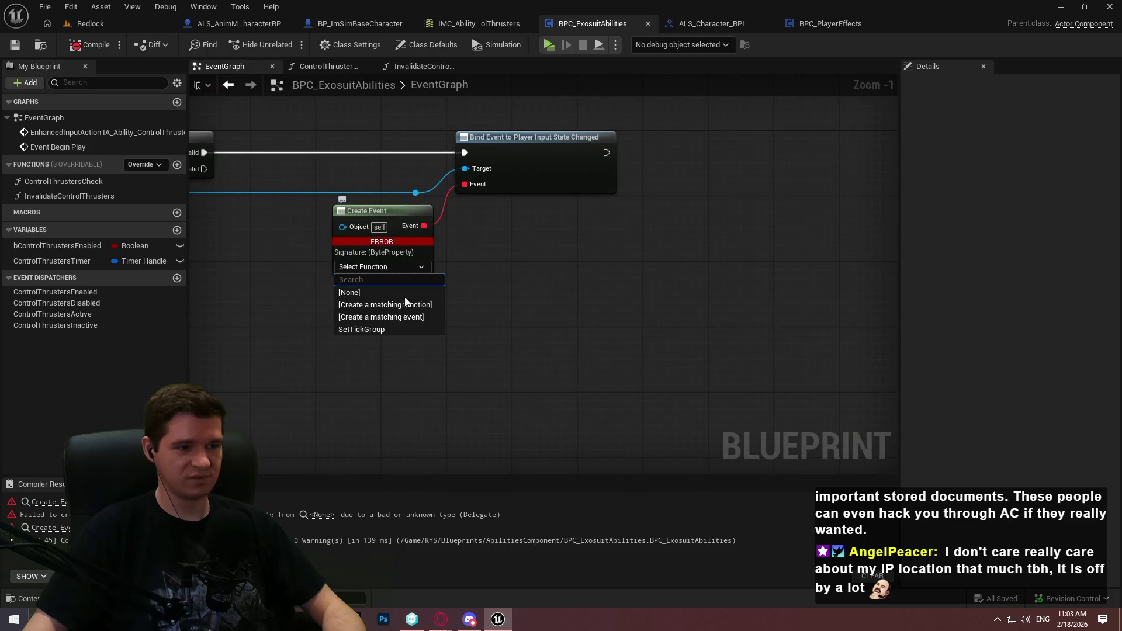
{"action": "left_click", "coordinate": [562, 297]}
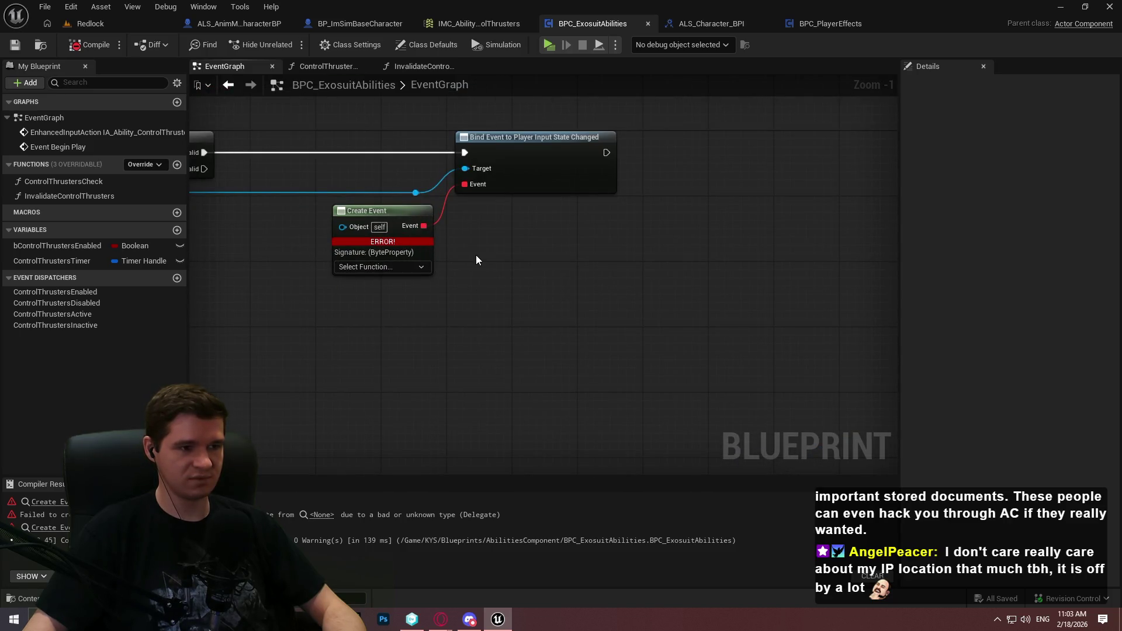
{"action": "left_click", "coordinate": [377, 266]}
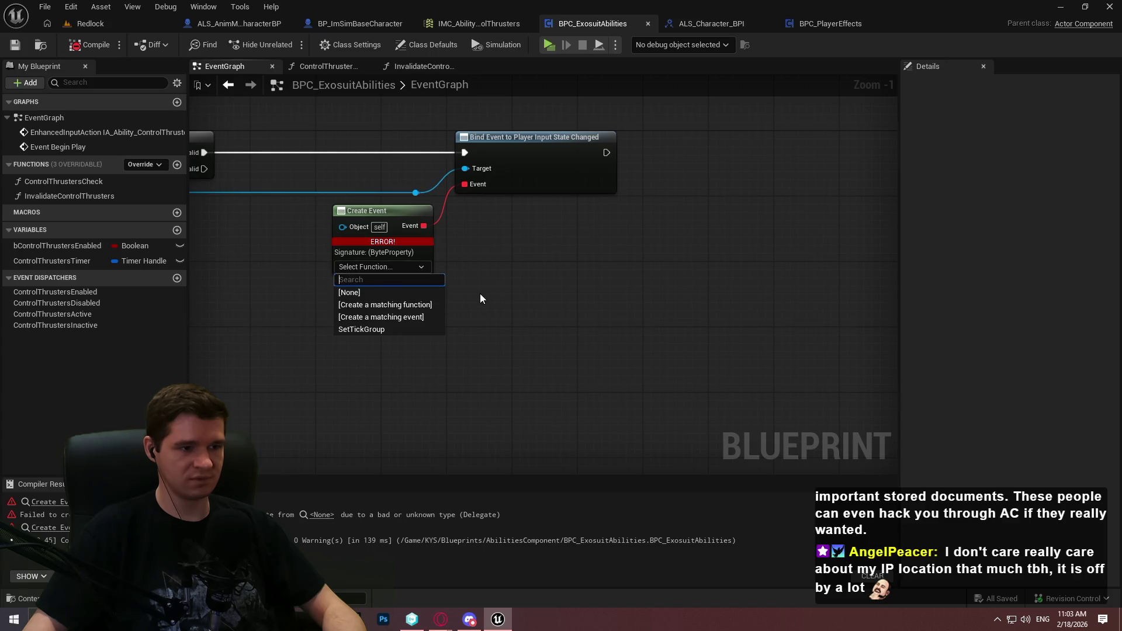
{"action": "left_click", "coordinate": [595, 269]}
{"action": "left_click", "coordinate": [114, 198]}
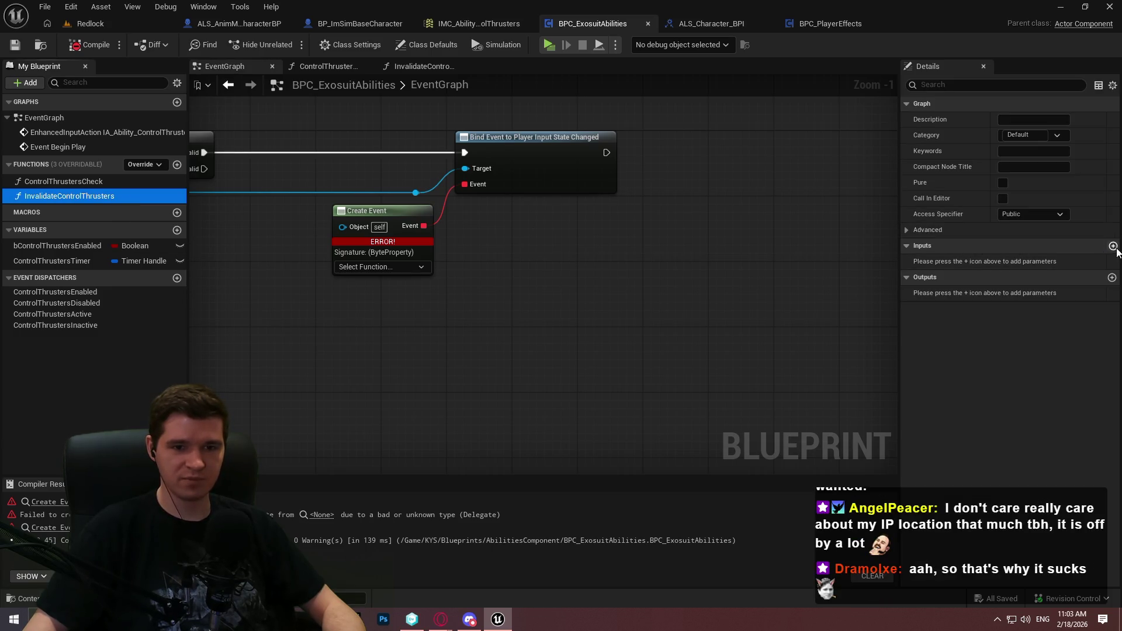
Add a new input, set its type to ALS Input State, and rename it InputState
{"action": "left_click", "coordinate": [1114, 246]}
{"action": "left_click", "coordinate": [1025, 259]}
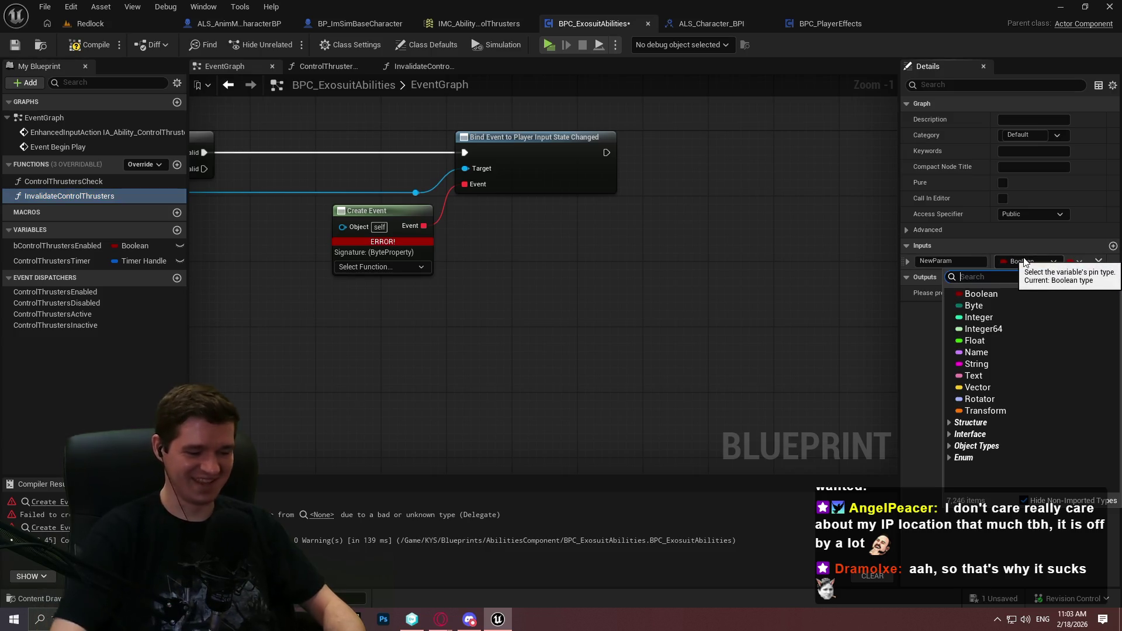
{"action": "type", "text": "input"}
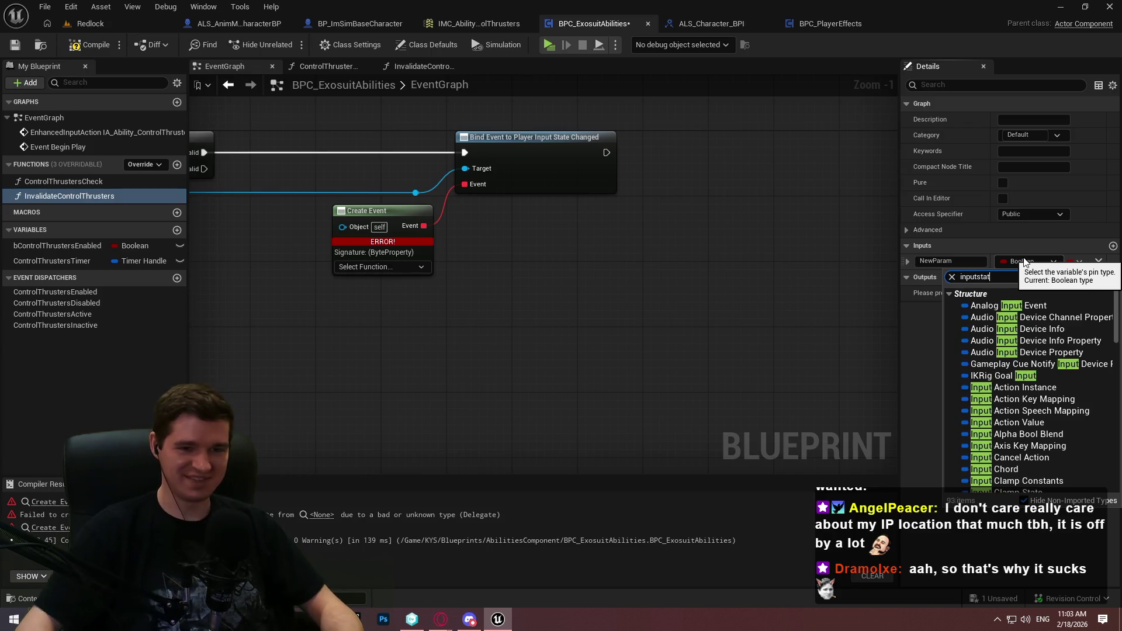
{"action": "type", "text": " state"}
{"action": "left_click", "coordinate": [1032, 311]}
{"action": "left_click", "coordinate": [964, 263]}
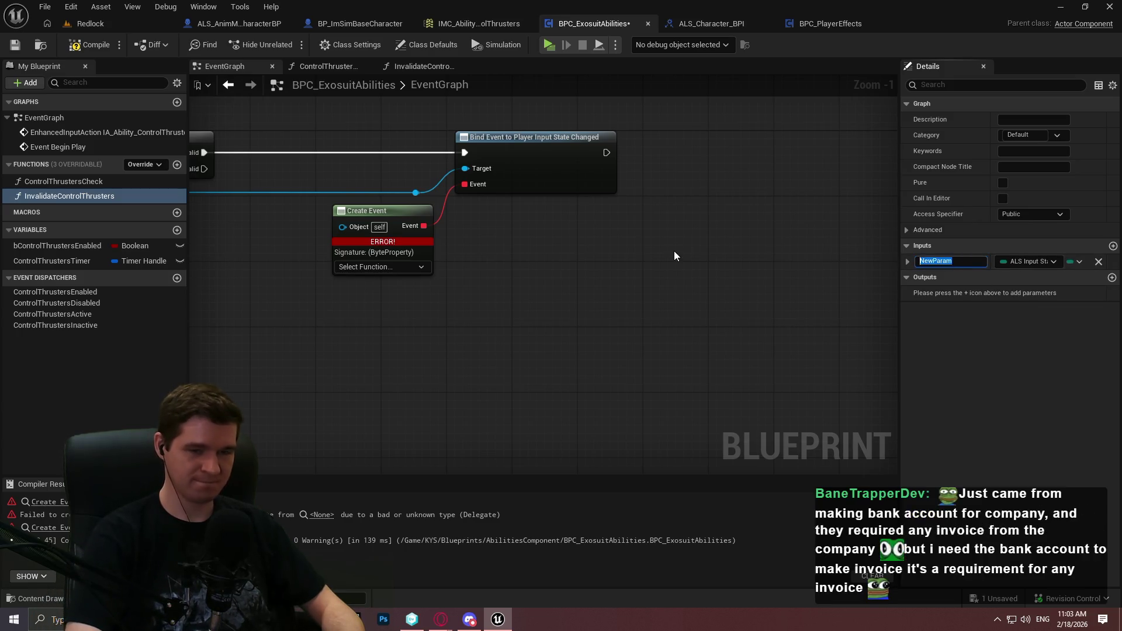
{"action": "type", "text": "Input"}
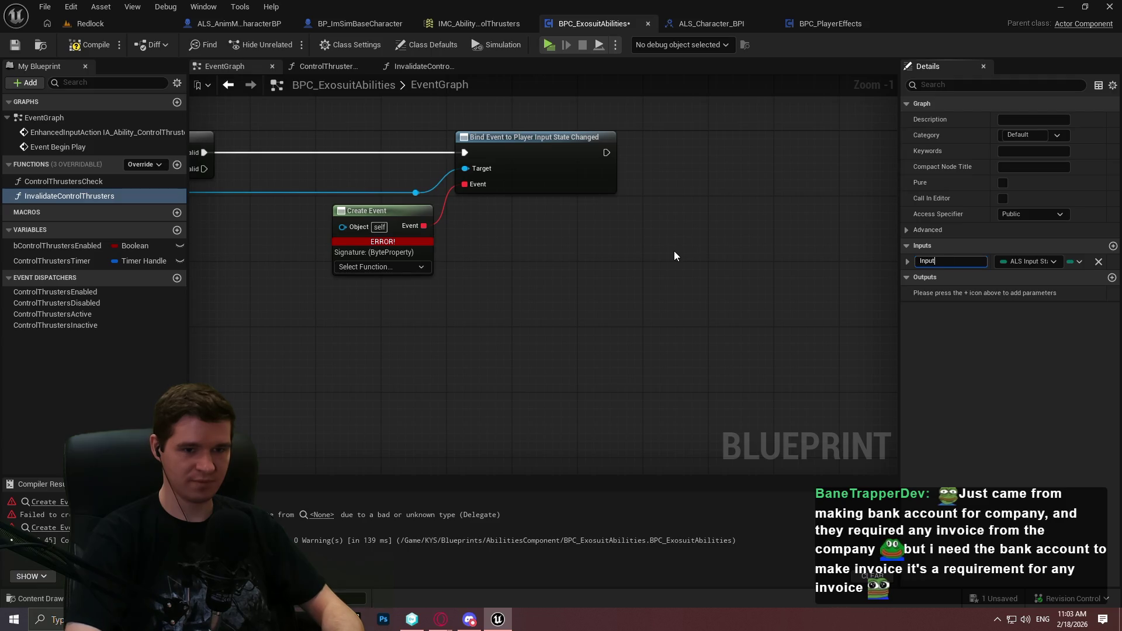
{"action": "type", "text": "State"}
{"action": "key", "text": "Return"}
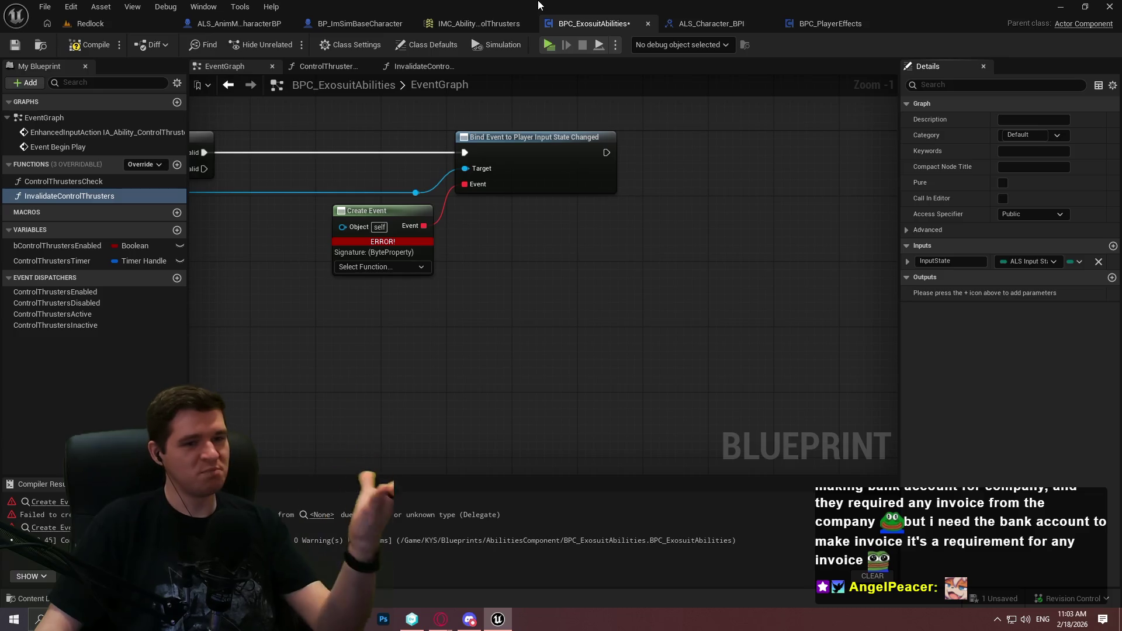
Set Create Event's function to InvalidateControlThrusters(InputState), compile, reposition the node and save
{"action": "left_click", "coordinate": [17, 45]}
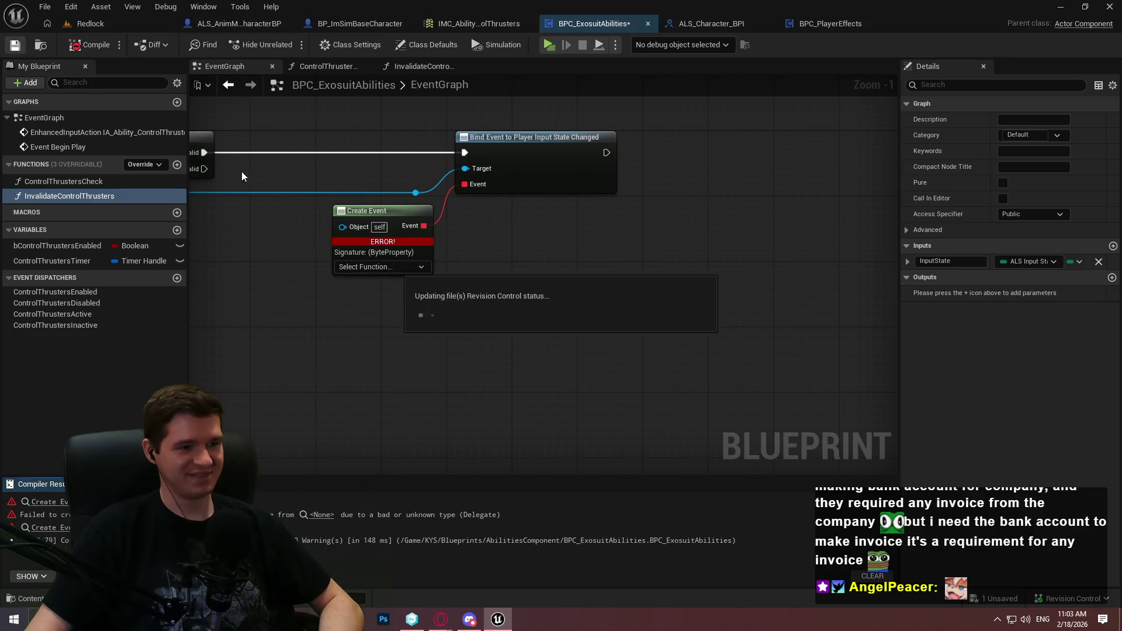
{"action": "left_click", "coordinate": [395, 269]}
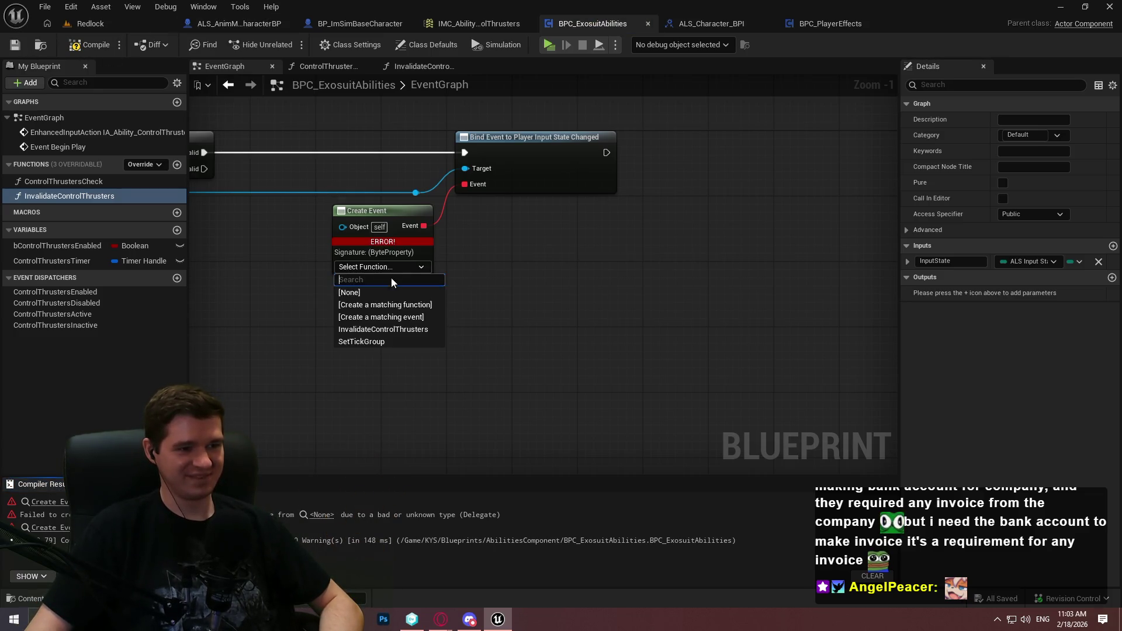
{"action": "left_click", "coordinate": [398, 332]}
{"action": "left_click", "coordinate": [91, 45]}
{"action": "left_click", "coordinate": [19, 45]}
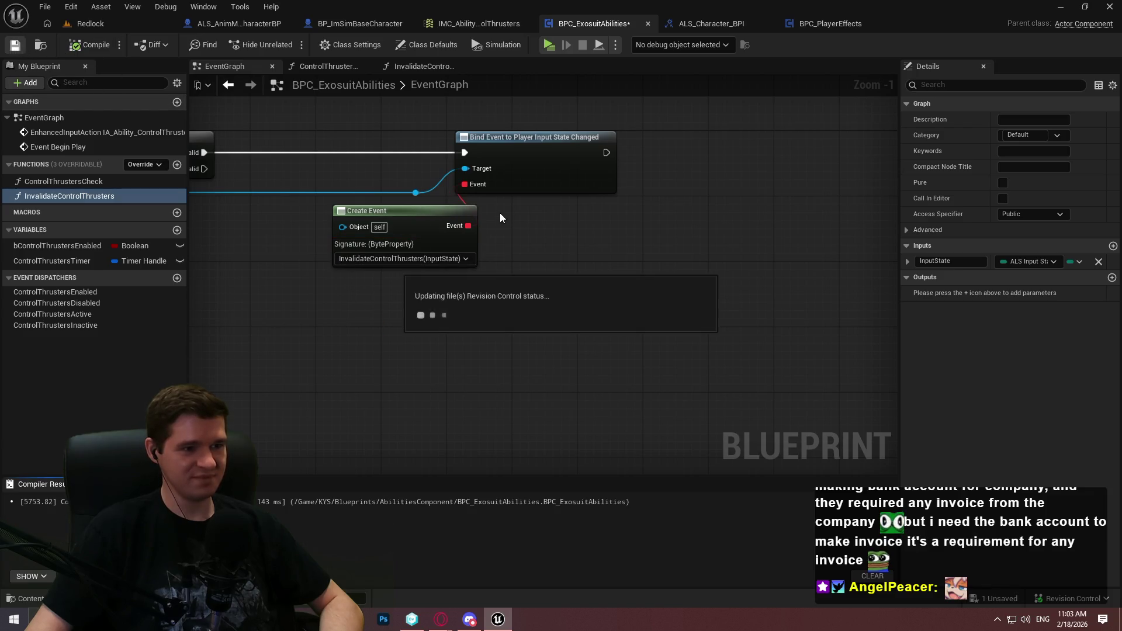
{"action": "left_click_drag", "start_coordinate": [440, 209], "coordinate": [392, 217]}
{"action": "left_click", "coordinate": [499, 229]}
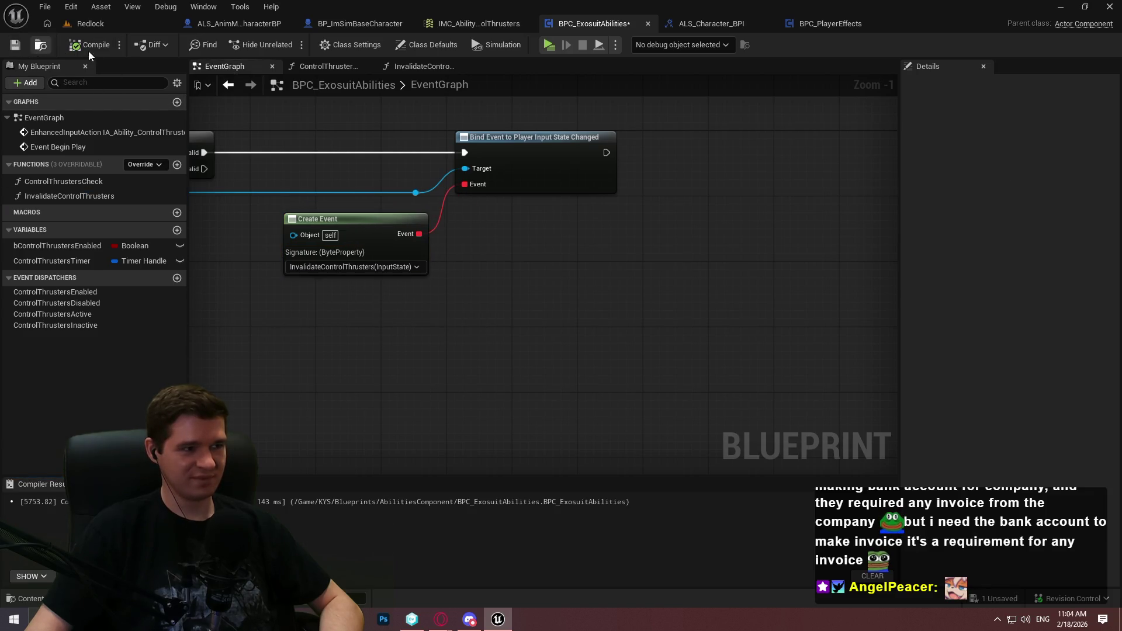
{"action": "left_click", "coordinate": [20, 50]}
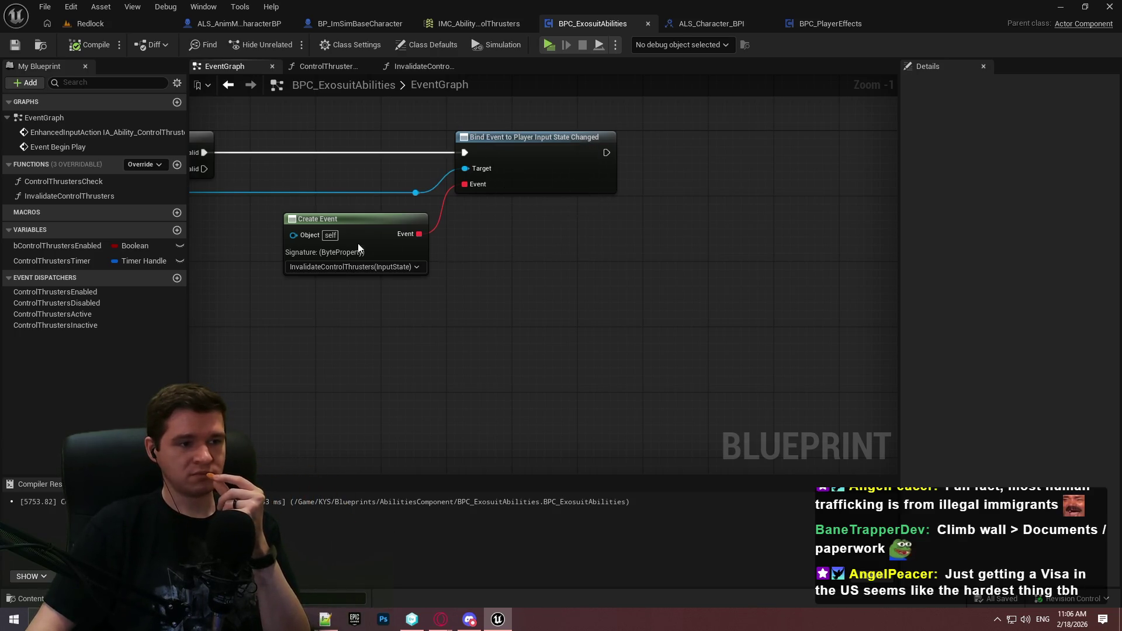
Open BP_ImSimBaseCharacter's PlayerInputGraph at the IA_Jump and Ragdoll End nodes and expand State Changes
{"action": "scroll", "coordinate": [670, 205], "scroll_direction": "down", "scroll_amount": 3}
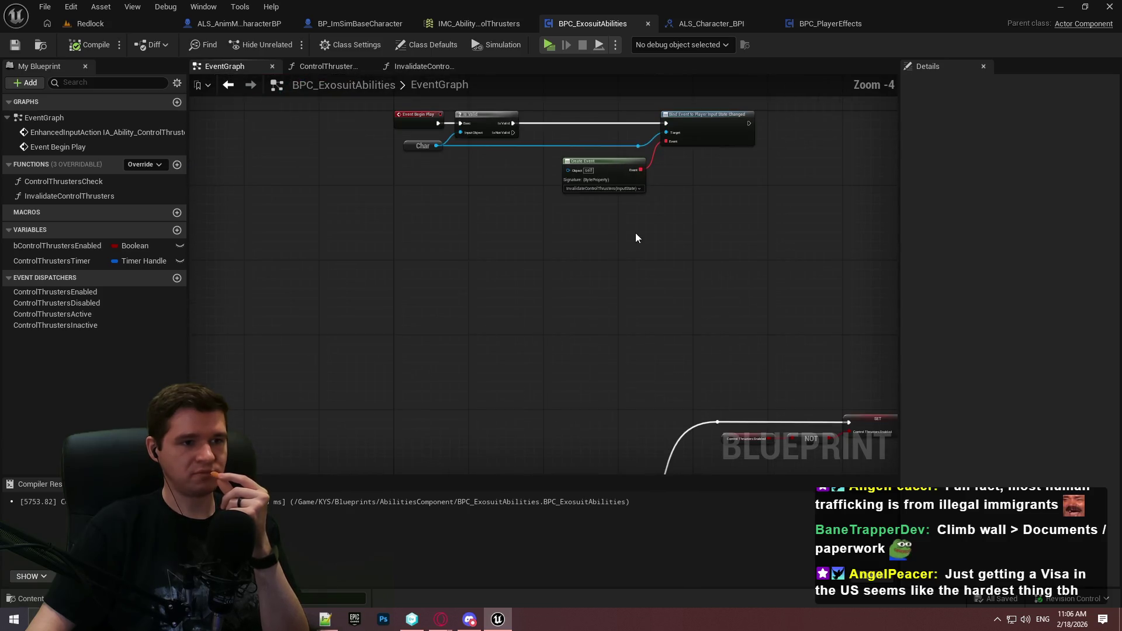
{"action": "mouse_move", "coordinate": [523, 262]}
{"action": "left_mouse_down"}
{"action": "mouse_move", "coordinate": [524, 162]}
{"action": "mouse_move", "coordinate": [567, 391]}
{"action": "left_mouse_up"}
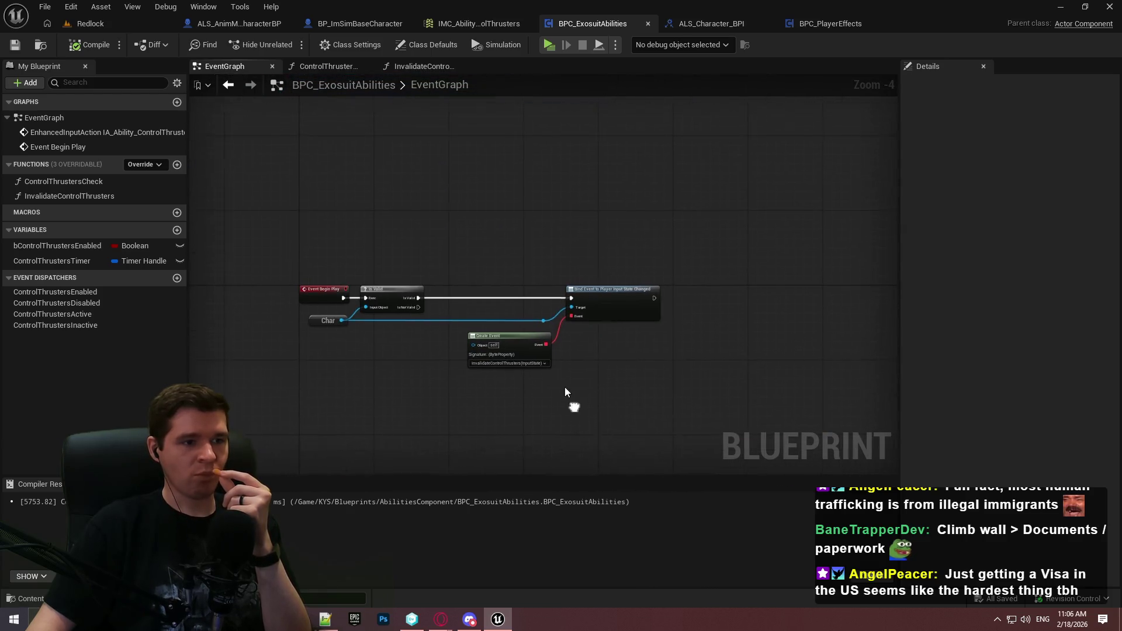
{"action": "left_click", "coordinate": [234, 23]}
{"action": "left_click", "coordinate": [324, 23]}
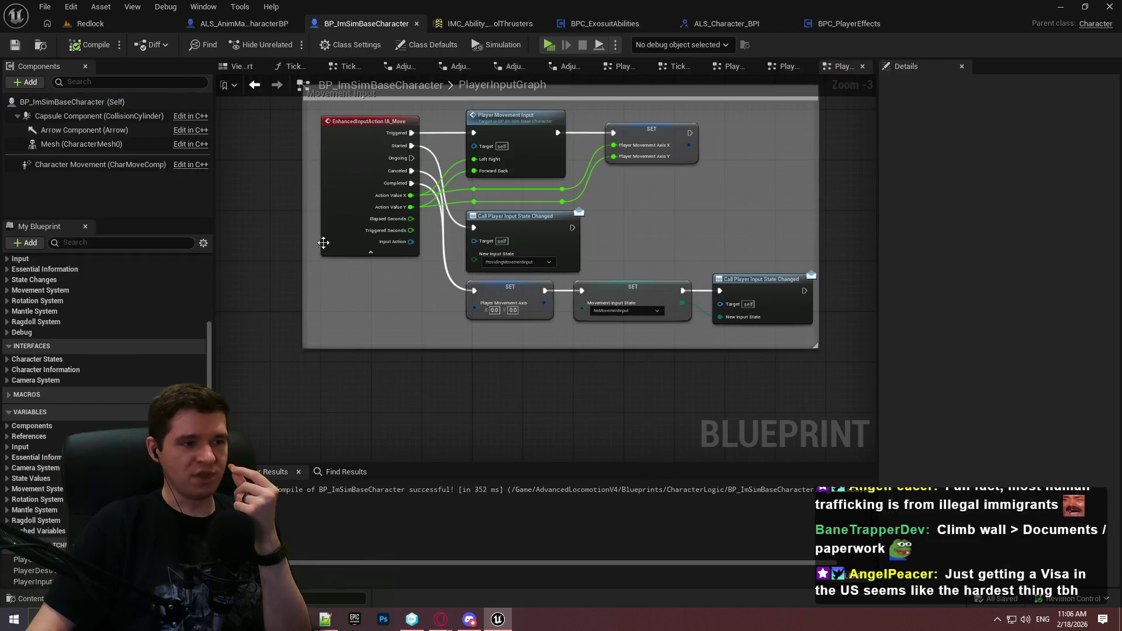
{"action": "left_click_drag", "start_coordinate": [208, 374], "coordinate": [198, 268]}
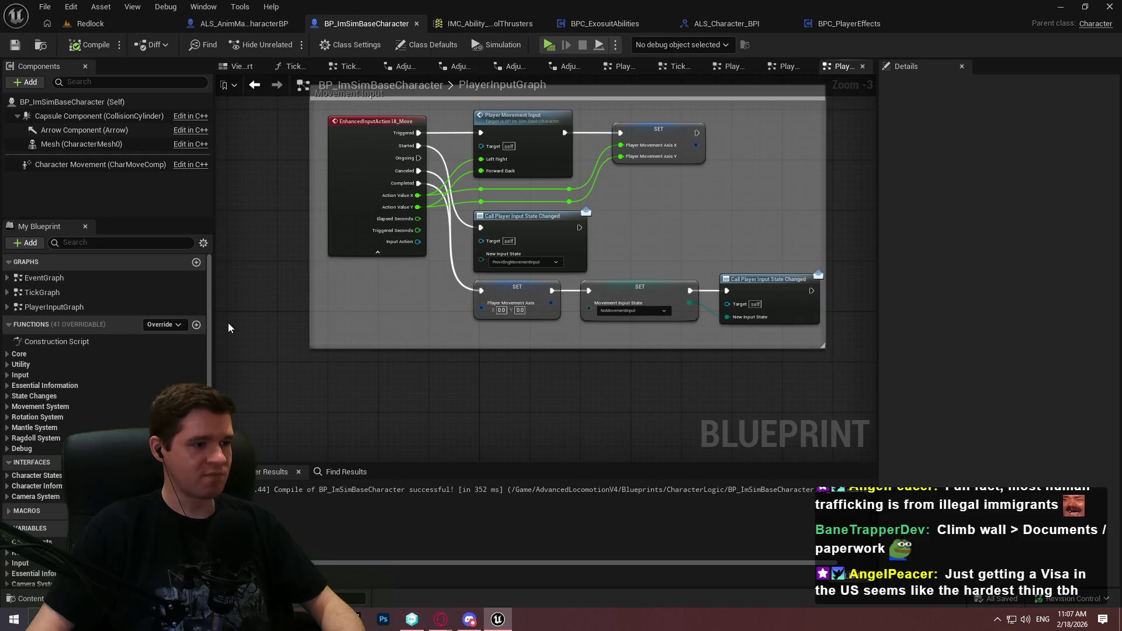
{"action": "mouse_move", "coordinate": [662, 396]}
{"action": "left_mouse_down"}
{"action": "mouse_move", "coordinate": [662, 351]}
{"action": "mouse_move", "coordinate": [558, 200]}
{"action": "mouse_move", "coordinate": [558, 177]}
{"action": "left_mouse_up"}
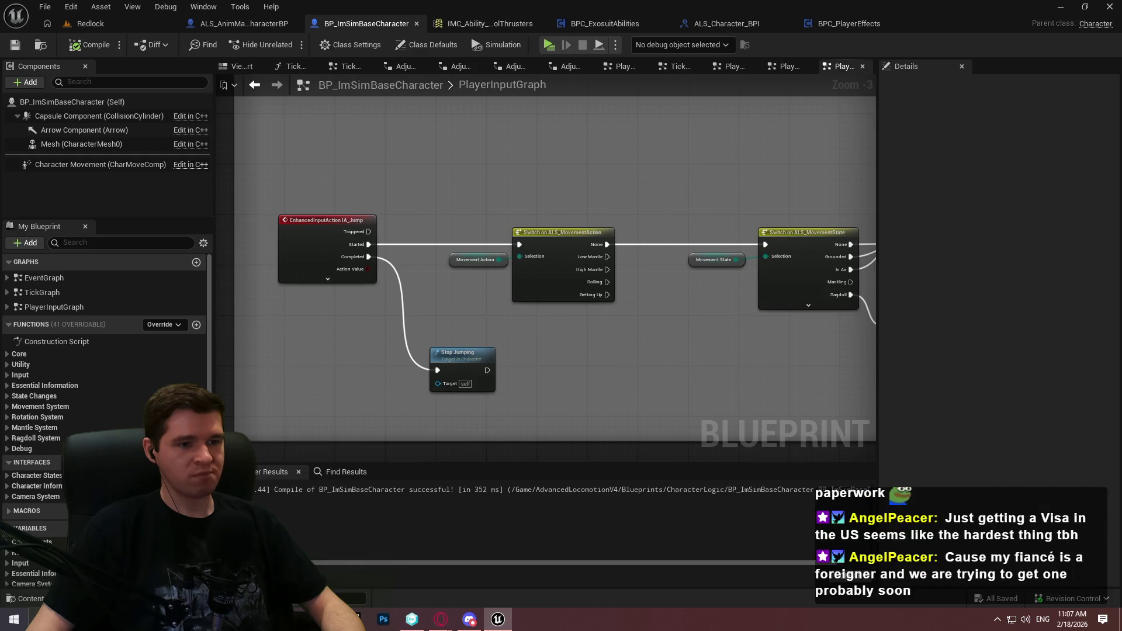
{"action": "left_click_drag", "start_coordinate": [555, 263], "coordinate": [467, 256]}
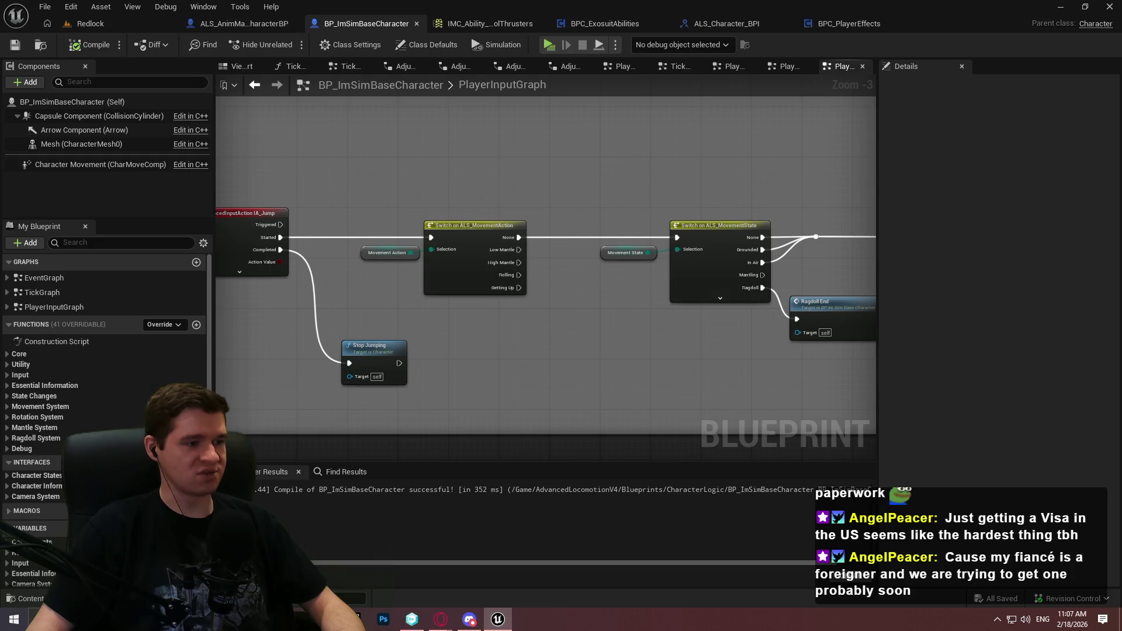
{"action": "left_click", "coordinate": [24, 396]}
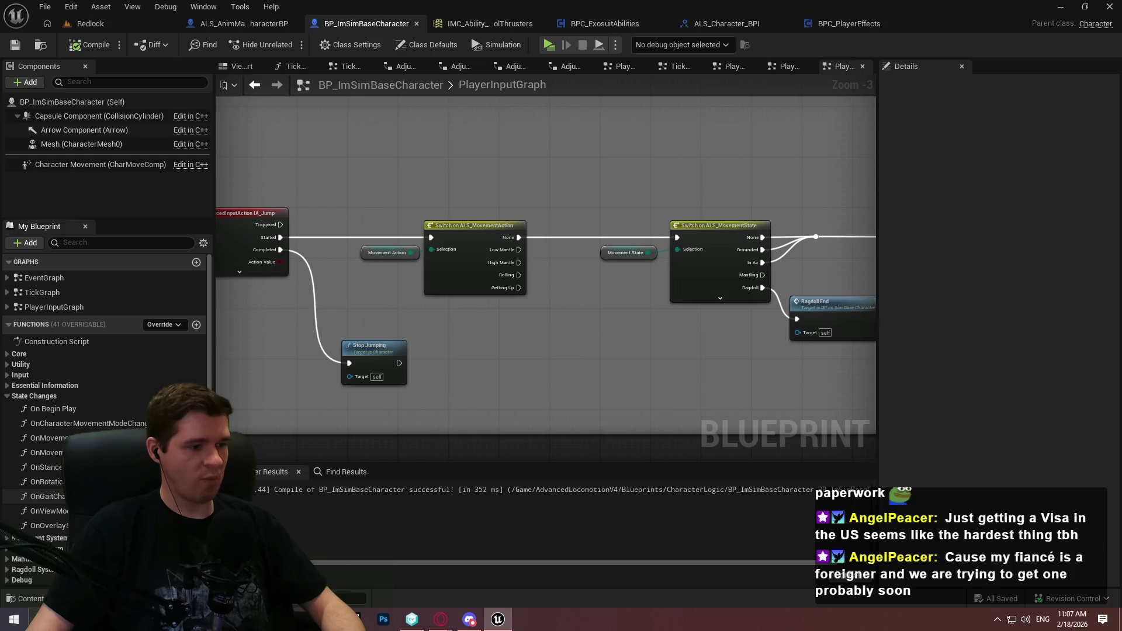
Open the OnMovementStateChanged function graph and bring its entry node and Movement State getter into view
{"action": "left_click", "coordinate": [46, 453]}
{"action": "double_click", "coordinate": [46, 452]}
{"action": "double_click", "coordinate": [47, 438]}
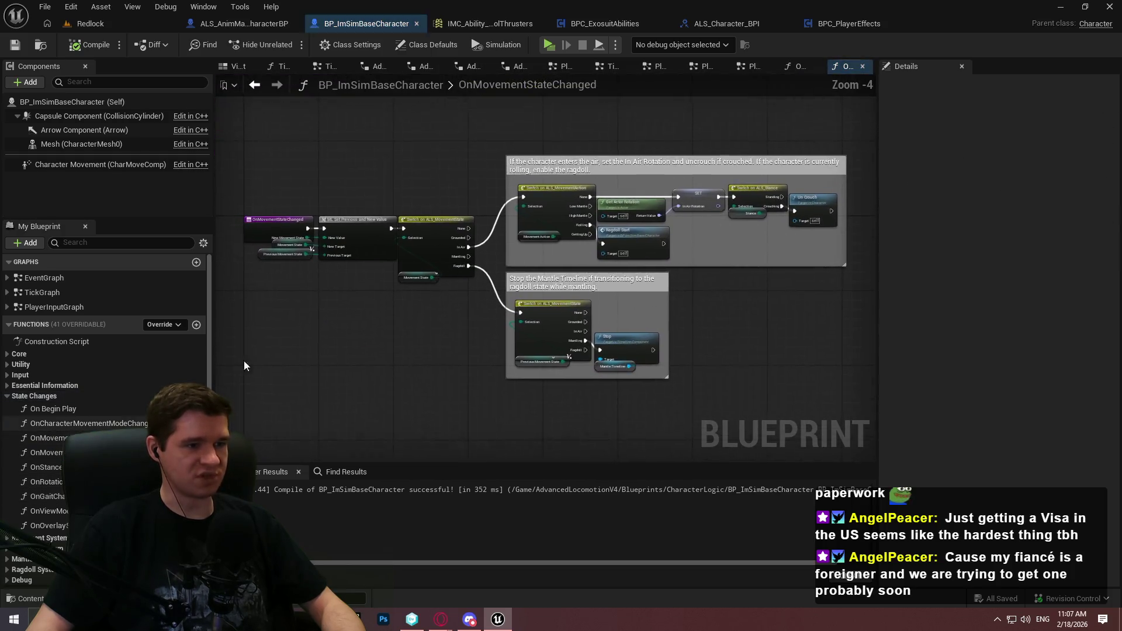
{"action": "scroll", "coordinate": [311, 266], "scroll_direction": "up", "scroll_amount": 2}
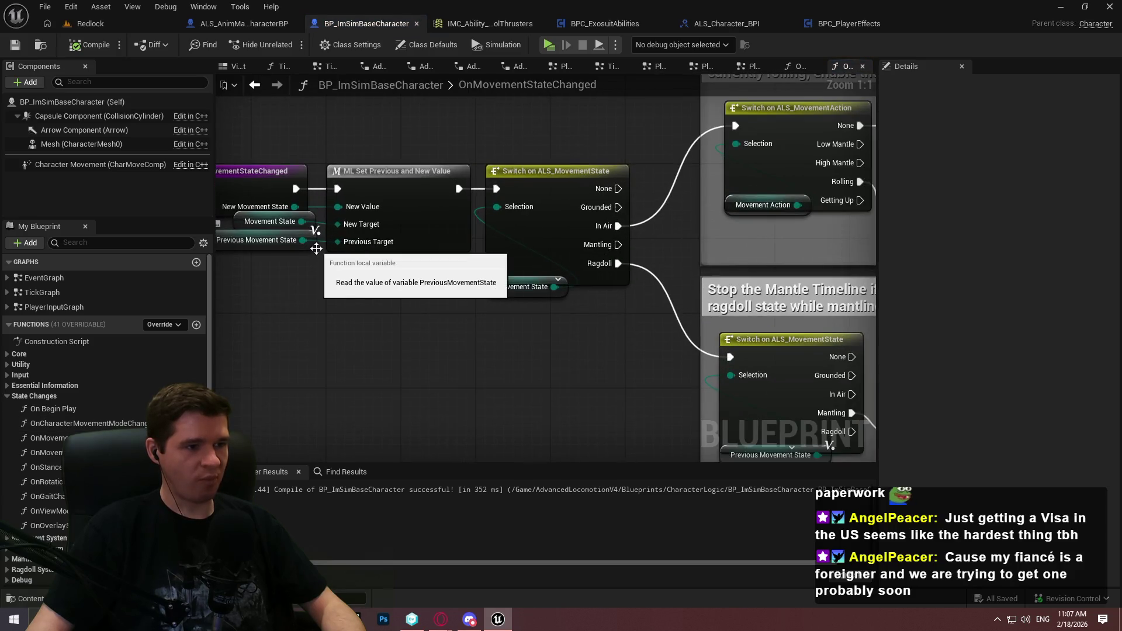
{"action": "left_click_drag", "start_coordinate": [416, 326], "coordinate": [23, 336]}
{"action": "mouse_move", "coordinate": [362, 537]}
{"action": "left_mouse_down"}
{"action": "mouse_move", "coordinate": [871, 393]}
{"action": "mouse_move", "coordinate": [242, 358]}
{"action": "mouse_move", "coordinate": [324, 337]}
{"action": "mouse_move", "coordinate": [543, 392]}
{"action": "left_mouse_up"}
{"action": "left_click_drag", "start_coordinate": [448, 301], "coordinate": [560, 293]}
Find references to Movement State by name and jump to the Event BPI_Set_MovementState node
{"action": "left_click", "coordinate": [564, 321]}
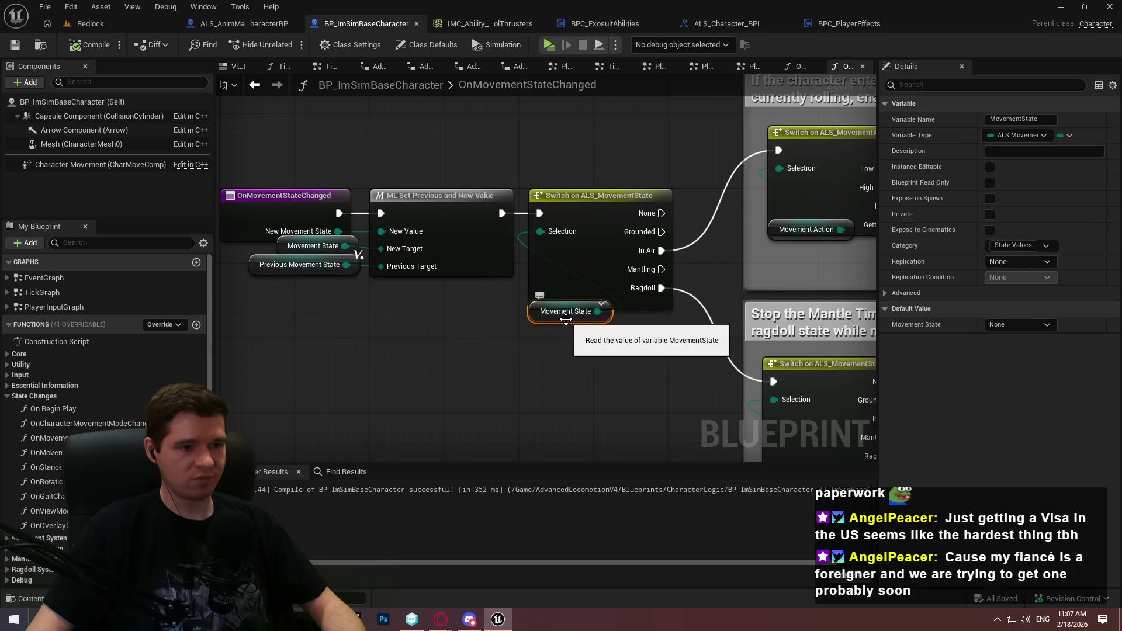
{"action": "right_click", "coordinate": [565, 321]}
{"action": "mouse_move", "coordinate": [694, 146]}
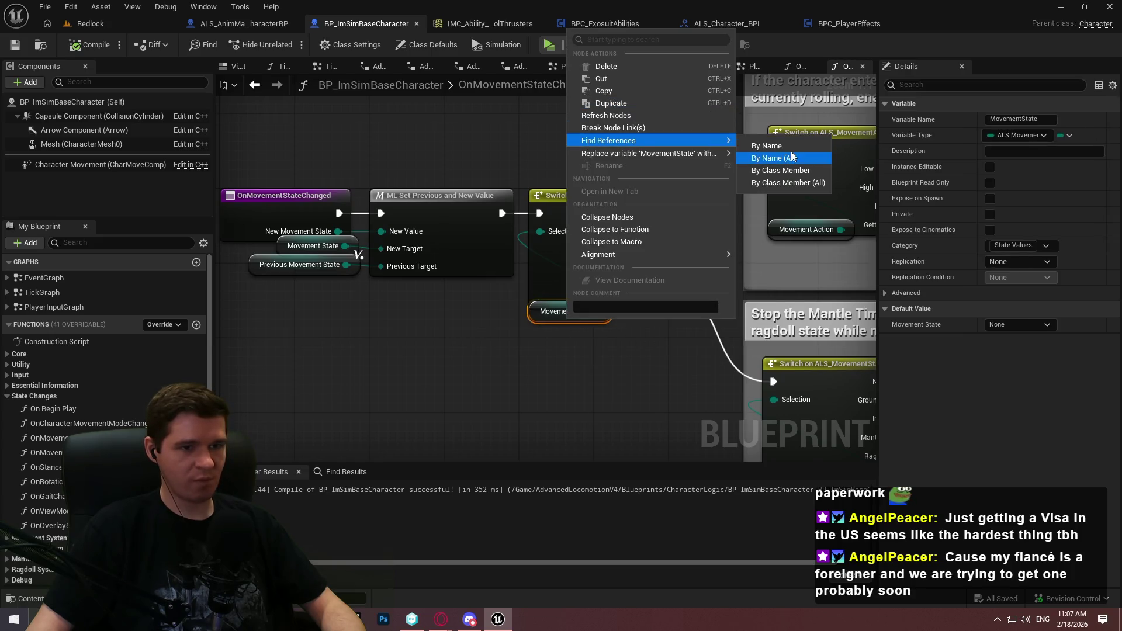
{"action": "left_click", "coordinate": [765, 146]}
{"action": "left_click_drag", "start_coordinate": [448, 464], "coordinate": [475, 203]}
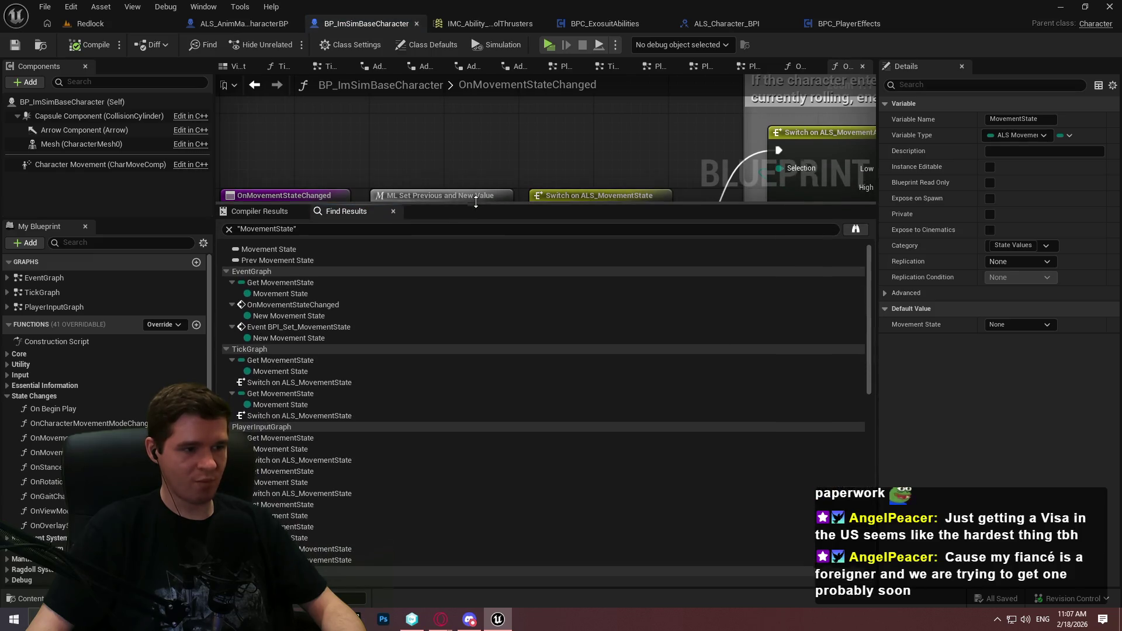
{"action": "double_click", "coordinate": [323, 335]}
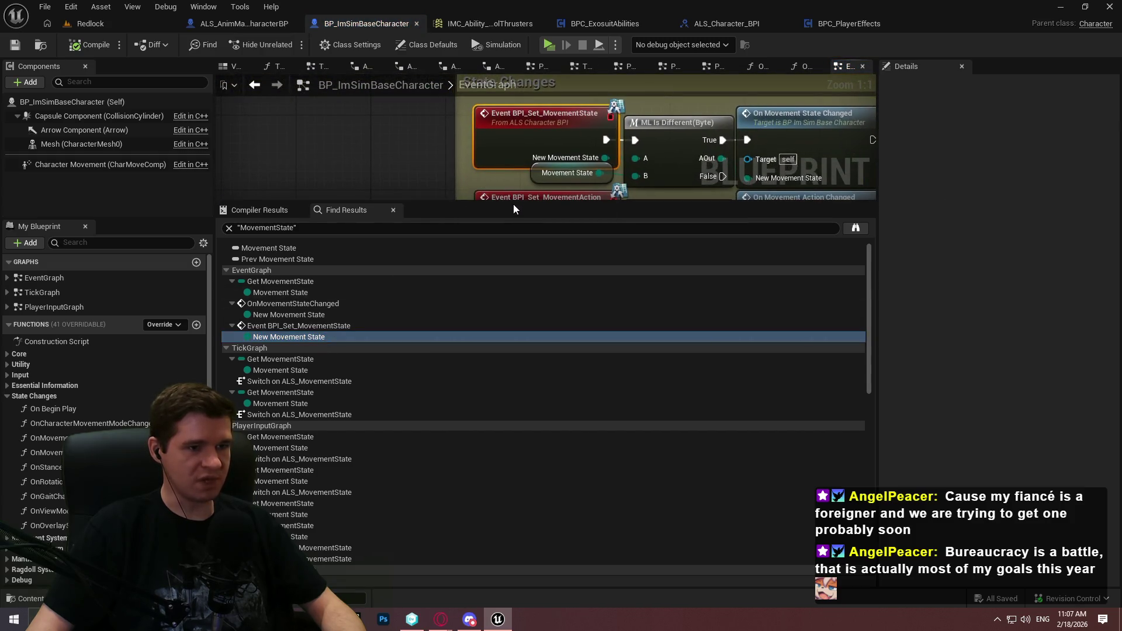
Attach a Print String node saying Hello after the On Movement State Changed call
{"action": "mouse_move", "coordinate": [513, 204]}
{"action": "left_mouse_down"}
{"action": "mouse_move", "coordinate": [481, 402]}
{"action": "mouse_move", "coordinate": [482, 529]}
{"action": "mouse_move", "coordinate": [485, 495]}
{"action": "left_mouse_up"}
{"action": "scroll", "coordinate": [604, 407], "scroll_direction": "down", "scroll_amount": 2}
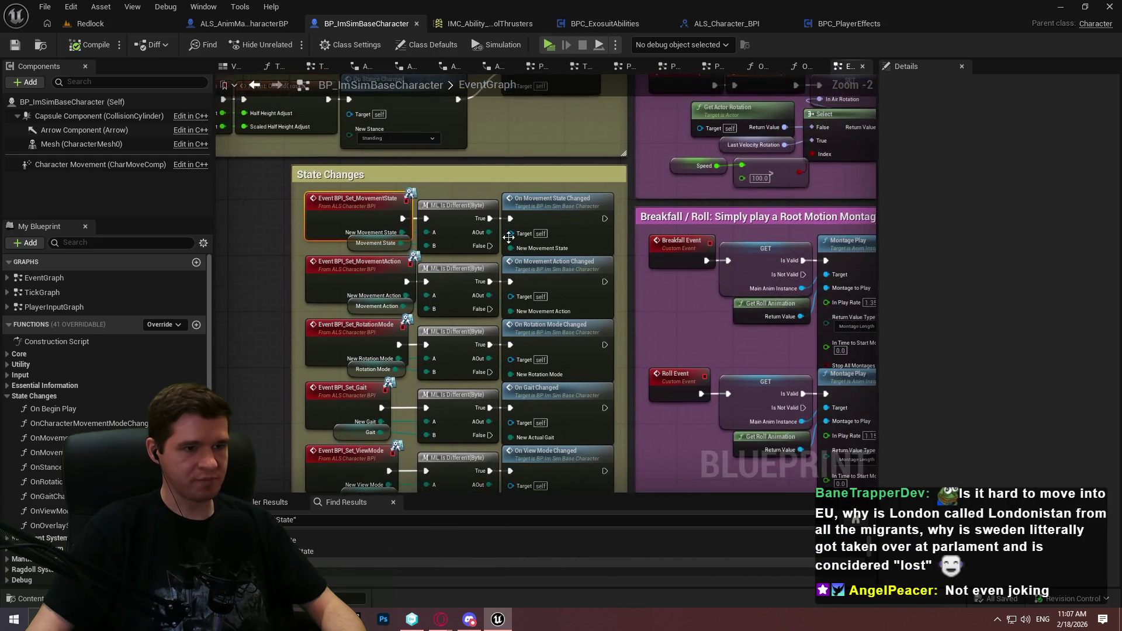
{"action": "scroll", "coordinate": [574, 220], "scroll_direction": "up", "scroll_amount": 2}
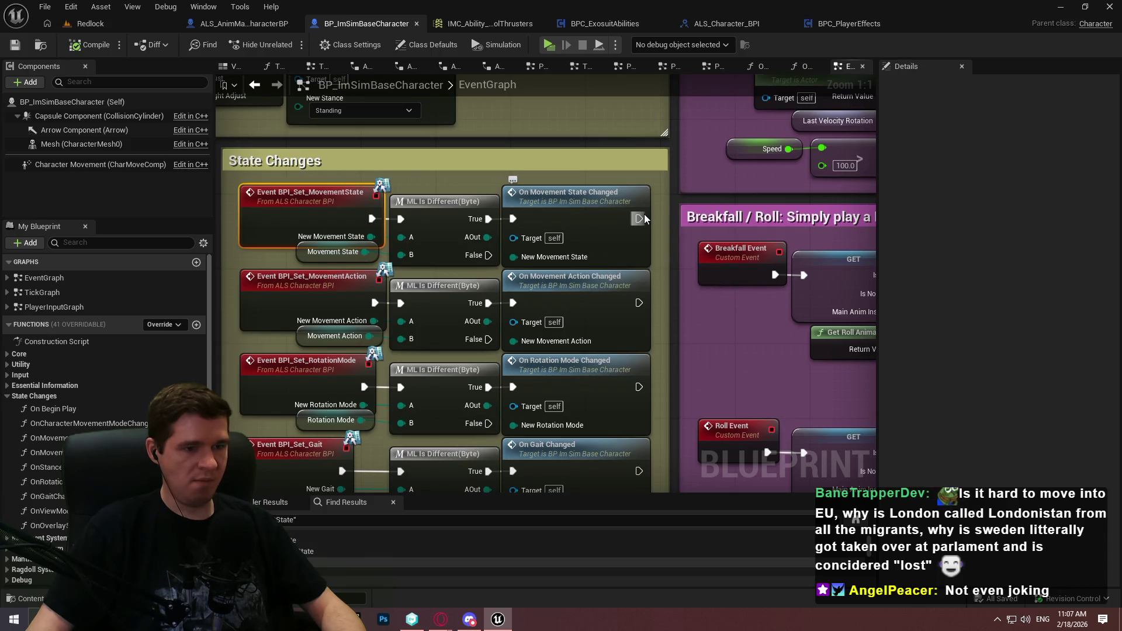
{"action": "mouse_move", "coordinate": [639, 219]}
{"action": "left_mouse_down"}
{"action": "mouse_move", "coordinate": [316, 251]}
{"action": "mouse_move", "coordinate": [380, 242]}
{"action": "left_mouse_up"}
{"action": "key", "text": "Escape"}
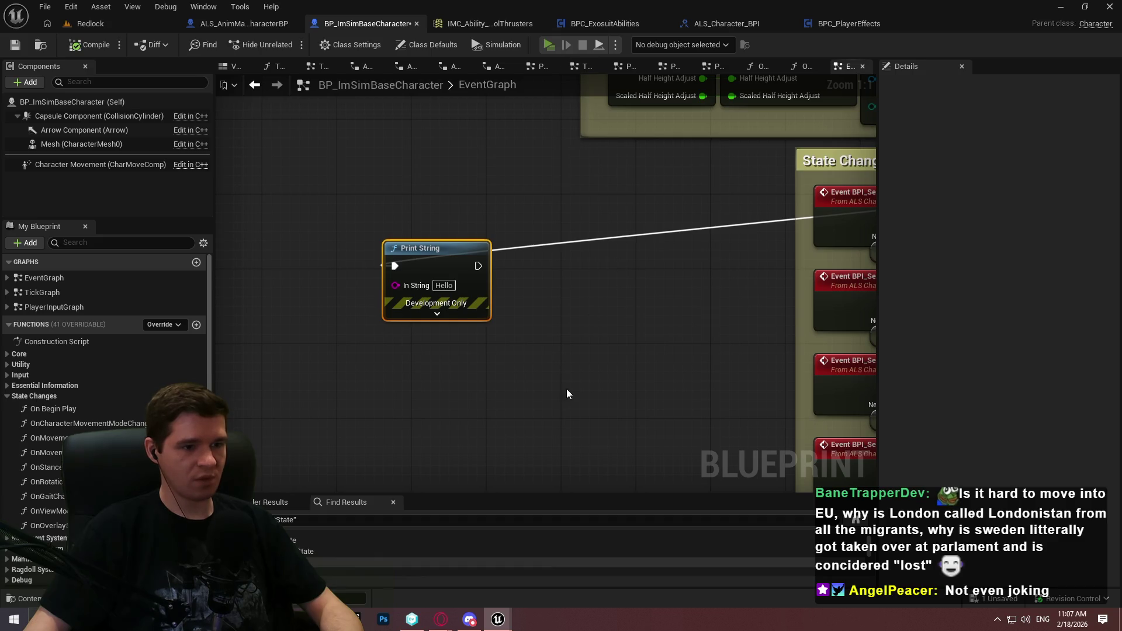
{"action": "key", "text": "alt+p"}
{"action": "left_click", "coordinate": [561, 499]}
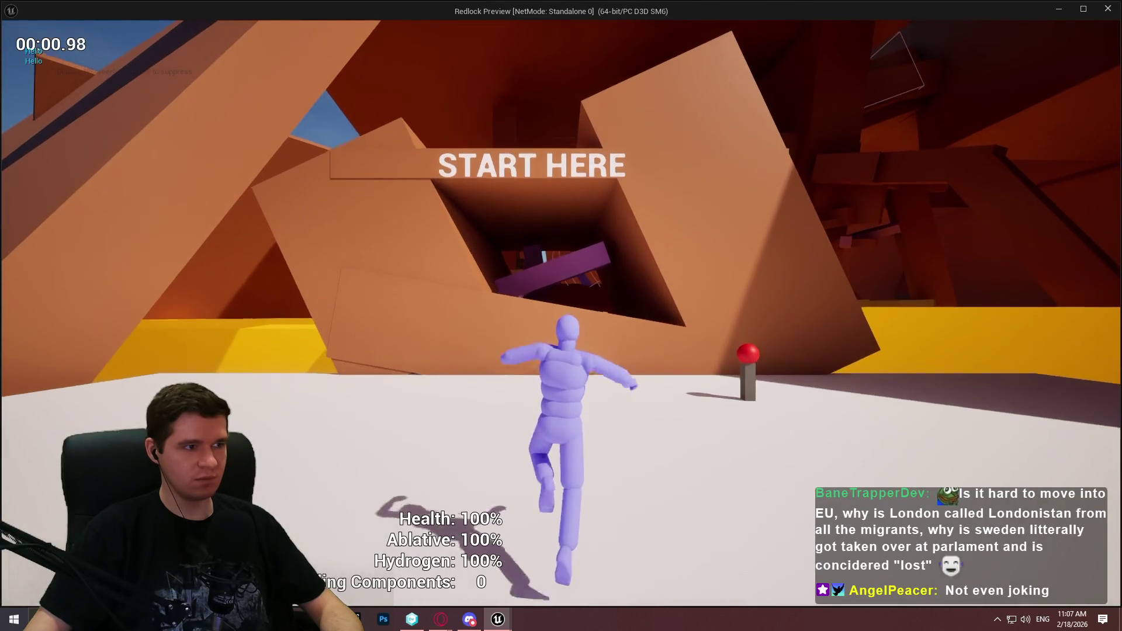
{"action": "key", "text": "w"}
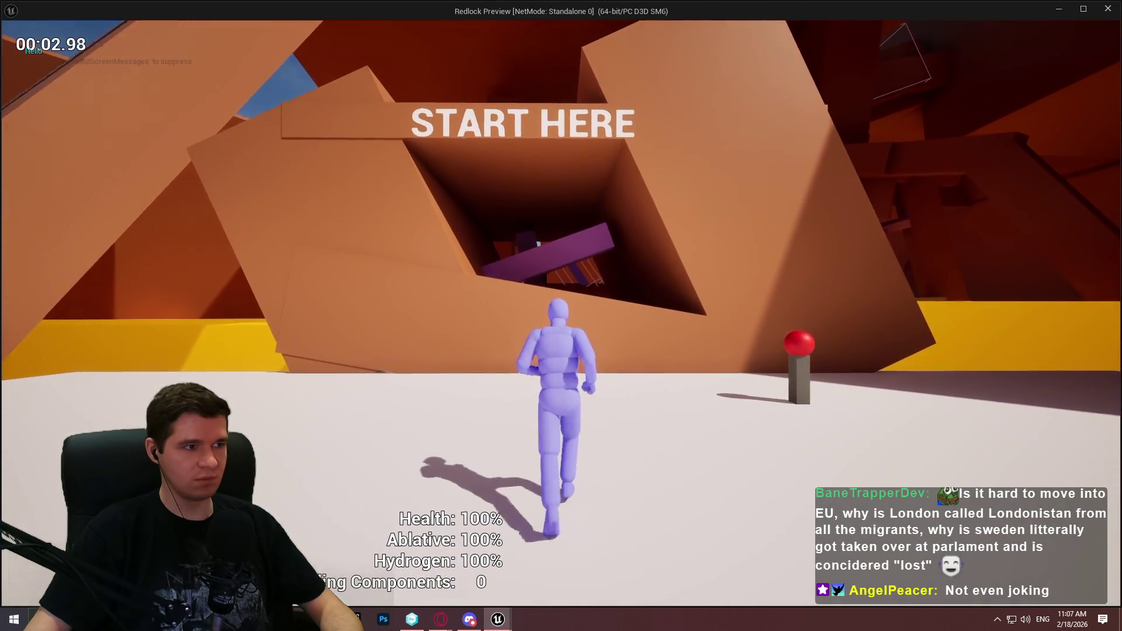
{"action": "key", "text": "space"}
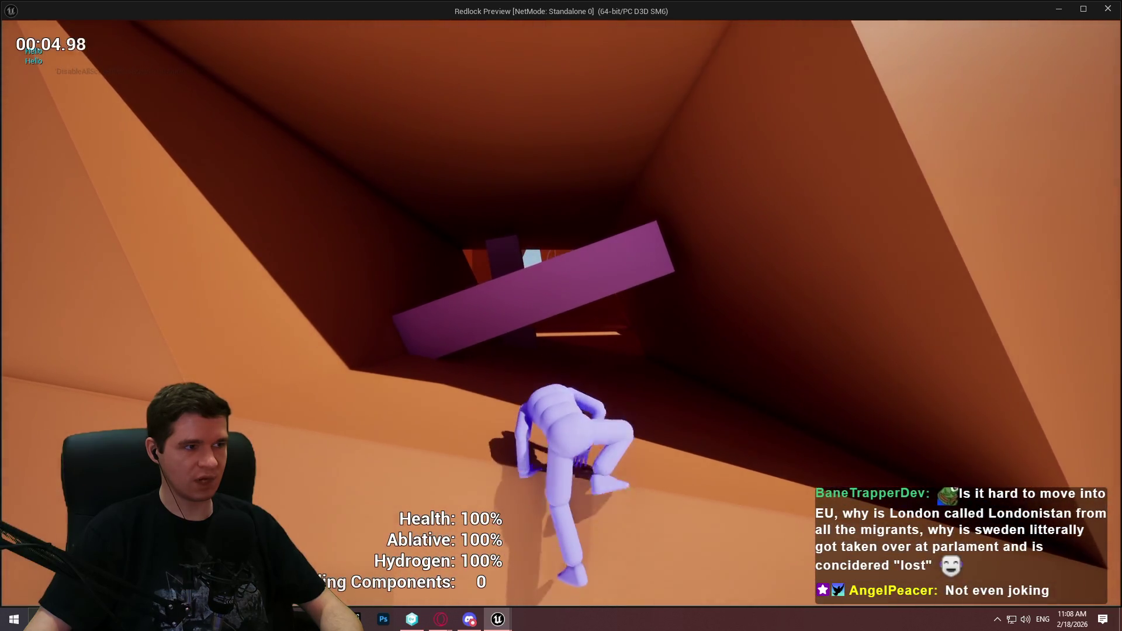
{"action": "key", "text": "Escape"}
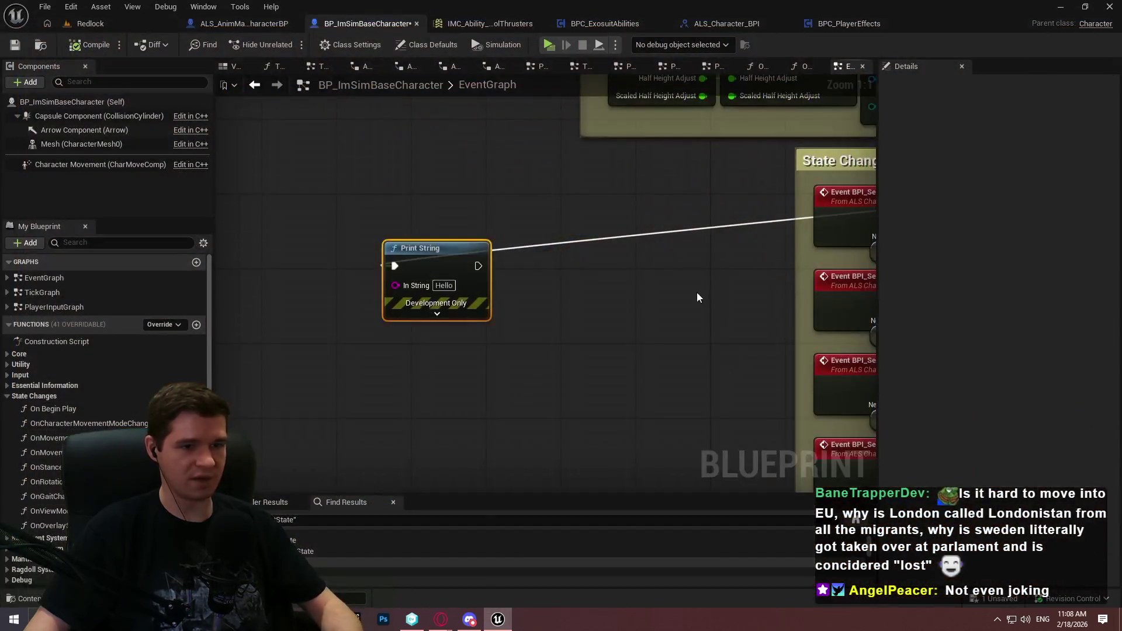
Bring the State Changes comment into view and create NewEventDispatcher in My Blueprint
{"action": "scroll", "coordinate": [697, 298], "scroll_direction": "down", "scroll_amount": 1}
{"action": "left_click_drag", "start_coordinate": [283, 188], "coordinate": [488, 334]}
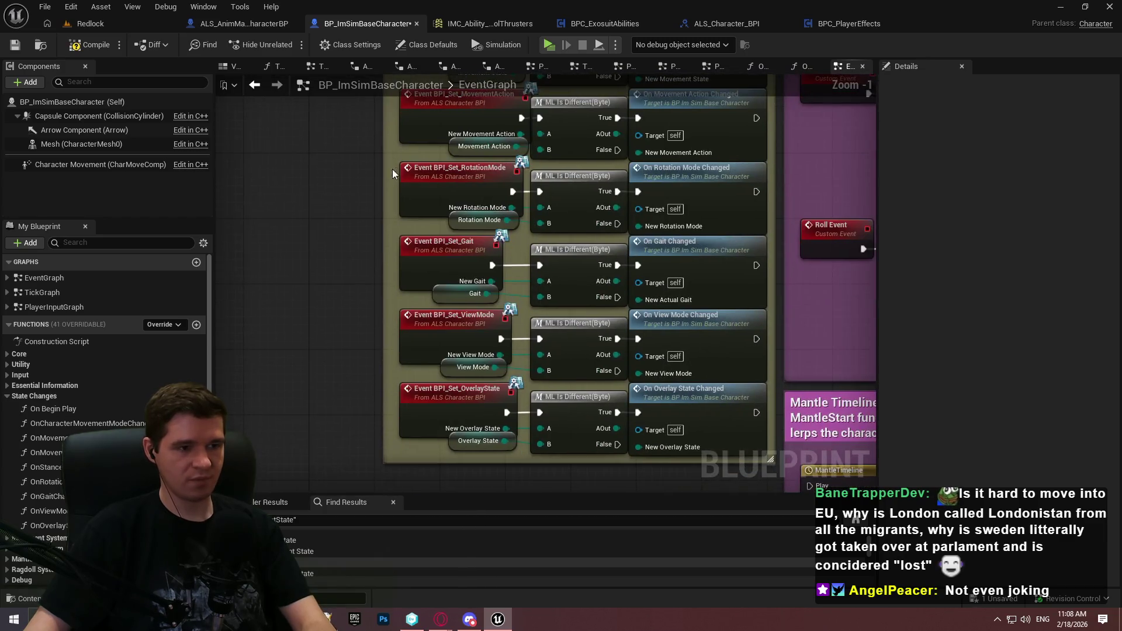
{"action": "scroll", "coordinate": [391, 170], "scroll_direction": "down", "scroll_amount": 2}
{"action": "scroll", "coordinate": [212, 331], "scroll_direction": "down", "scroll_amount": 1}
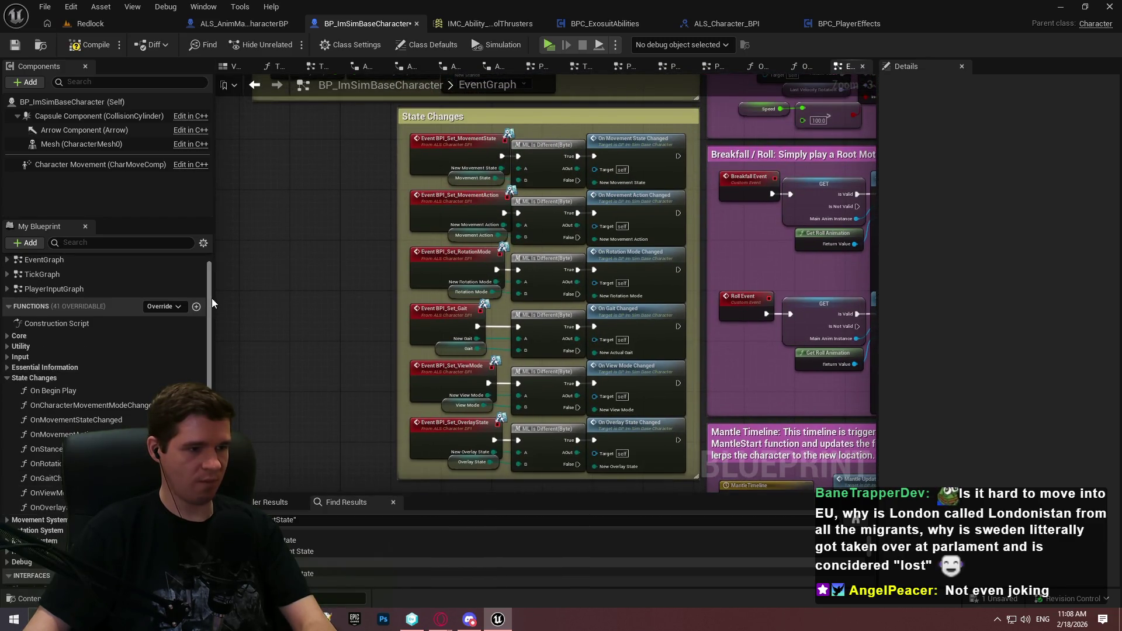
{"action": "scroll", "coordinate": [212, 298], "scroll_direction": "down", "scroll_amount": 8}
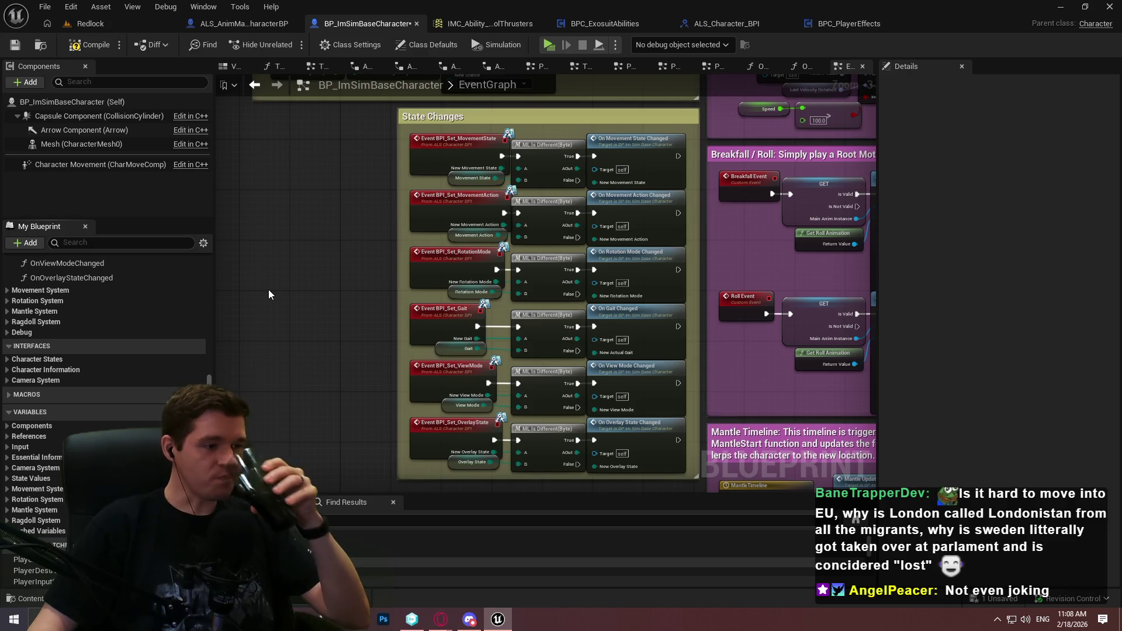
{"action": "left_click", "coordinate": [197, 545]}
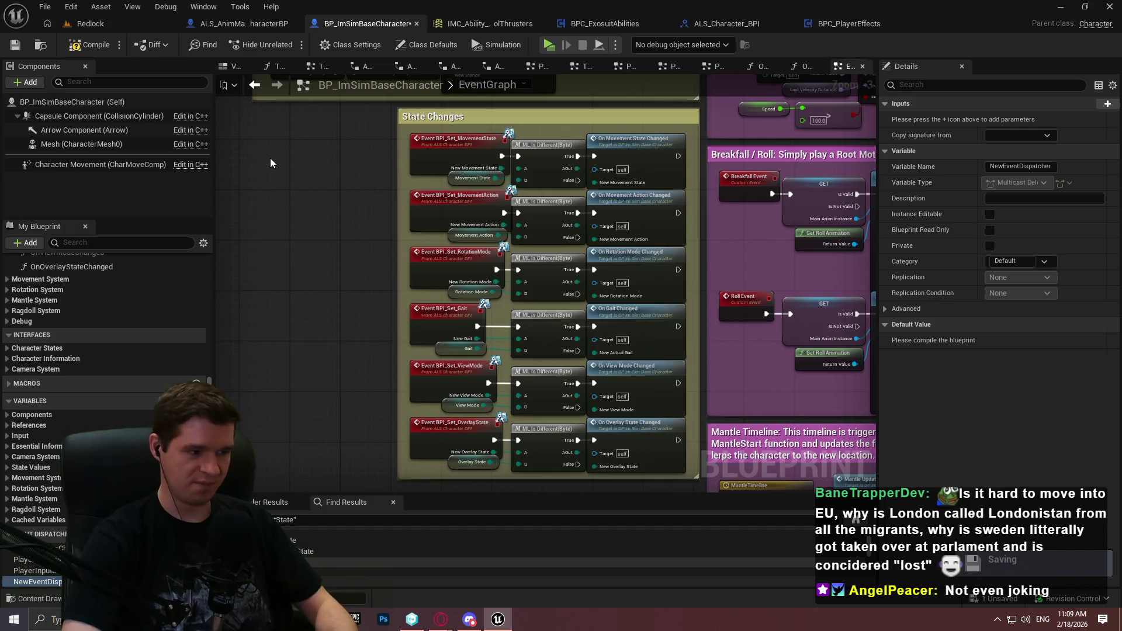
Rename the dispatcher PlayerMovementStateChanged and place a Call node for it in the graph
{"action": "left_click", "coordinate": [39, 582]}
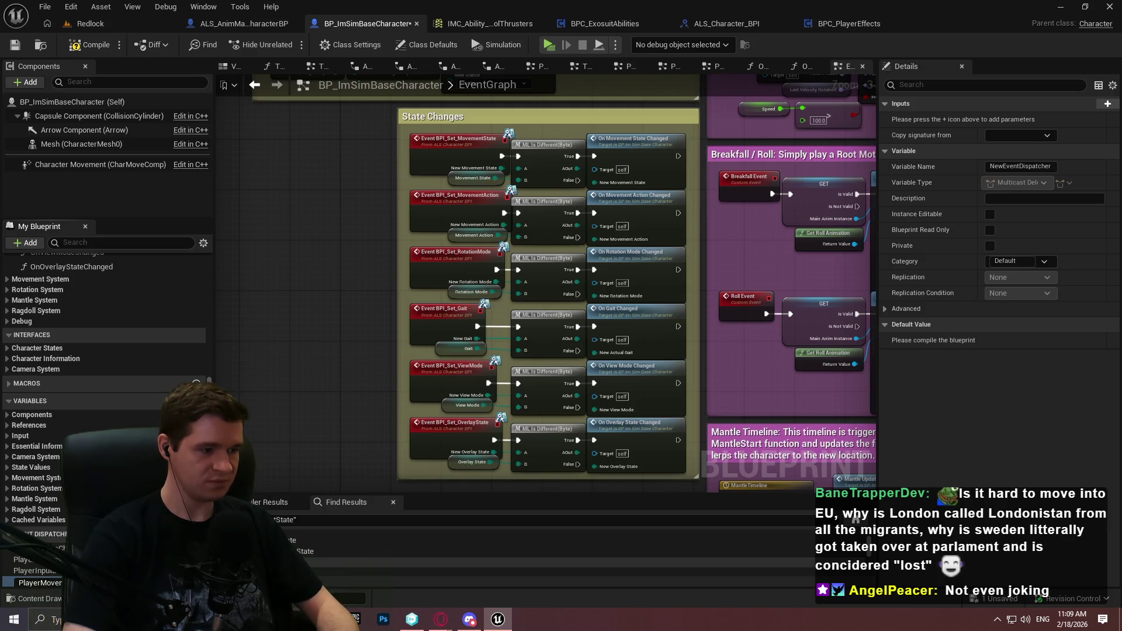
{"action": "key", "text": "Return"}
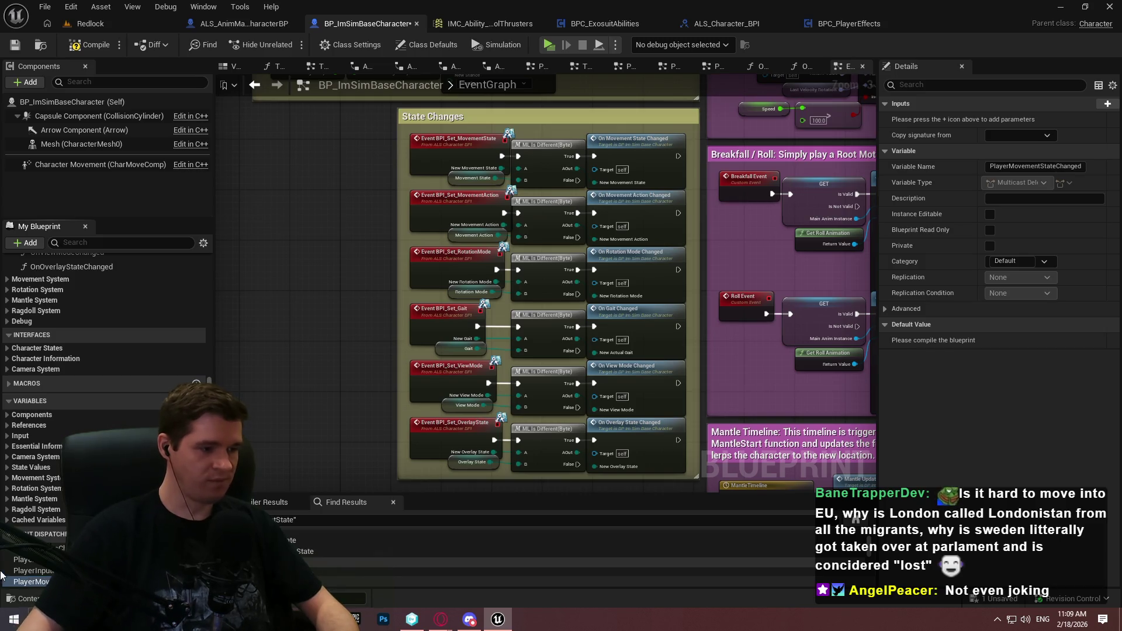
{"action": "mouse_move", "coordinate": [37, 587]}
{"action": "left_mouse_down"}
{"action": "mouse_move", "coordinate": [318, 246]}
{"action": "mouse_move", "coordinate": [257, 244]}
{"action": "mouse_move", "coordinate": [413, 259]}
{"action": "left_mouse_up"}
{"action": "left_click", "coordinate": [280, 268]}
Shift the State Changes comment left, move the call node to its right, then compile and save
{"action": "scroll", "coordinate": [409, 245], "scroll_direction": "down", "scroll_amount": 1}
{"action": "scroll", "coordinate": [558, 146], "scroll_direction": "up", "scroll_amount": 2}
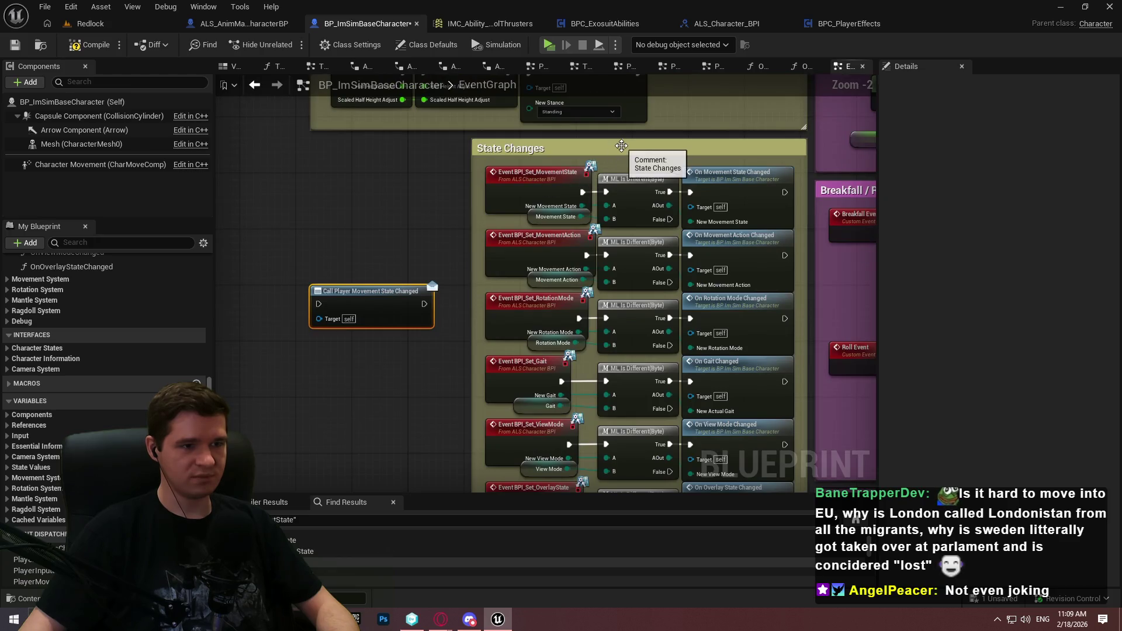
{"action": "left_click", "coordinate": [560, 146]}
{"action": "left_click_drag", "start_coordinate": [560, 146], "coordinate": [453, 149]}
{"action": "mouse_move", "coordinate": [337, 304]}
{"action": "left_mouse_down"}
{"action": "mouse_move", "coordinate": [764, 196]}
{"action": "mouse_move", "coordinate": [680, 190]}
{"action": "left_mouse_up"}
{"action": "scroll", "coordinate": [680, 190], "scroll_direction": "up", "scroll_amount": 2}
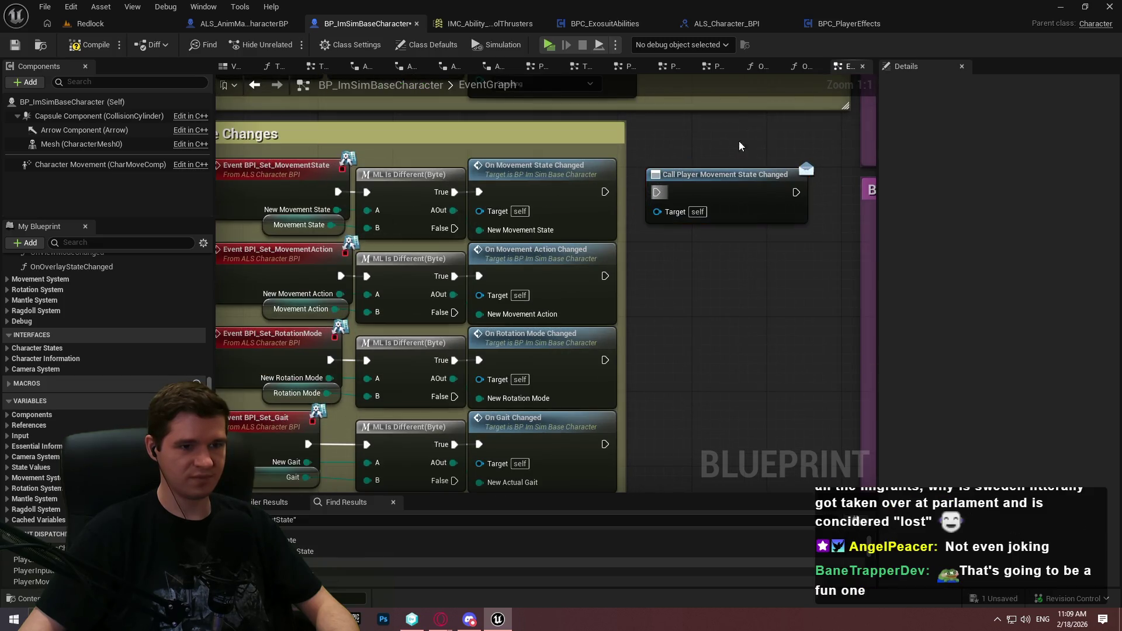
{"action": "left_click", "coordinate": [82, 45]}
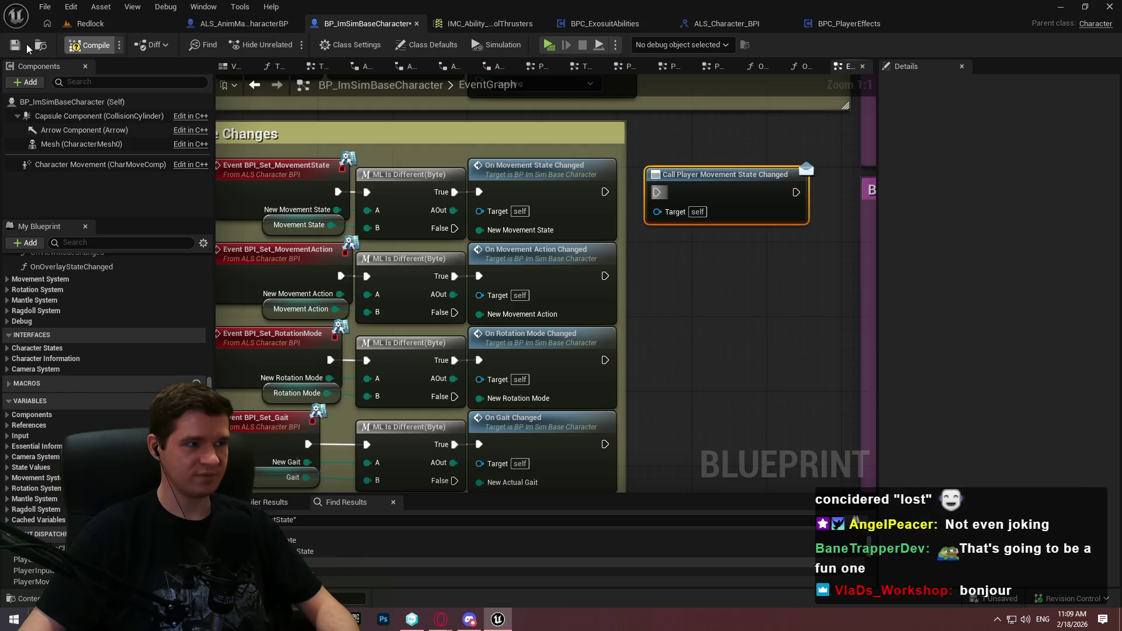
{"action": "key", "text": "ctrl+s"}
{"action": "left_click", "coordinate": [684, 272]}
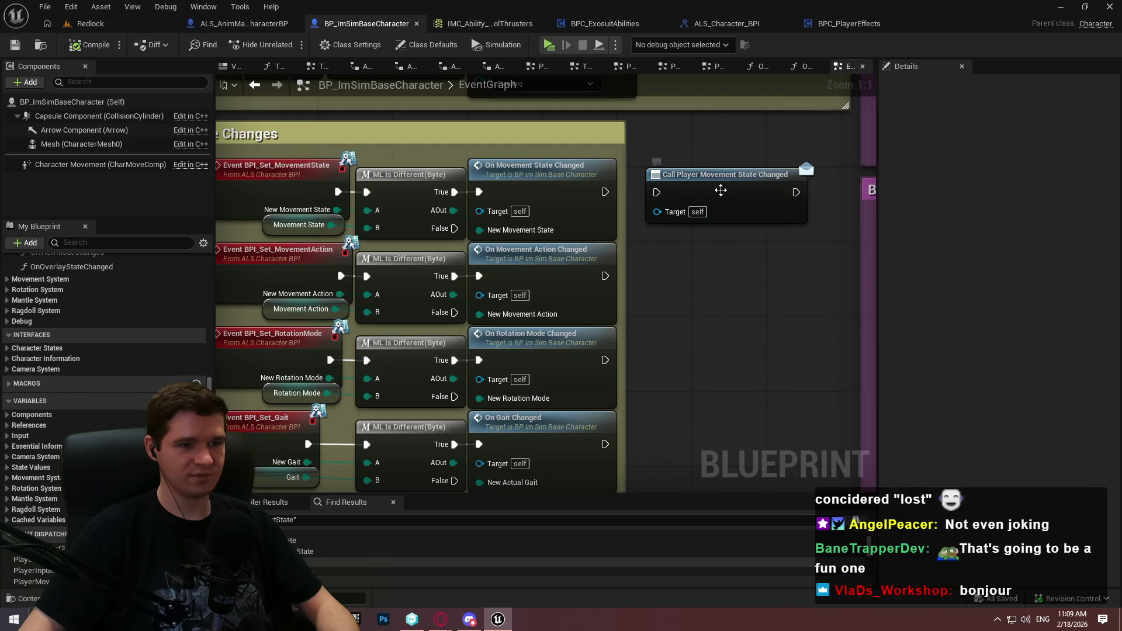
Add an input parameter of type ALS Movement State to the PlayerMovementStateChanged dispatcher
{"action": "left_click", "coordinate": [728, 174]}
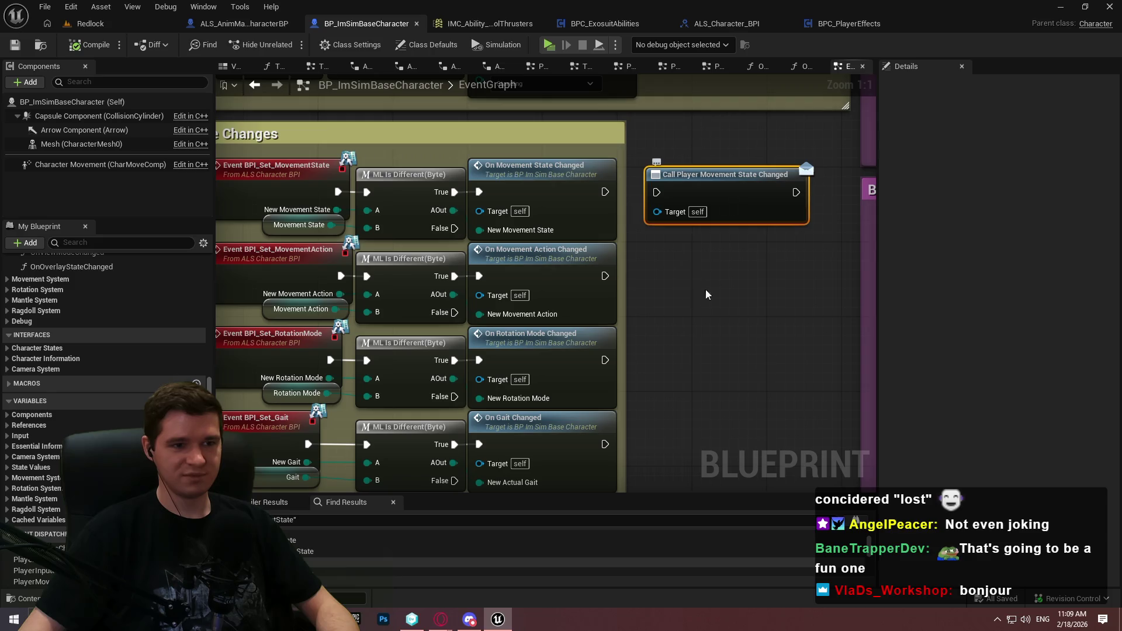
{"action": "left_click", "coordinate": [676, 334]}
{"action": "left_click", "coordinate": [31, 581]}
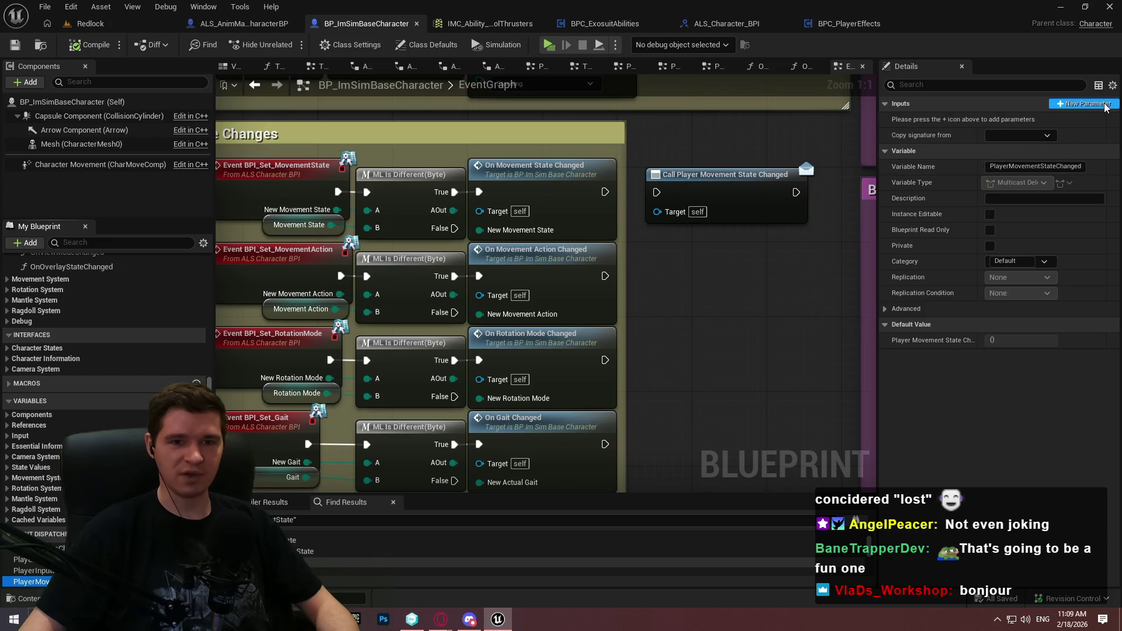
{"action": "left_click", "coordinate": [1083, 109]}
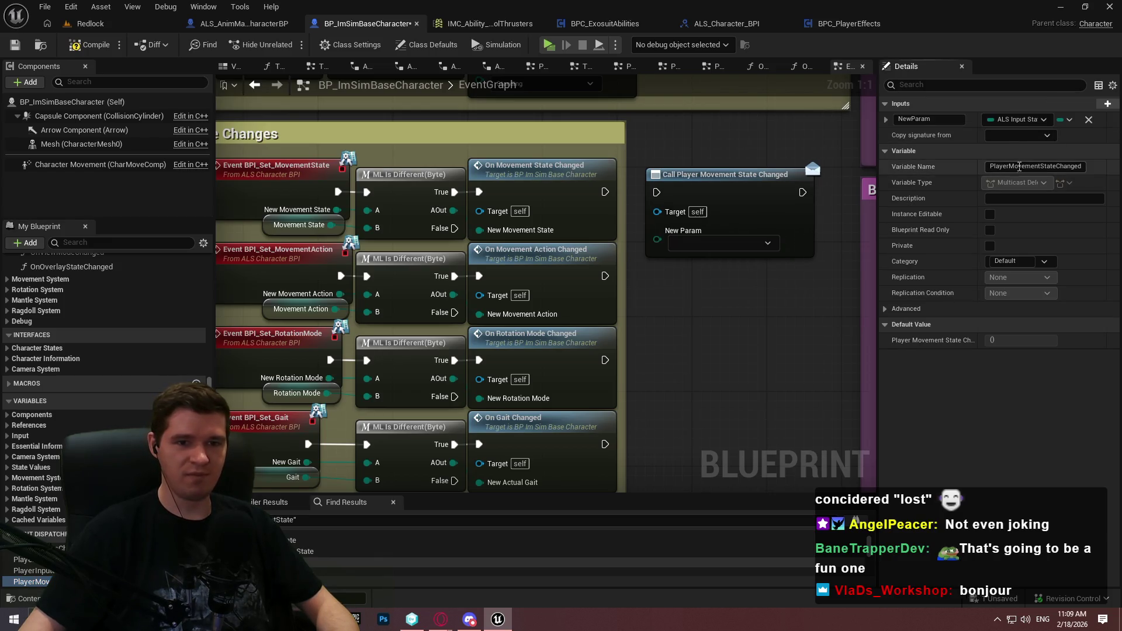
{"action": "left_click", "coordinate": [1015, 120]}
{"action": "type", "text": "moi"}
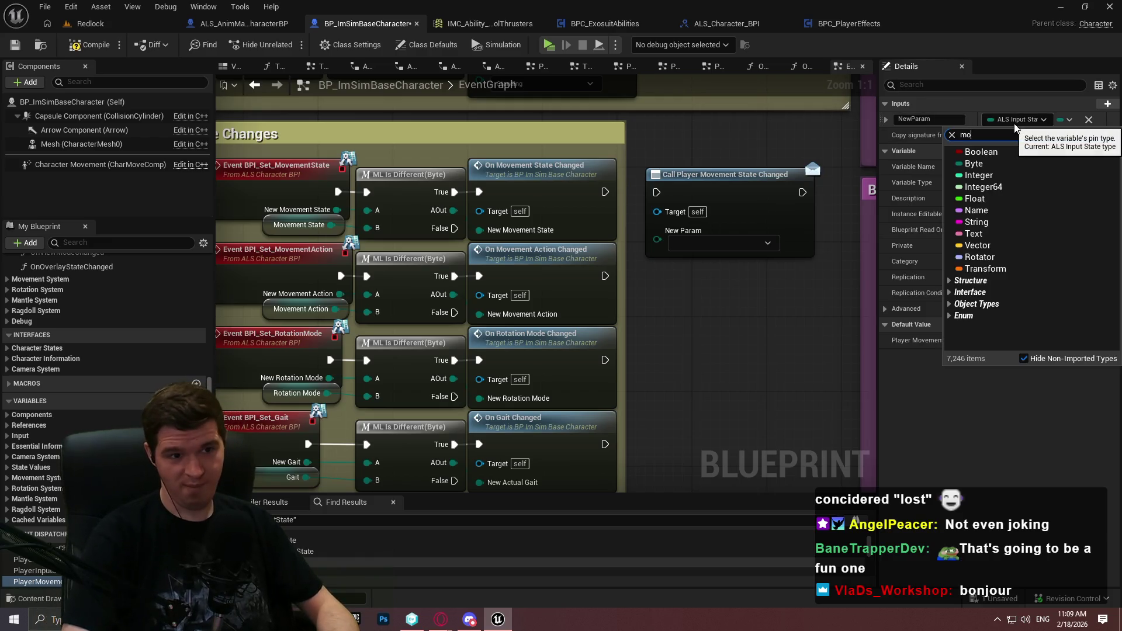
{"action": "key", "text": "BackSpace"}
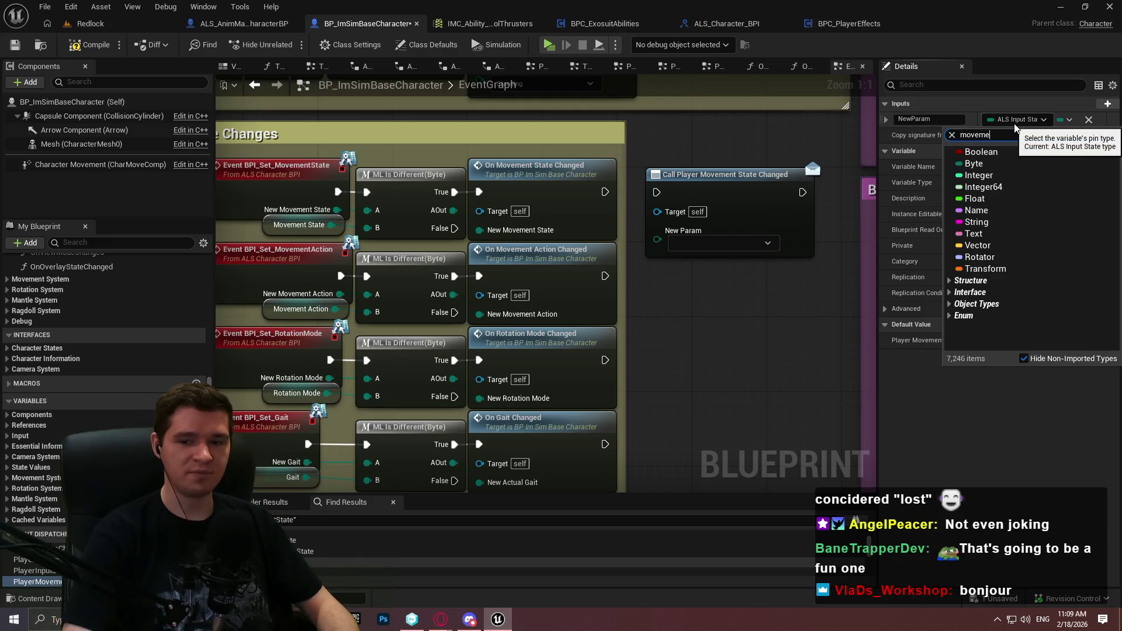
{"action": "type", "text": "nt"}
{"action": "left_click", "coordinate": [1010, 133]}
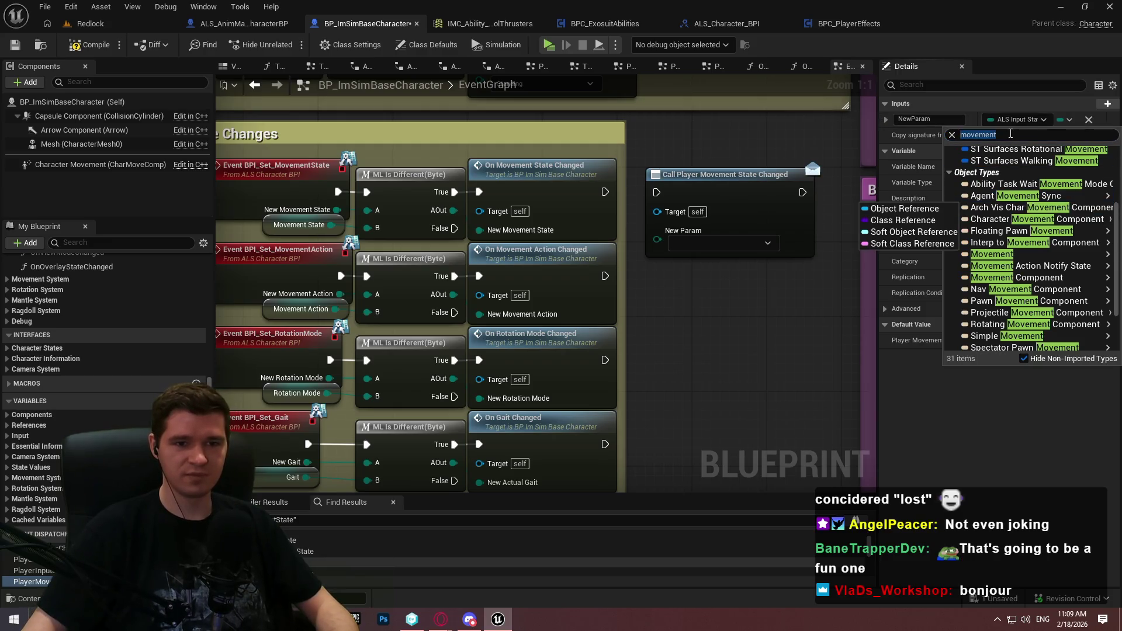
{"action": "type", "text": "tate"}
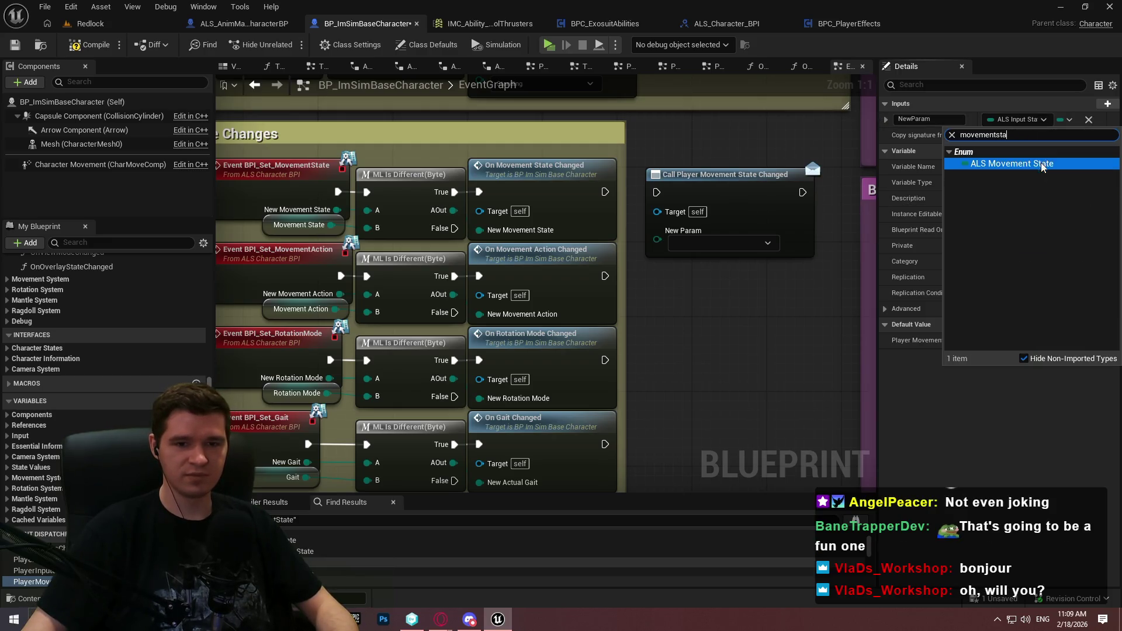
{"action": "key", "text": "Return"}
Name the new parameter MovementState and save the Blueprint
{"action": "left_click", "coordinate": [947, 119]}
{"action": "type", "text": "Movemen"}
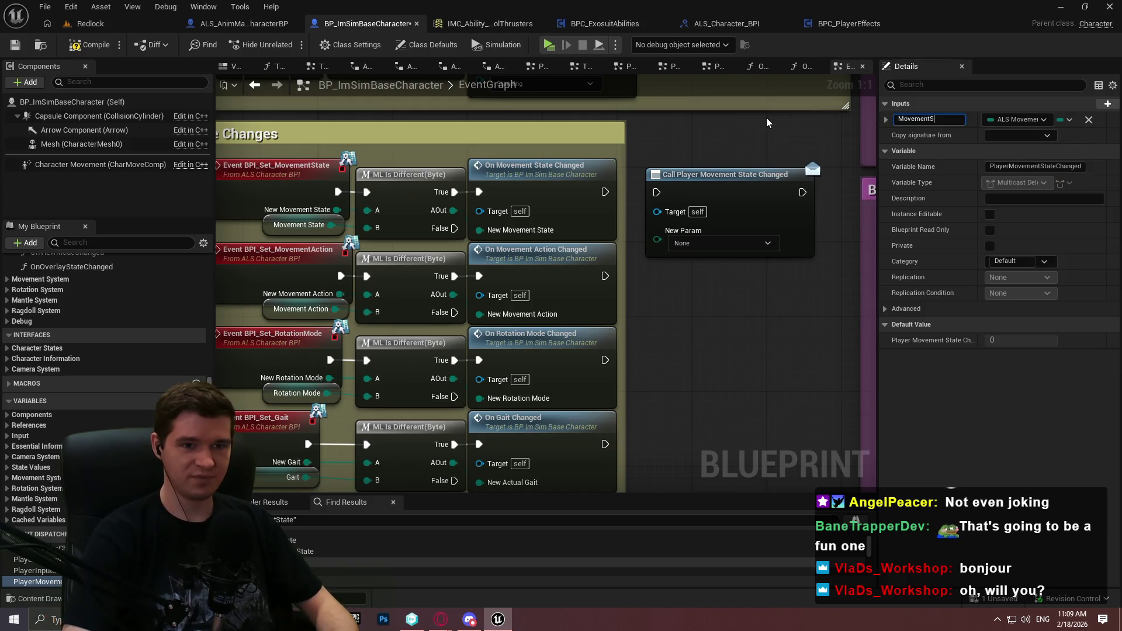
{"action": "key", "text": "ctrl+a"}
{"action": "type", "text": "Ne"}
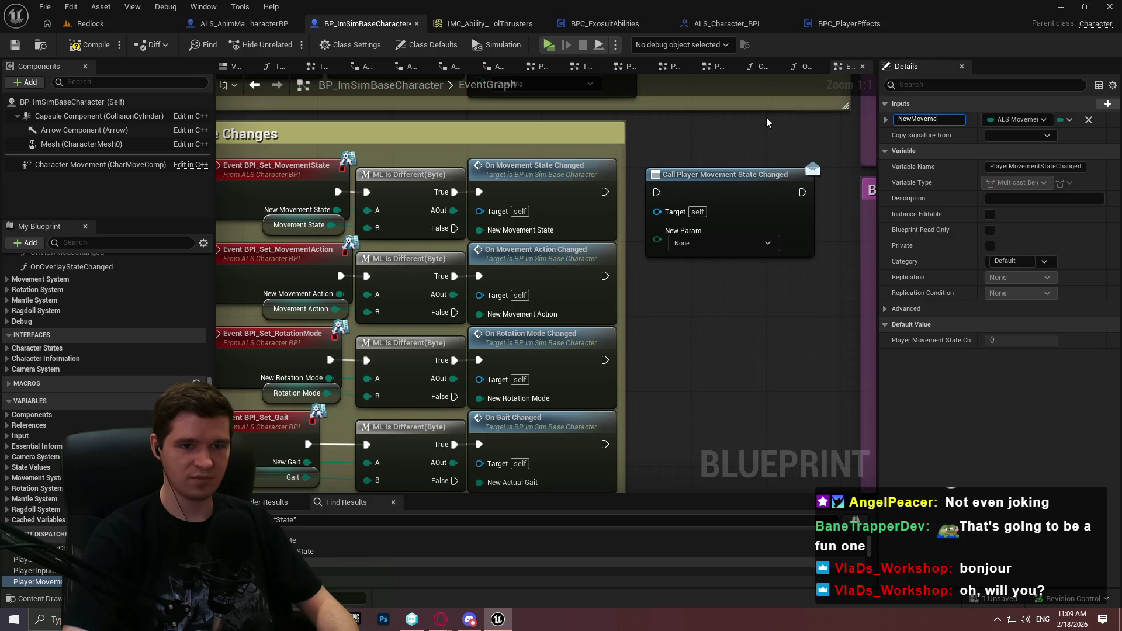
{"action": "key", "text": "ctrl+a"}
{"action": "type", "text": "M"}
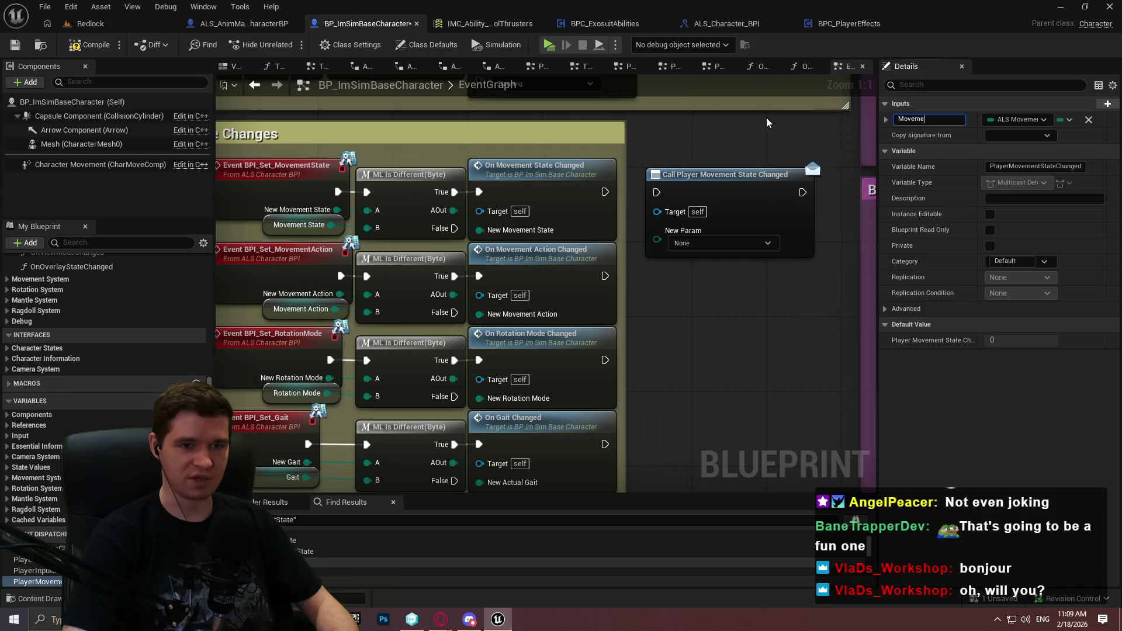
{"action": "type", "text": "tate"}
{"action": "key", "text": "Return"}
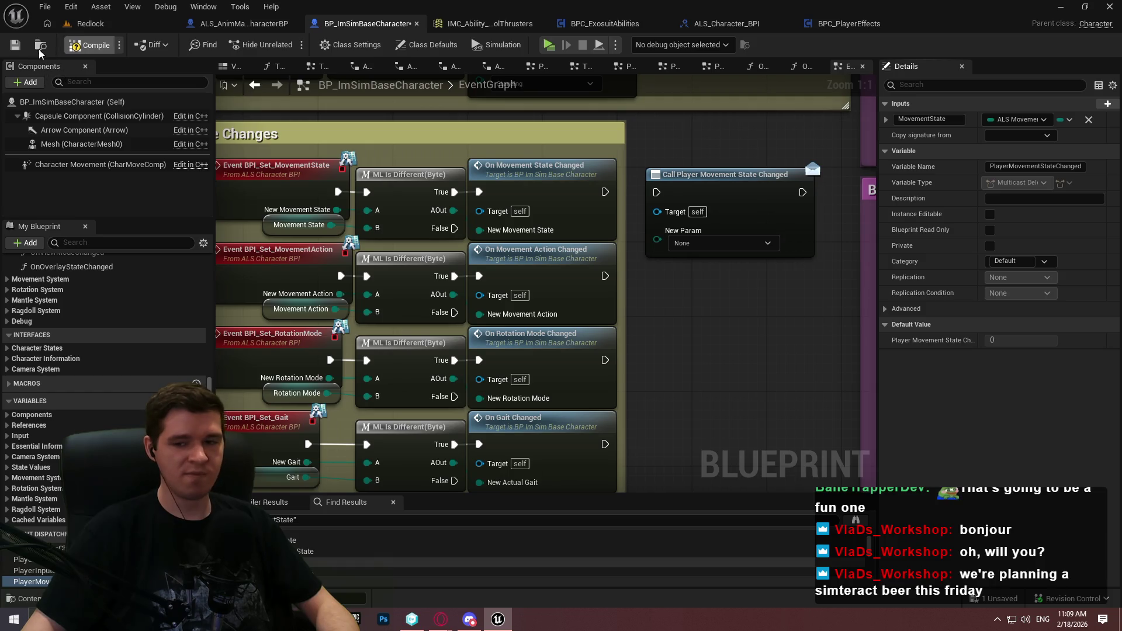
{"action": "left_click", "coordinate": [15, 44]}
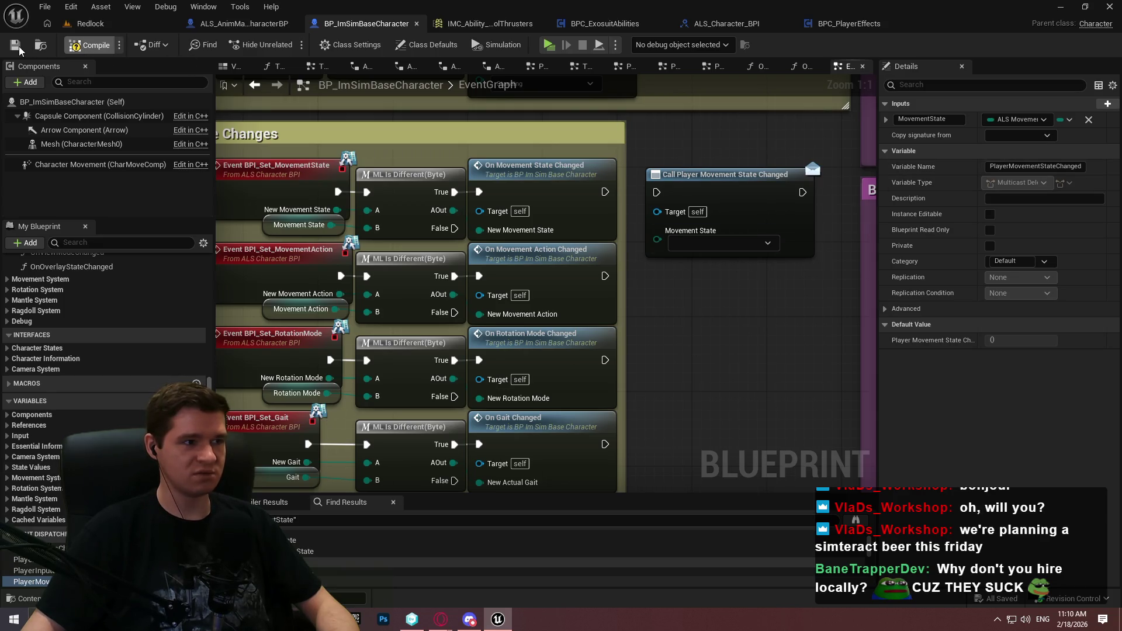
Refresh the Player Movement State Changed call node to show its new input and nudge it right
{"action": "right_click", "coordinate": [694, 175]}
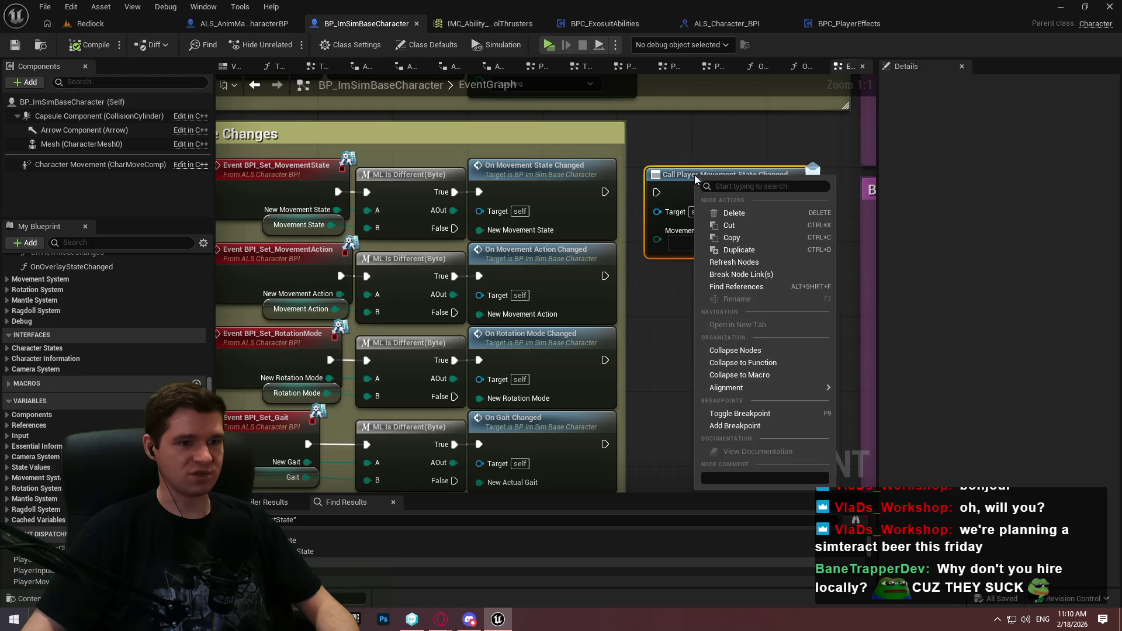
{"action": "mouse_move", "coordinate": [730, 388]}
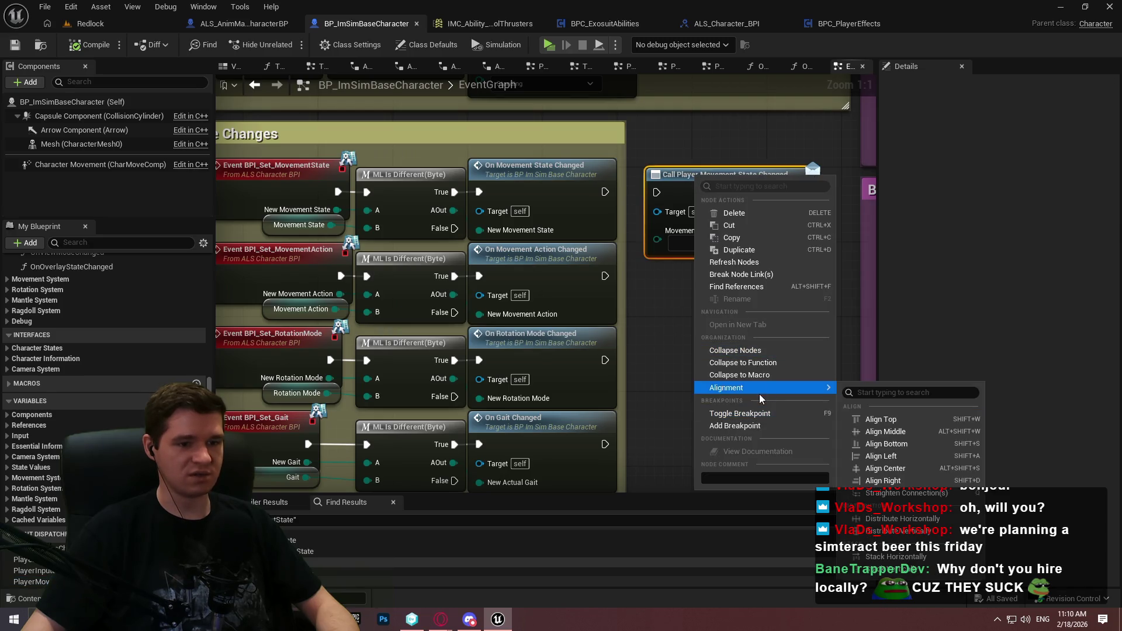
{"action": "left_click", "coordinate": [755, 268]}
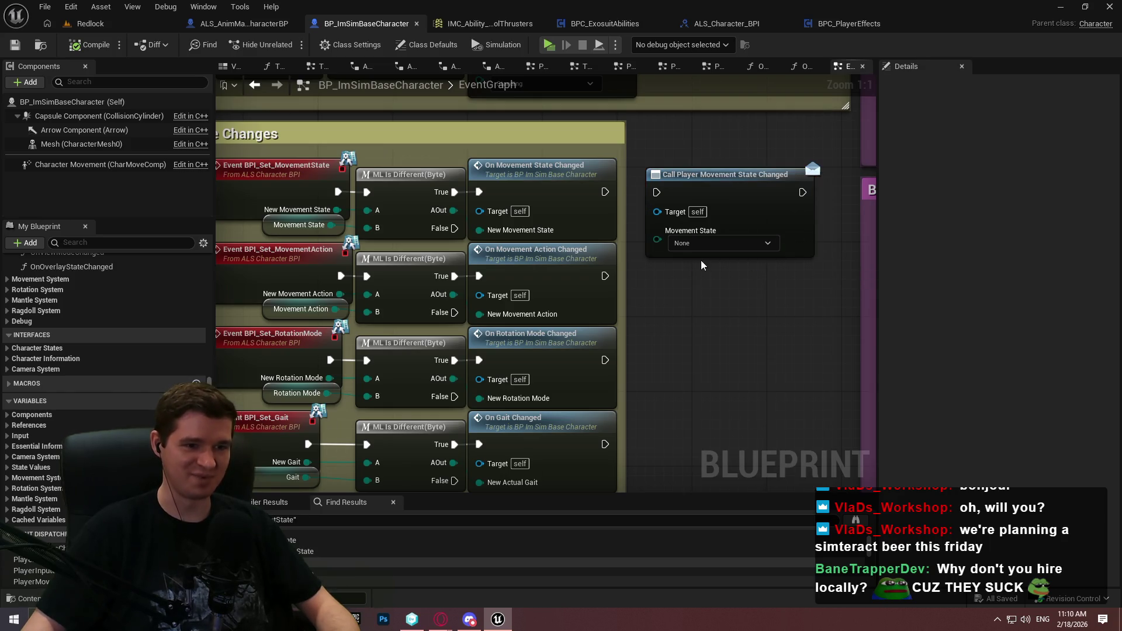
{"action": "mouse_move", "coordinate": [701, 208]}
{"action": "left_mouse_down"}
{"action": "mouse_move", "coordinate": [743, 196]}
{"action": "mouse_move", "coordinate": [720, 198]}
{"action": "left_mouse_up"}
{"action": "left_click", "coordinate": [679, 340]}
Place a Movement State variable getter in the graph beside the call node
{"action": "mouse_move", "coordinate": [31, 581]}
{"action": "left_mouse_down"}
{"action": "mouse_move", "coordinate": [176, 526]}
{"action": "mouse_move", "coordinate": [678, 288]}
{"action": "mouse_move", "coordinate": [678, 251]}
{"action": "mouse_move", "coordinate": [696, 339]}
{"action": "left_mouse_up"}
{"action": "key", "text": "Escape"}
{"action": "left_click", "coordinate": [295, 224]}
{"action": "key", "text": "ctrl+c"}
{"action": "key", "text": "ctrl+v"}
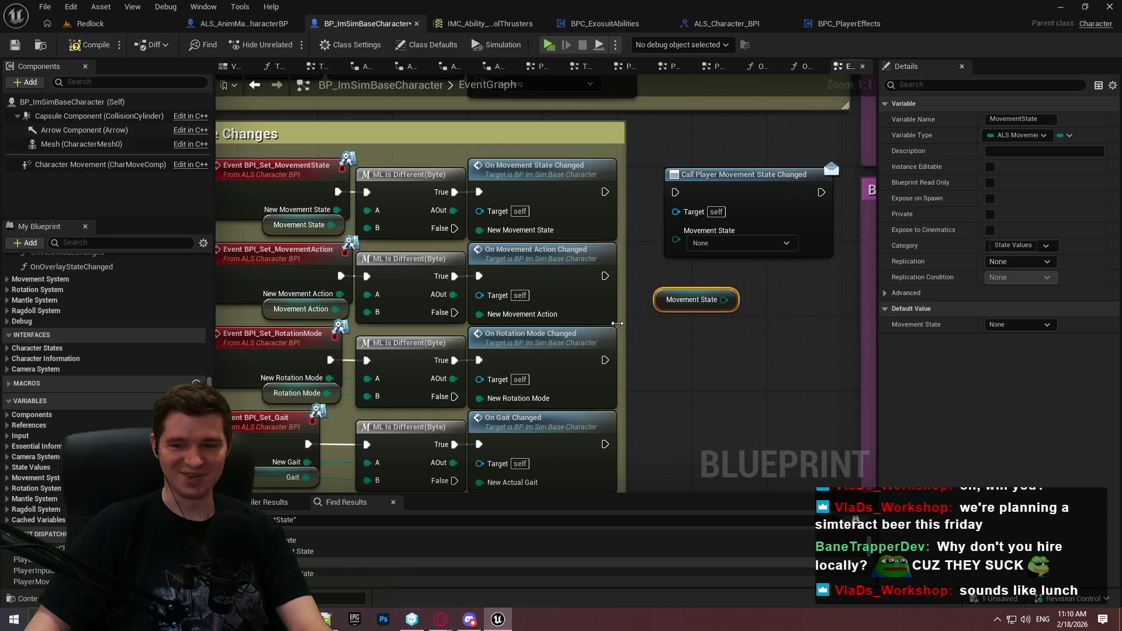
Connect the call after On Movement State Changed and widen the State Changes comment around it and the getter
{"action": "mouse_move", "coordinate": [723, 299]}
{"action": "left_mouse_down"}
{"action": "mouse_move", "coordinate": [704, 245]}
{"action": "mouse_move", "coordinate": [677, 240]}
{"action": "left_mouse_up"}
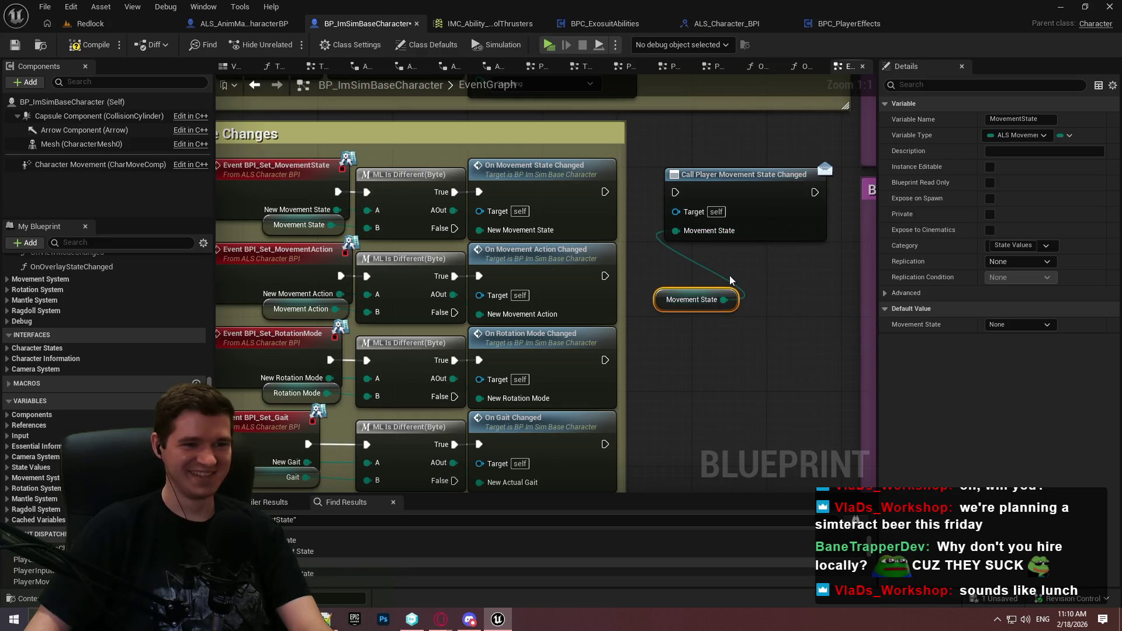
{"action": "left_click_drag", "start_coordinate": [676, 193], "coordinate": [605, 192]}
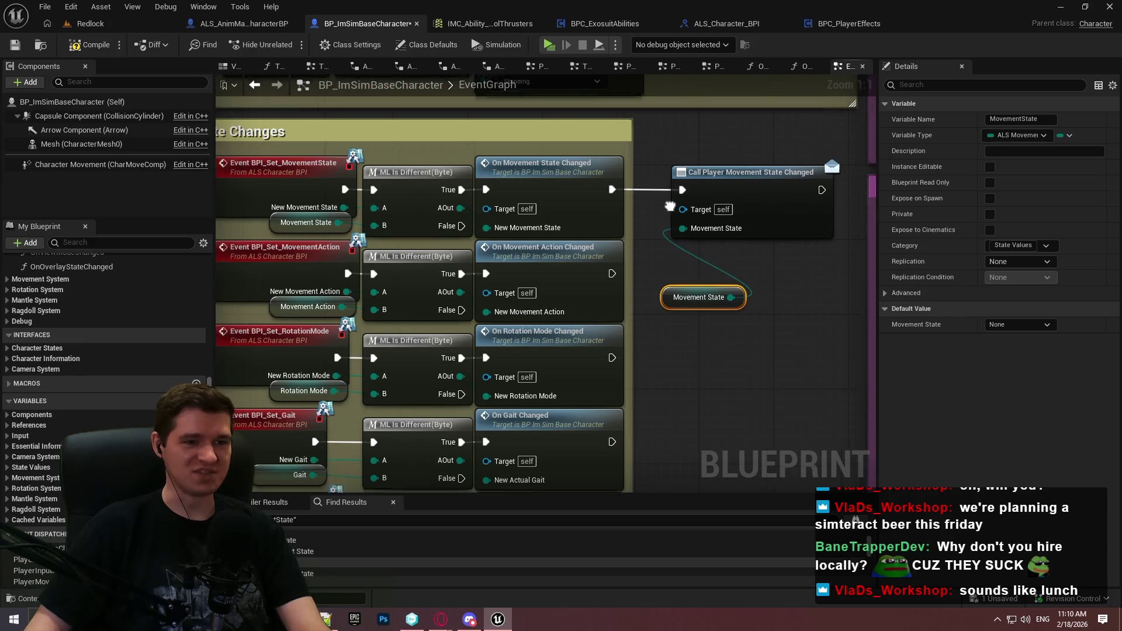
{"action": "left_click_drag", "start_coordinate": [741, 171], "coordinate": [640, 160]}
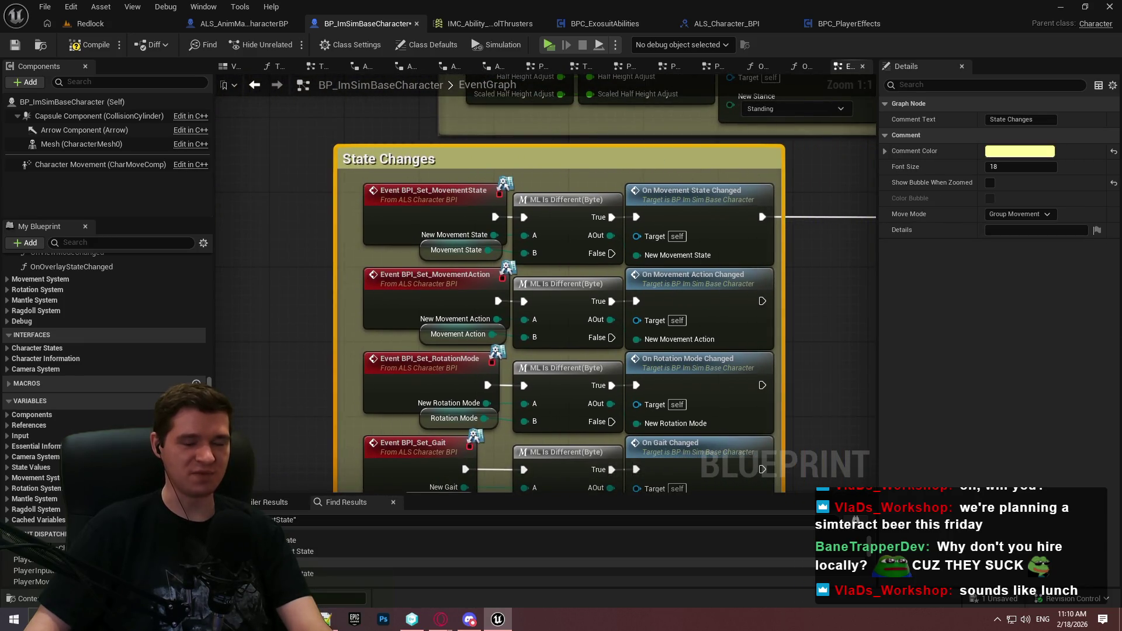
{"action": "mouse_move", "coordinate": [631, 344]}
{"action": "left_mouse_down"}
{"action": "mouse_move", "coordinate": [564, 273]}
{"action": "mouse_move", "coordinate": [528, 274]}
{"action": "mouse_move", "coordinate": [538, 279]}
{"action": "left_mouse_up"}
{"action": "mouse_move", "coordinate": [685, 325]}
{"action": "left_mouse_down"}
{"action": "mouse_move", "coordinate": [564, 252]}
{"action": "mouse_move", "coordinate": [551, 263]}
{"action": "left_mouse_up"}
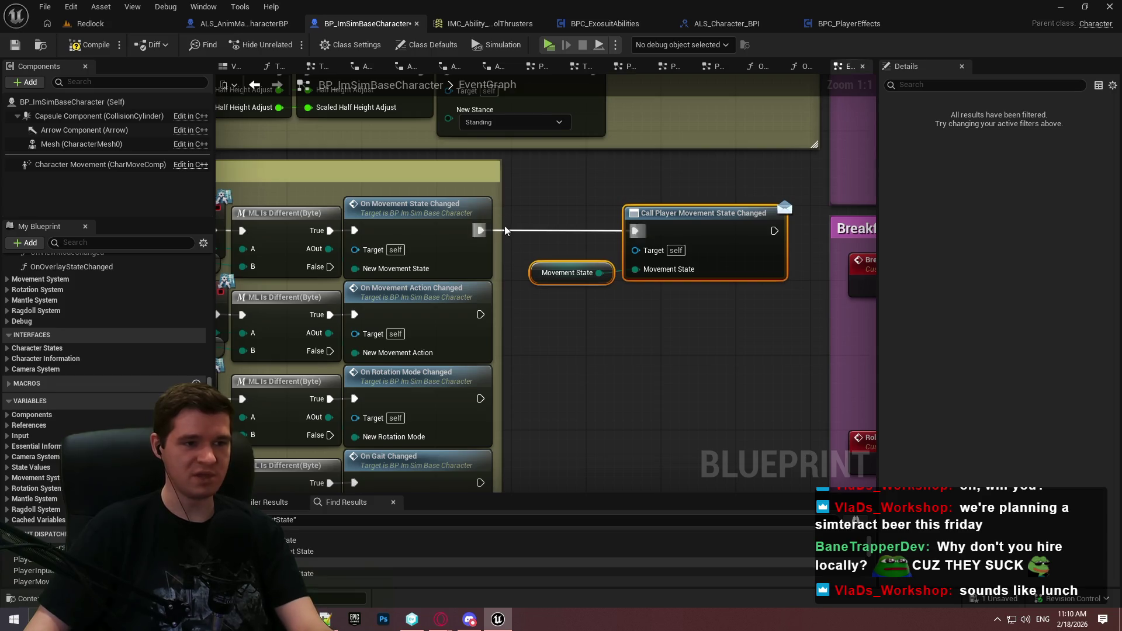
{"action": "left_click_drag", "start_coordinate": [512, 179], "coordinate": [815, 188]}
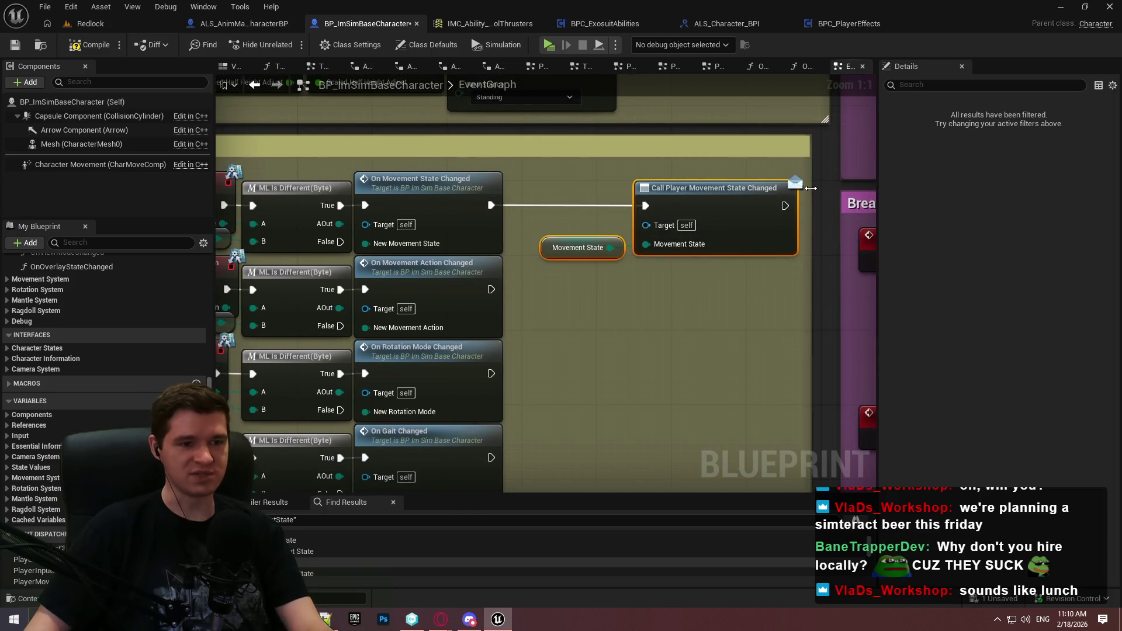
{"action": "left_click", "coordinate": [741, 306]}
Move the cross-shaped comment group down-left in the EventGraph
{"action": "scroll", "coordinate": [760, 305], "scroll_direction": "down", "scroll_amount": 1}
{"action": "scroll", "coordinate": [731, 224], "scroll_direction": "down", "scroll_amount": 1}
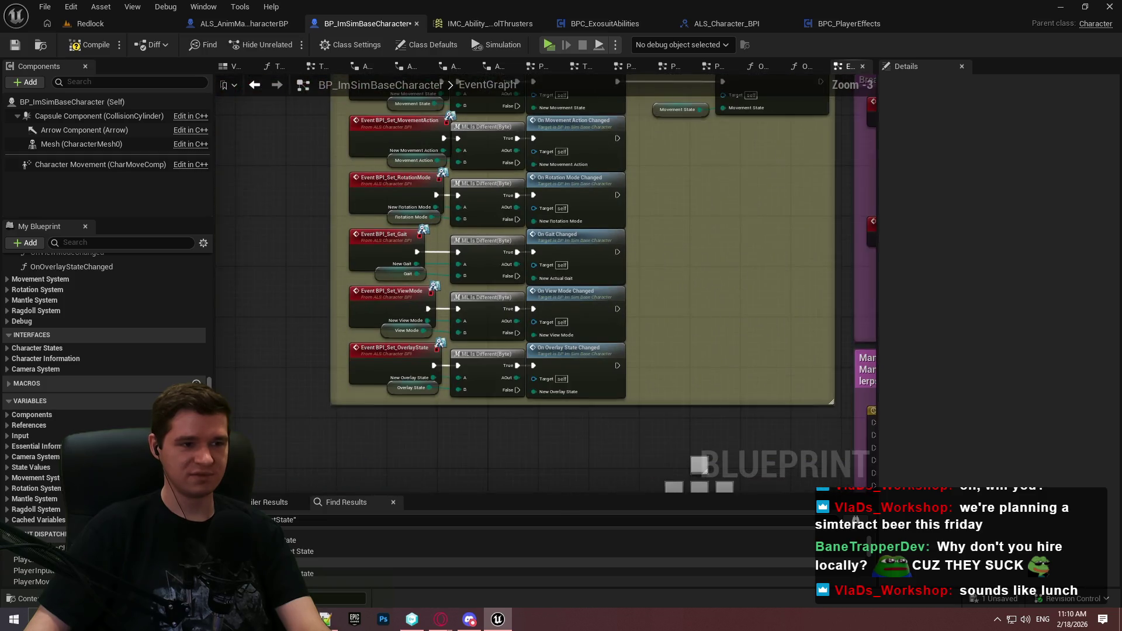
{"action": "scroll", "coordinate": [655, 256], "scroll_direction": "down", "scroll_amount": 1}
{"action": "left_click_drag", "start_coordinate": [655, 256], "coordinate": [669, 329]}
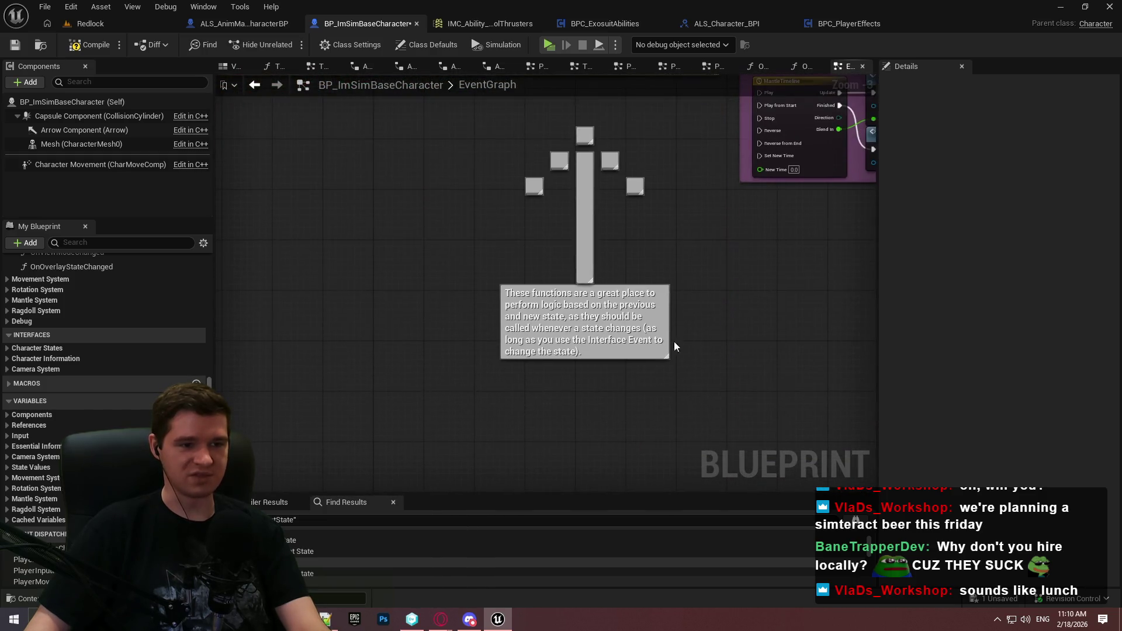
{"action": "mouse_move", "coordinate": [531, 153]}
{"action": "left_mouse_down"}
{"action": "mouse_move", "coordinate": [522, 142]}
{"action": "mouse_move", "coordinate": [547, 159]}
{"action": "mouse_move", "coordinate": [440, 241]}
{"action": "left_mouse_up"}
{"action": "left_click", "coordinate": [571, 187]}
{"action": "mouse_move", "coordinate": [571, 188]}
{"action": "left_mouse_down"}
{"action": "mouse_move", "coordinate": [573, 246]}
{"action": "mouse_move", "coordinate": [623, 247]}
{"action": "left_mouse_up"}
{"action": "scroll", "coordinate": [559, 185], "scroll_direction": "up", "scroll_amount": 2}
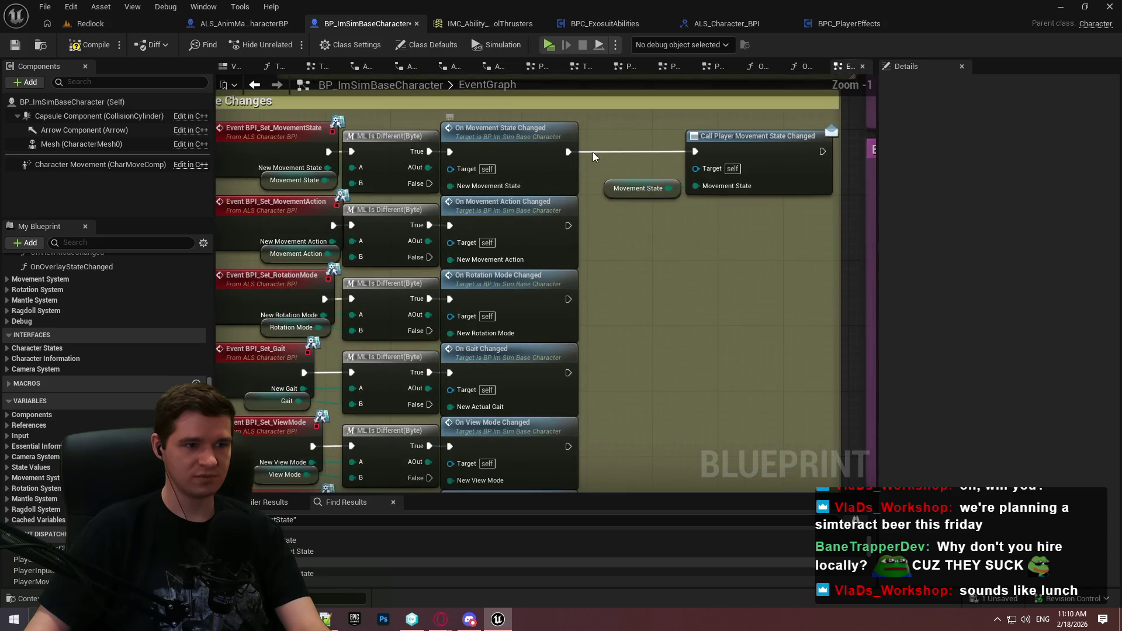
Compile and save BP_ImSimBaseCharacter, then switch to the BPC_ExosuitAbilities blueprint
{"action": "double_click", "coordinate": [556, 132]}
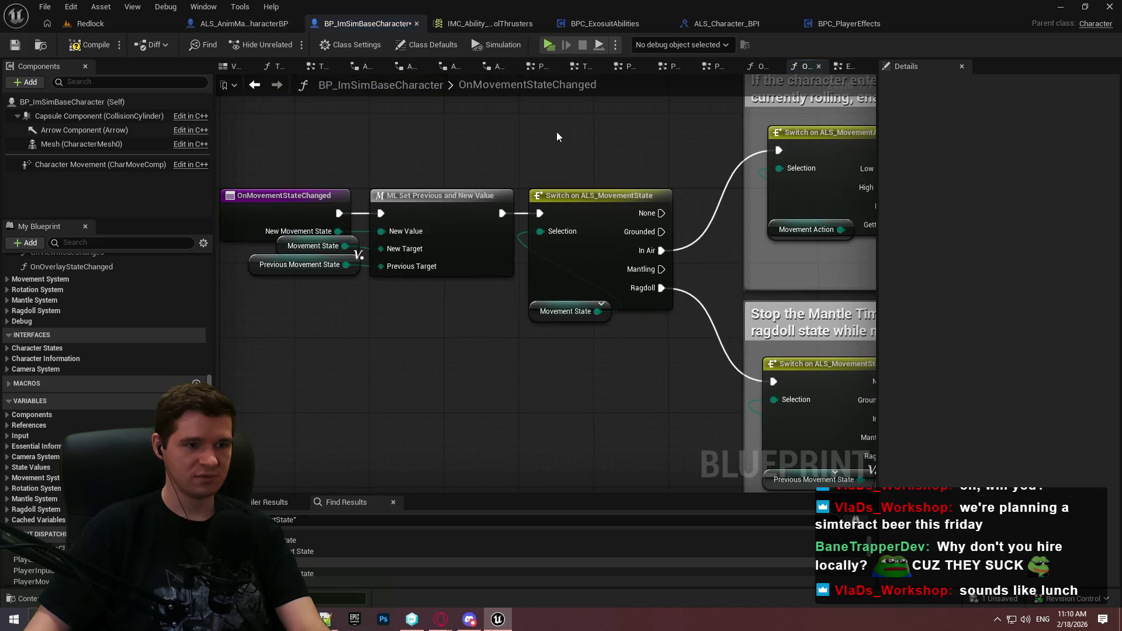
{"action": "left_click", "coordinate": [76, 45]}
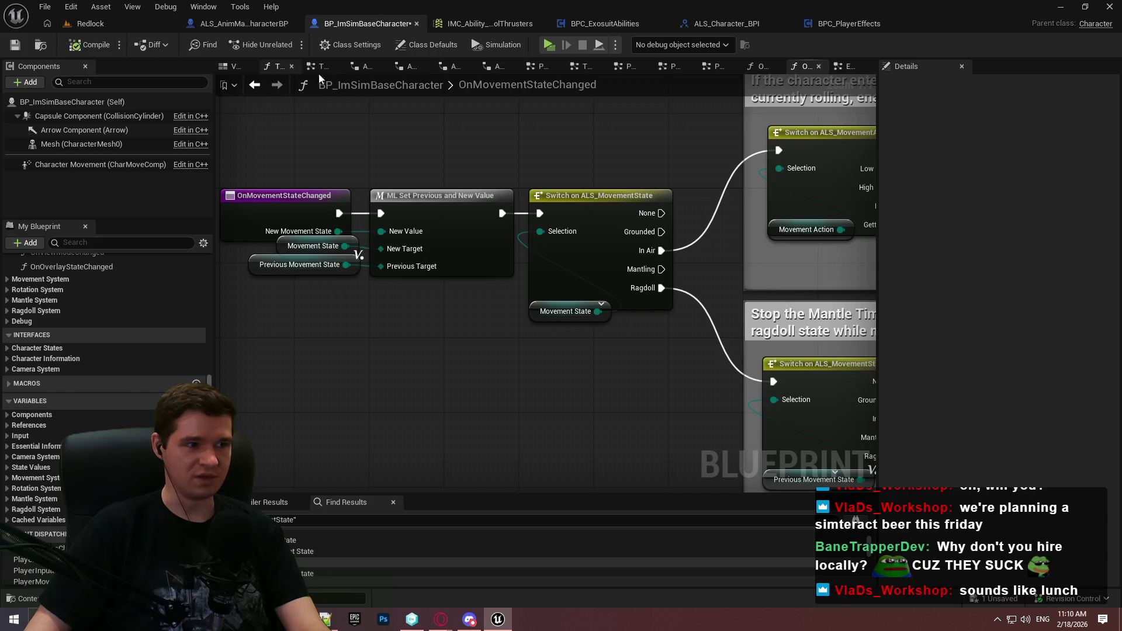
{"action": "left_click", "coordinate": [844, 67]}
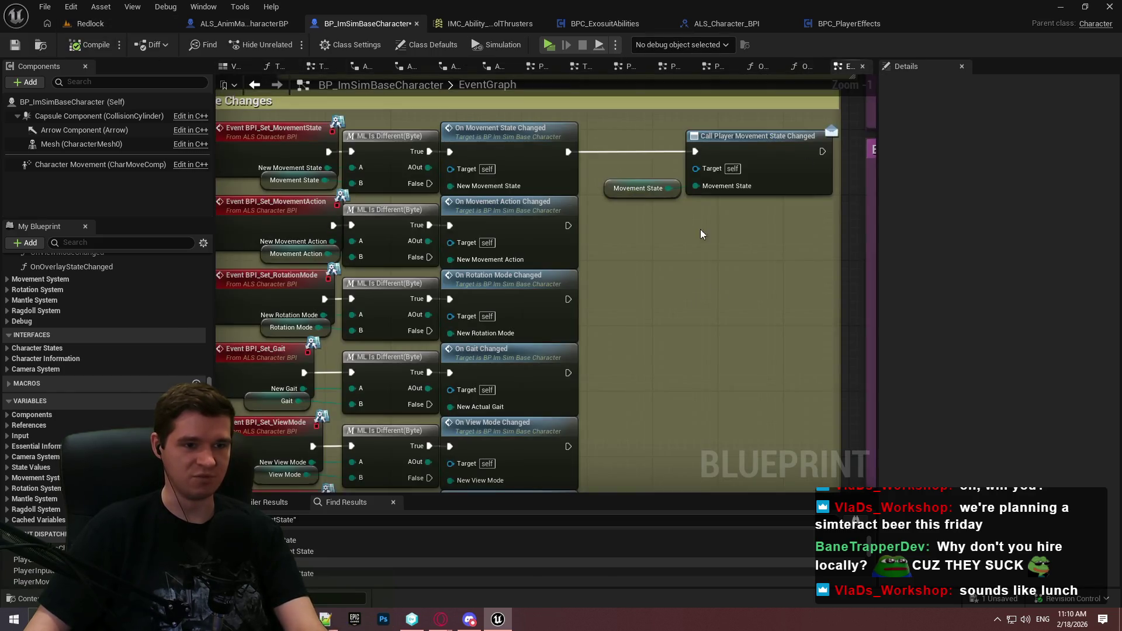
{"action": "scroll", "coordinate": [734, 241], "scroll_direction": "down", "scroll_amount": 3}
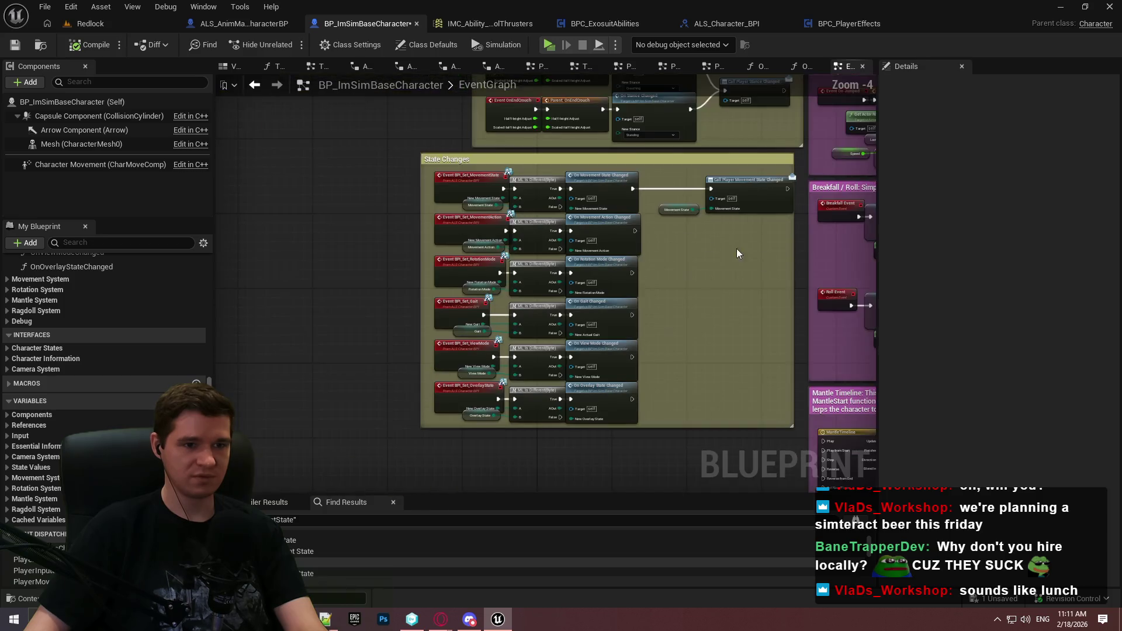
{"action": "scroll", "coordinate": [649, 200], "scroll_direction": "up", "scroll_amount": 2}
{"action": "left_click", "coordinate": [15, 45]}
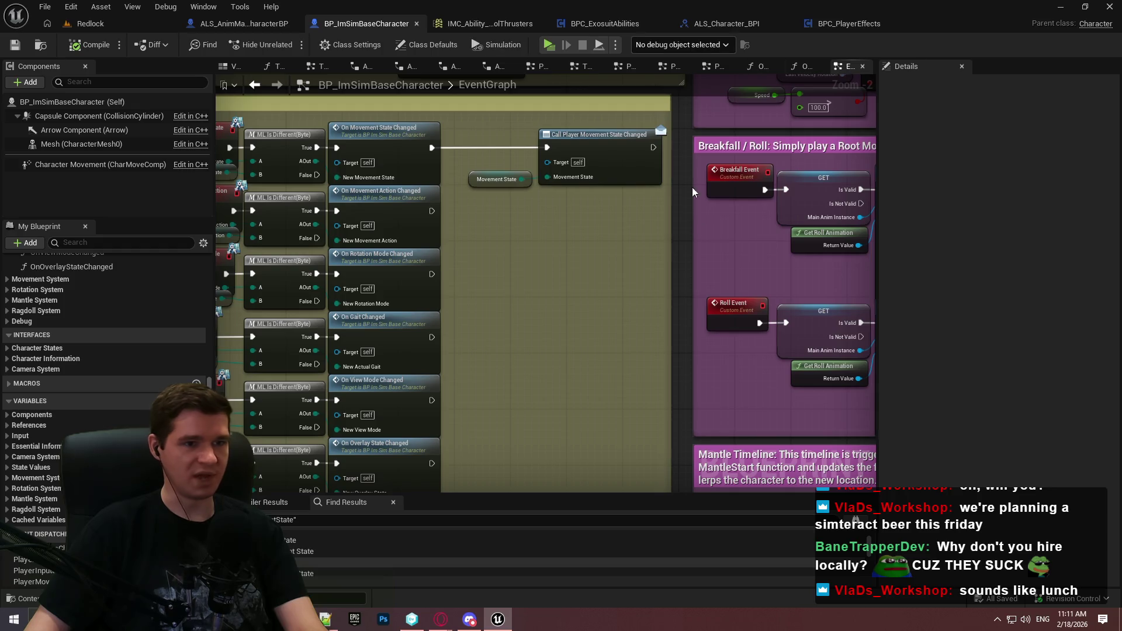
{"action": "left_click", "coordinate": [604, 23]}
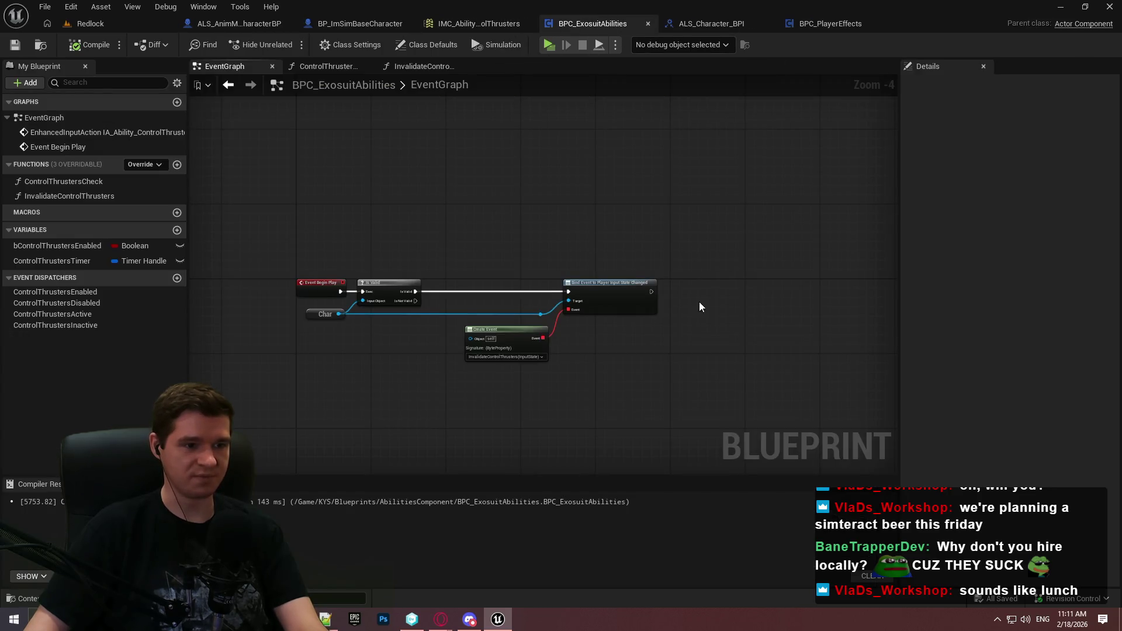
Copy and paste the Char reference node near the BeginPlay nodes
{"action": "scroll", "coordinate": [570, 223], "scroll_direction": "up", "scroll_amount": 4}
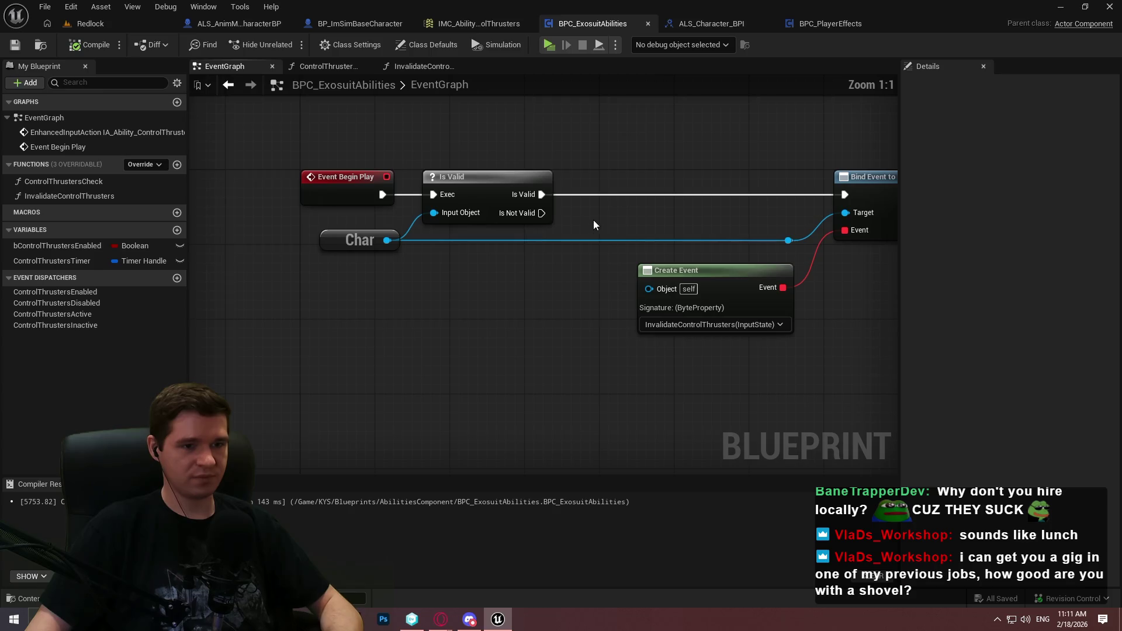
{"action": "left_click_drag", "start_coordinate": [585, 219], "coordinate": [540, 213]}
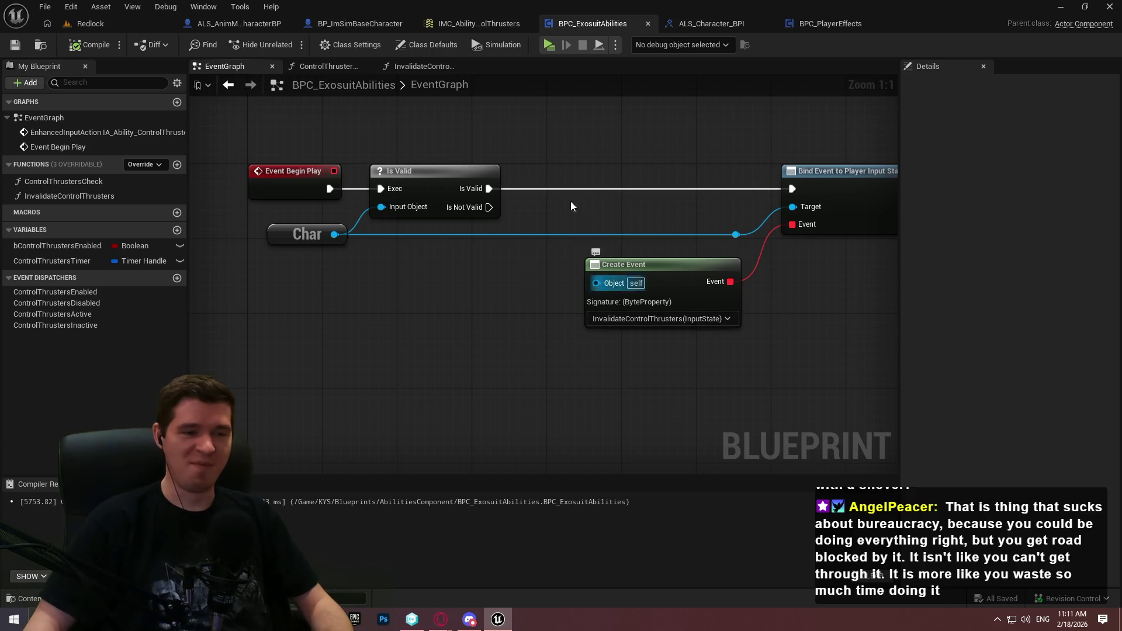
{"action": "left_click", "coordinate": [735, 235]}
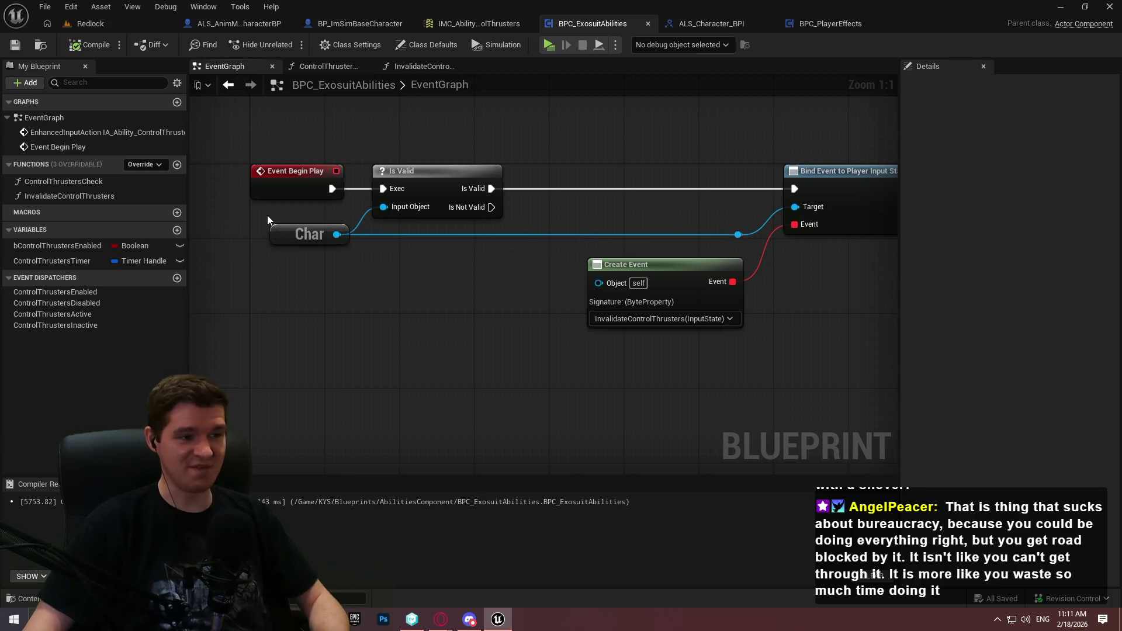
{"action": "left_click", "coordinate": [293, 236]}
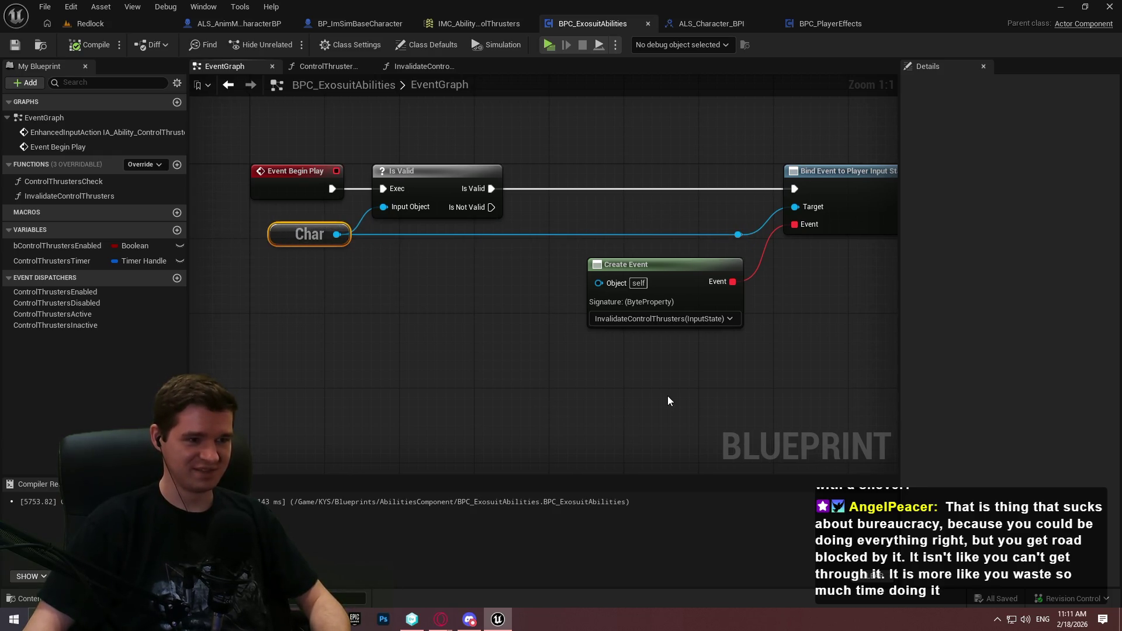
{"action": "key", "text": "ctrl+c"}
{"action": "key", "text": "ctrl+v"}
Mistakenly add an On Character Movement Updated bind with a Create Event, then undo it
{"action": "left_click_drag", "start_coordinate": [730, 399], "coordinate": [834, 373]}
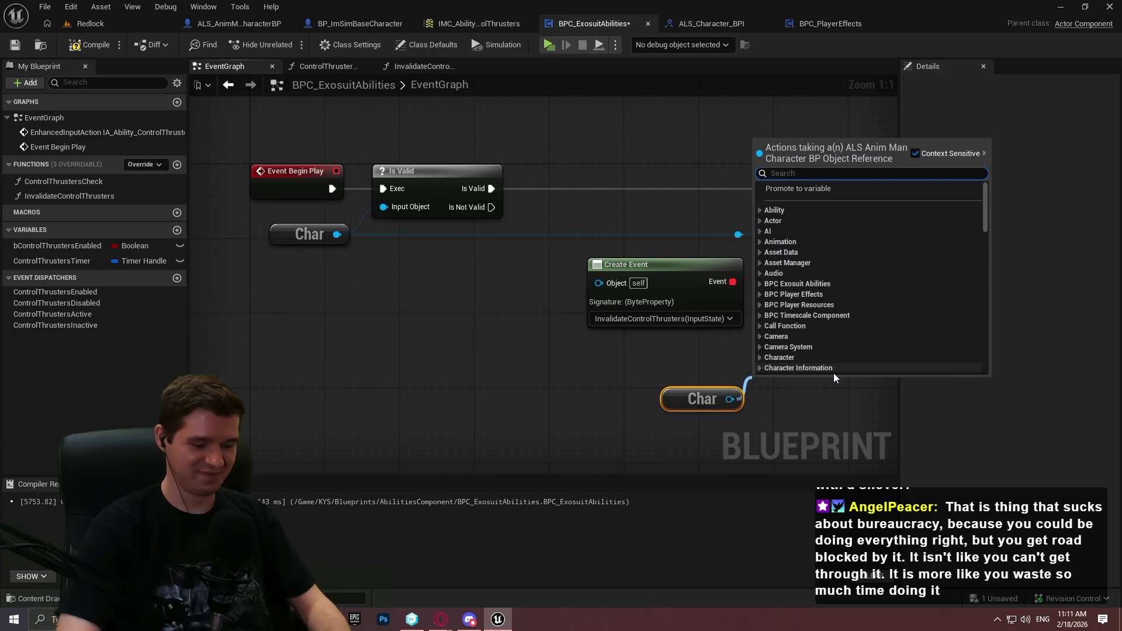
{"action": "type", "text": "bind event to move"}
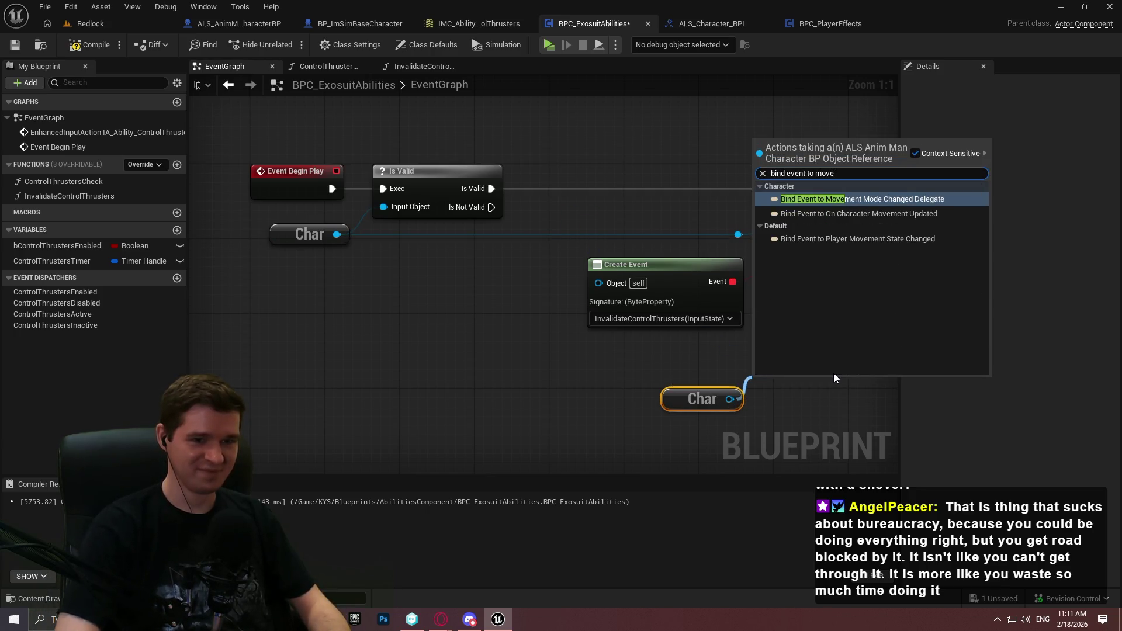
{"action": "key", "text": "Down"}
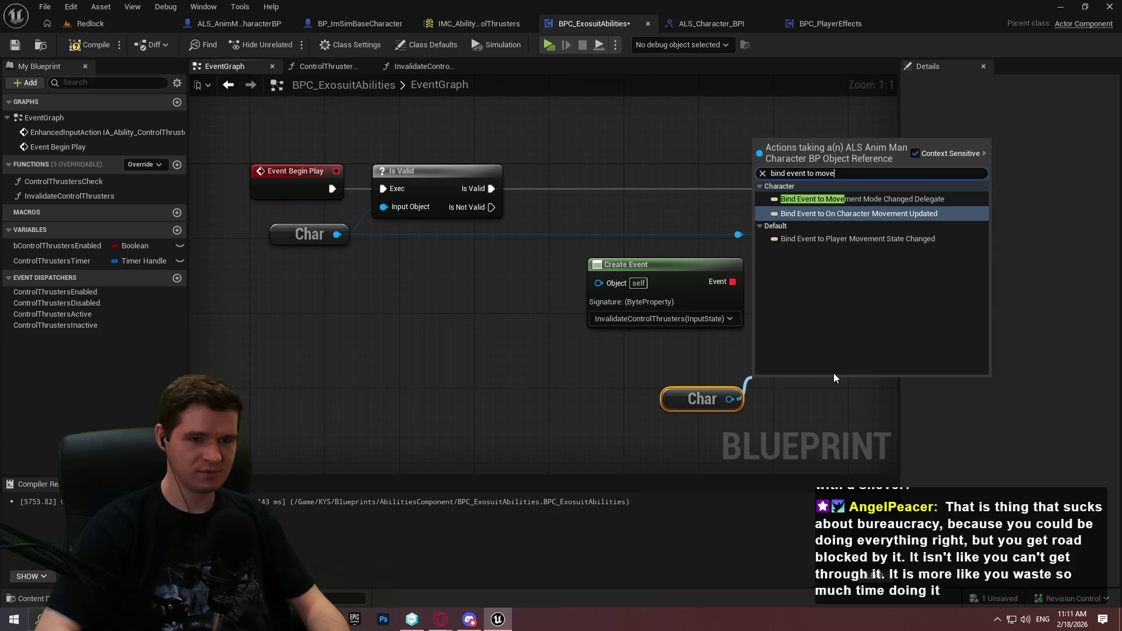
{"action": "key", "text": "Down"}
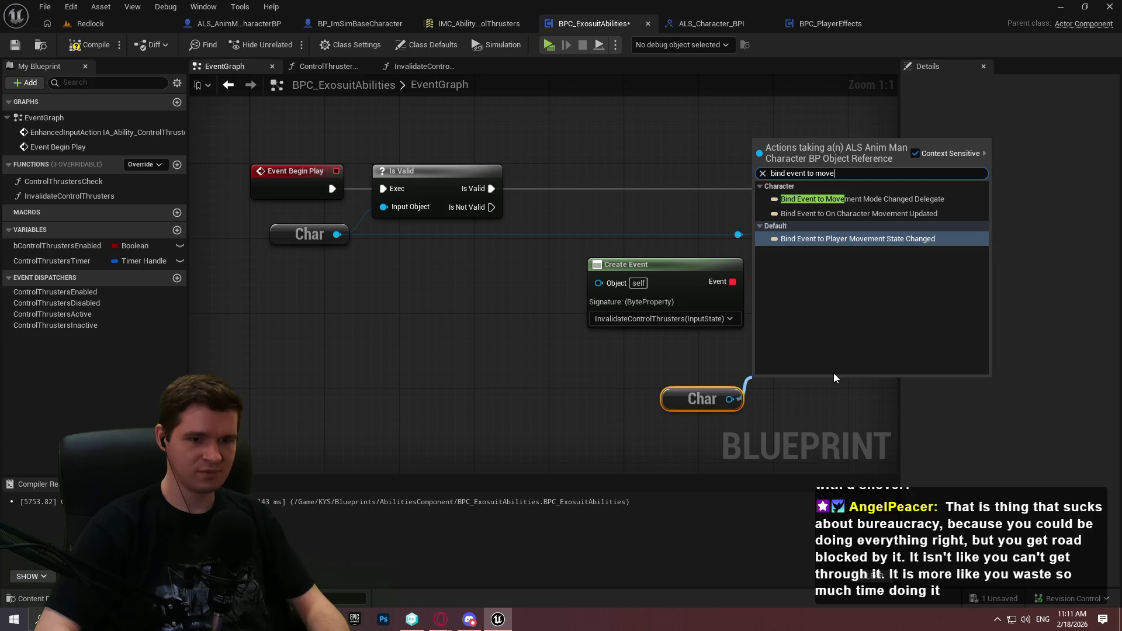
{"action": "key", "text": "Up"}
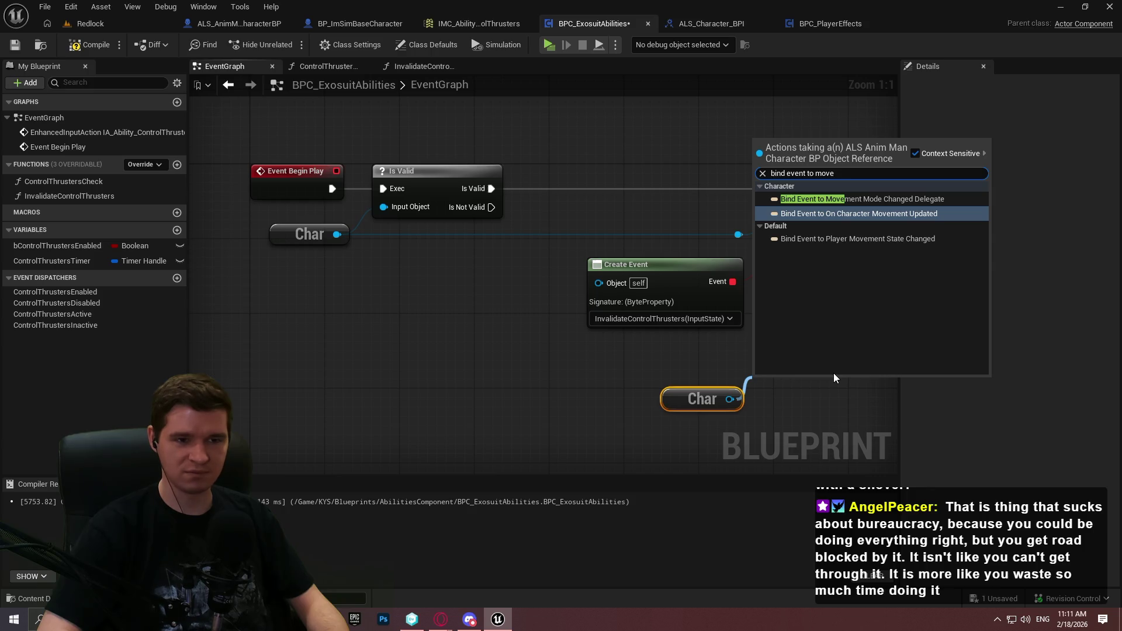
{"action": "key", "text": "Return"}
{"action": "mouse_move", "coordinate": [763, 414]}
{"action": "left_mouse_down"}
{"action": "mouse_move", "coordinate": [604, 256]}
{"action": "mouse_move", "coordinate": [561, 307]}
{"action": "left_mouse_up"}
{"action": "type", "text": "cre"}
{"action": "left_click", "coordinate": [619, 374]}
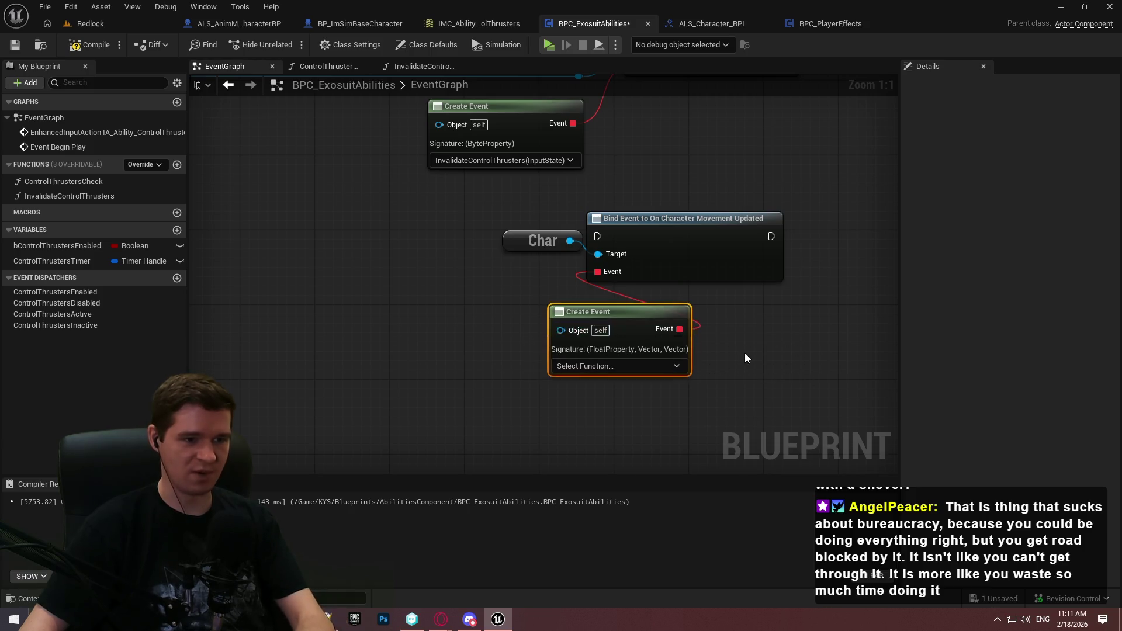
{"action": "key", "text": "ctrl+z"}
{"action": "key", "text": "ctrl+z"}
Search 'player movem' from the Char output and add Bind Event to Player Movement State Changed
{"action": "mouse_move", "coordinate": [569, 240]}
{"action": "left_mouse_down"}
{"action": "mouse_move", "coordinate": [550, 305]}
{"action": "mouse_move", "coordinate": [599, 208]}
{"action": "left_mouse_up"}
{"action": "type", "text": "movement"}
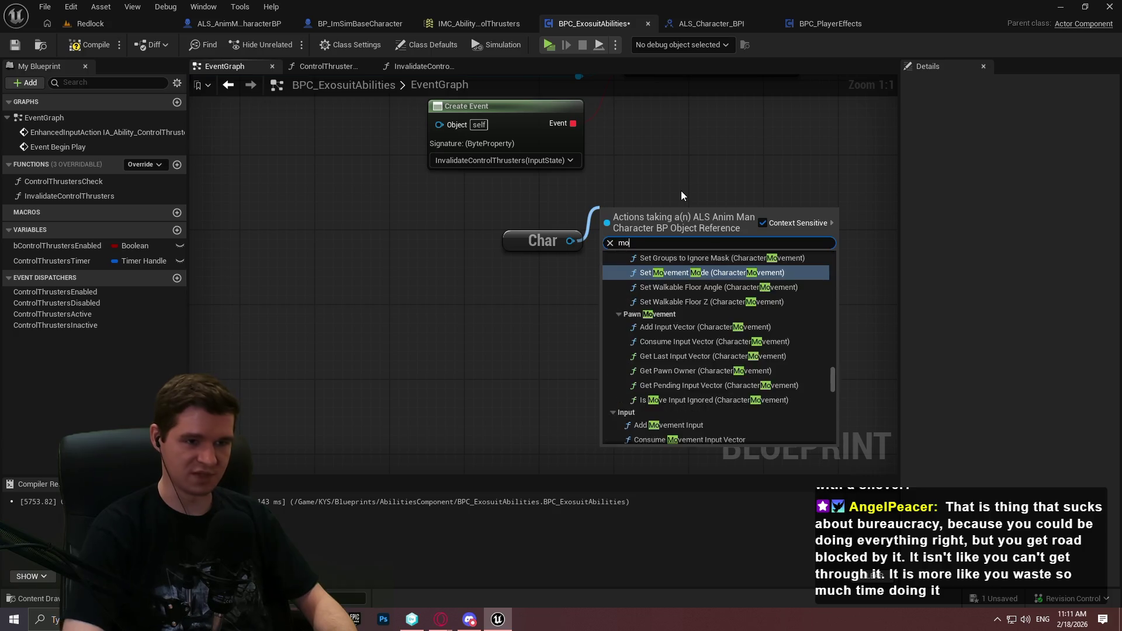
{"action": "key", "text": "ctrl+a"}
{"action": "type", "text": "player movem"}
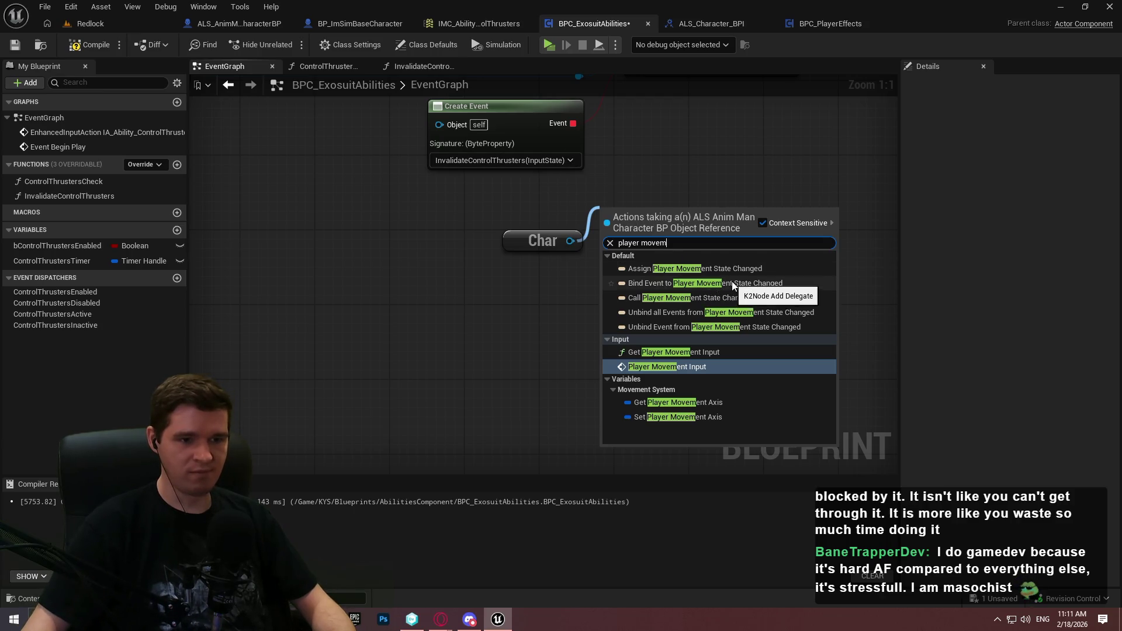
{"action": "left_click", "coordinate": [700, 284]}
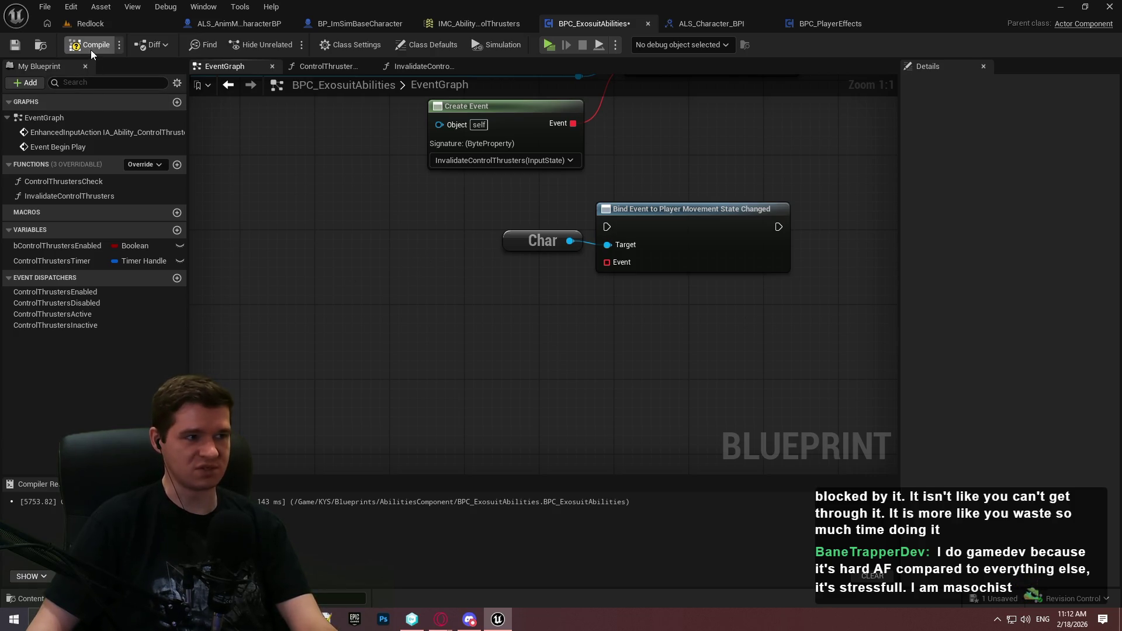
Save, then add a Create Event node on the movement-state bind's Event pin
{"action": "left_click", "coordinate": [14, 44]}
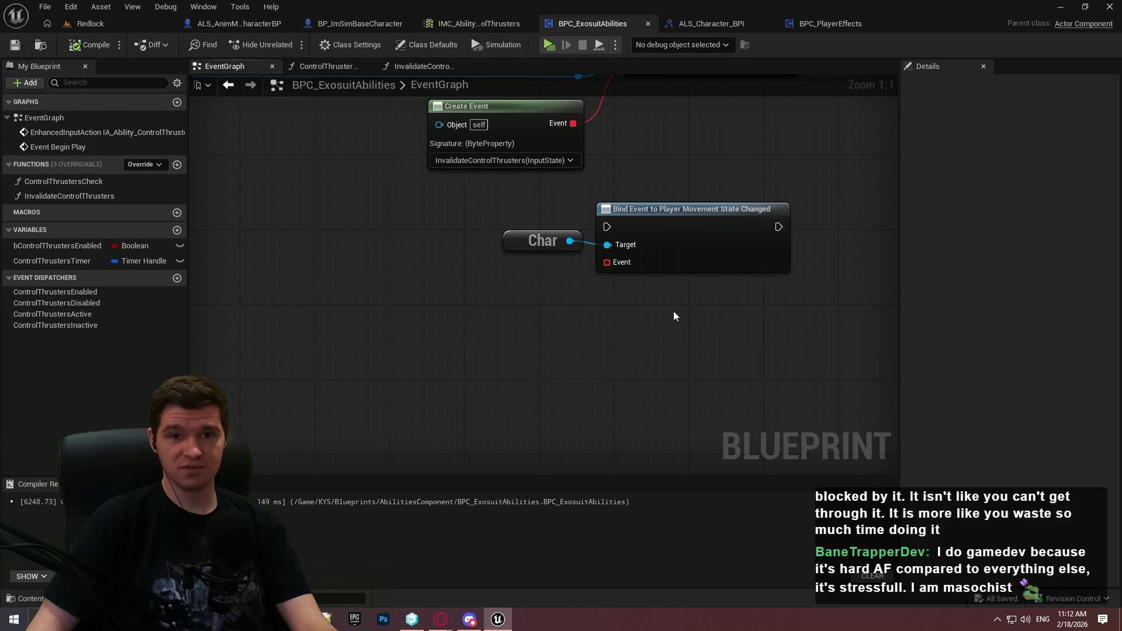
{"action": "mouse_move", "coordinate": [664, 226]}
{"action": "left_mouse_down"}
{"action": "mouse_move", "coordinate": [697, 210]}
{"action": "mouse_move", "coordinate": [677, 217]}
{"action": "mouse_move", "coordinate": [682, 196]}
{"action": "mouse_move", "coordinate": [677, 215]}
{"action": "left_mouse_up"}
{"action": "left_click", "coordinate": [645, 272]}
{"action": "mouse_move", "coordinate": [607, 243]}
{"action": "left_mouse_down"}
{"action": "mouse_move", "coordinate": [598, 237]}
{"action": "mouse_move", "coordinate": [522, 309]}
{"action": "left_mouse_up"}
{"action": "type", "text": "creat"}
{"action": "left_click_drag", "start_coordinate": [568, 316], "coordinate": [524, 280]}
Chain the input-state bind's exec into the movement-state bind and show the Create Event's function list
{"action": "mouse_move", "coordinate": [648, 229]}
{"action": "left_mouse_down"}
{"action": "mouse_move", "coordinate": [666, 229]}
{"action": "mouse_move", "coordinate": [577, 276]}
{"action": "left_mouse_up"}
{"action": "mouse_move", "coordinate": [456, 319]}
{"action": "left_mouse_down"}
{"action": "mouse_move", "coordinate": [629, 142]}
{"action": "mouse_move", "coordinate": [619, 142]}
{"action": "left_mouse_up"}
{"action": "mouse_move", "coordinate": [617, 388]}
{"action": "left_mouse_down"}
{"action": "mouse_move", "coordinate": [227, 276]}
{"action": "mouse_move", "coordinate": [240, 327]}
{"action": "left_mouse_up"}
{"action": "mouse_move", "coordinate": [508, 340]}
{"action": "left_mouse_down"}
{"action": "mouse_move", "coordinate": [874, 161]}
{"action": "mouse_move", "coordinate": [890, 164]}
{"action": "mouse_move", "coordinate": [880, 166]}
{"action": "left_mouse_up"}
{"action": "left_click", "coordinate": [760, 308]}
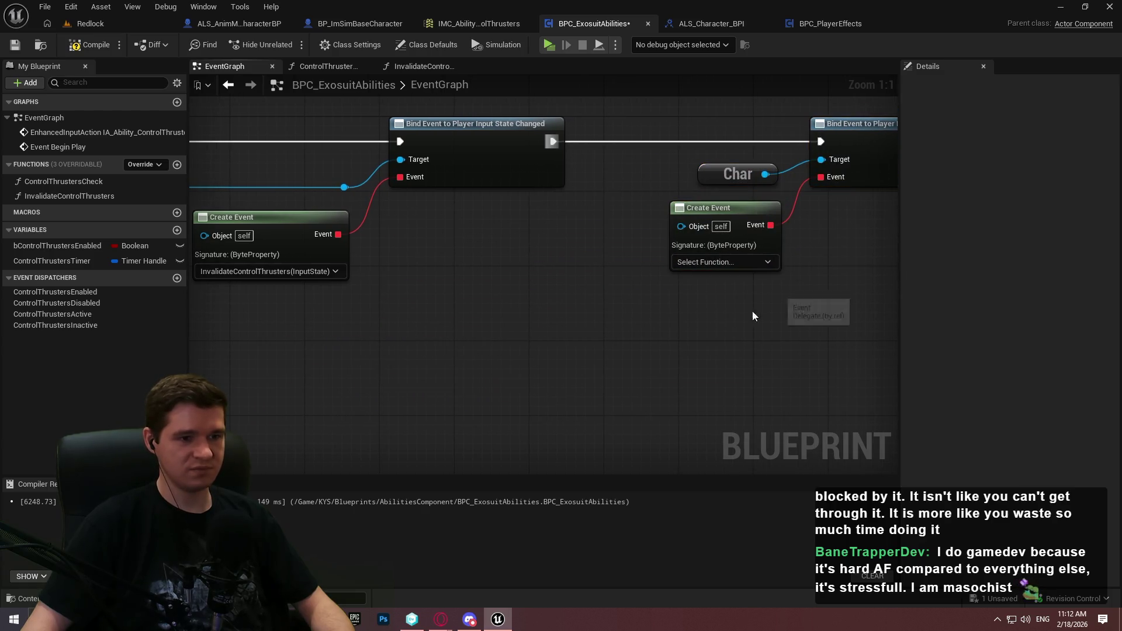
{"action": "left_click", "coordinate": [713, 262]}
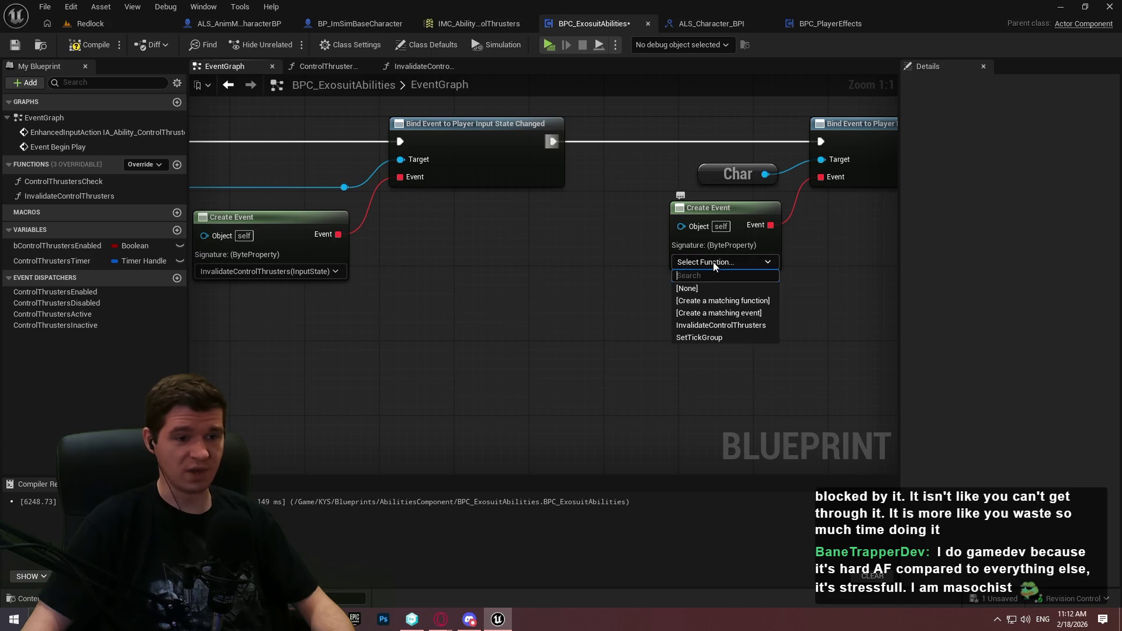
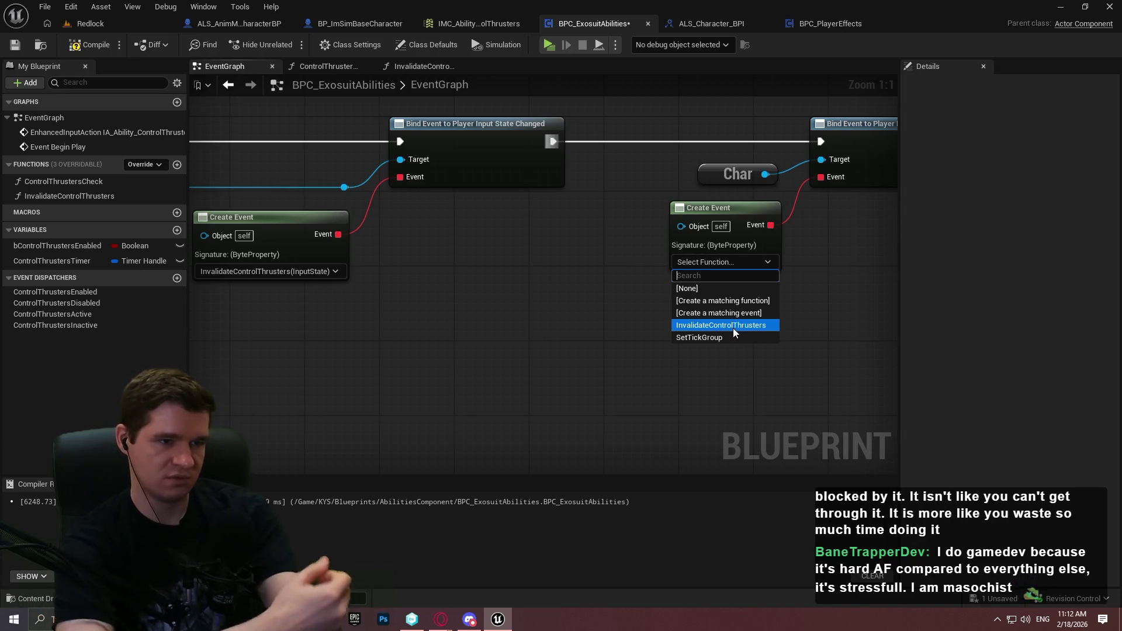
Compile the blueprint and review the InvalidateControlThrusters function graph before returning to the EventGraph
{"action": "left_click", "coordinate": [539, 253]}
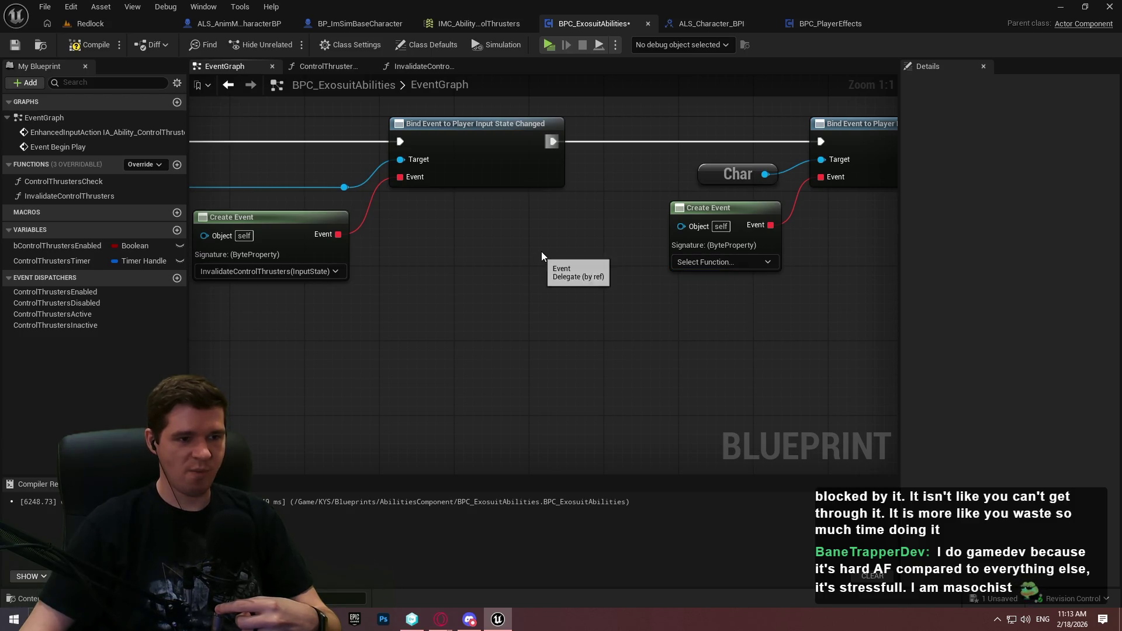
{"action": "left_click", "coordinate": [93, 45]}
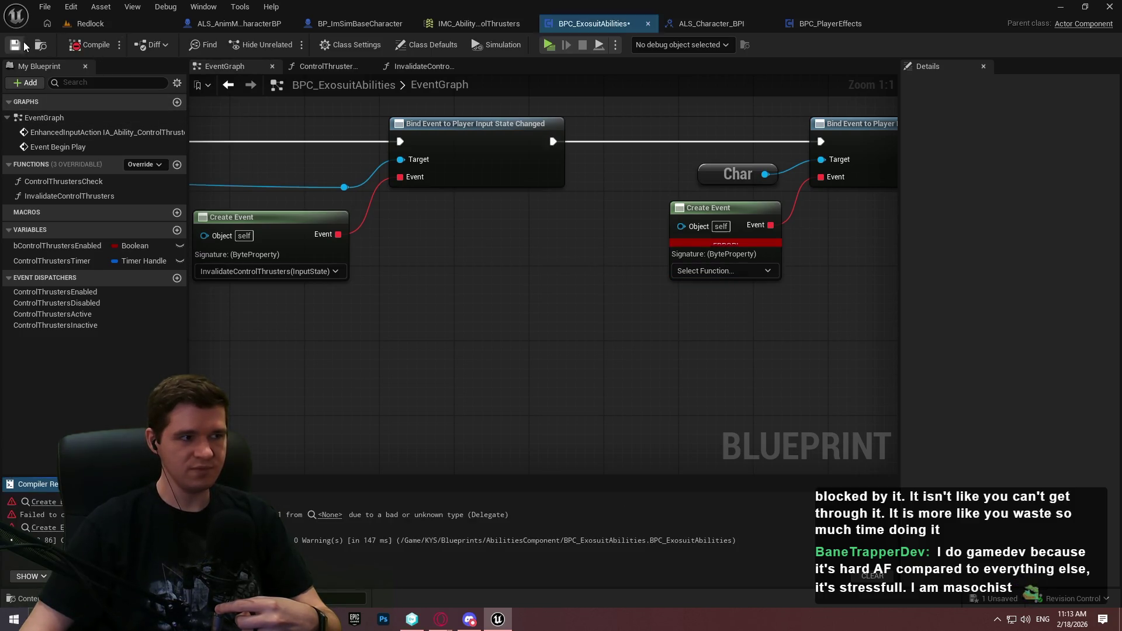
{"action": "double_click", "coordinate": [83, 195]}
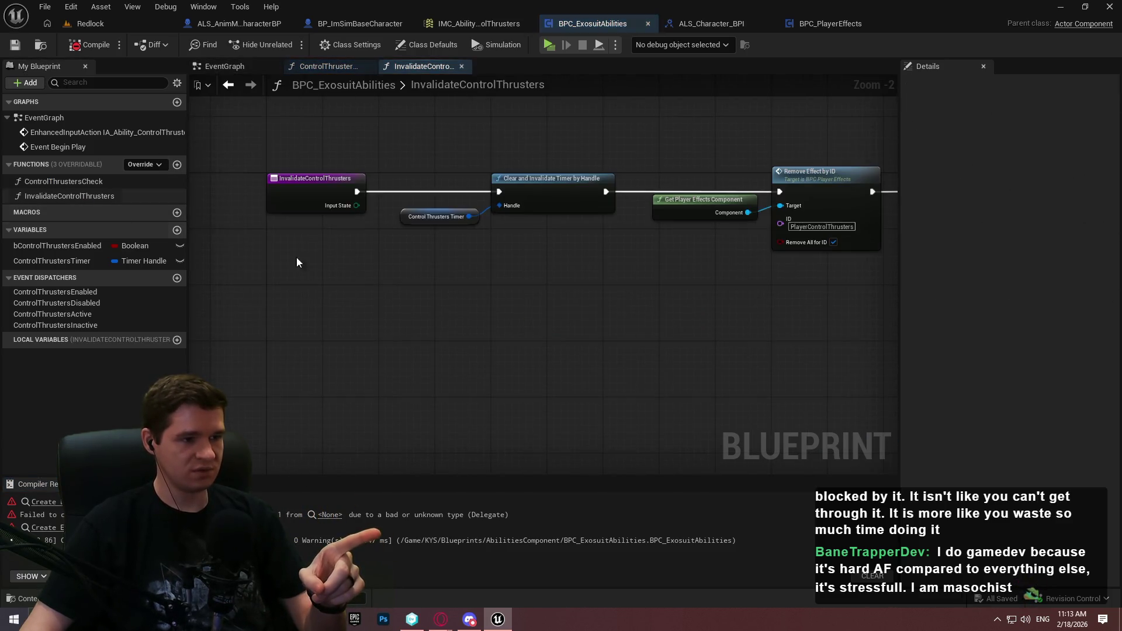
{"action": "scroll", "coordinate": [292, 245], "scroll_direction": "up", "scroll_amount": 1}
{"action": "mouse_move", "coordinate": [321, 214]}
{"action": "left_mouse_down"}
{"action": "mouse_move", "coordinate": [663, 286]}
{"action": "mouse_move", "coordinate": [562, 275]}
{"action": "mouse_move", "coordinate": [820, 290]}
{"action": "left_mouse_up"}
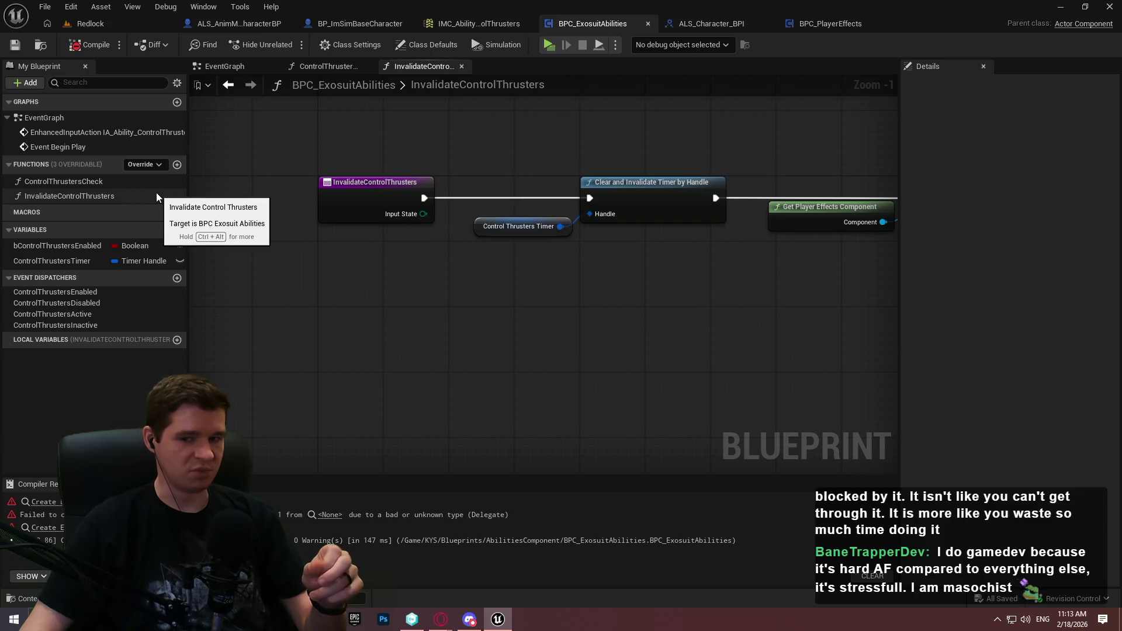
{"action": "left_click", "coordinate": [236, 68]}
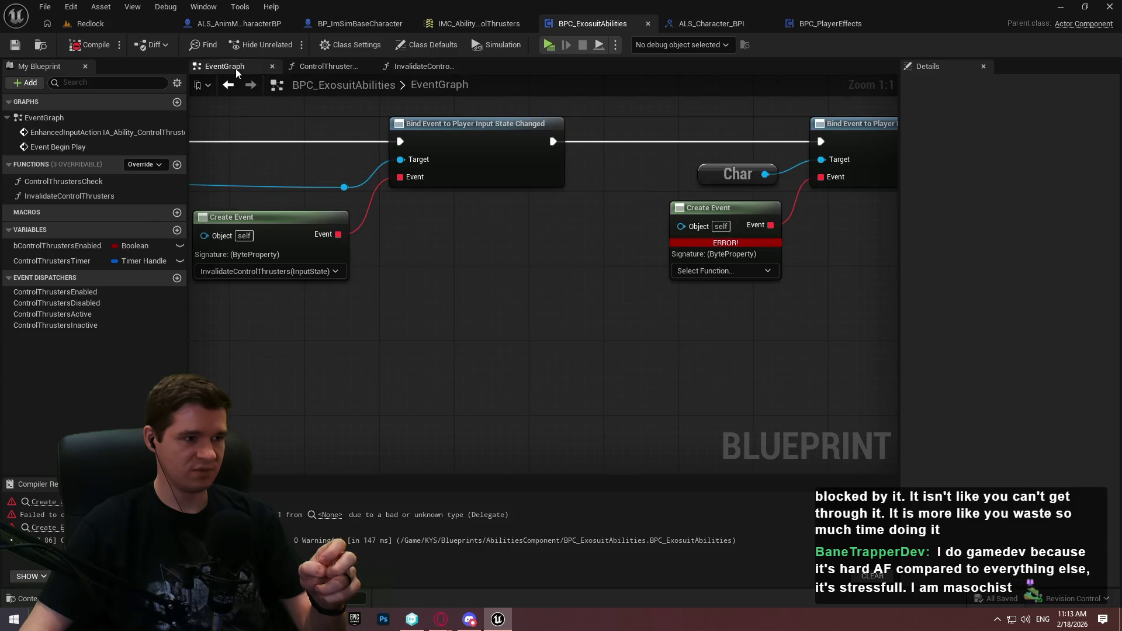
Rename InvalidateControlThrusters to InvalidateControlThrustersOnInputState
{"action": "left_click", "coordinate": [90, 195]}
{"action": "left_click", "coordinate": [91, 196]}
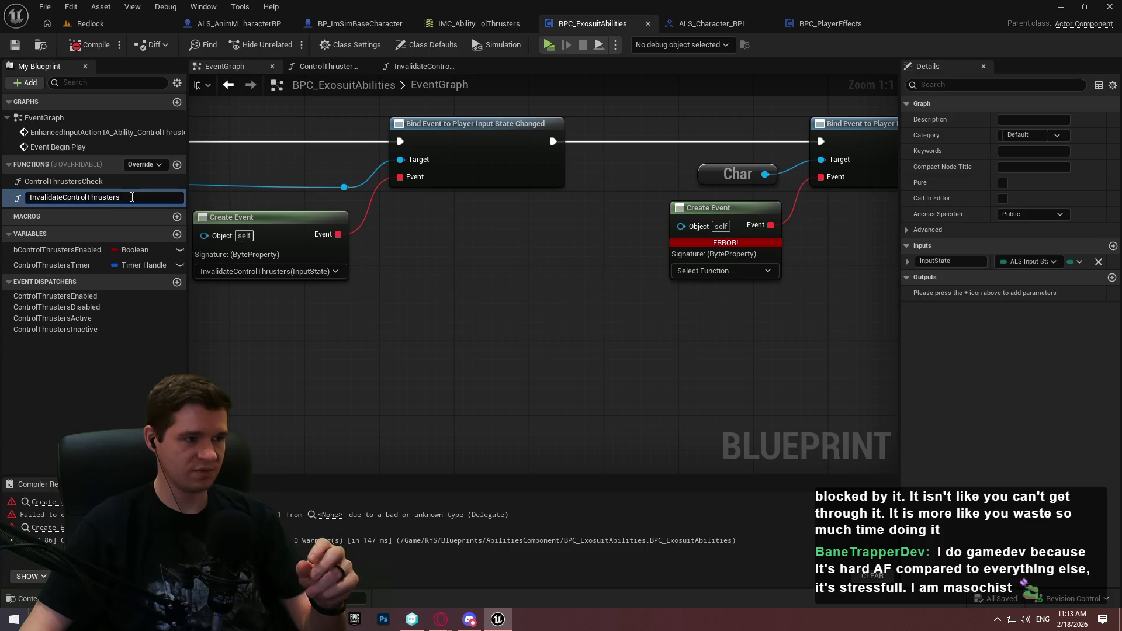
{"action": "type", "text": "OnIn"}
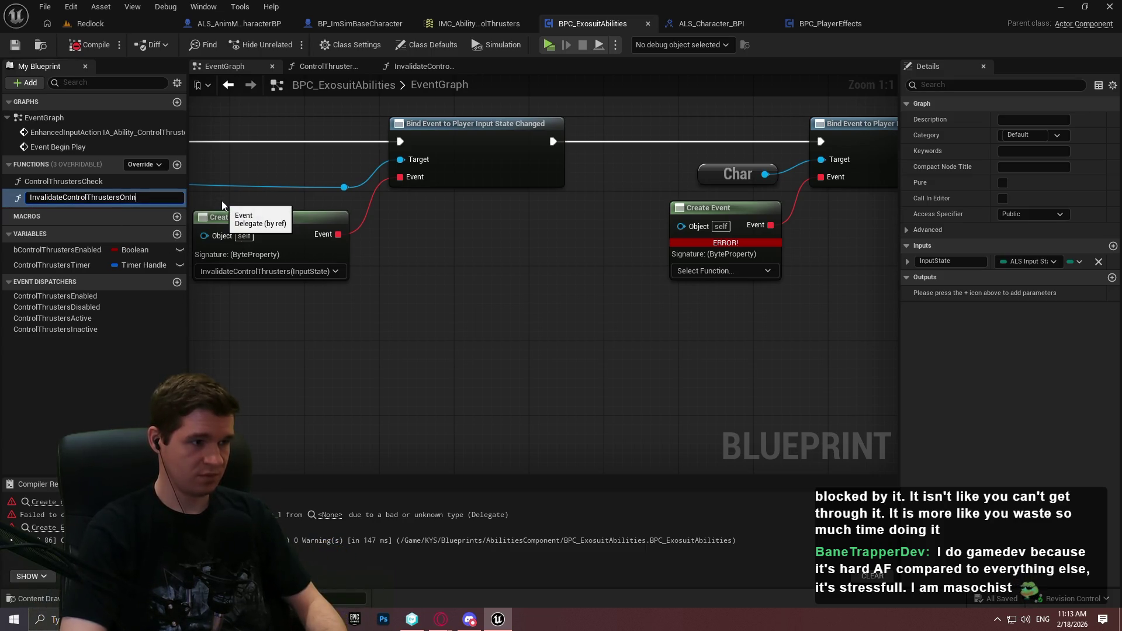
{"action": "type", "text": "putState"}
{"action": "key", "text": "Return"}
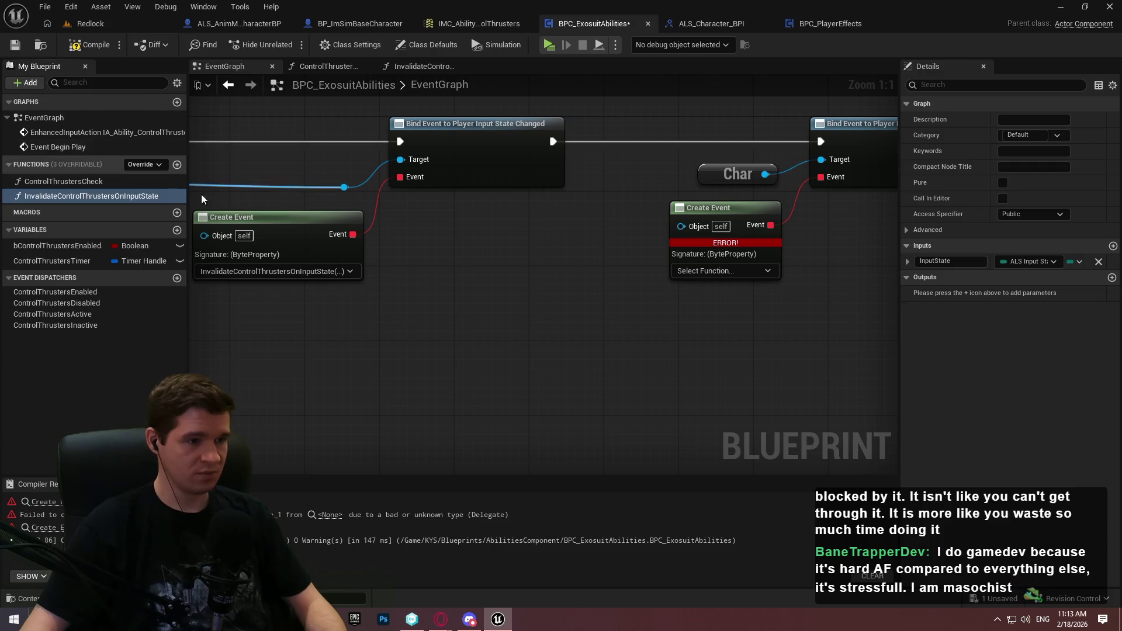
Duplicate the function and name the copy InvalidateControlThrustersOnMovementState
{"action": "key", "text": "ctrl+w"}
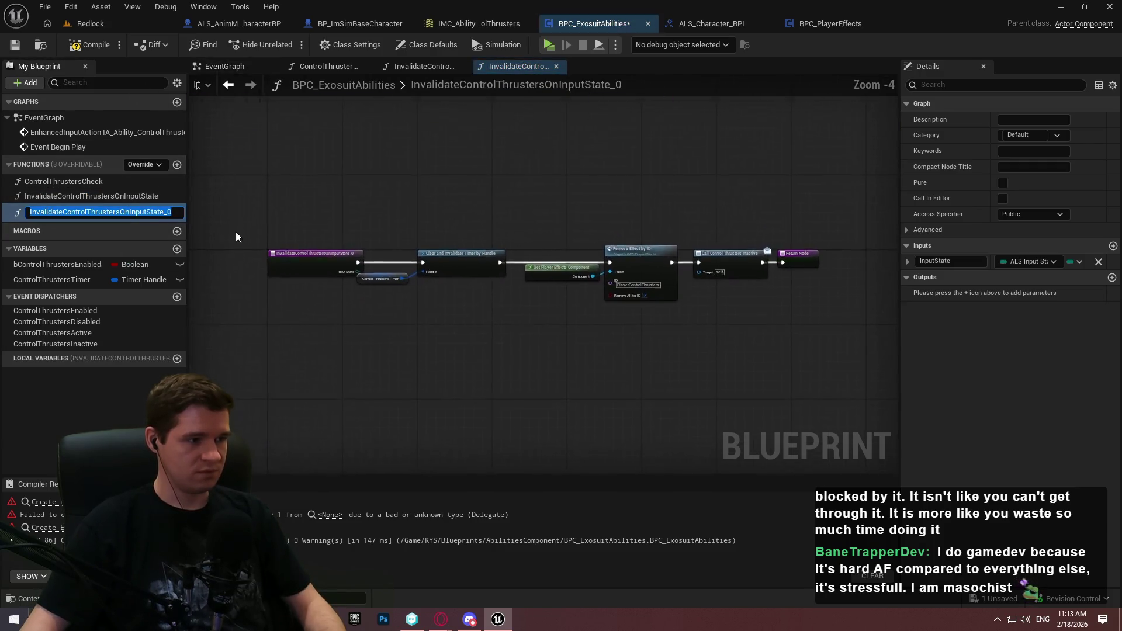
{"action": "key", "text": "End"}
{"action": "key", "text": "BackSpace"}
{"action": "key", "text": "BackSpace"}
{"action": "key", "text": "BackSpace"}
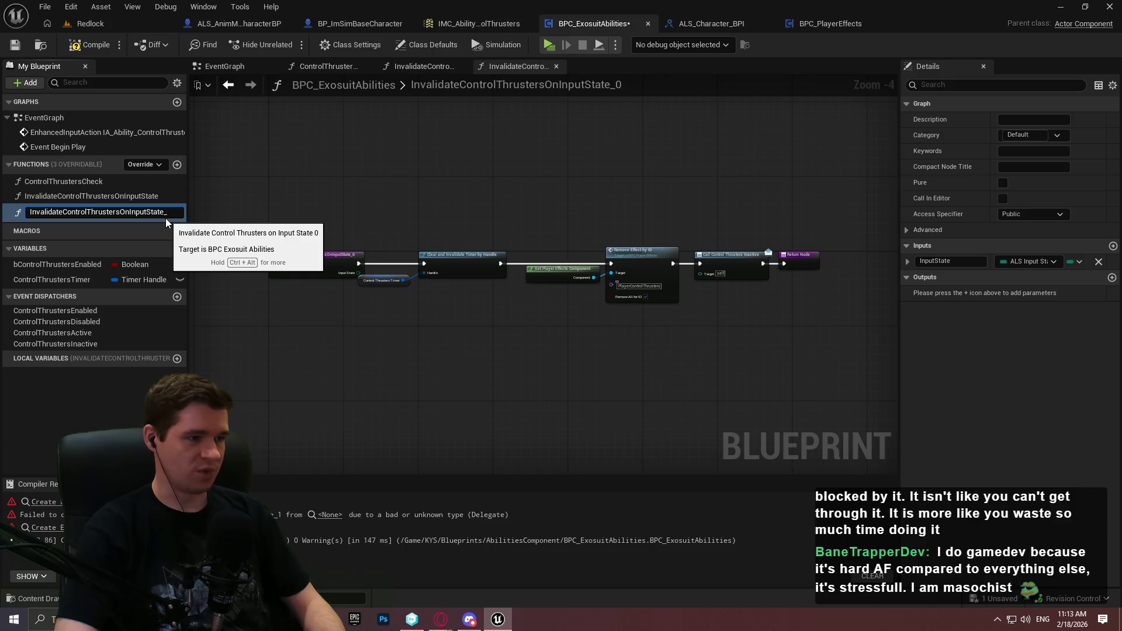
{"action": "key", "text": "BackSpace"}
{"action": "type", "text": "Movement"}
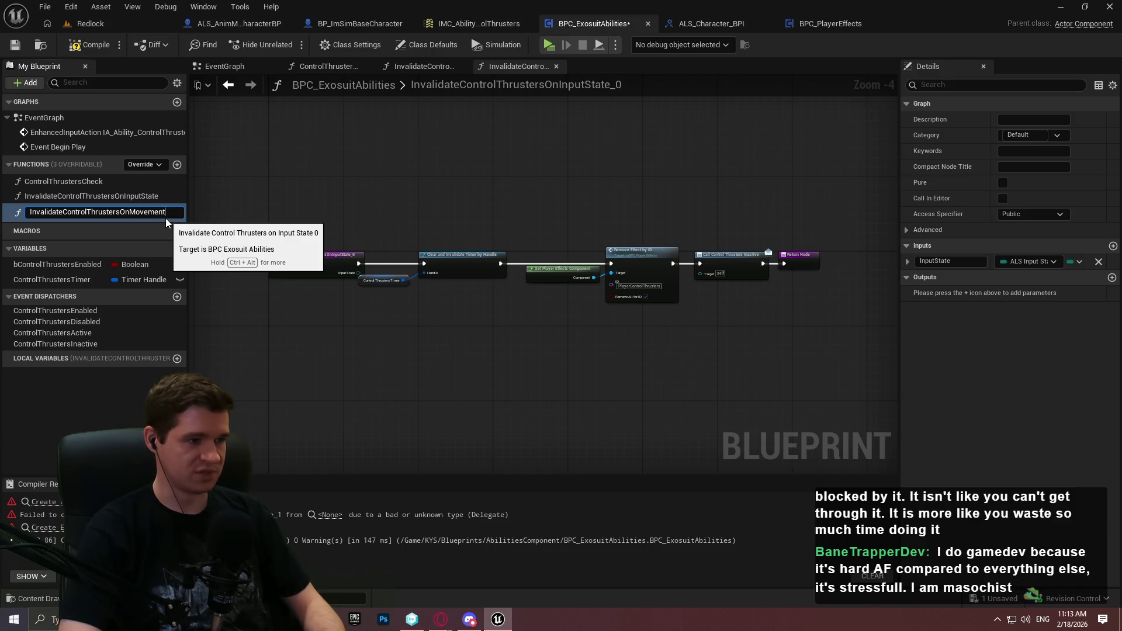
{"action": "type", "text": "State"}
{"action": "key", "text": "Return"}
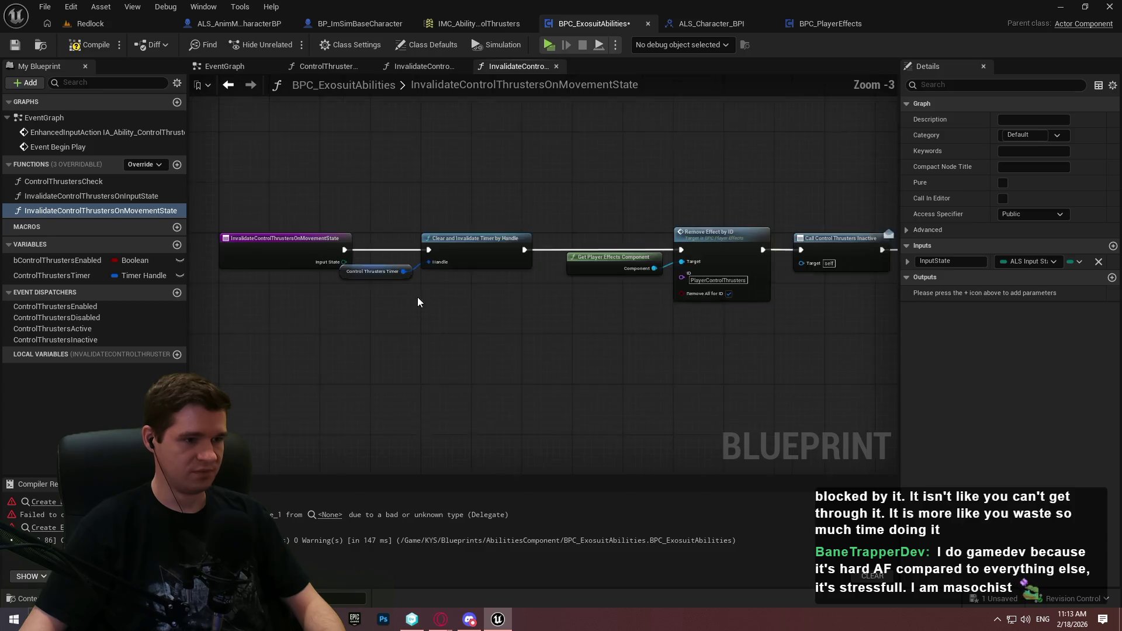
In the OnInputState graph, add a Switch on ALS_InputState wired from the Input State pin
{"action": "double_click", "coordinate": [93, 196]}
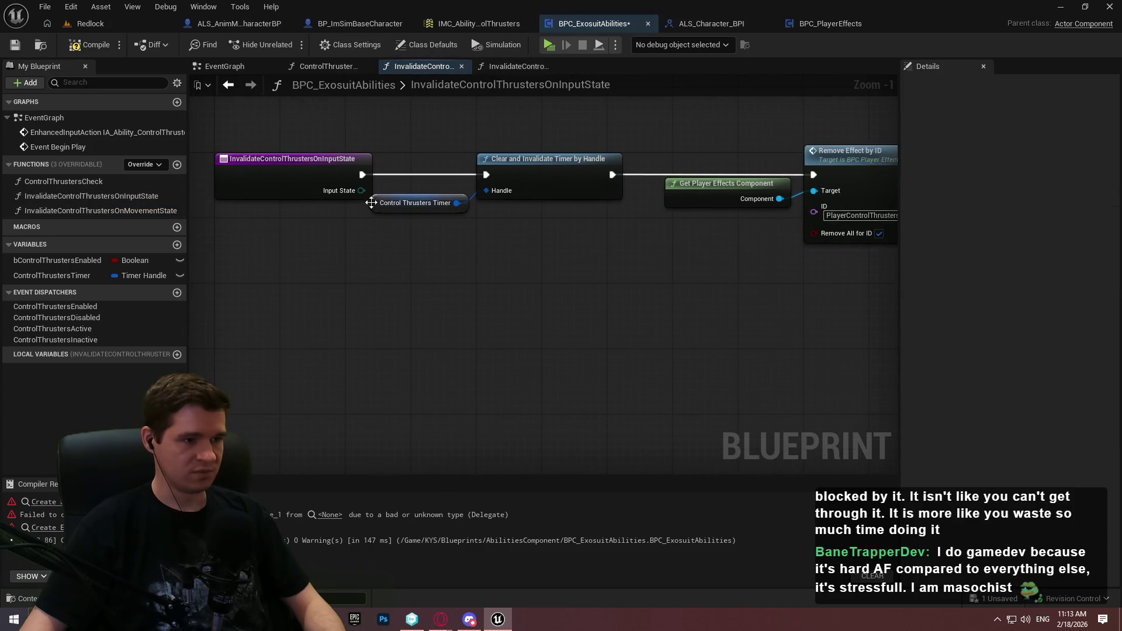
{"action": "left_click_drag", "start_coordinate": [362, 191], "coordinate": [362, 350]}
{"action": "type", "text": "bra"}
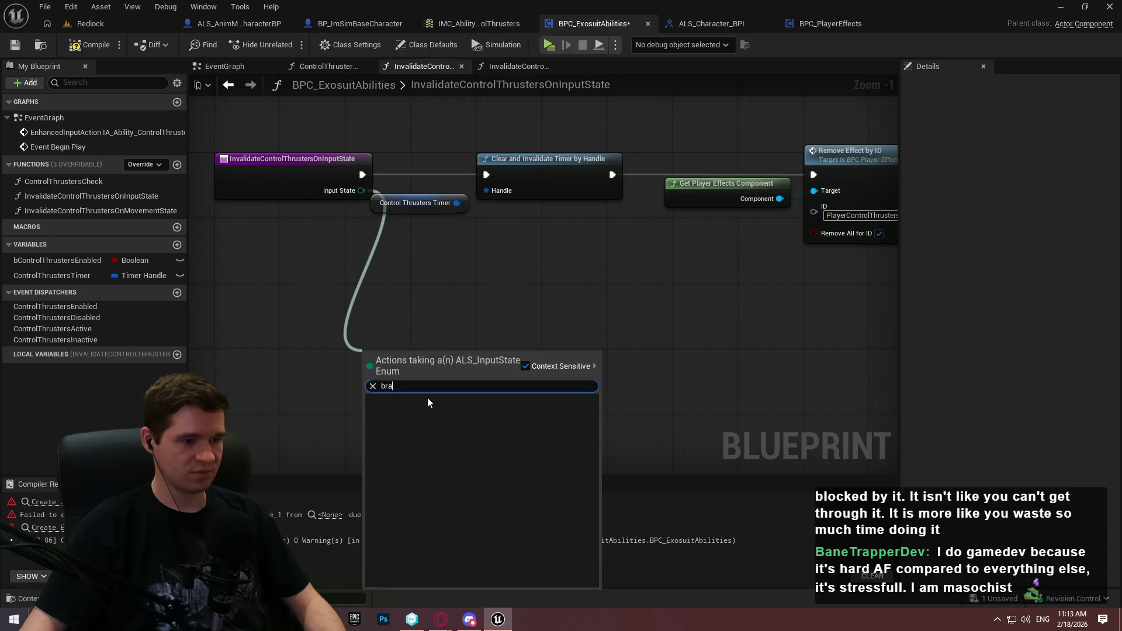
{"action": "key", "text": "Escape"}
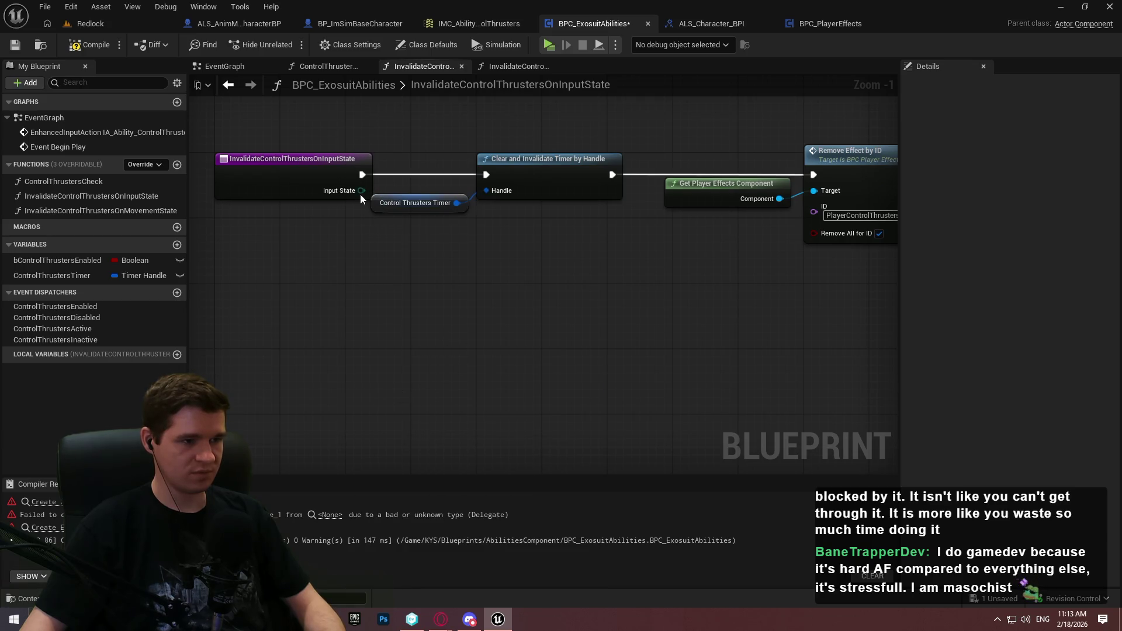
{"action": "mouse_move", "coordinate": [361, 191]}
{"action": "left_mouse_down"}
{"action": "mouse_move", "coordinate": [443, 364]}
{"action": "mouse_move", "coordinate": [413, 368]}
{"action": "mouse_move", "coordinate": [363, 174]}
{"action": "left_mouse_up"}
{"action": "type", "text": "sw"}
{"action": "left_click", "coordinate": [477, 213]}
Wire No Movement Input to the timer clearing, leaving Providing Movement Input without a Return Node
{"action": "mouse_move", "coordinate": [545, 389]}
{"action": "left_mouse_down"}
{"action": "mouse_move", "coordinate": [514, 181]}
{"action": "mouse_move", "coordinate": [584, 375]}
{"action": "mouse_move", "coordinate": [487, 174]}
{"action": "left_mouse_up"}
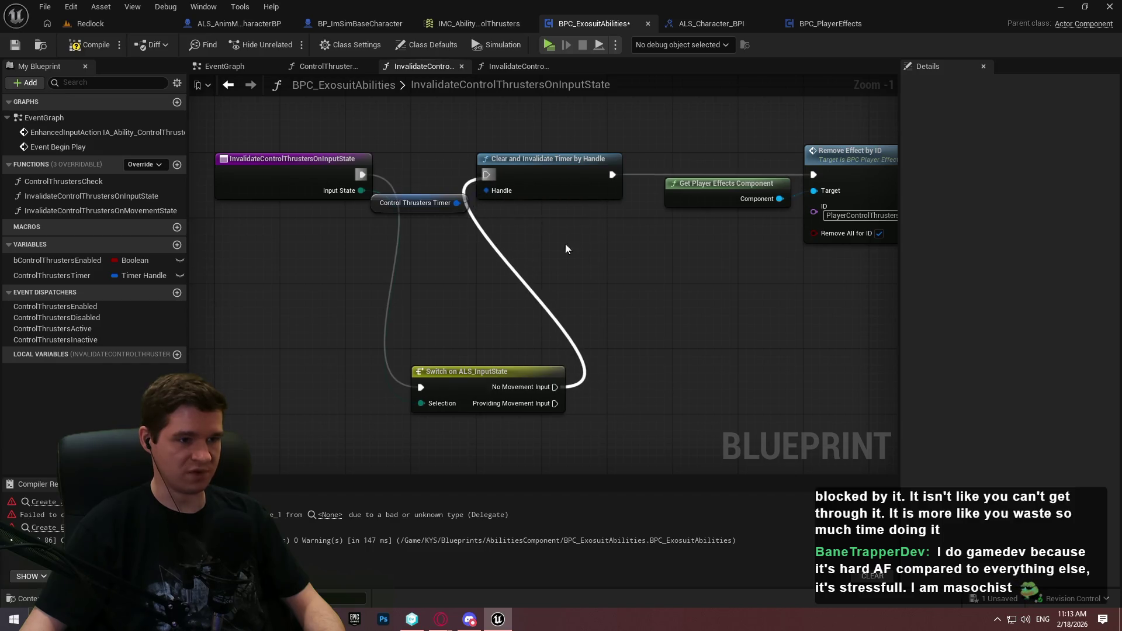
{"action": "left_click_drag", "start_coordinate": [555, 403], "coordinate": [614, 413]}
{"action": "type", "text": "return"}
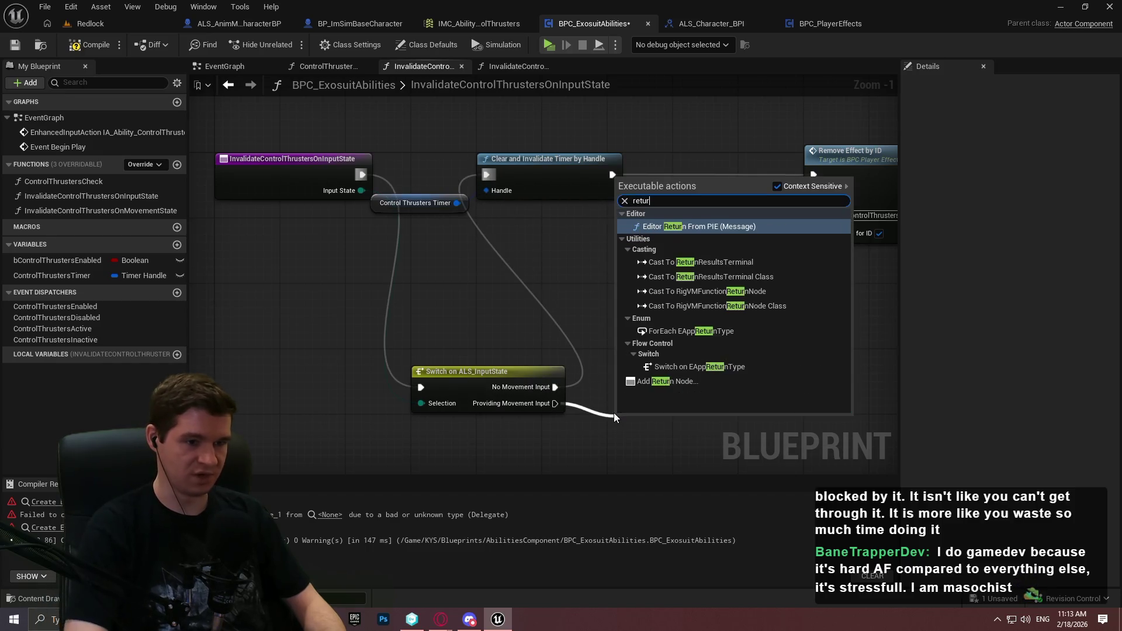
{"action": "left_click", "coordinate": [682, 383]}
{"action": "scroll", "coordinate": [671, 279], "scroll_direction": "down", "scroll_amount": 2}
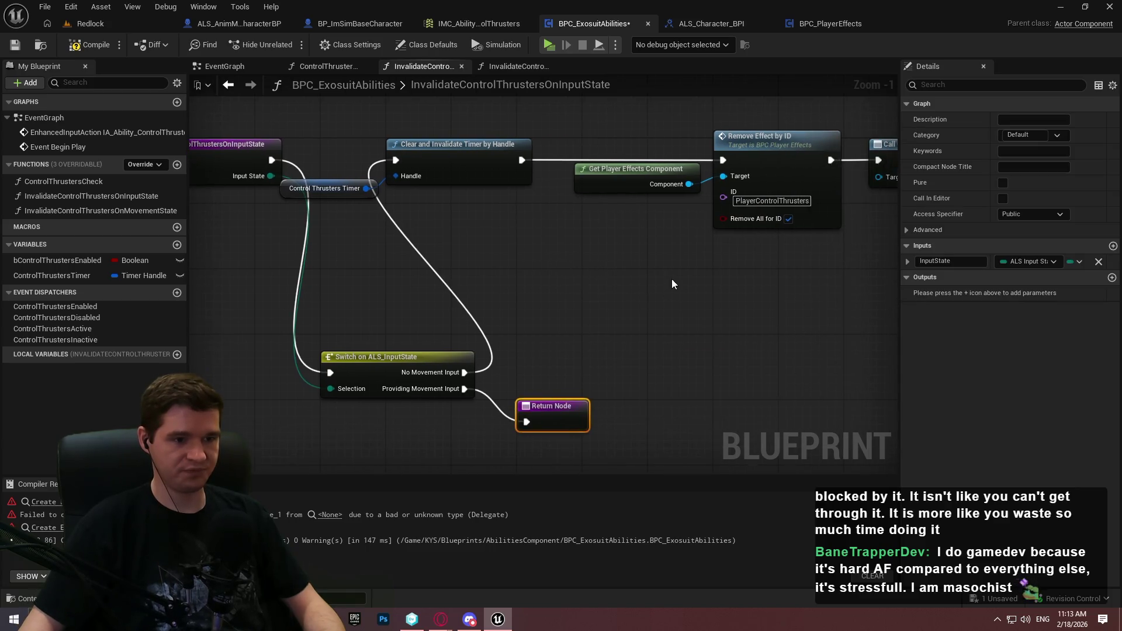
{"action": "left_click", "coordinate": [564, 374]}
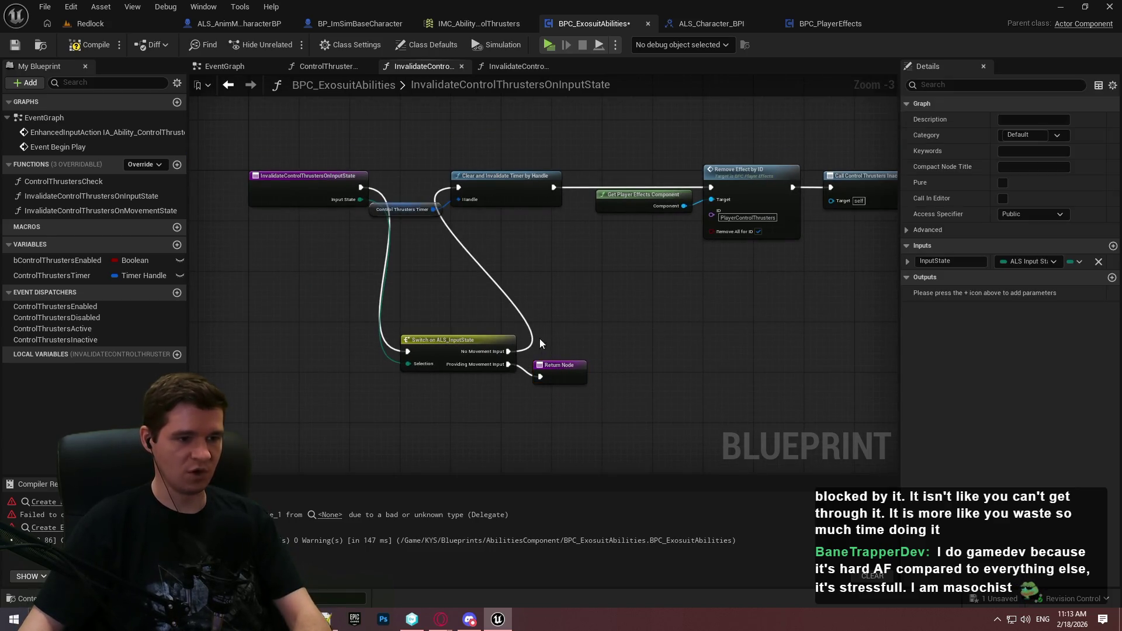
{"action": "key", "text": "Delete"}
Add an Input State getter for the Switch selection and a Sequence after the function entry
{"action": "mouse_move", "coordinate": [419, 368]}
{"action": "left_mouse_down"}
{"action": "mouse_move", "coordinate": [409, 360]}
{"action": "mouse_move", "coordinate": [444, 363]}
{"action": "mouse_move", "coordinate": [388, 371]}
{"action": "left_mouse_up"}
{"action": "type", "text": "input"}
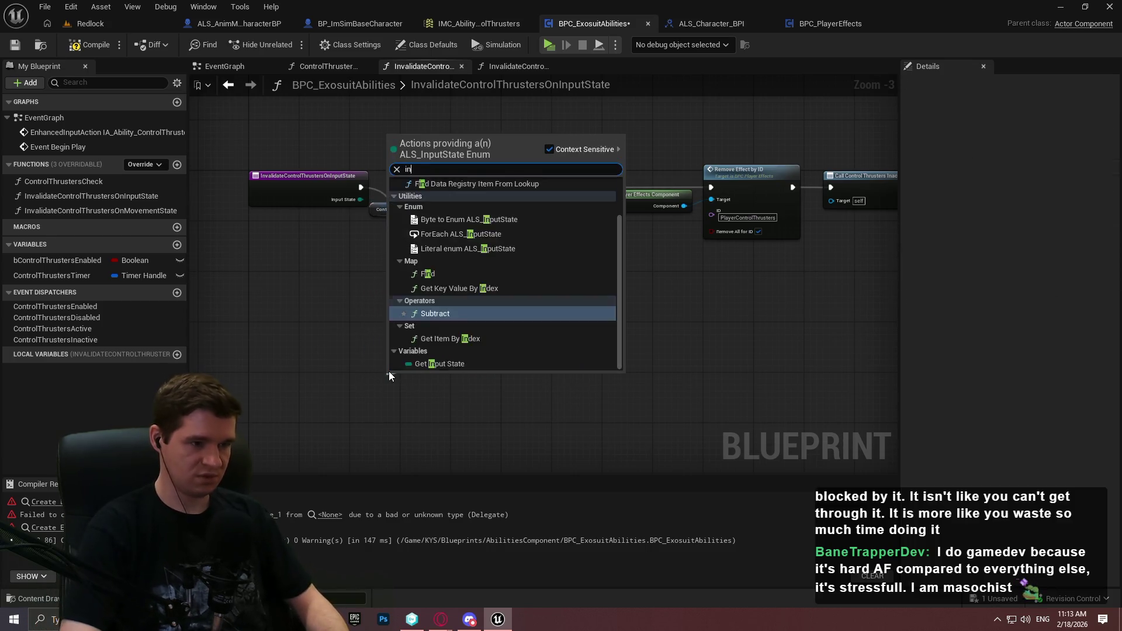
{"action": "left_click", "coordinate": [450, 283]}
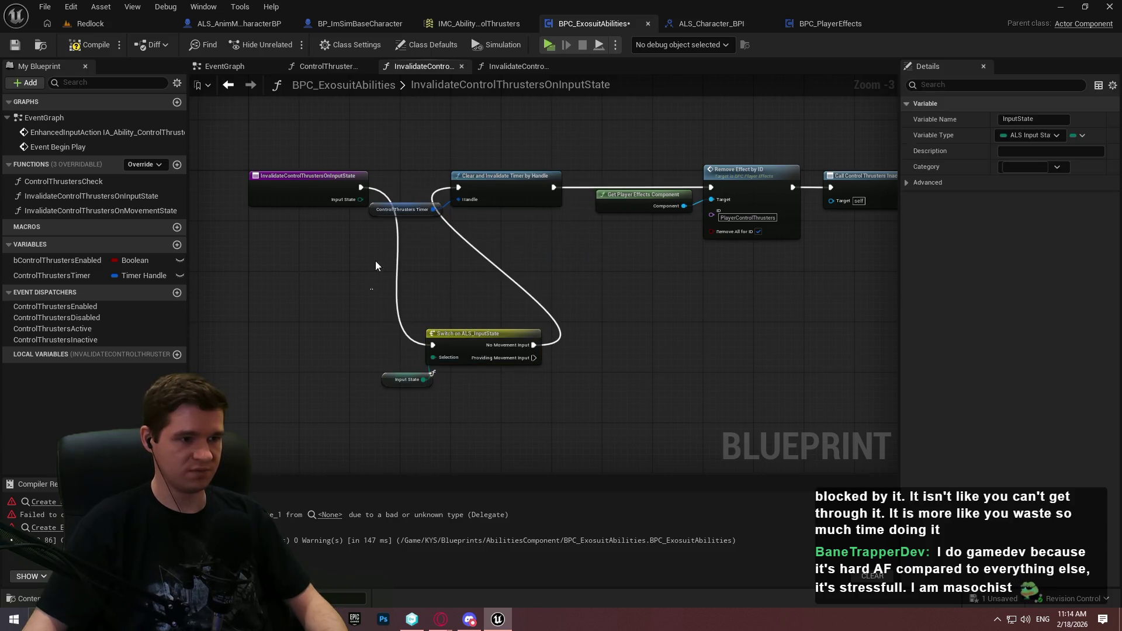
{"action": "left_click_drag", "start_coordinate": [360, 188], "coordinate": [356, 273]}
{"action": "type", "text": "seq"}
{"action": "key", "text": "Return"}
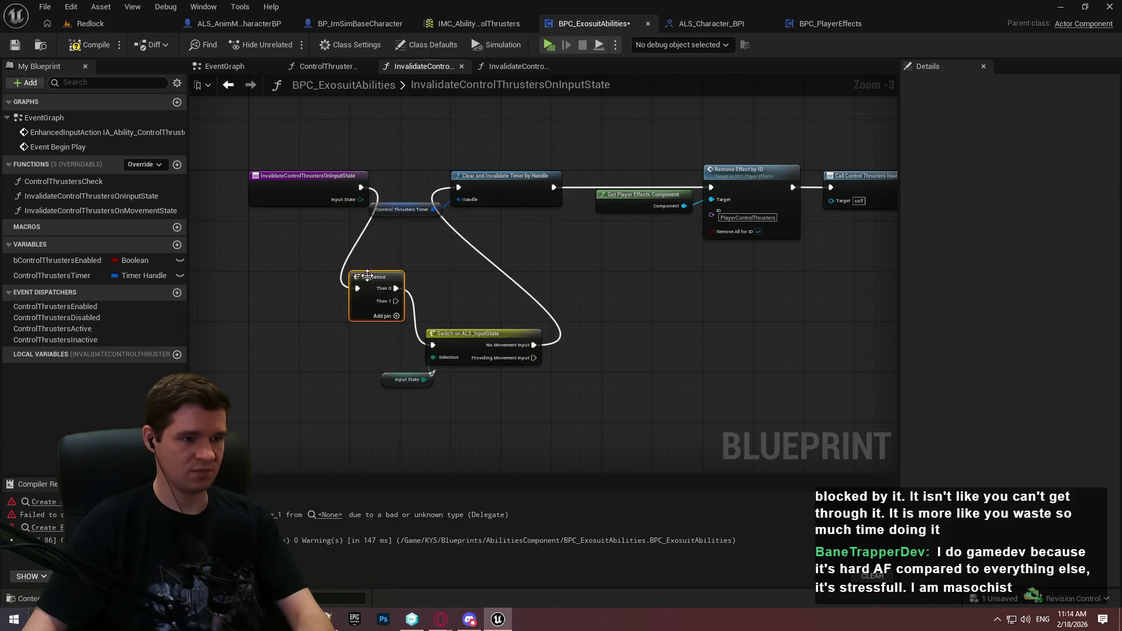
Arrange the entry, Sequence, Switch and Input State nodes side by side
{"action": "left_click_drag", "start_coordinate": [286, 185], "coordinate": [240, 285]}
{"action": "mouse_move", "coordinate": [383, 346]}
{"action": "left_mouse_down"}
{"action": "mouse_move", "coordinate": [261, 283]}
{"action": "mouse_move", "coordinate": [189, 198]}
{"action": "mouse_move", "coordinate": [299, 177]}
{"action": "mouse_move", "coordinate": [287, 158]}
{"action": "left_mouse_up"}
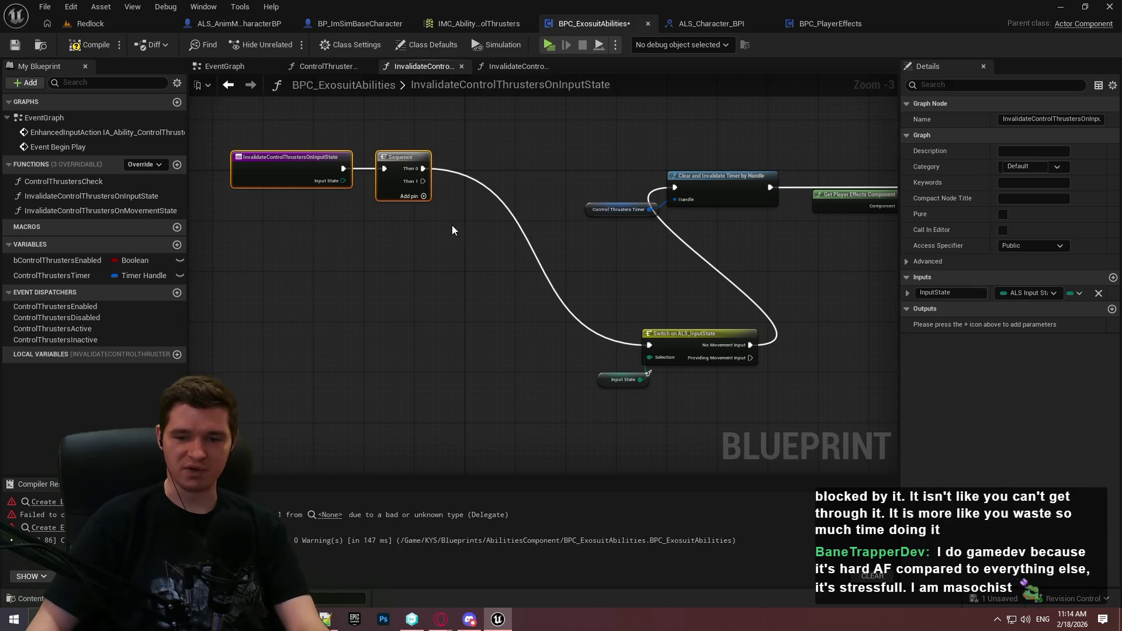
{"action": "left_click_drag", "start_coordinate": [717, 416], "coordinate": [567, 332]}
{"action": "mouse_move", "coordinate": [670, 333]}
{"action": "left_mouse_down"}
{"action": "mouse_move", "coordinate": [534, 174]}
{"action": "mouse_move", "coordinate": [462, 178]}
{"action": "left_mouse_up"}
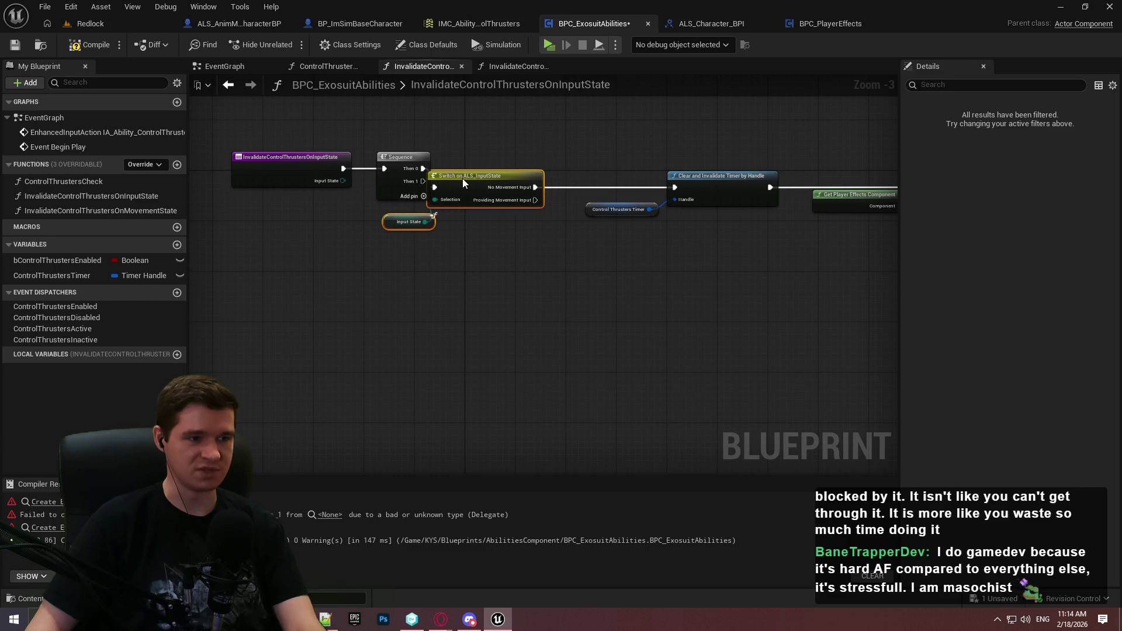
{"action": "left_click", "coordinate": [383, 155]}
{"action": "left_click", "coordinate": [277, 159], "text": "ctrl"}
{"action": "mouse_move", "coordinate": [277, 159]}
{"action": "left_mouse_down"}
{"action": "mouse_move", "coordinate": [209, 168]}
{"action": "mouse_move", "coordinate": [209, 178]}
{"action": "left_mouse_up"}
{"action": "left_click_drag", "start_coordinate": [433, 231], "coordinate": [436, 209]}
Add a Return Node on the Sequence's Then 1 output and position it near the Sequence
{"action": "left_click_drag", "start_coordinate": [343, 199], "coordinate": [465, 331]}
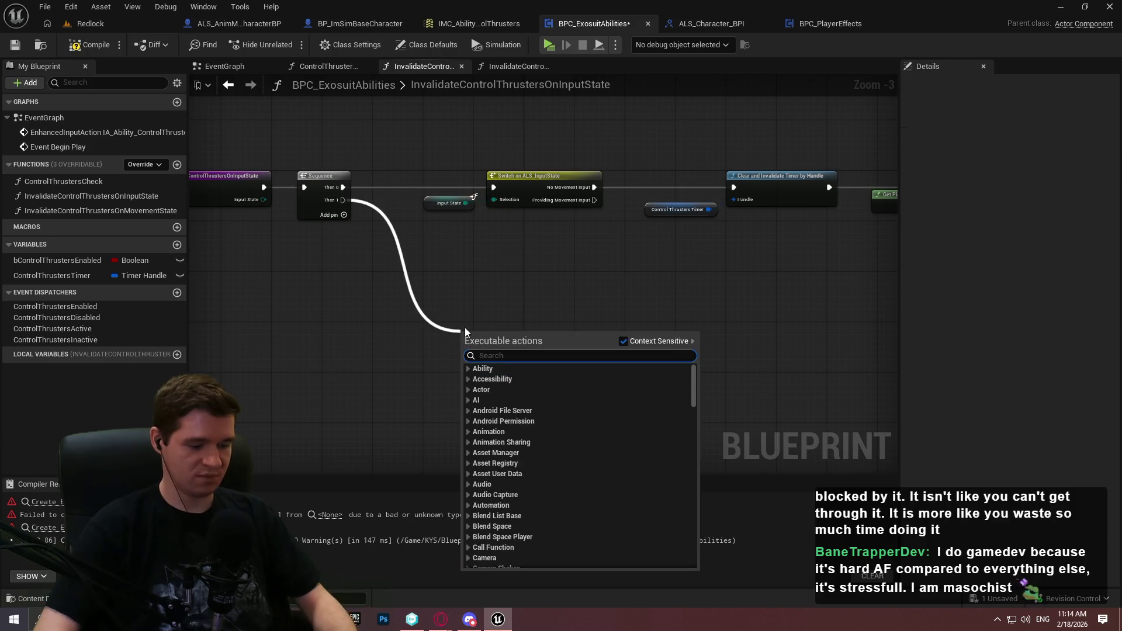
{"action": "type", "text": "return"}
{"action": "key", "text": "Return"}
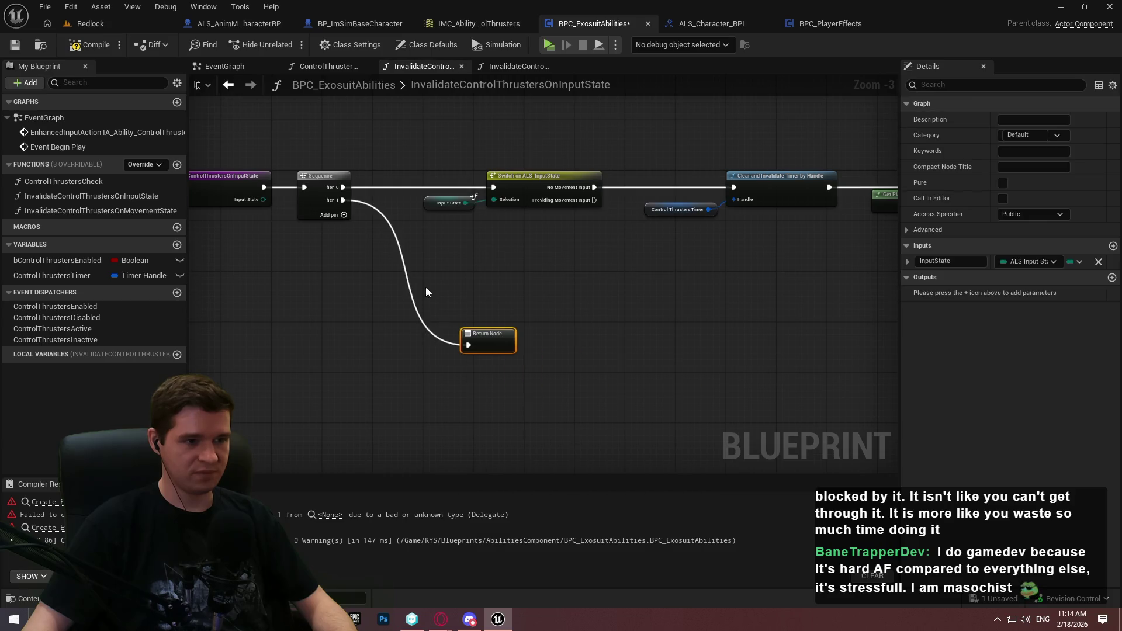
{"action": "mouse_move", "coordinate": [471, 331]}
{"action": "left_mouse_down"}
{"action": "mouse_move", "coordinate": [410, 316]}
{"action": "mouse_move", "coordinate": [395, 274]}
{"action": "left_mouse_up"}
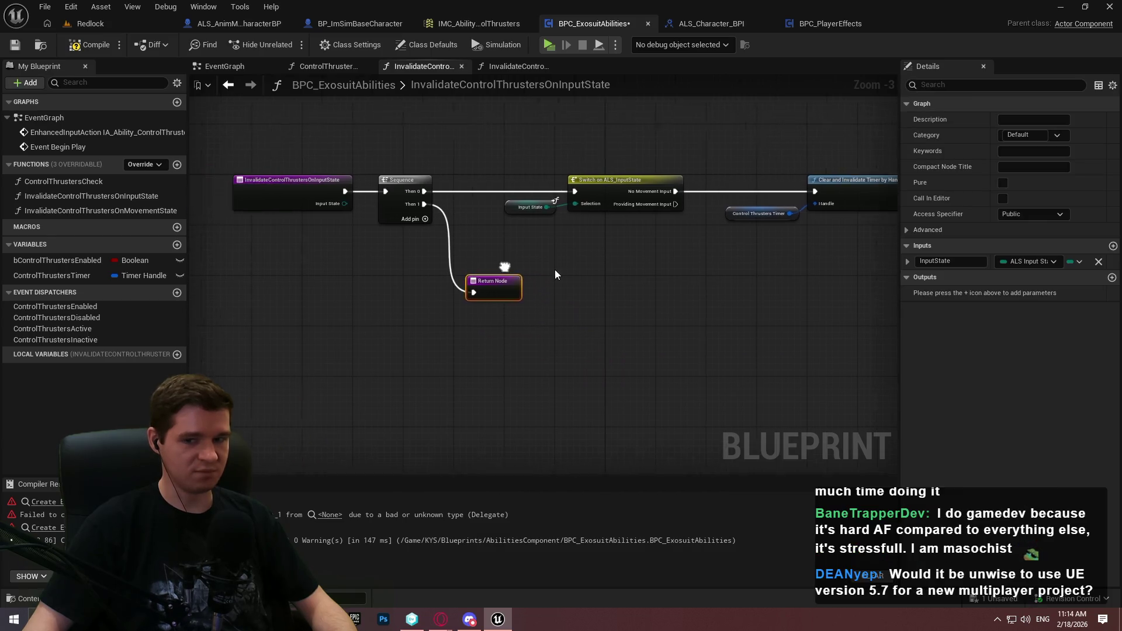
{"action": "left_click_drag", "start_coordinate": [332, 212], "coordinate": [268, 198]}
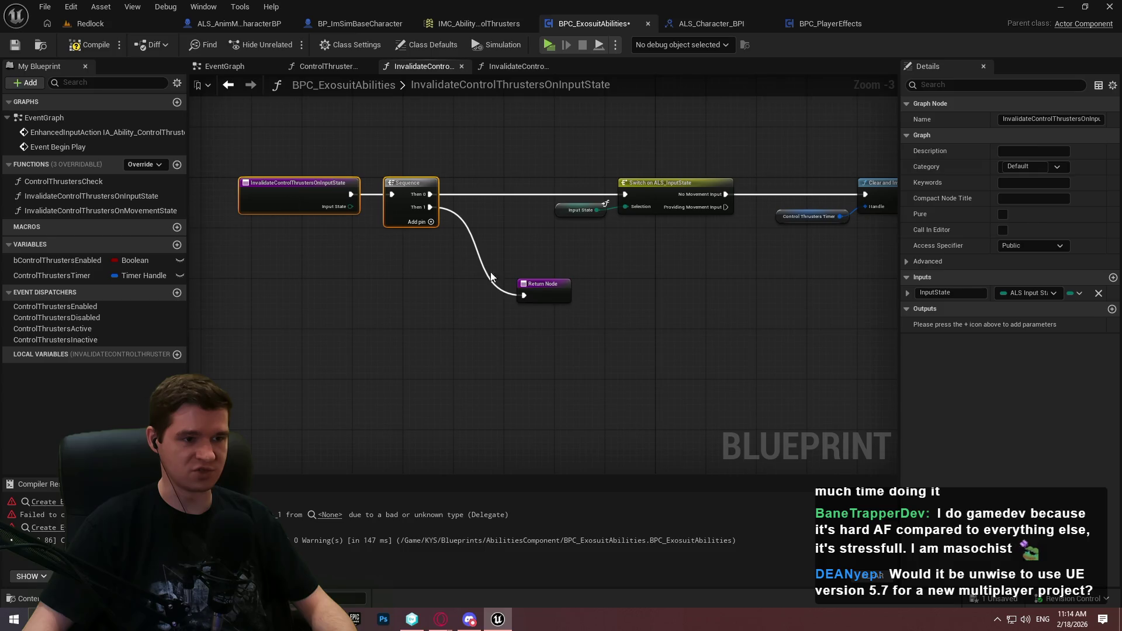
Inspect the rest of the function chain and undo the stray node rearrangement
{"action": "left_click", "coordinate": [732, 285]}
{"action": "mouse_move", "coordinate": [732, 285]}
{"action": "left_mouse_down"}
{"action": "mouse_move", "coordinate": [475, 288]}
{"action": "mouse_move", "coordinate": [602, 278]}
{"action": "left_mouse_up"}
{"action": "scroll", "coordinate": [689, 286], "scroll_direction": "down", "scroll_amount": 1}
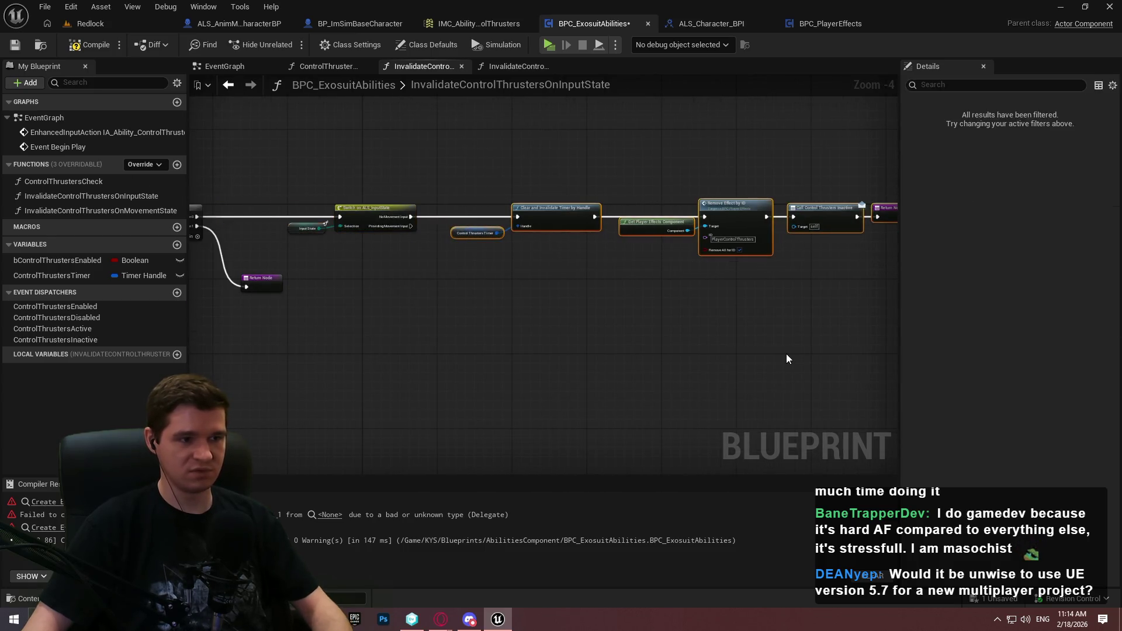
{"action": "left_click_drag", "start_coordinate": [733, 198], "coordinate": [735, 187]}
{"action": "key", "text": "ctrl+z"}
{"action": "key", "text": "ctrl+z"}
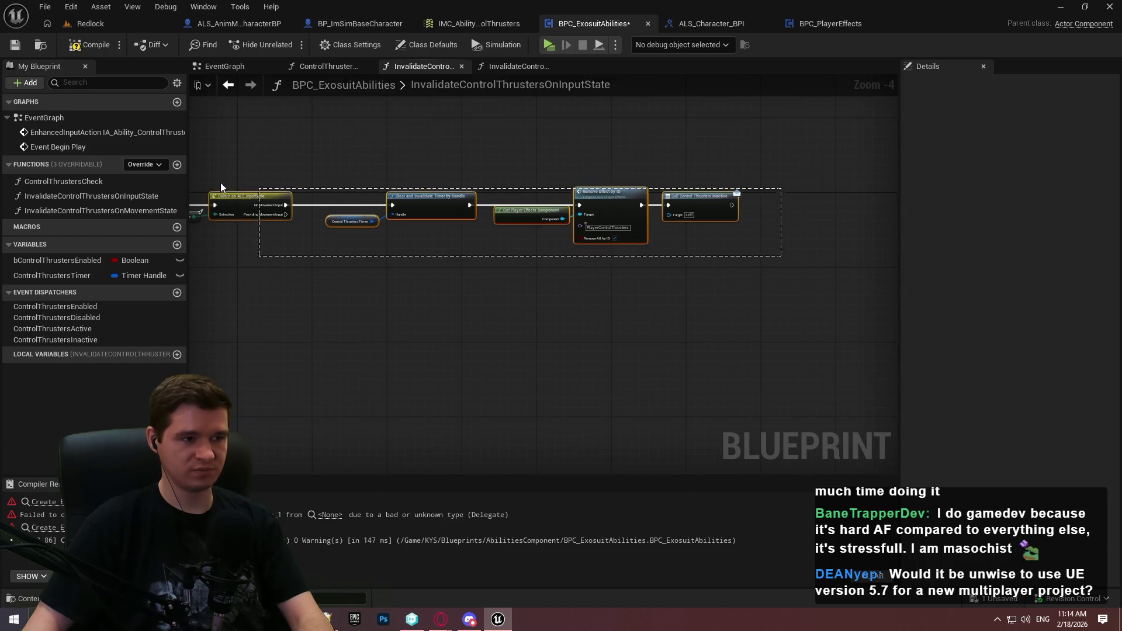
{"action": "key", "text": "ctrl+z"}
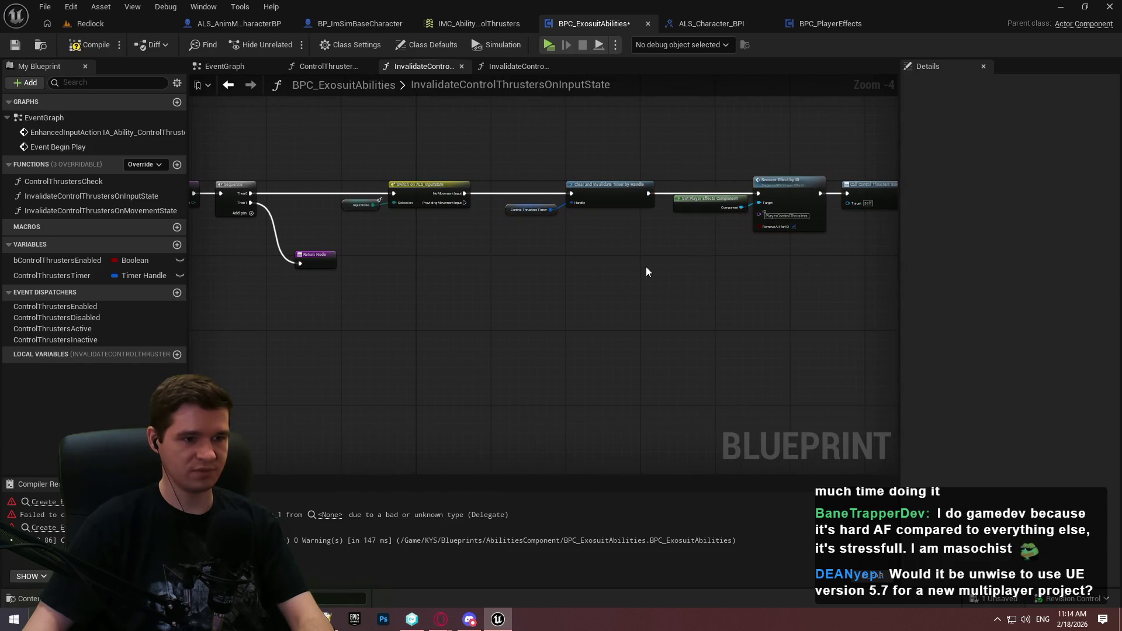
{"action": "scroll", "coordinate": [515, 273], "scroll_direction": "down", "scroll_amount": 1}
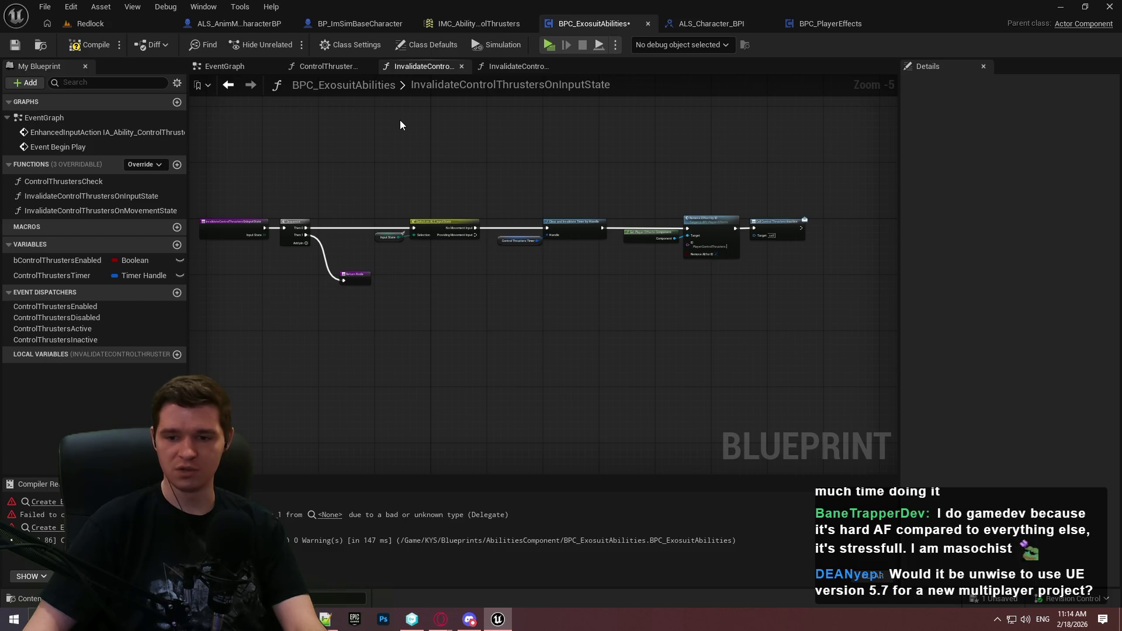
Compile and save the blueprint, then shift the whole function graph right and recompile
{"action": "key", "text": "F7"}
{"action": "key", "text": "ctrl+s"}
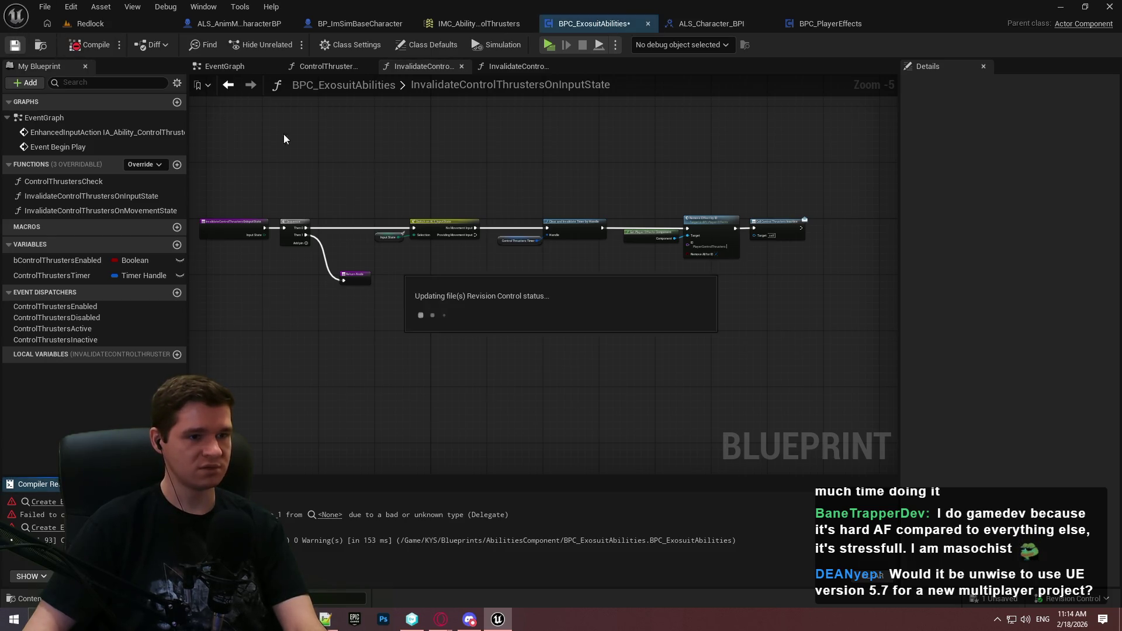
{"action": "left_click_drag", "start_coordinate": [835, 299], "coordinate": [167, 179]}
{"action": "mouse_move", "coordinate": [248, 233]}
{"action": "left_mouse_down"}
{"action": "mouse_move", "coordinate": [463, 237]}
{"action": "mouse_move", "coordinate": [462, 225]}
{"action": "left_mouse_up"}
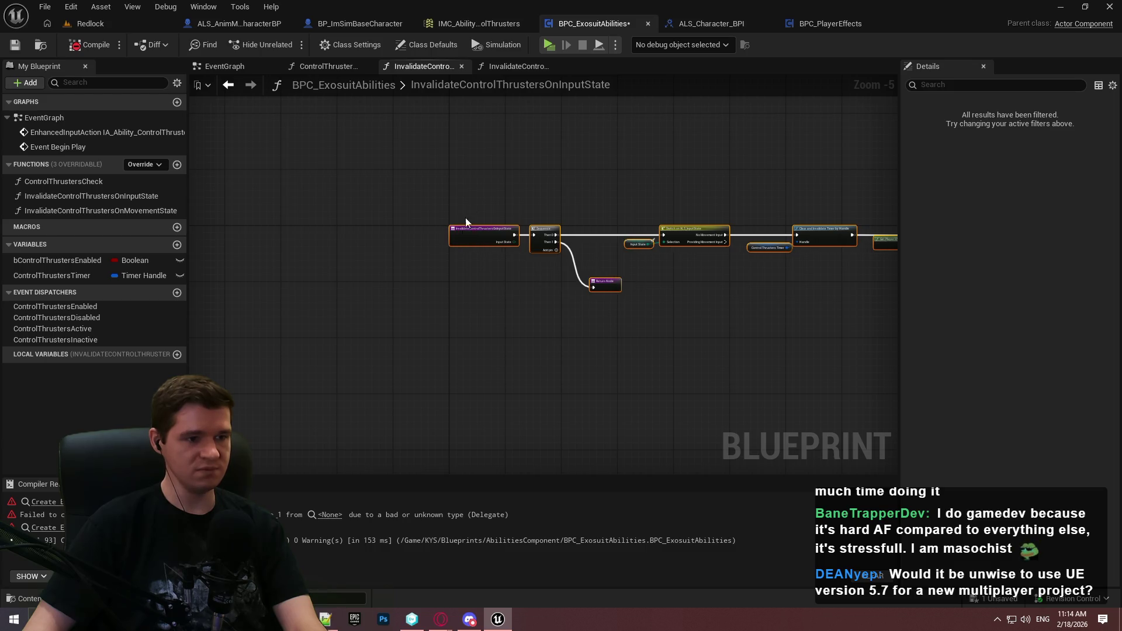
{"action": "key", "text": "F7"}
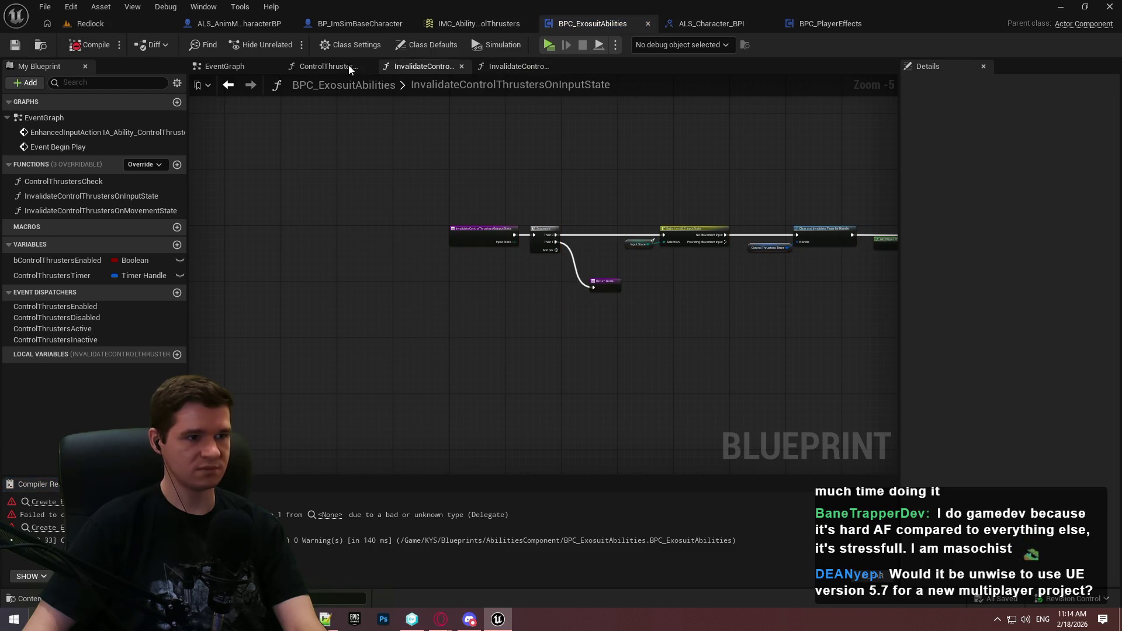
In InvalidateControlThrustersOnMovementState, change the InputState input to type ALS Movement State and rename it
{"action": "left_click", "coordinate": [351, 67]}
{"action": "left_click", "coordinate": [510, 67]}
{"action": "left_click", "coordinate": [336, 255]}
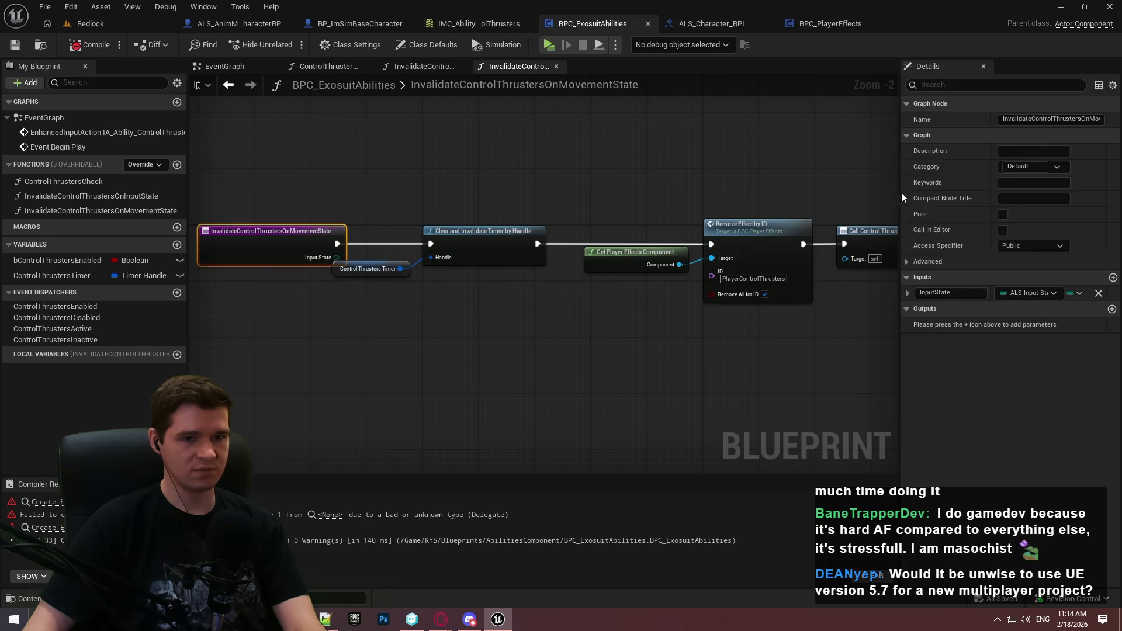
{"action": "left_click", "coordinate": [1022, 293]}
{"action": "type", "text": "movement state"}
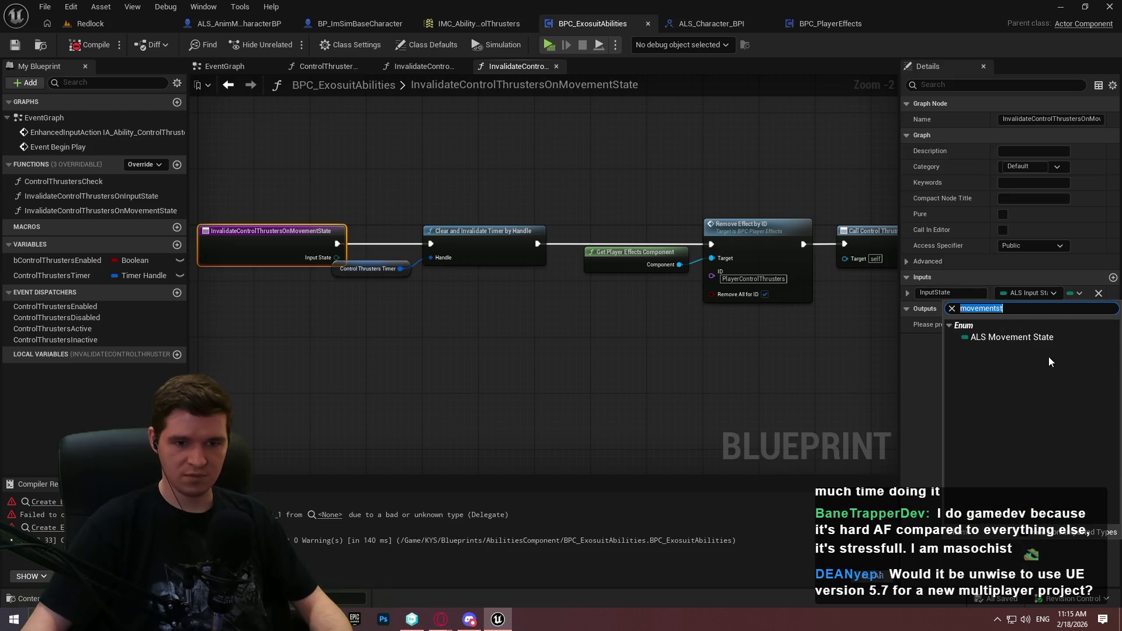
{"action": "left_click", "coordinate": [1023, 338]}
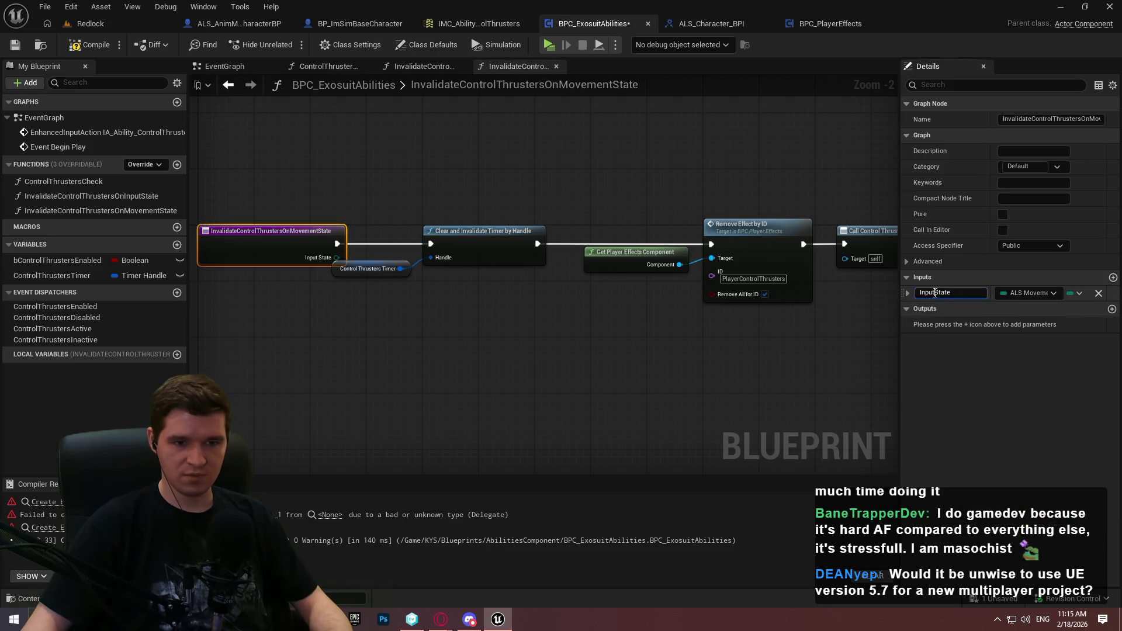
{"action": "key", "text": "BackSpace"}
{"action": "key", "text": "BackSpace"}
{"action": "key", "text": "BackSpace"}
{"action": "type", "text": "MovementS"}
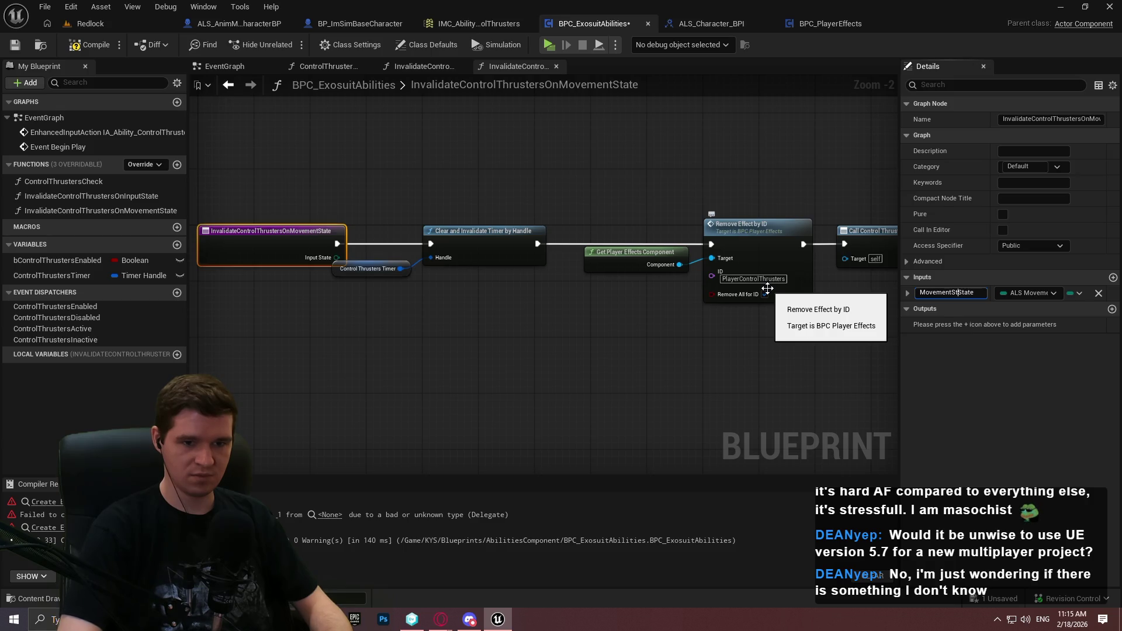
{"action": "type", "text": "tate"}
{"action": "key", "text": "Return"}
Correct the input name to MovementState and save the blueprint
{"action": "left_click", "coordinate": [973, 292]}
{"action": "key", "text": "BackSpace"}
{"action": "key", "text": "BackSpace"}
{"action": "key", "text": "BackSpace"}
{"action": "key", "text": "Return"}
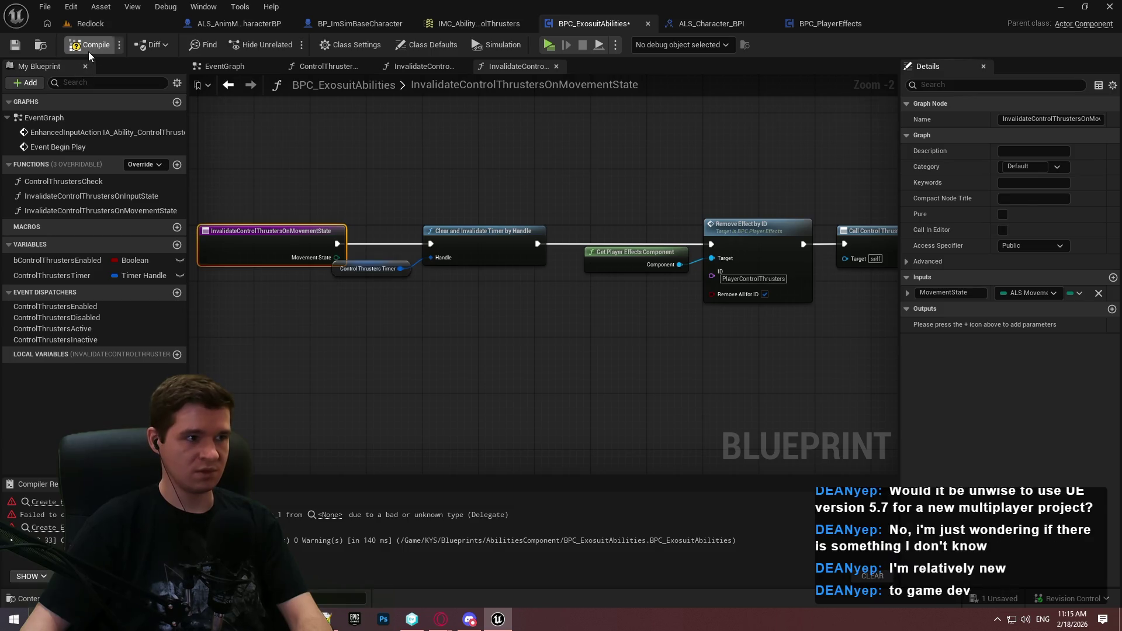
{"action": "left_click", "coordinate": [10, 46]}
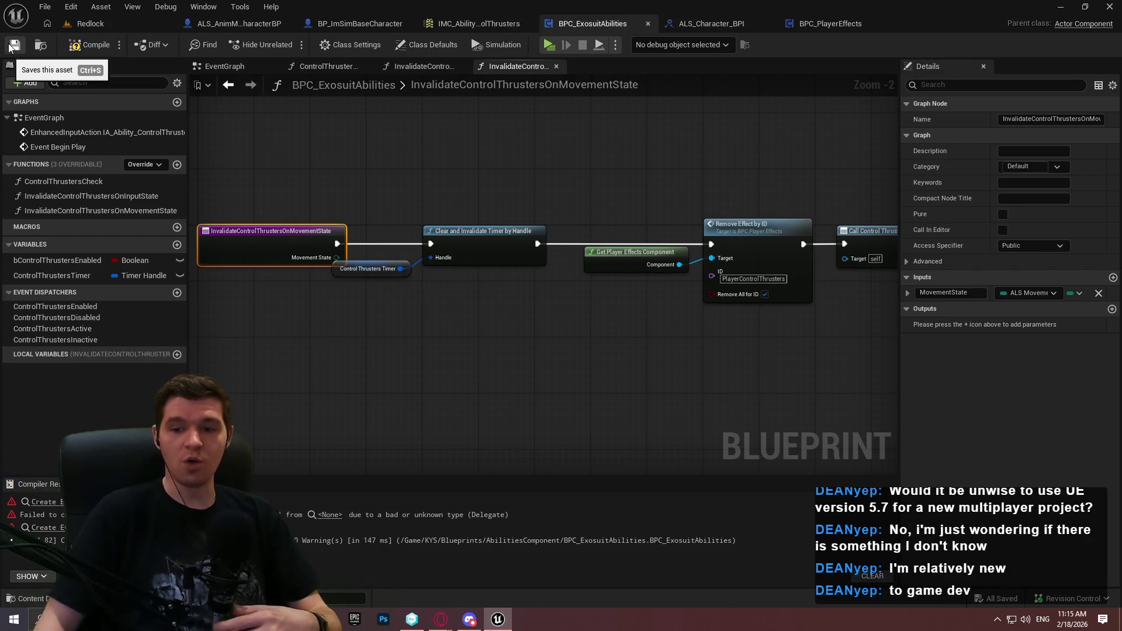
Move the chain from Clear and Invalidate Timer to the Return Node right, freeing space after the entry
{"action": "left_click", "coordinate": [493, 311]}
{"action": "scroll", "coordinate": [704, 328], "scroll_direction": "down", "scroll_amount": 2}
{"action": "mouse_move", "coordinate": [678, 359]}
{"action": "left_mouse_down"}
{"action": "mouse_move", "coordinate": [729, 326]}
{"action": "mouse_move", "coordinate": [804, 315]}
{"action": "left_mouse_up"}
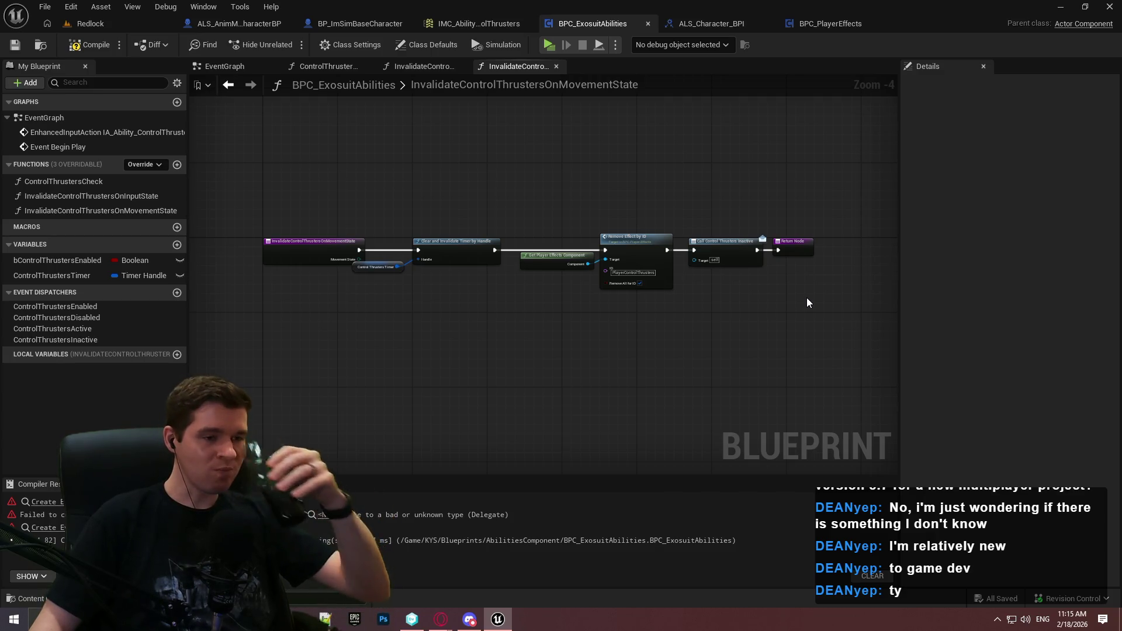
{"action": "mouse_move", "coordinate": [799, 302]}
{"action": "left_mouse_down"}
{"action": "mouse_move", "coordinate": [533, 258]}
{"action": "mouse_move", "coordinate": [398, 215]}
{"action": "mouse_move", "coordinate": [398, 204]}
{"action": "mouse_move", "coordinate": [400, 231]}
{"action": "left_mouse_up"}
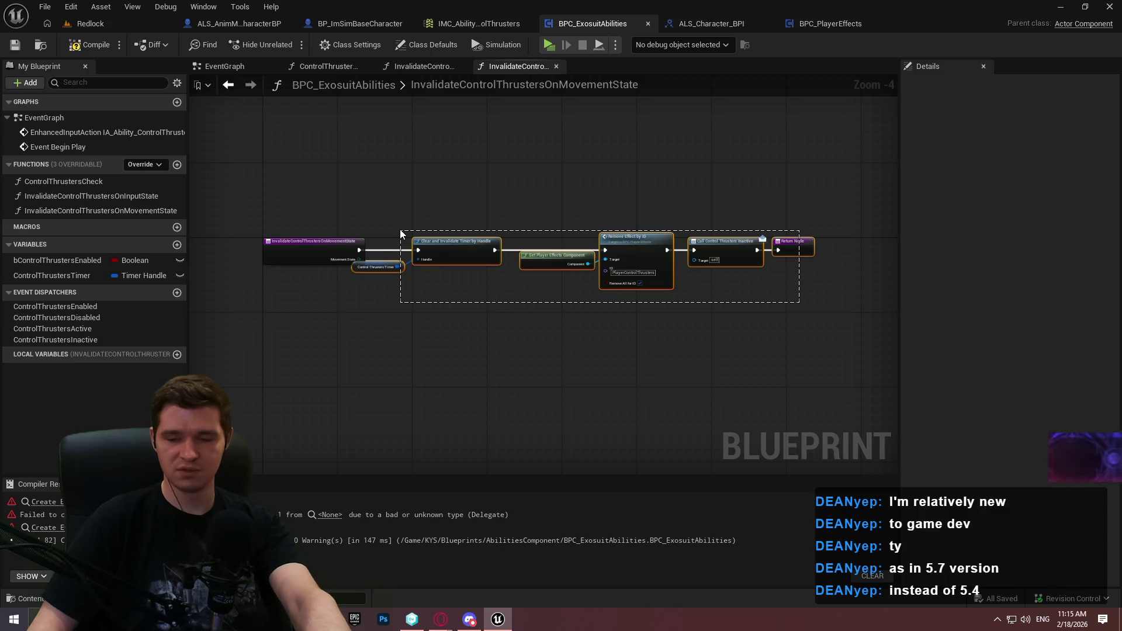
{"action": "left_click_drag", "start_coordinate": [401, 229], "coordinate": [401, 229]}
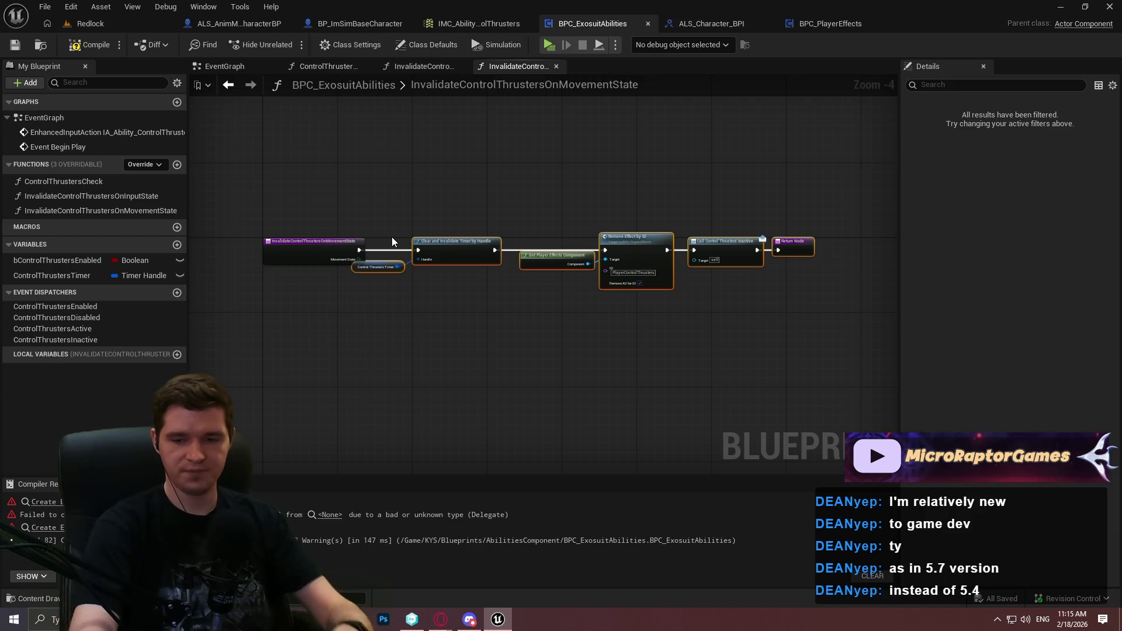
{"action": "left_click_drag", "start_coordinate": [753, 350], "coordinate": [353, 219]}
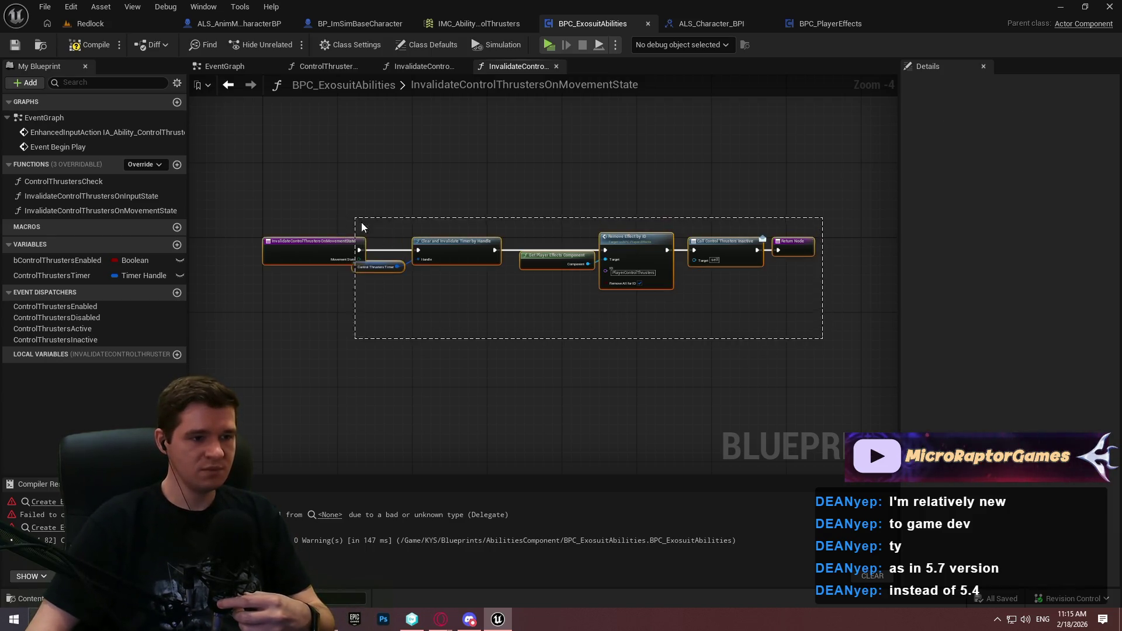
{"action": "scroll", "coordinate": [454, 243], "scroll_direction": "up", "scroll_amount": 1}
{"action": "scroll", "coordinate": [453, 243], "scroll_direction": "up", "scroll_amount": 1}
{"action": "left_click_drag", "start_coordinate": [454, 243], "coordinate": [560, 240]}
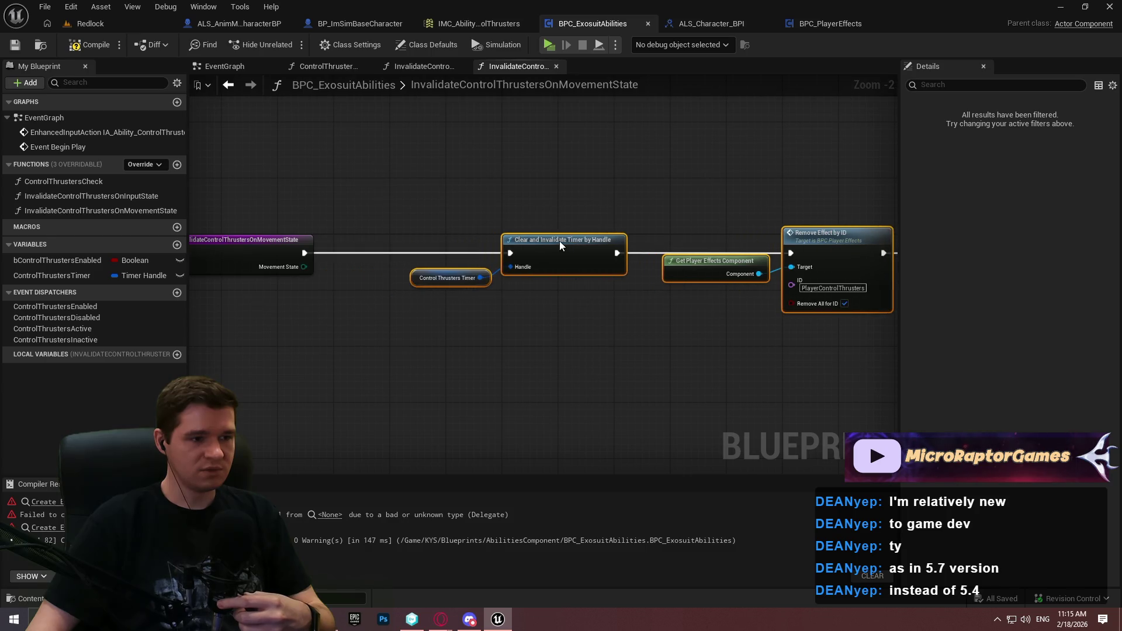
{"action": "left_click", "coordinate": [353, 265]}
{"action": "mouse_move", "coordinate": [305, 268]}
{"action": "left_mouse_down"}
{"action": "mouse_move", "coordinate": [370, 286]}
{"action": "mouse_move", "coordinate": [359, 243]}
{"action": "mouse_move", "coordinate": [233, 250]}
{"action": "left_mouse_up"}
Add a Switch on ALS_MovementState node after the function entry
{"action": "type", "text": "switch"}
{"action": "left_click", "coordinate": [421, 358]}
{"action": "left_click_drag", "start_coordinate": [380, 252], "coordinate": [389, 250]}
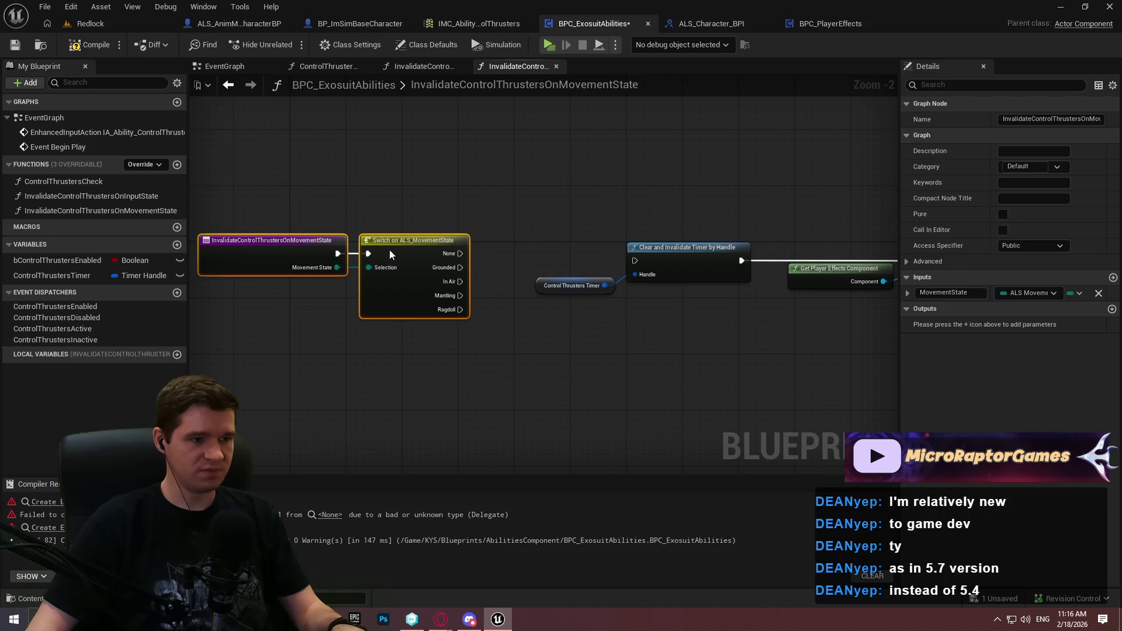
{"action": "left_click", "coordinate": [398, 250]}
{"action": "scroll", "coordinate": [462, 270], "scroll_direction": "up", "scroll_amount": 2}
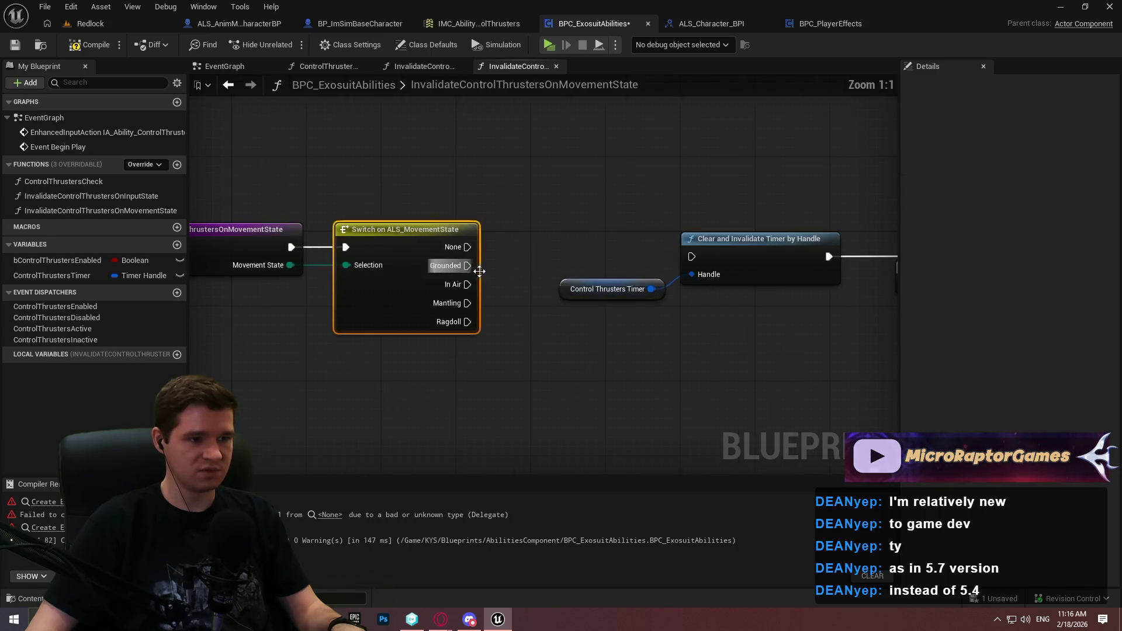
{"action": "left_click", "coordinate": [536, 250]}
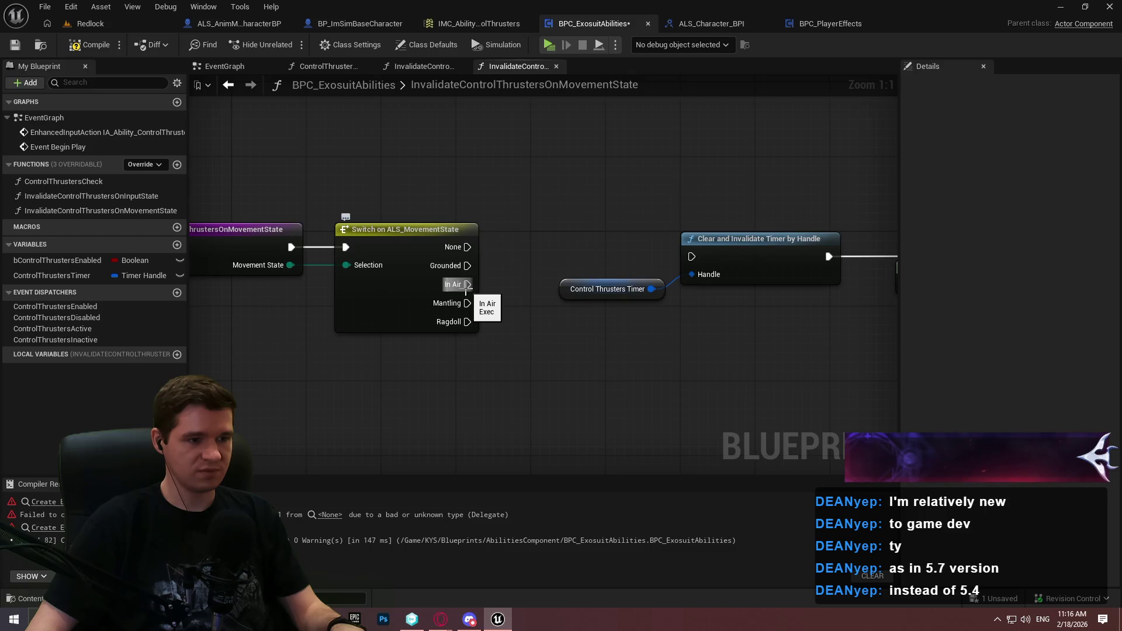
Feed the Switch's Selection pin from a Get Movement State node placed beside it
{"action": "mouse_move", "coordinate": [299, 266]}
{"action": "left_mouse_down"}
{"action": "mouse_move", "coordinate": [364, 263]}
{"action": "mouse_move", "coordinate": [296, 361]}
{"action": "left_mouse_up"}
{"action": "type", "text": "moveme"}
{"action": "key", "text": "Down"}
{"action": "key", "text": "Down"}
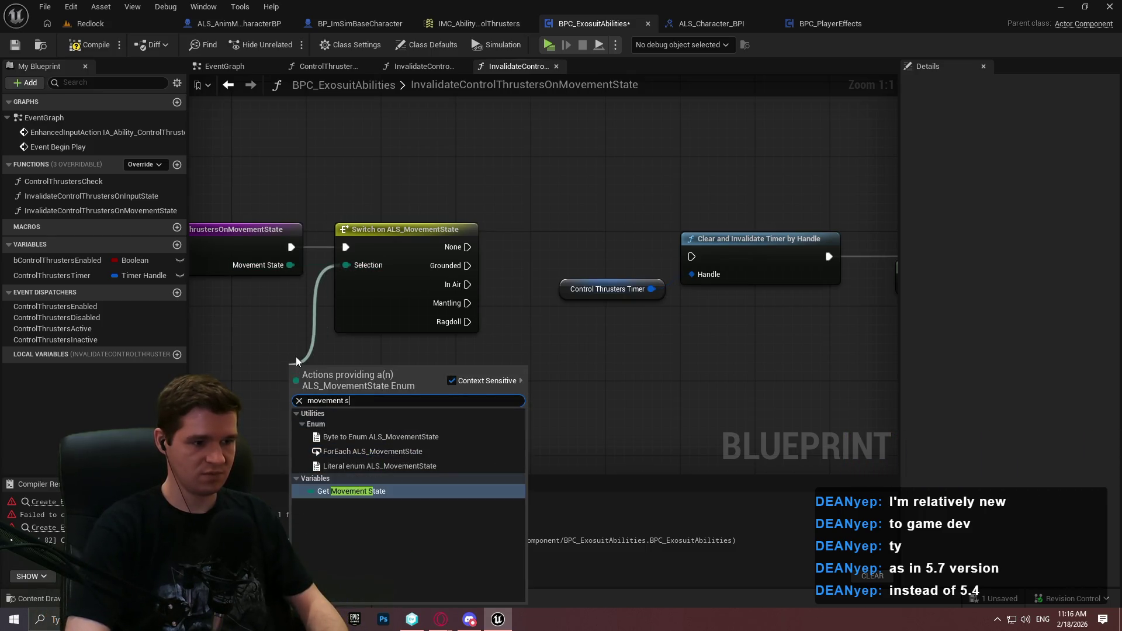
{"action": "key", "text": "Return"}
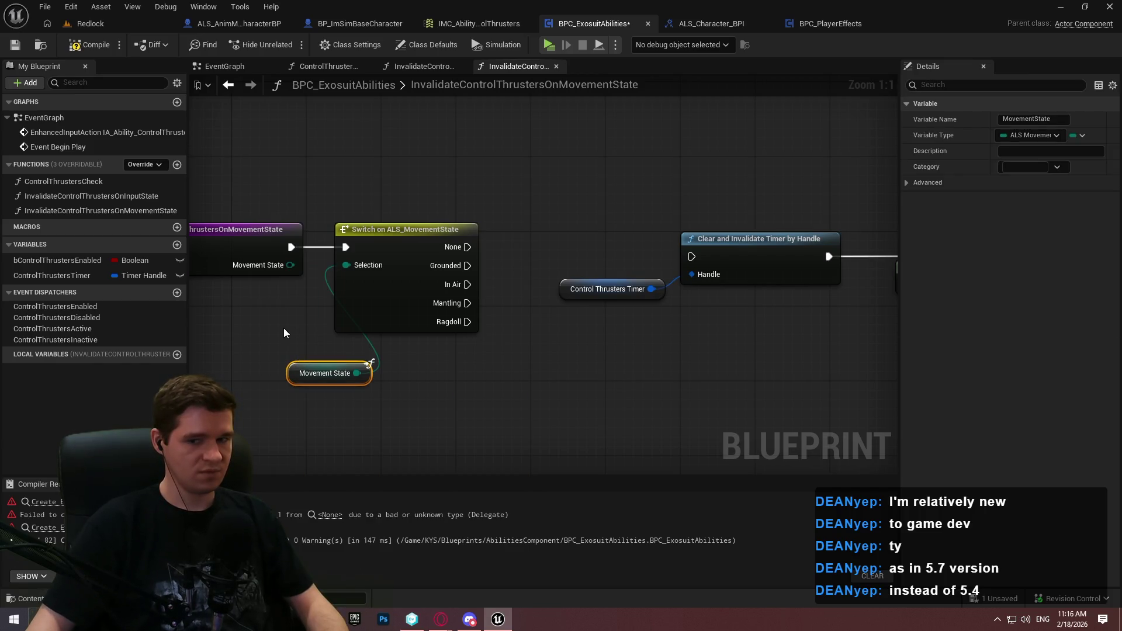
{"action": "mouse_move", "coordinate": [378, 293]}
{"action": "left_mouse_down"}
{"action": "mouse_move", "coordinate": [680, 321]}
{"action": "mouse_move", "coordinate": [709, 282]}
{"action": "mouse_move", "coordinate": [494, 282]}
{"action": "left_mouse_up"}
{"action": "left_click", "coordinate": [728, 377]}
{"action": "mouse_move", "coordinate": [744, 402]}
{"action": "left_mouse_down"}
{"action": "mouse_move", "coordinate": [685, 333]}
{"action": "mouse_move", "coordinate": [702, 296]}
{"action": "mouse_move", "coordinate": [558, 261]}
{"action": "left_mouse_up"}
Insert a Sequence node between the function entry and the Switch
{"action": "left_click_drag", "start_coordinate": [391, 239], "coordinate": [426, 268]}
{"action": "type", "text": "sw"}
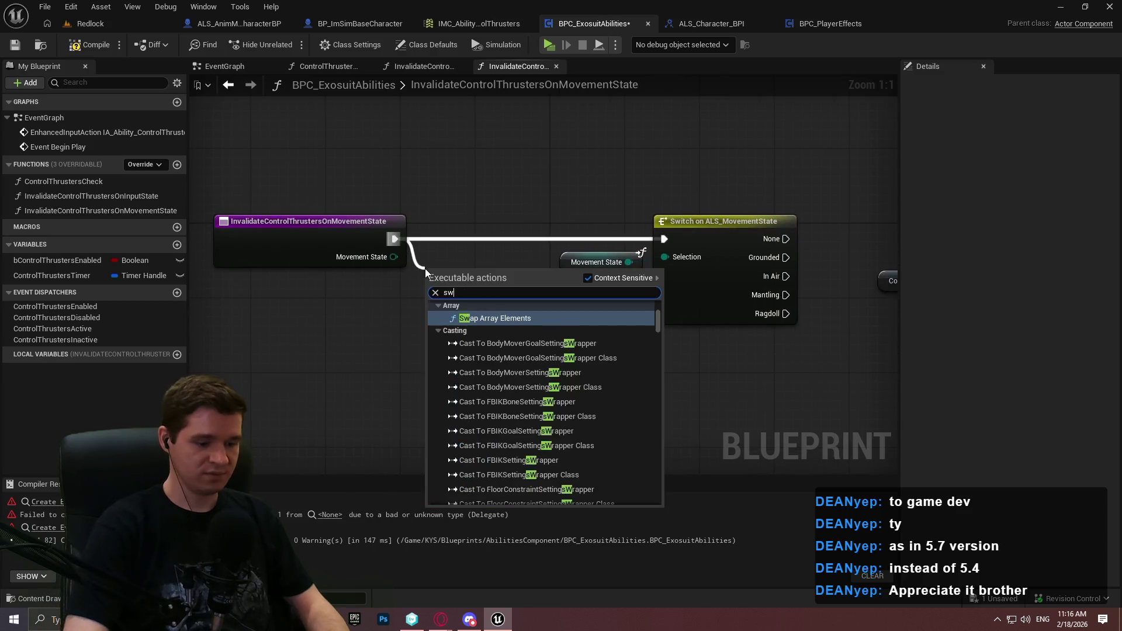
{"action": "type", "text": "itch"}
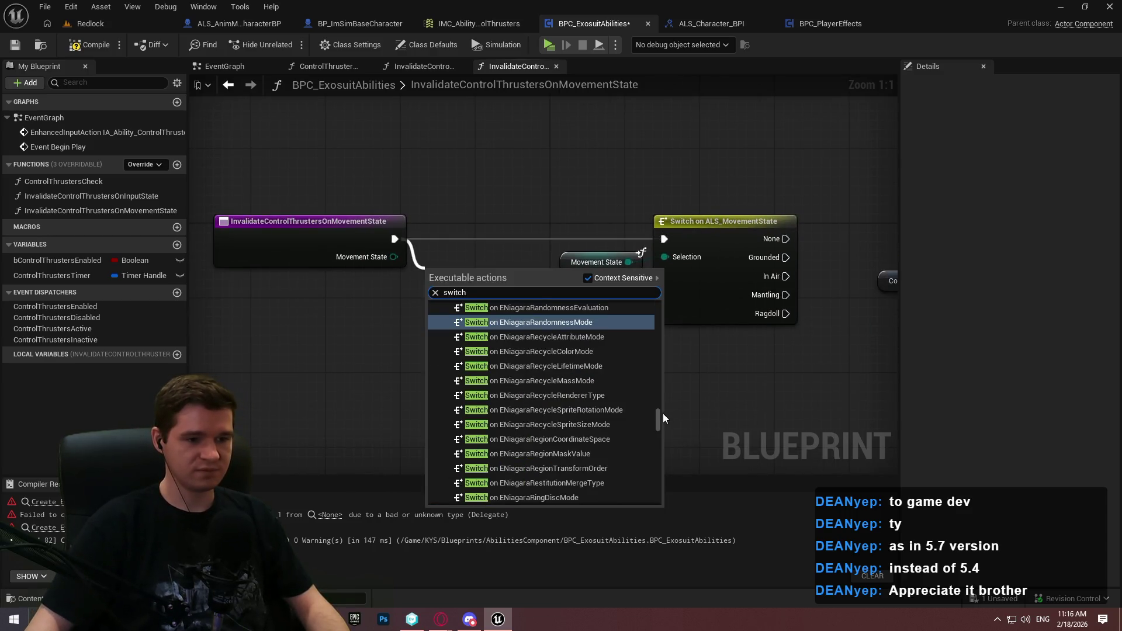
{"action": "scroll", "coordinate": [650, 475], "scroll_direction": "up", "scroll_amount": 10}
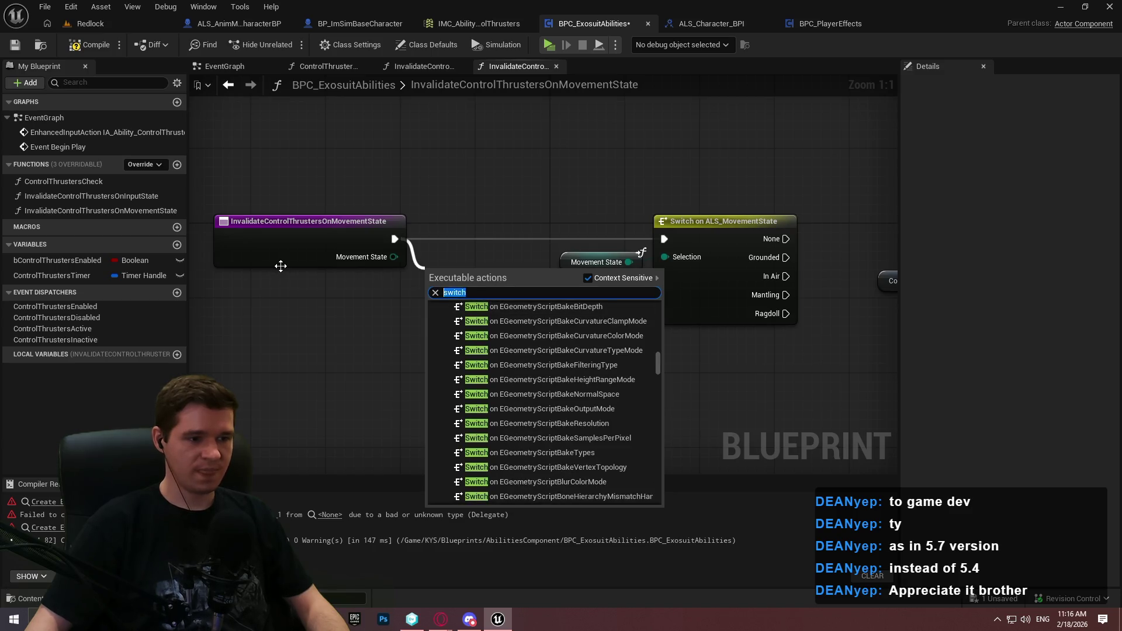
{"action": "key", "text": "BackSpace"}
{"action": "type", "text": "sequence"}
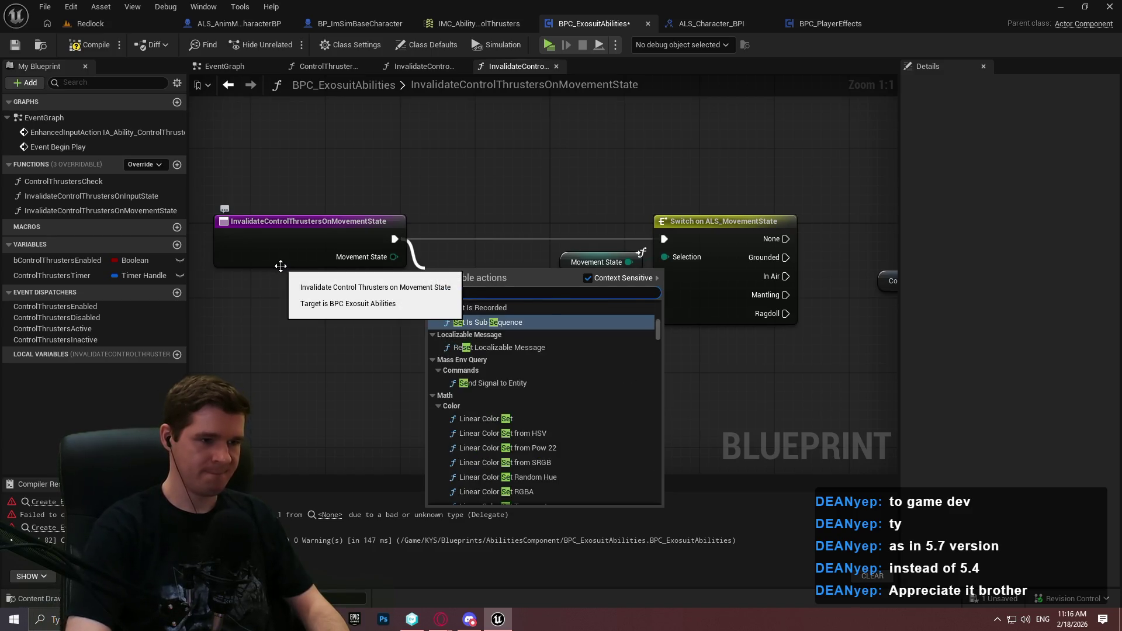
{"action": "key", "text": "Return"}
{"action": "left_click_drag", "start_coordinate": [453, 278], "coordinate": [482, 231]}
{"action": "left_click", "coordinate": [278, 228], "text": "ctrl"}
{"action": "left_click_drag", "start_coordinate": [278, 228], "coordinate": [176, 229]}
{"action": "left_click", "coordinate": [517, 322]}
Add a Return Node on the Sequence's Then 1 output and tidy the node positions
{"action": "left_click_drag", "start_coordinate": [290, 182], "coordinate": [395, 311]}
{"action": "type", "text": "return"}
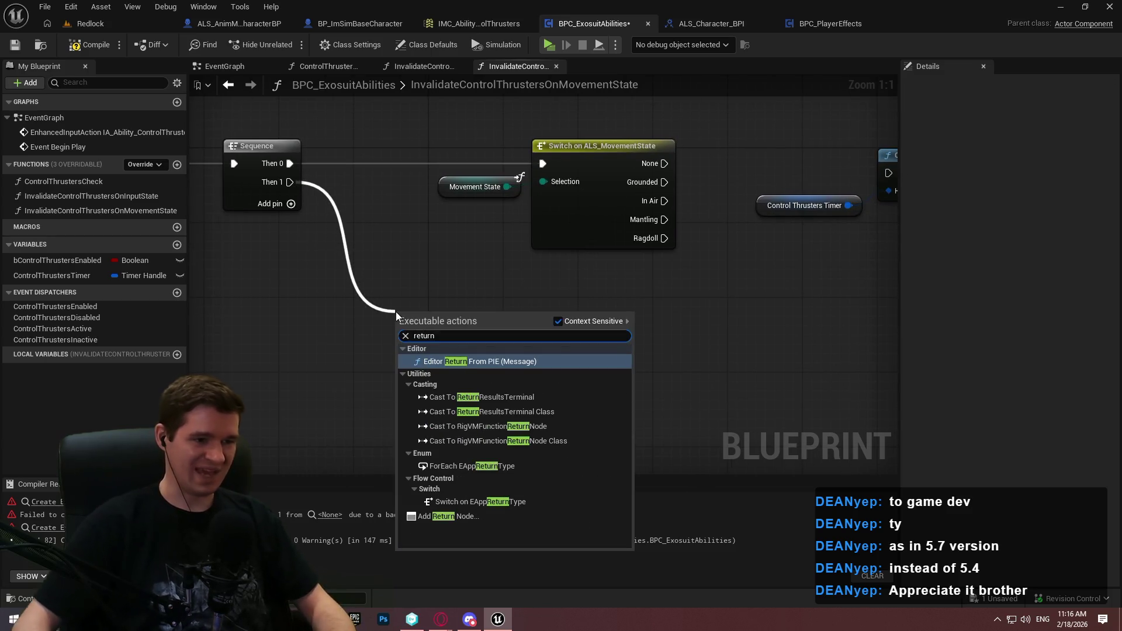
{"action": "left_click", "coordinate": [457, 515]}
{"action": "mouse_move", "coordinate": [414, 313]}
{"action": "left_mouse_down"}
{"action": "mouse_move", "coordinate": [463, 444]}
{"action": "mouse_move", "coordinate": [447, 438]}
{"action": "left_mouse_up"}
{"action": "scroll", "coordinate": [447, 438], "scroll_direction": "down", "scroll_amount": 3}
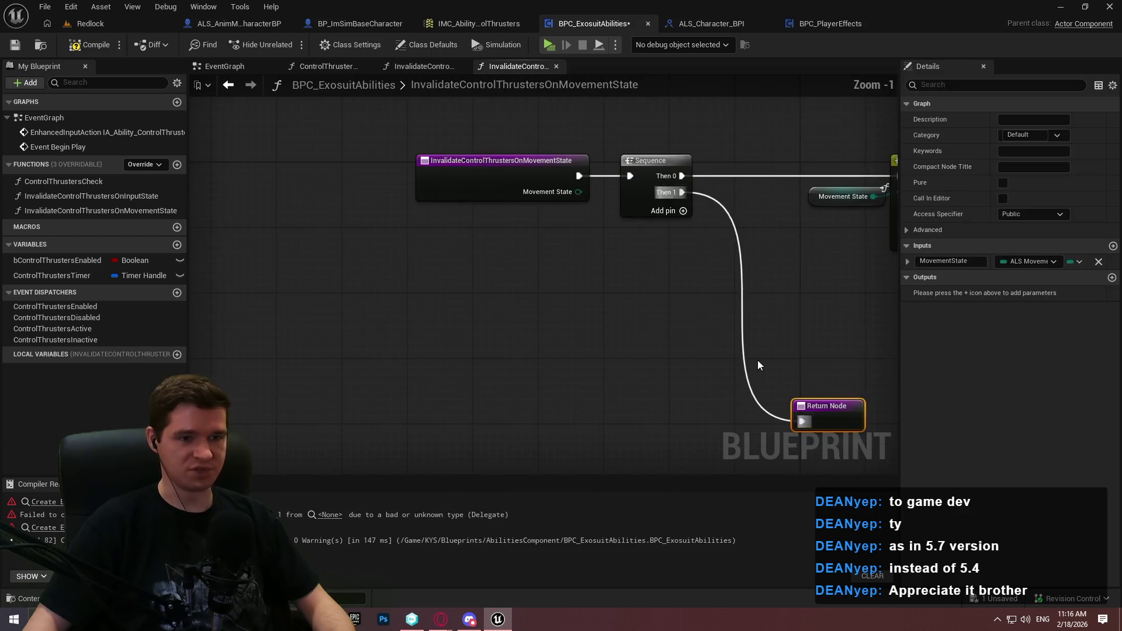
{"action": "left_click_drag", "start_coordinate": [335, 145], "coordinate": [279, 113]}
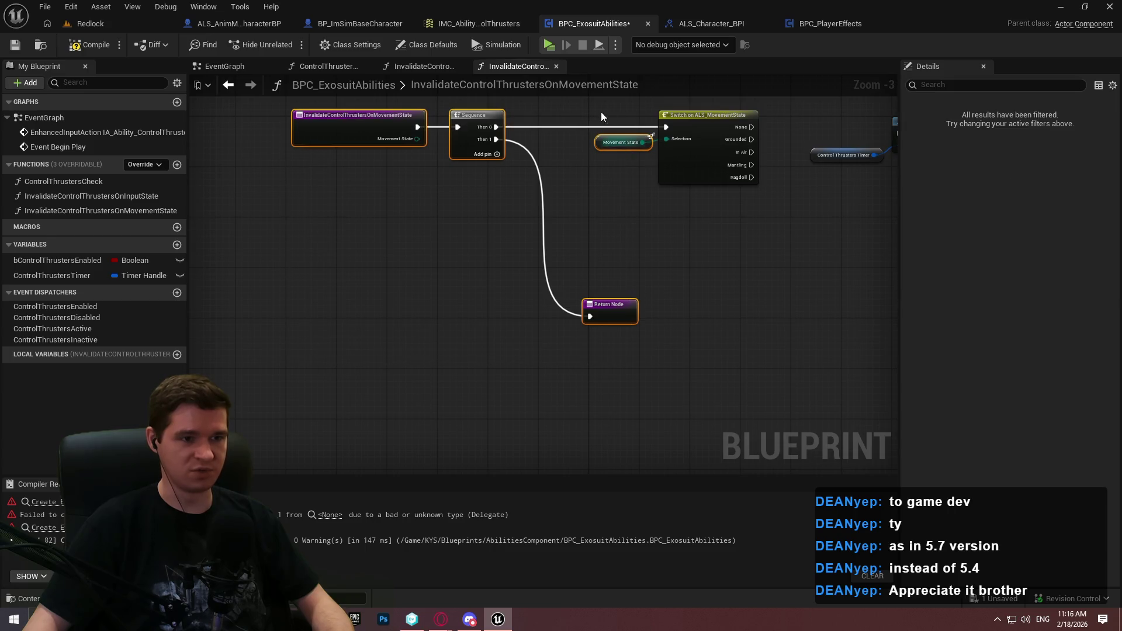
{"action": "left_click_drag", "start_coordinate": [481, 120], "coordinate": [305, 125]}
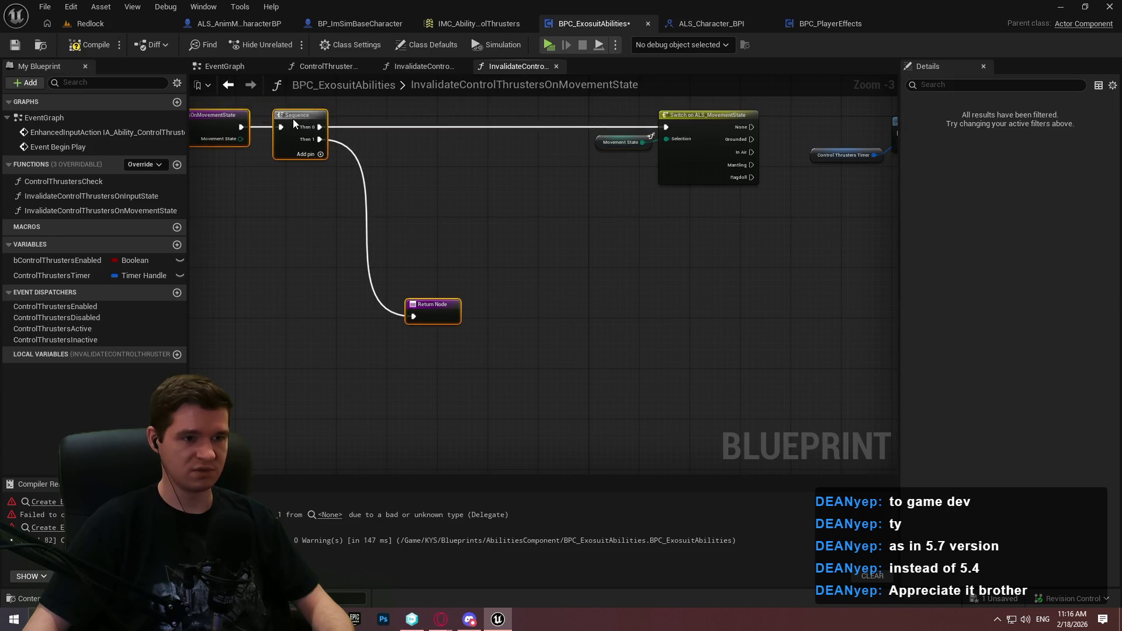
{"action": "left_click", "coordinate": [549, 185]}
{"action": "left_click_drag", "start_coordinate": [542, 223], "coordinate": [505, 227]}
{"action": "left_click_drag", "start_coordinate": [342, 321], "coordinate": [345, 289]}
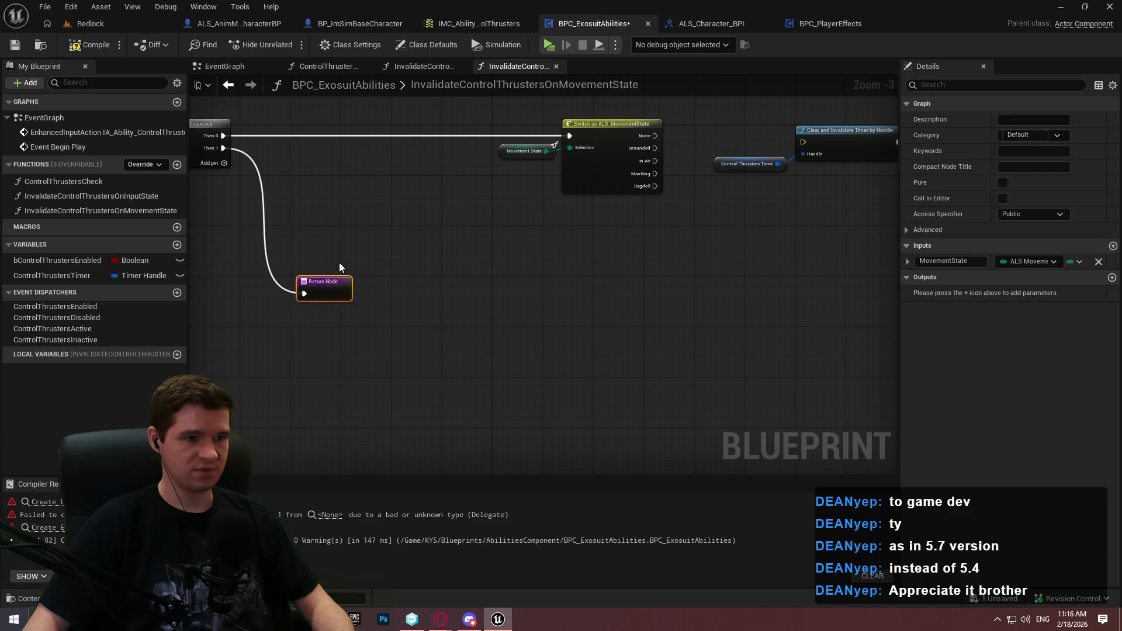
{"action": "left_click", "coordinate": [507, 280]}
Save the blueprint and bring the timer-clearing nodes into view
{"action": "left_click_drag", "start_coordinate": [507, 279], "coordinate": [429, 283]}
{"action": "scroll", "coordinate": [565, 220], "scroll_direction": "up", "scroll_amount": 1}
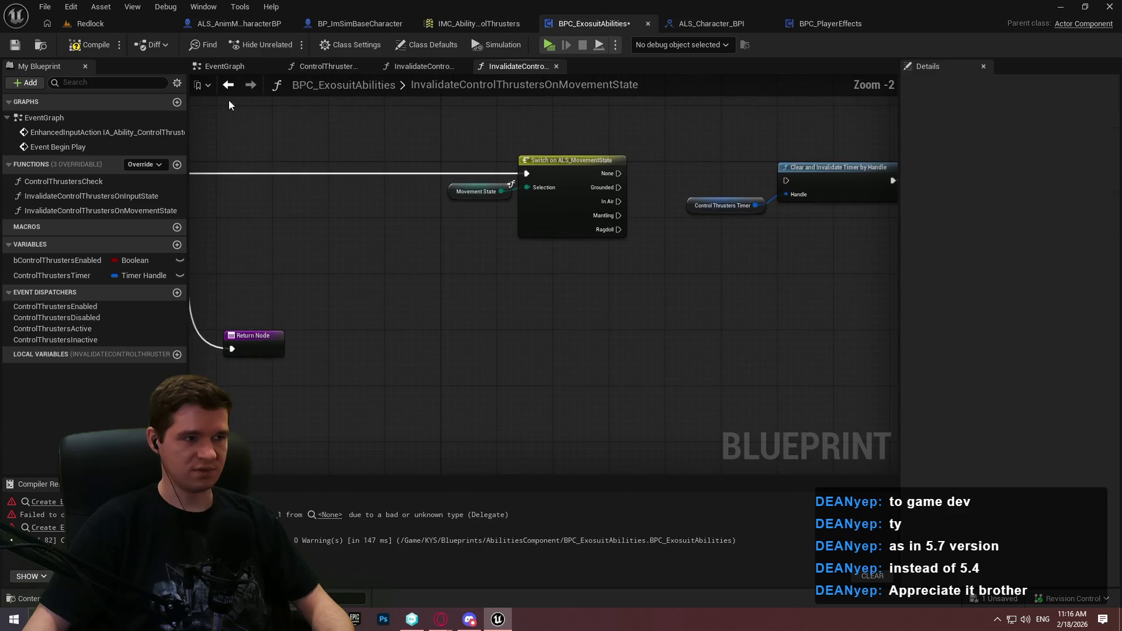
{"action": "left_click", "coordinate": [20, 49]}
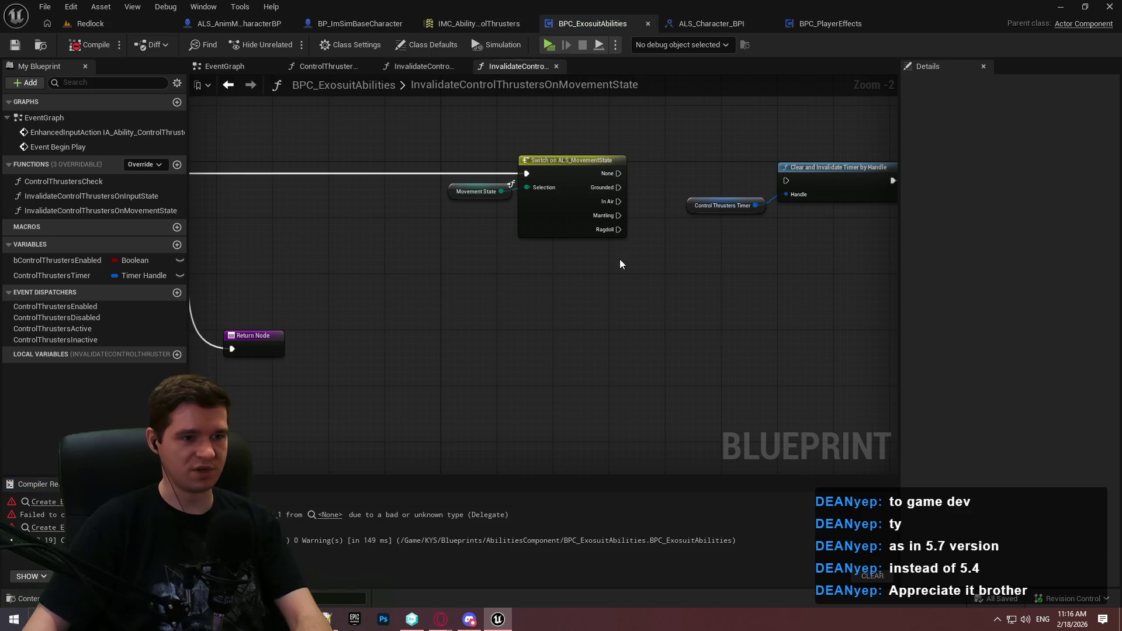
{"action": "left_click_drag", "start_coordinate": [650, 260], "coordinate": [480, 256]}
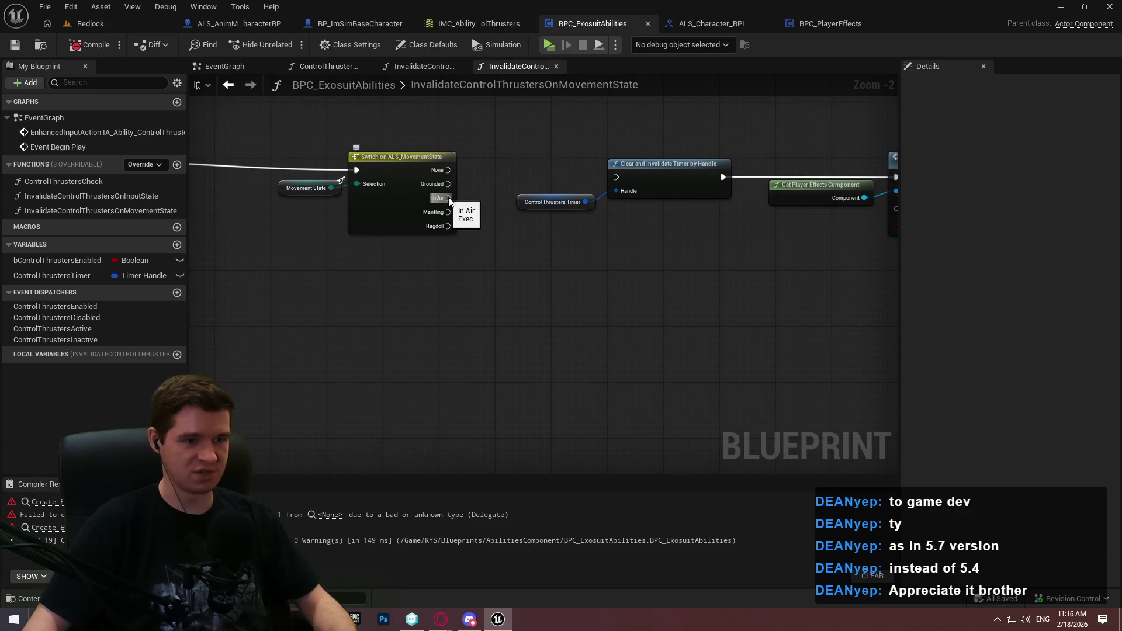
{"action": "right_click", "coordinate": [493, 233]}
Add a Return Node and place it below the Switch on ALS_MovementState
{"action": "type", "text": "return"}
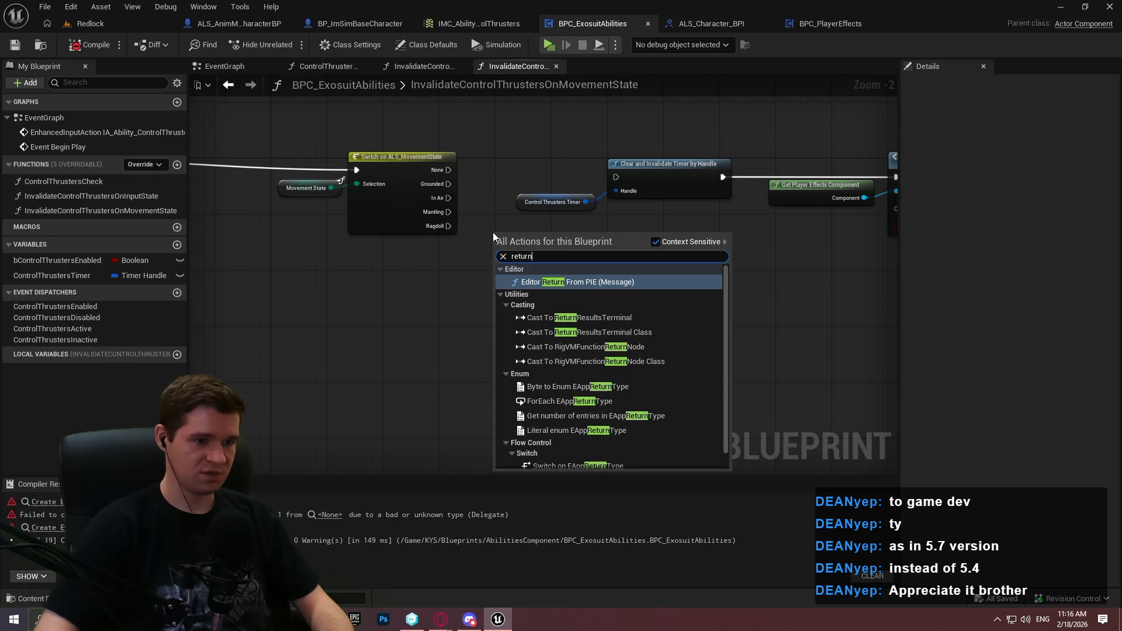
{"action": "scroll", "coordinate": [729, 350], "scroll_direction": "down", "scroll_amount": 2}
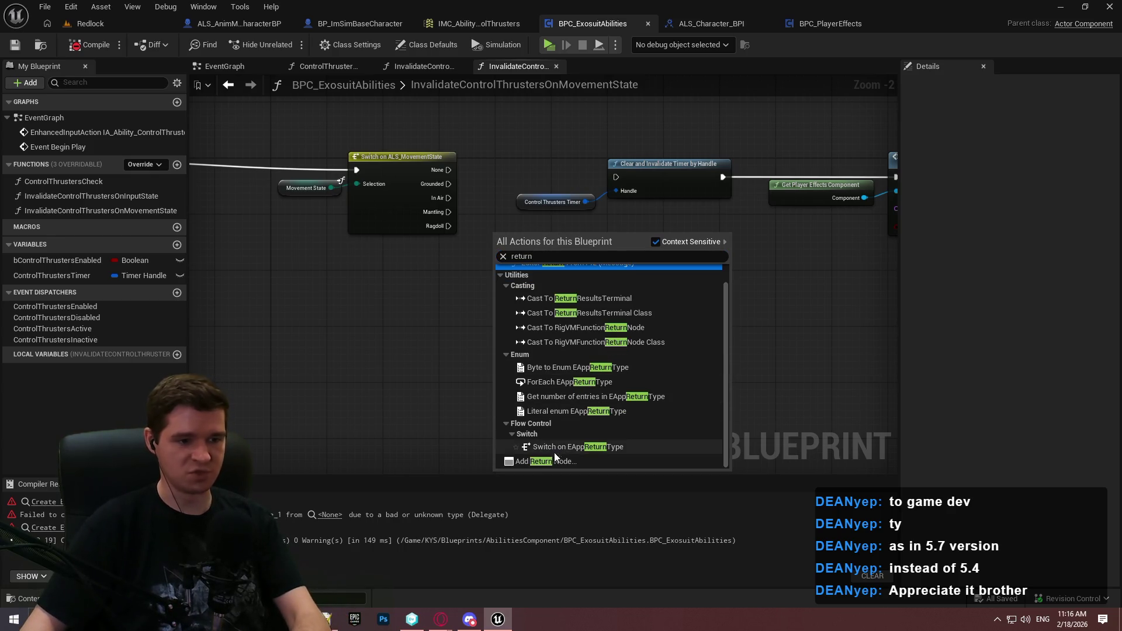
{"action": "left_click", "coordinate": [555, 447]}
{"action": "mouse_move", "coordinate": [517, 233]}
{"action": "left_mouse_down"}
{"action": "mouse_move", "coordinate": [578, 310]}
{"action": "mouse_move", "coordinate": [540, 326]}
{"action": "mouse_move", "coordinate": [514, 221]}
{"action": "mouse_move", "coordinate": [447, 197]}
{"action": "left_mouse_up"}
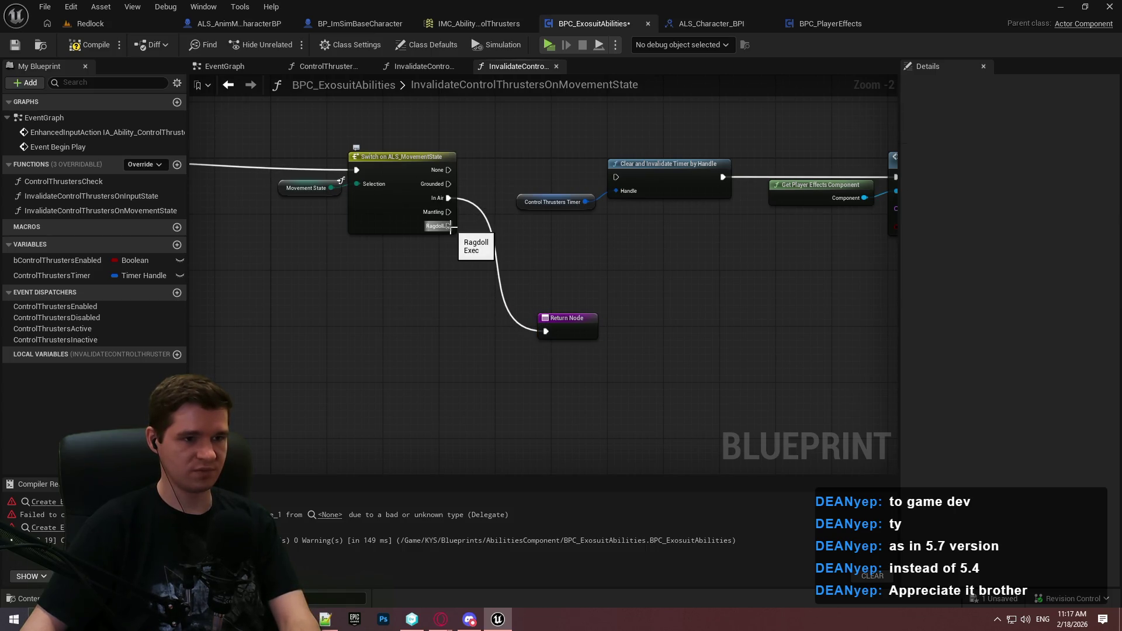
{"action": "mouse_move", "coordinate": [728, 262]}
{"action": "left_mouse_down"}
{"action": "mouse_move", "coordinate": [289, 248]}
{"action": "mouse_move", "coordinate": [655, 243]}
{"action": "mouse_move", "coordinate": [272, 229]}
{"action": "mouse_move", "coordinate": [778, 245]}
{"action": "left_mouse_up"}
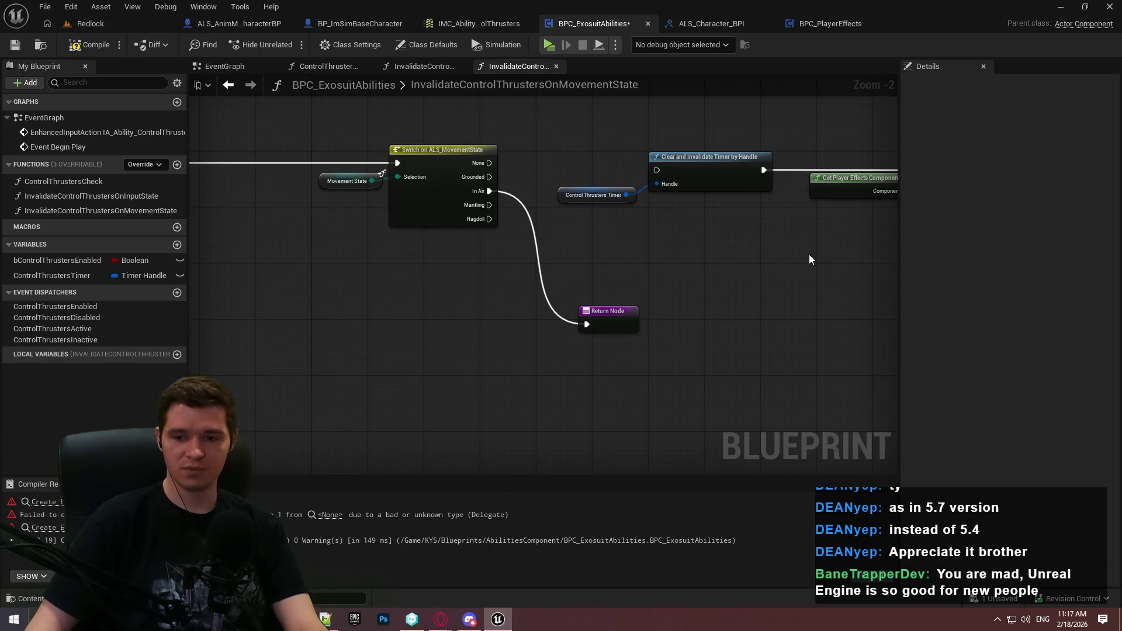
Wire the None and Grounded cases to Clear and Invalidate Timer by Handle, with a reroute point
{"action": "left_click_drag", "start_coordinate": [489, 163], "coordinate": [657, 170]}
{"action": "scroll", "coordinate": [683, 274], "scroll_direction": "down", "scroll_amount": 2}
{"action": "mouse_move", "coordinate": [714, 380]}
{"action": "left_mouse_down"}
{"action": "mouse_move", "coordinate": [238, 187]}
{"action": "mouse_move", "coordinate": [279, 201]}
{"action": "left_mouse_up"}
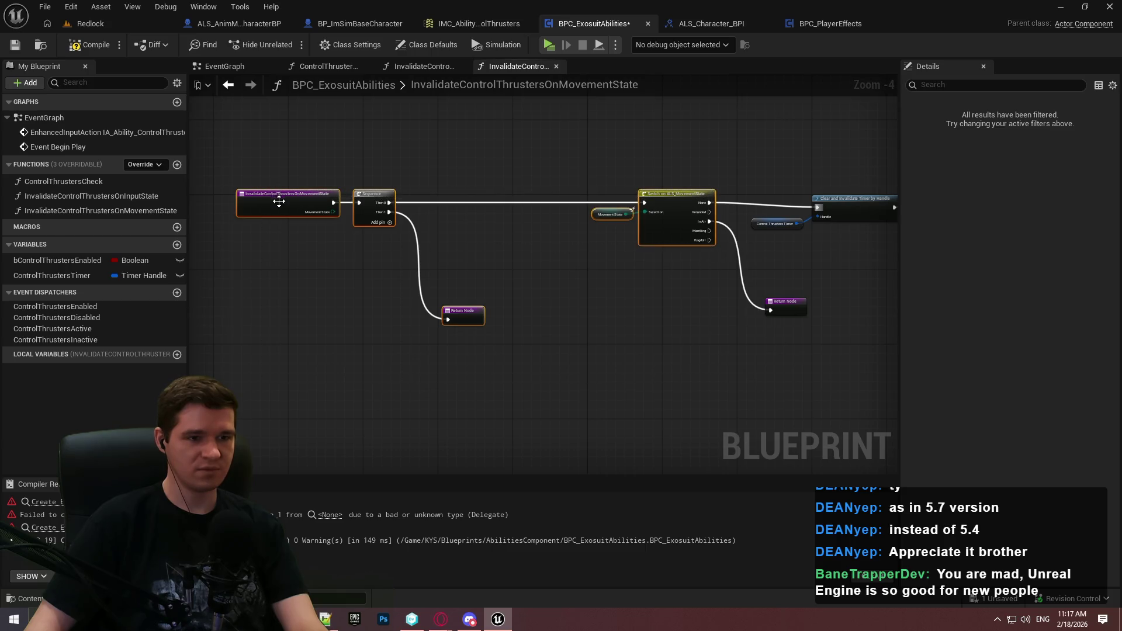
{"action": "scroll", "coordinate": [598, 245], "scroll_direction": "up", "scroll_amount": 3}
{"action": "mouse_move", "coordinate": [410, 167]}
{"action": "left_mouse_down"}
{"action": "mouse_move", "coordinate": [394, 167]}
{"action": "mouse_move", "coordinate": [635, 152]}
{"action": "mouse_move", "coordinate": [598, 142]}
{"action": "mouse_move", "coordinate": [594, 159]}
{"action": "mouse_move", "coordinate": [610, 151]}
{"action": "left_mouse_up"}
{"action": "double_click", "coordinate": [458, 153]}
{"action": "mouse_move", "coordinate": [451, 152]}
{"action": "left_mouse_down"}
{"action": "mouse_move", "coordinate": [405, 169]}
{"action": "mouse_move", "coordinate": [407, 201]}
{"action": "mouse_move", "coordinate": [450, 150]}
{"action": "left_mouse_up"}
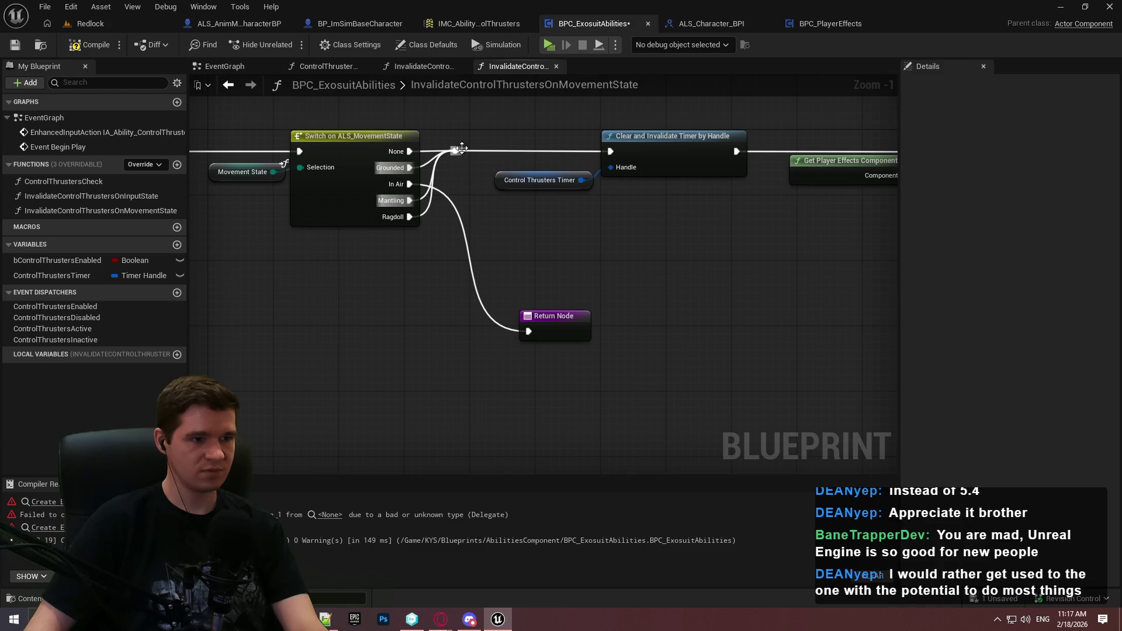
Compile and save the blueprint
{"action": "mouse_move", "coordinate": [465, 232]}
{"action": "left_mouse_down"}
{"action": "mouse_move", "coordinate": [889, 238]}
{"action": "mouse_move", "coordinate": [418, 194]}
{"action": "left_mouse_up"}
{"action": "scroll", "coordinate": [557, 265], "scroll_direction": "down", "scroll_amount": 2}
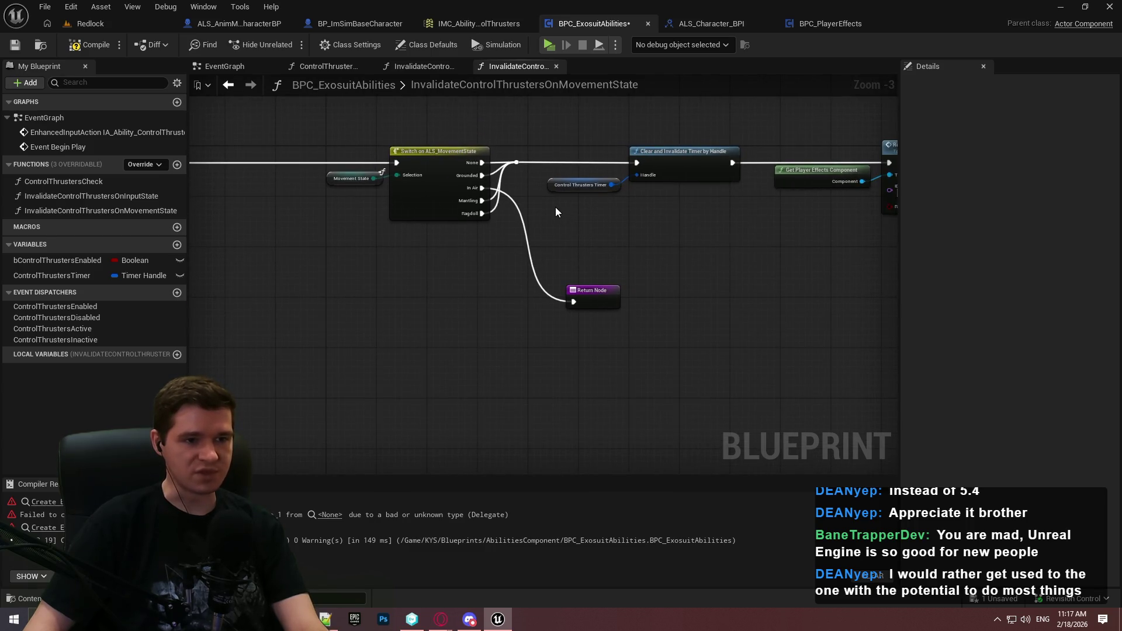
{"action": "left_click", "coordinate": [89, 44]}
{"action": "left_click", "coordinate": [15, 44]}
Add a ControlThrustersTimer getter near the entry and Sequence nodes
{"action": "mouse_move", "coordinate": [248, 152]}
{"action": "left_mouse_down"}
{"action": "mouse_move", "coordinate": [701, 183]}
{"action": "mouse_move", "coordinate": [633, 173]}
{"action": "left_mouse_up"}
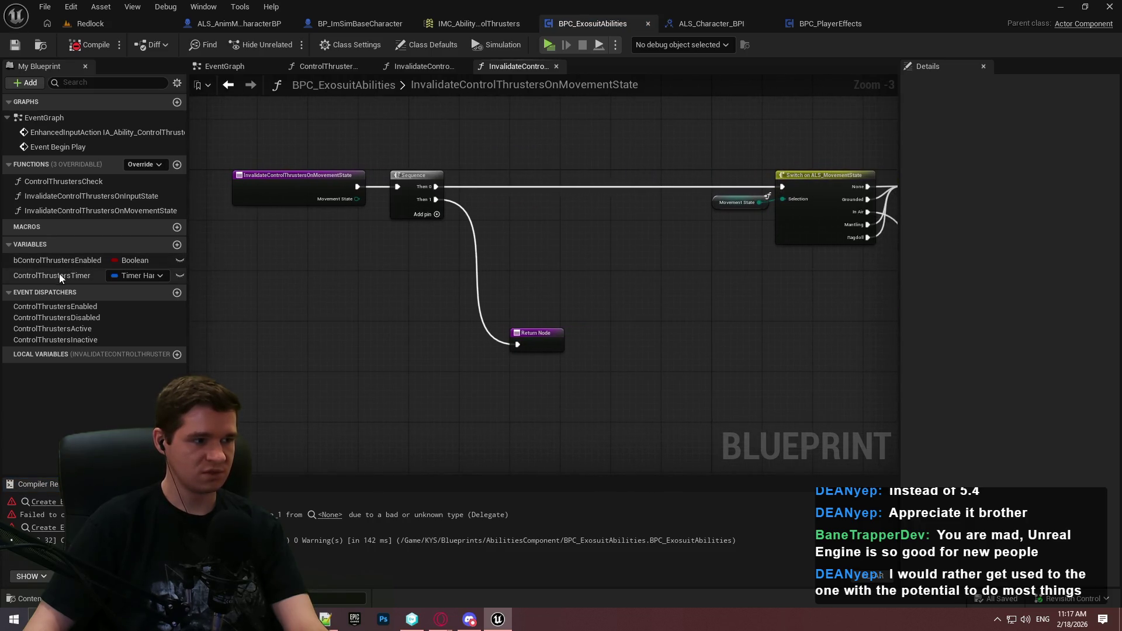
{"action": "left_click_drag", "start_coordinate": [52, 278], "coordinate": [563, 231]}
{"action": "left_click", "coordinate": [525, 254]}
Add an Is Valid Timer Handle node on the timer and a Branch driven by it
{"action": "type", "text": "vali"}
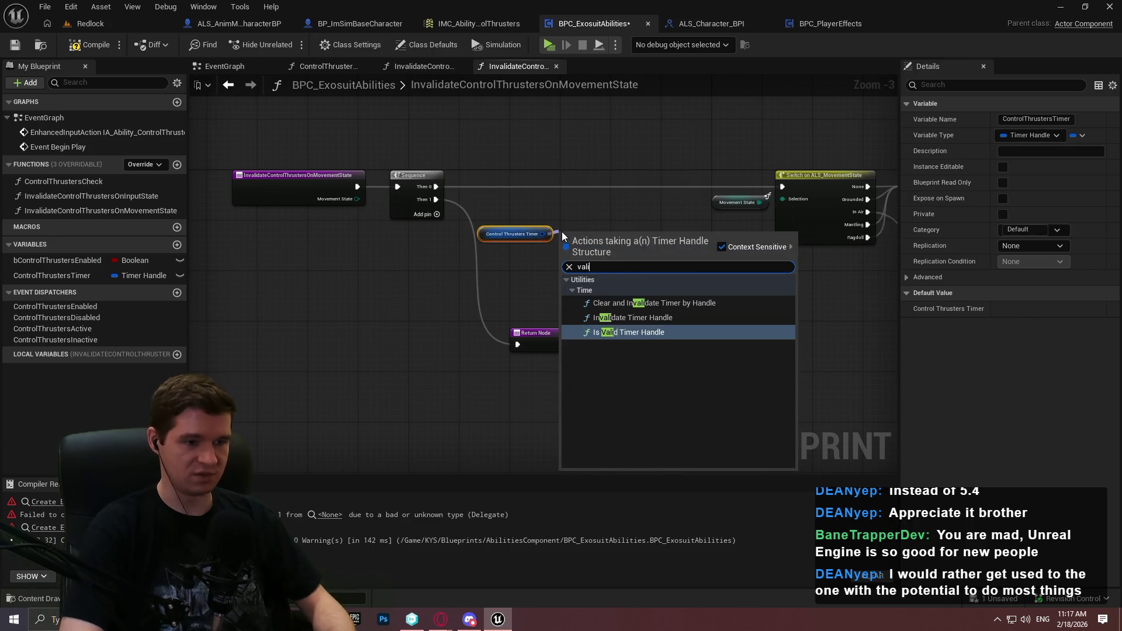
{"action": "key", "text": "Return"}
{"action": "scroll", "coordinate": [589, 185], "scroll_direction": "up", "scroll_amount": 2}
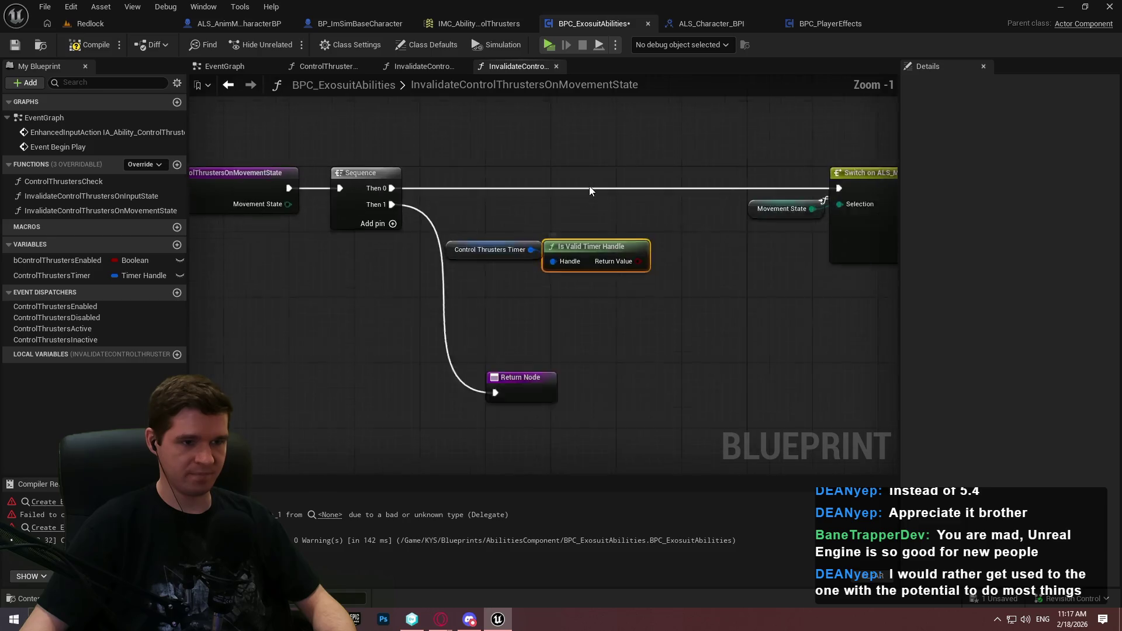
{"action": "scroll", "coordinate": [589, 190], "scroll_direction": "up", "scroll_amount": 1}
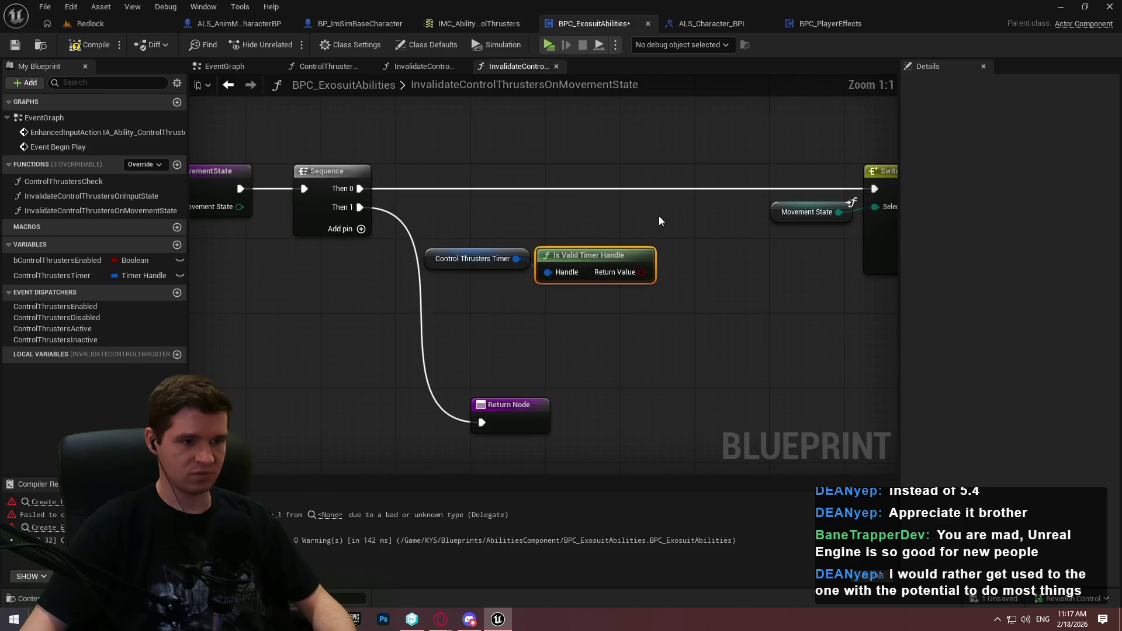
{"action": "left_click", "coordinate": [697, 271]}
{"action": "mouse_move", "coordinate": [709, 309]}
{"action": "left_mouse_down"}
{"action": "mouse_move", "coordinate": [642, 272]}
{"action": "mouse_move", "coordinate": [635, 253]}
{"action": "mouse_move", "coordinate": [646, 262]}
{"action": "left_mouse_up"}
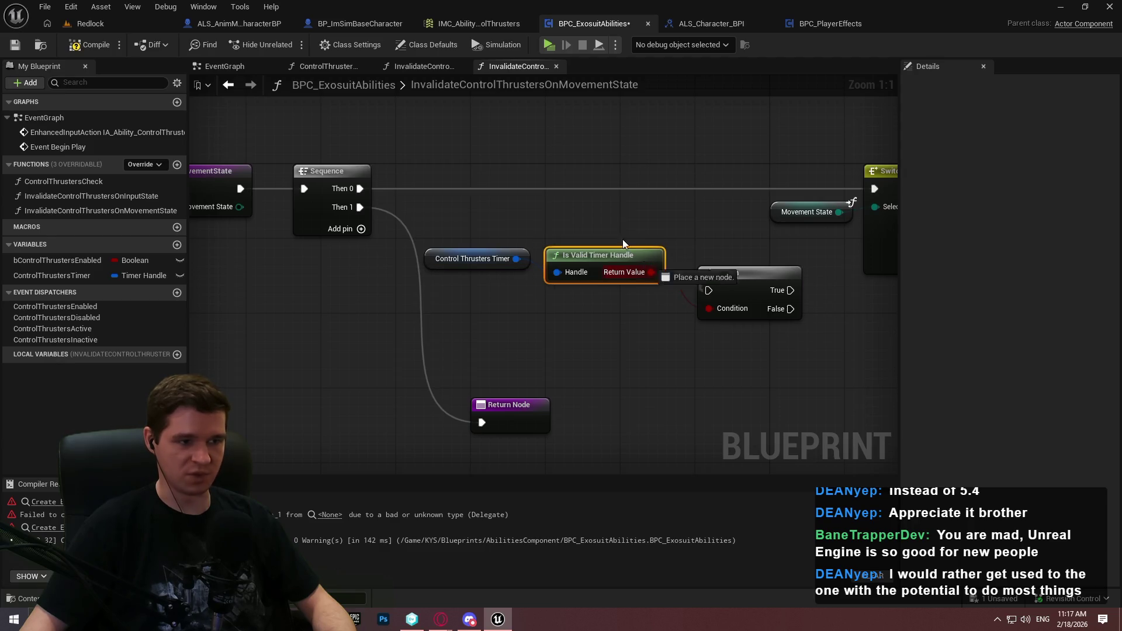
Insert the Branch on the Then 0 wire and connect its True output to the Switch
{"action": "mouse_move", "coordinate": [761, 281]}
{"action": "left_mouse_down"}
{"action": "mouse_move", "coordinate": [728, 186]}
{"action": "mouse_move", "coordinate": [875, 188]}
{"action": "left_mouse_up"}
{"action": "scroll", "coordinate": [847, 216], "scroll_direction": "down", "scroll_amount": 3}
{"action": "left_click_drag", "start_coordinate": [716, 399], "coordinate": [263, 157]}
{"action": "left_click_drag", "start_coordinate": [376, 197], "coordinate": [339, 195]}
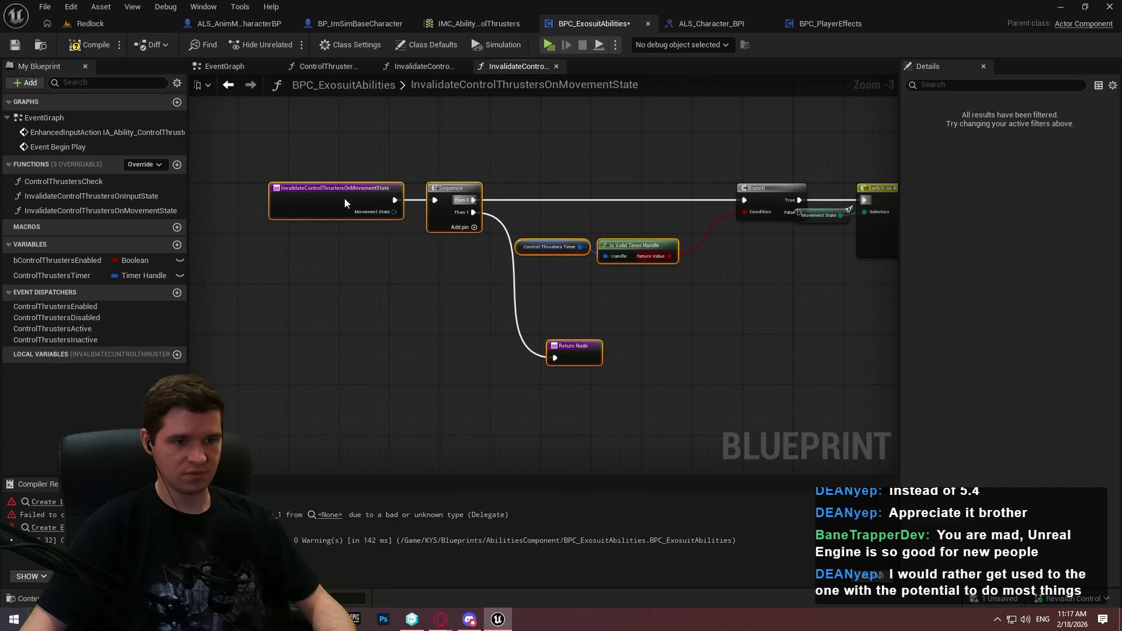
{"action": "left_click", "coordinate": [760, 202]}
Line up the Branch, timer getter and Is Valid nodes, then compile and save
{"action": "scroll", "coordinate": [759, 202], "scroll_direction": "up", "scroll_amount": 3}
{"action": "left_click_drag", "start_coordinate": [731, 195], "coordinate": [708, 195]}
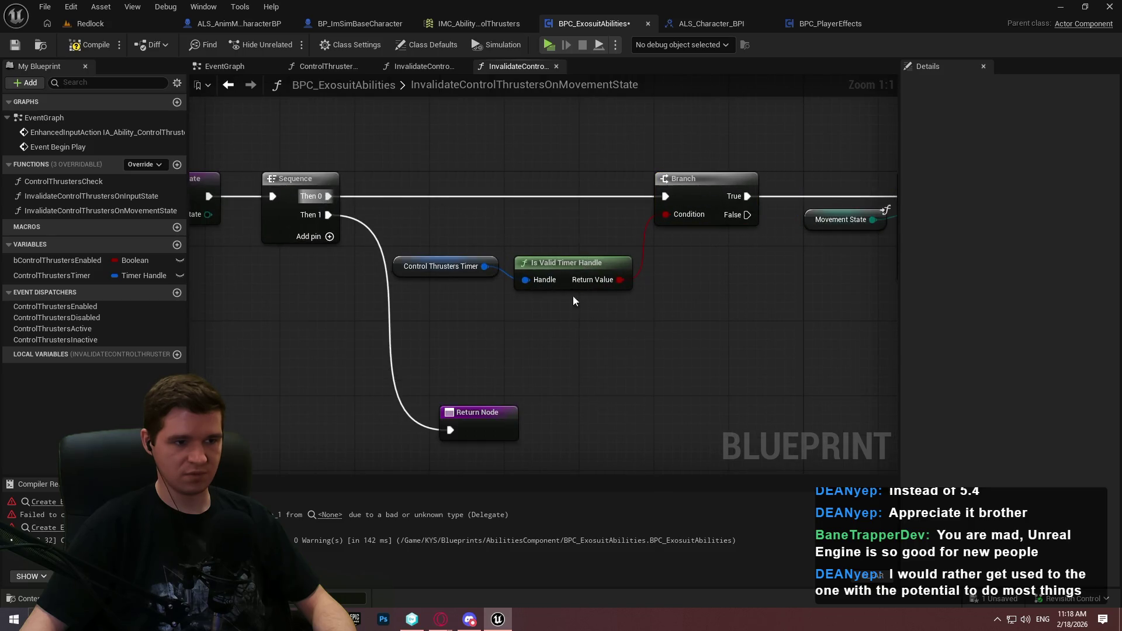
{"action": "left_click_drag", "start_coordinate": [589, 312], "coordinate": [386, 251]}
{"action": "left_click_drag", "start_coordinate": [591, 273], "coordinate": [600, 225]}
{"action": "left_click", "coordinate": [695, 259]}
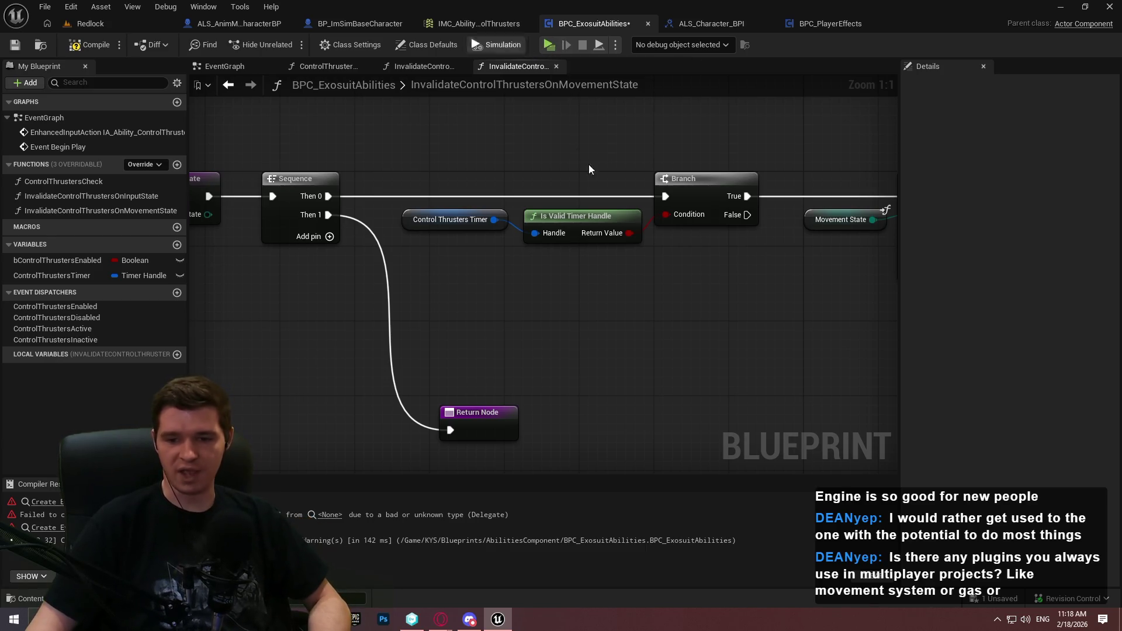
{"action": "key", "text": "ctrl+s"}
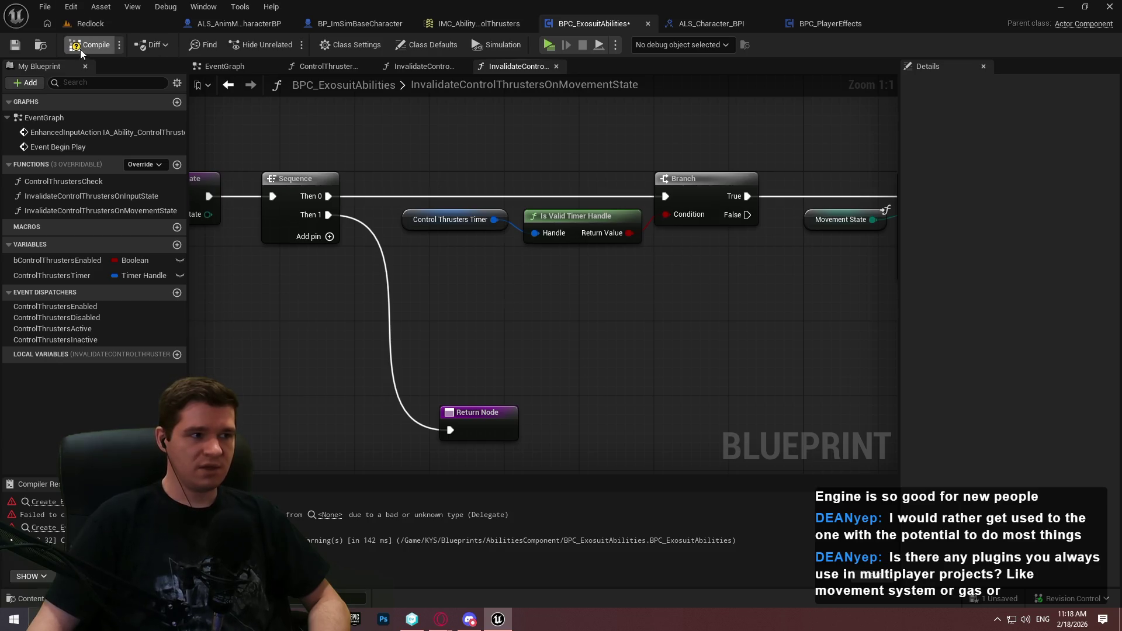